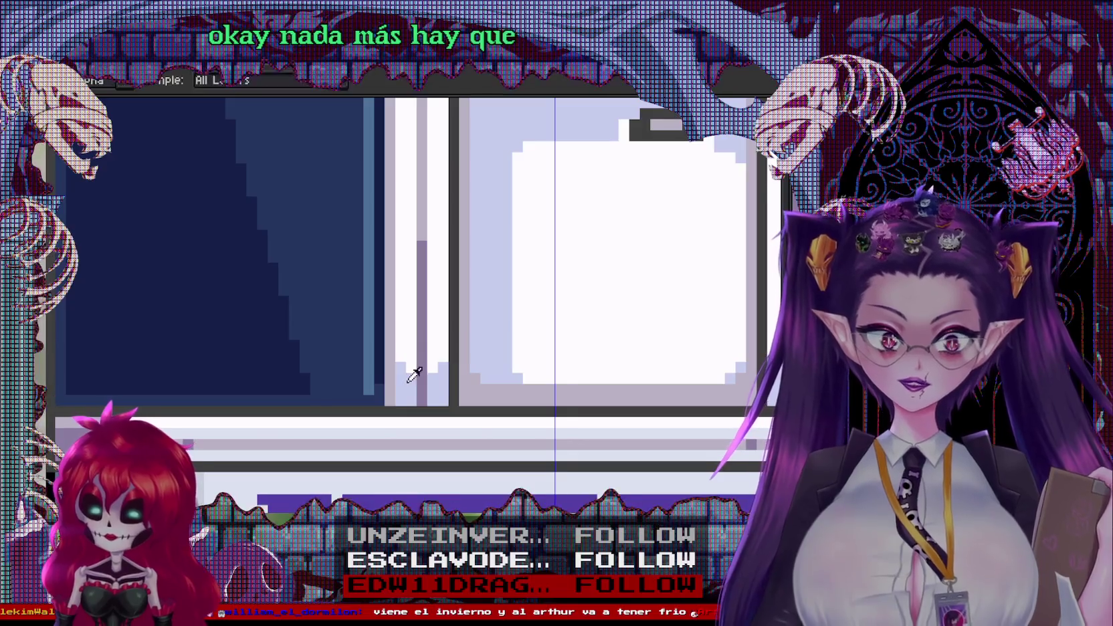
Zoom out and pan to show the whole bathroom scene
scroll(417, 259, "down", 1)
scroll(428, 214, "down", 1)
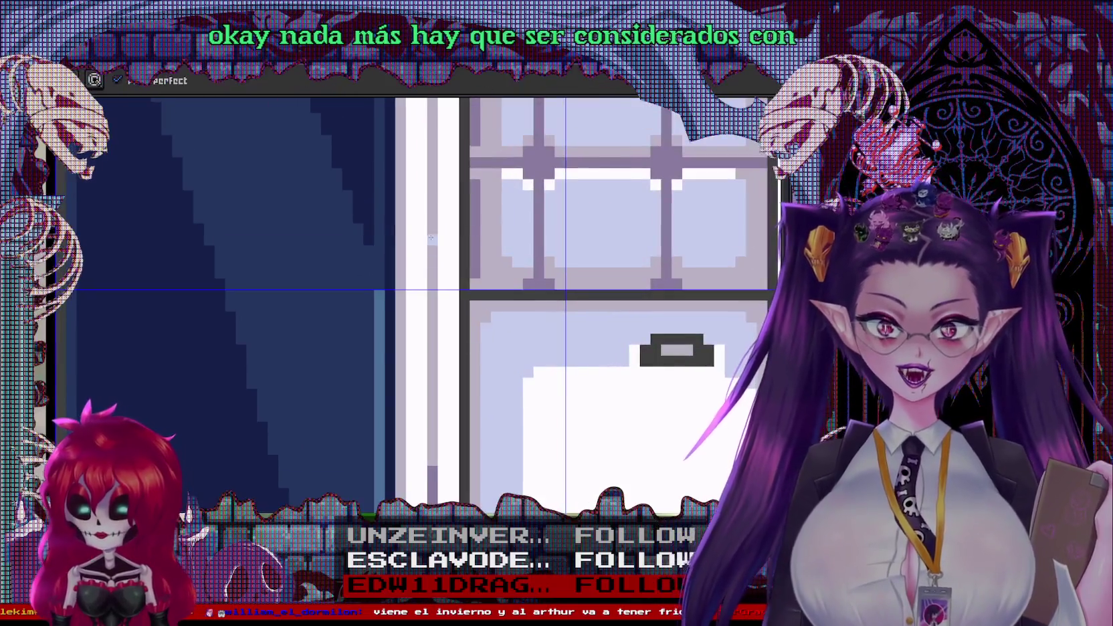
scroll(433, 179, "down", 1)
scroll(432, 178, "up", 1)
scroll(434, 194, "up", 1)
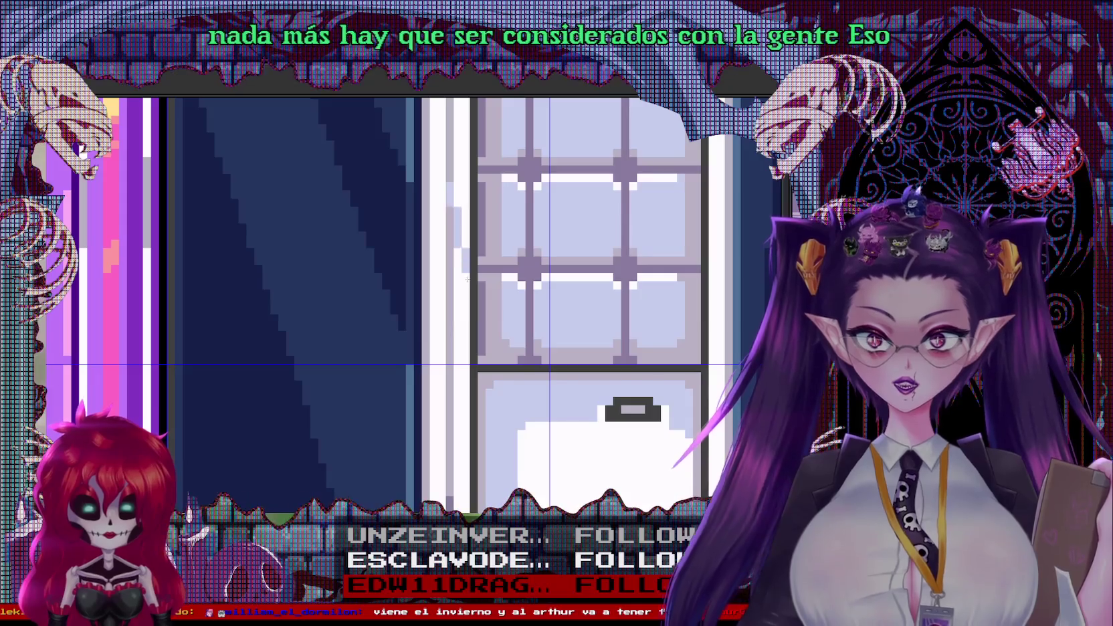
scroll(452, 333, "down", 3)
right_click(452, 332)
key("Escape")
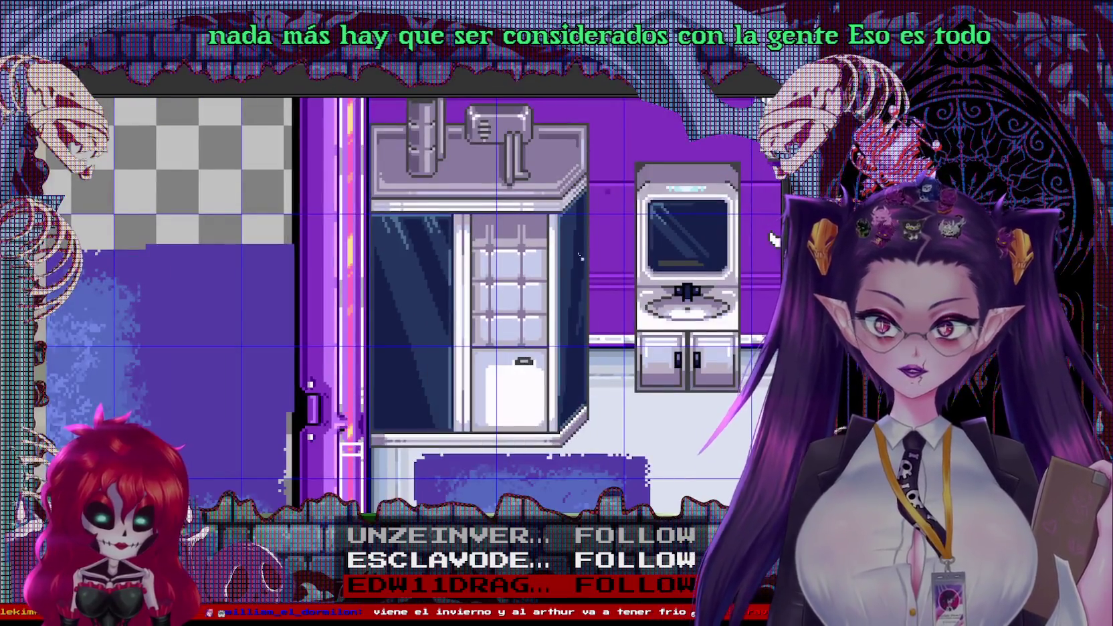
left_click_drag(497, 217, 525, 384)
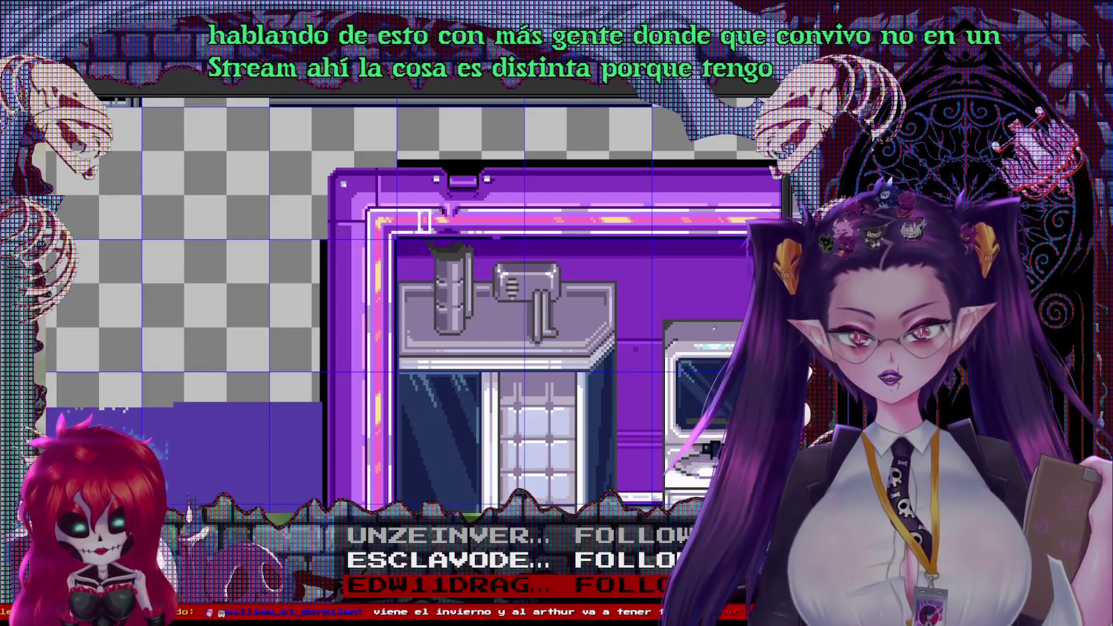
scroll(707, 545, "up", 1)
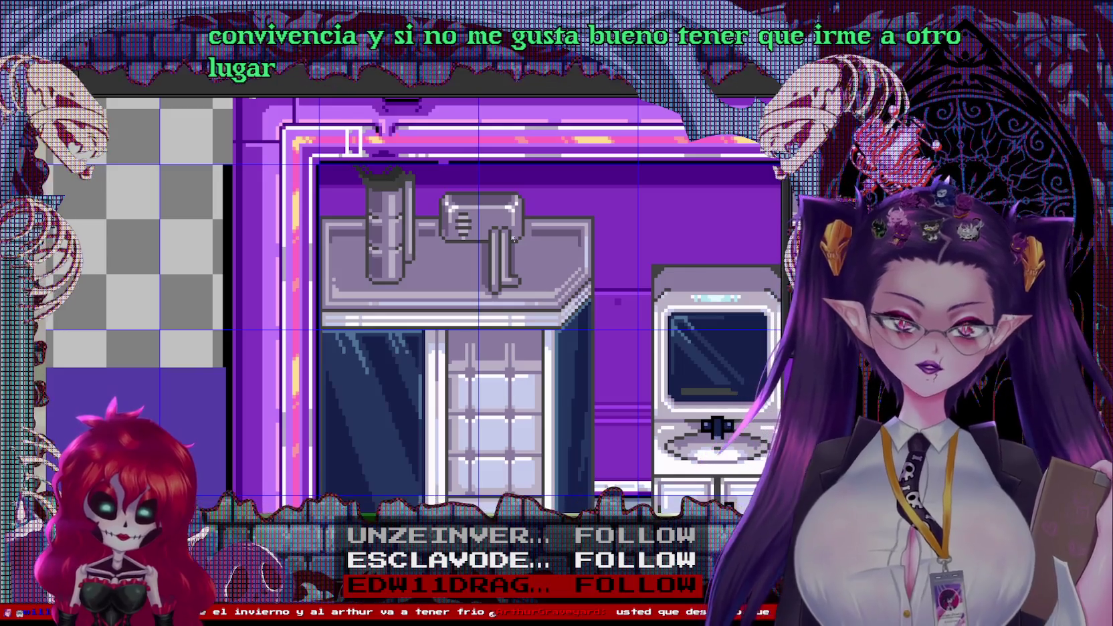
Zoom into the sink and draw a dark line along the basin's top edge
scroll(585, 271, "up", 2)
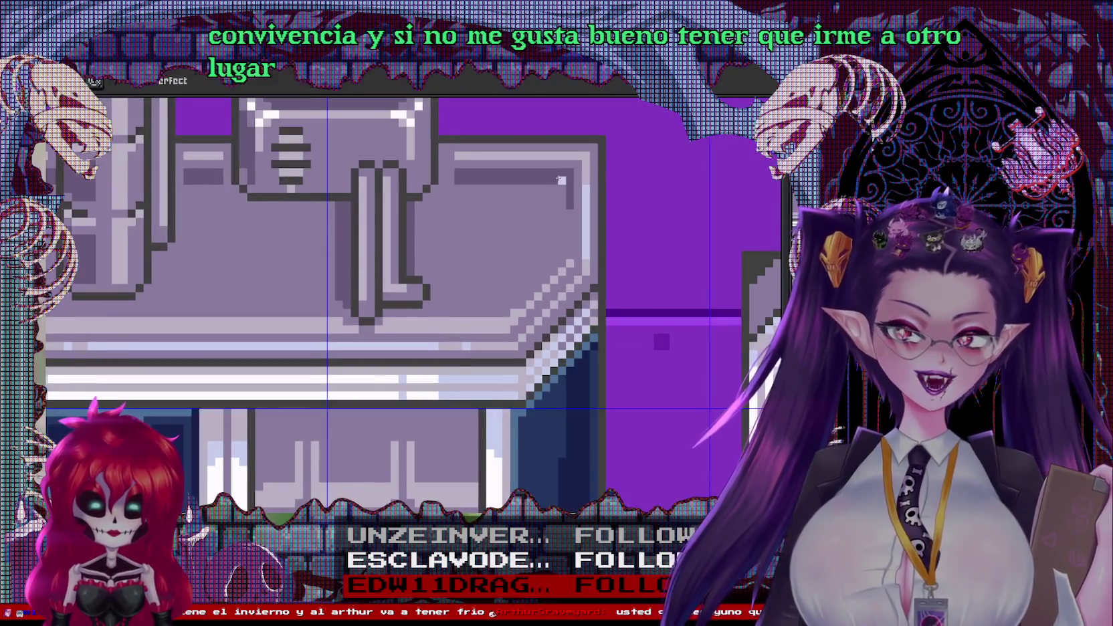
scroll(747, 363, "down", 2)
scroll(275, 370, "up", 3)
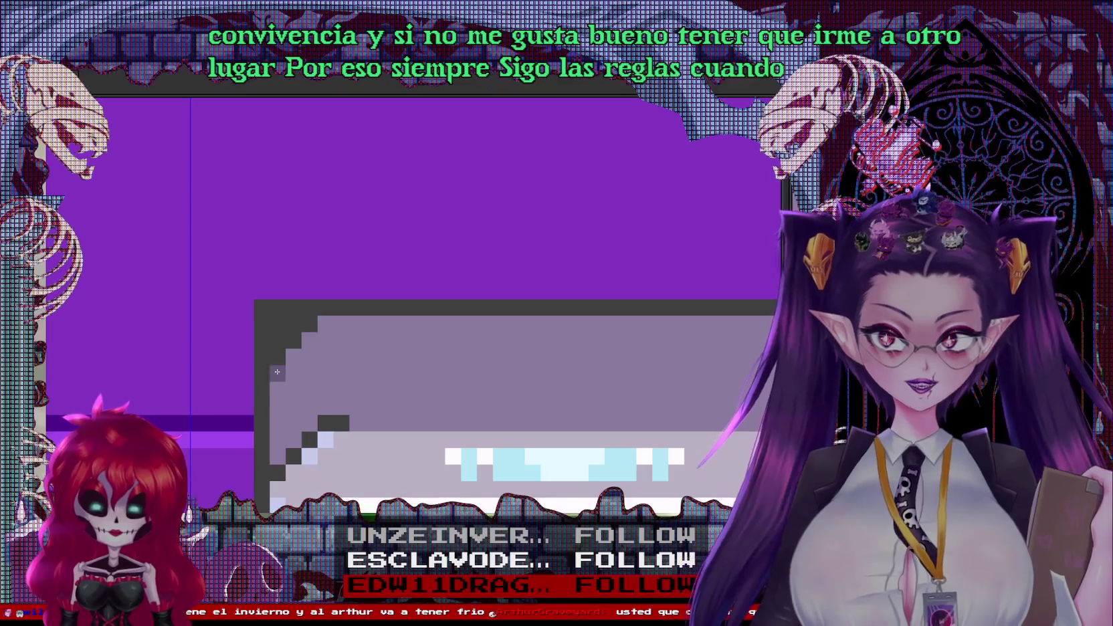
left_click_drag(282, 388, 293, 389)
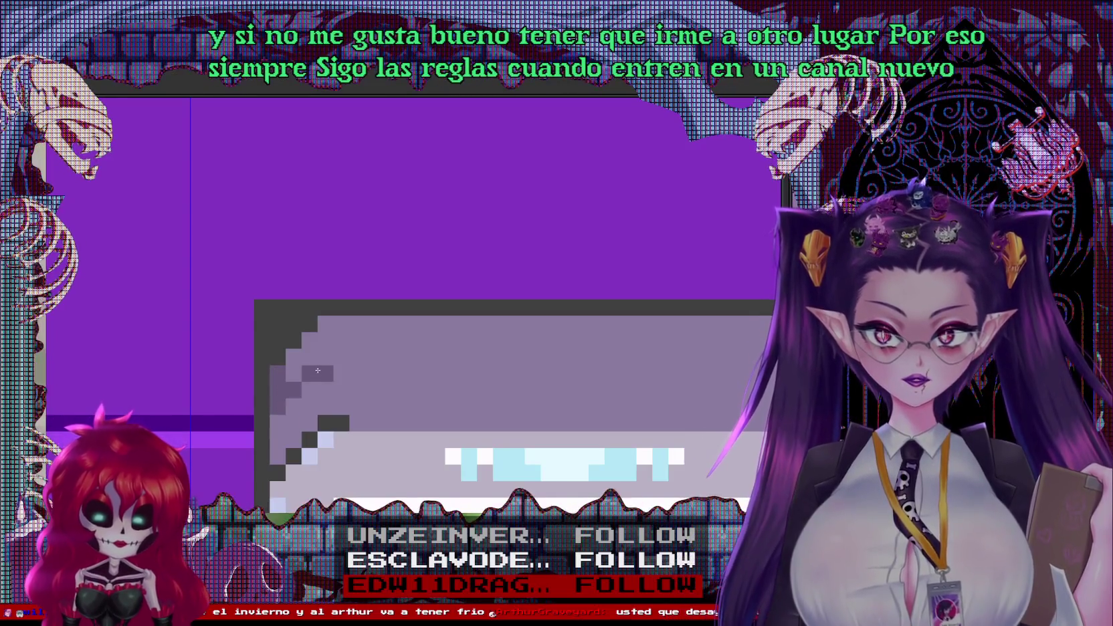
scroll(336, 358, "down", 1)
scroll(417, 385, "up", 1)
left_click_drag(141, 360, 626, 361)
left_click(666, 350, "shift")
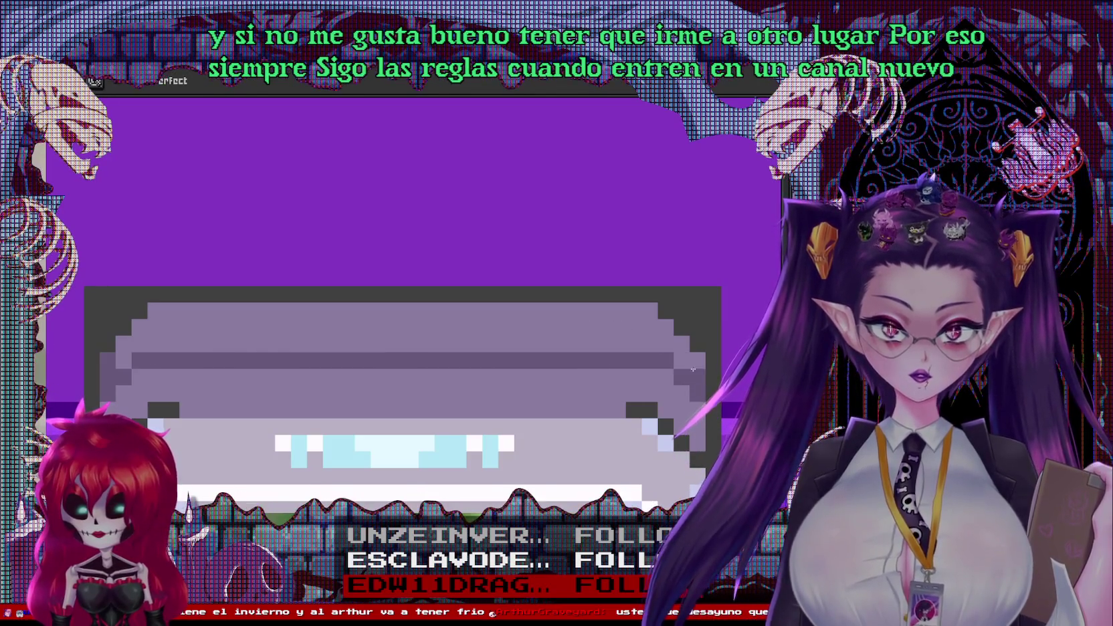
Zoom and pan the view up and right over the bathroom
scroll(681, 373, "down", 1)
scroll(537, 288, "down", 1)
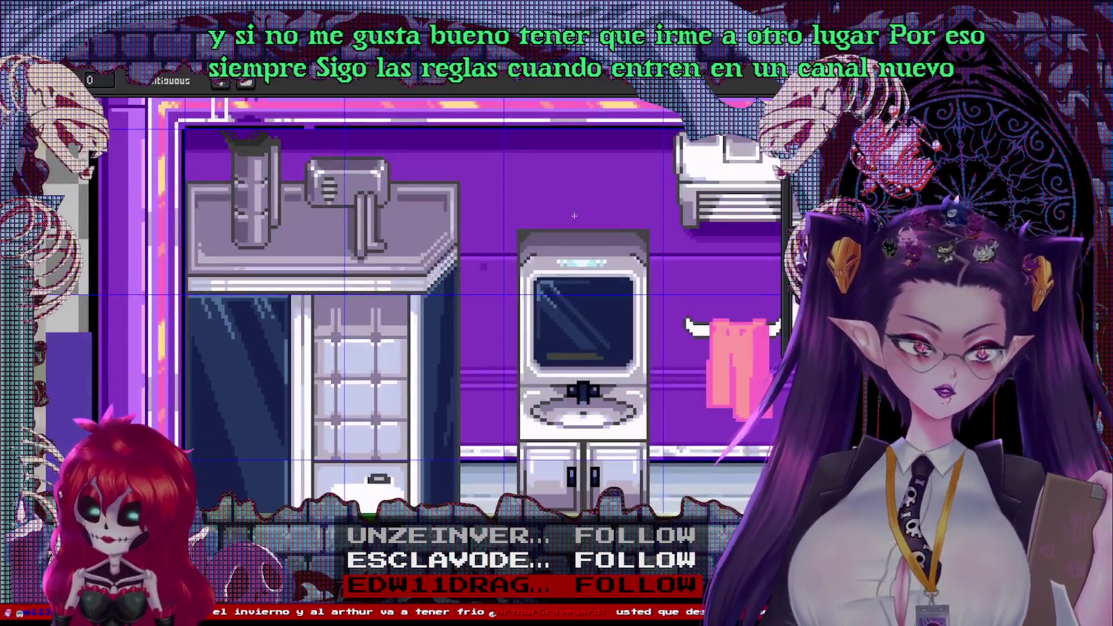
scroll(560, 324, "down", 1)
left_click_drag(490, 420, 522, 305)
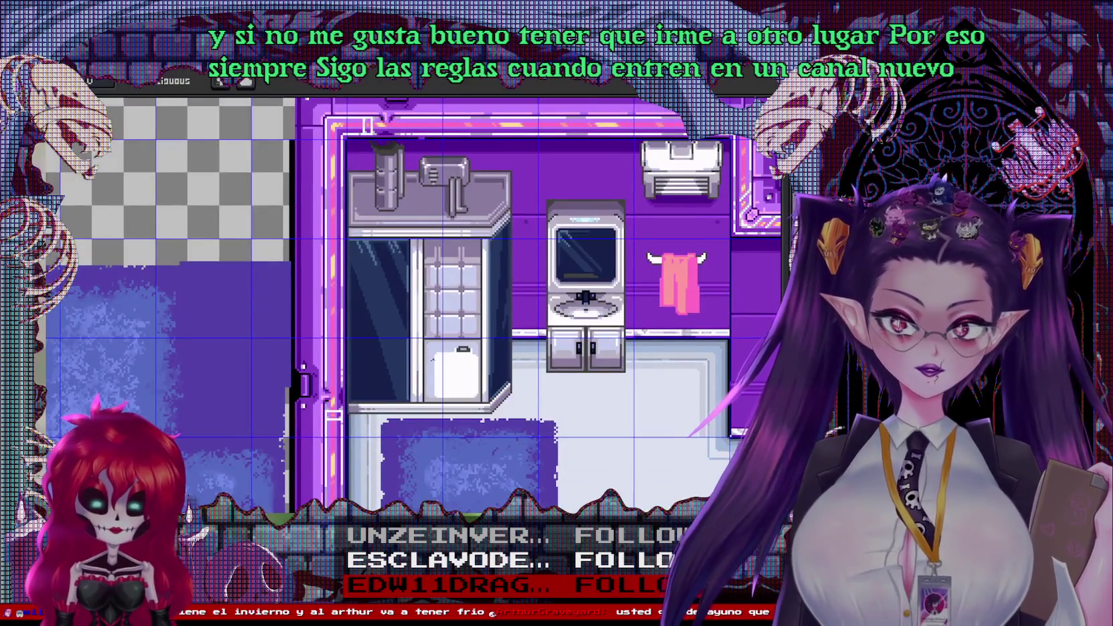
mouse_move(517, 226)
left_mouse_down()
mouse_move(578, 190)
mouse_move(544, 187)
left_mouse_up()
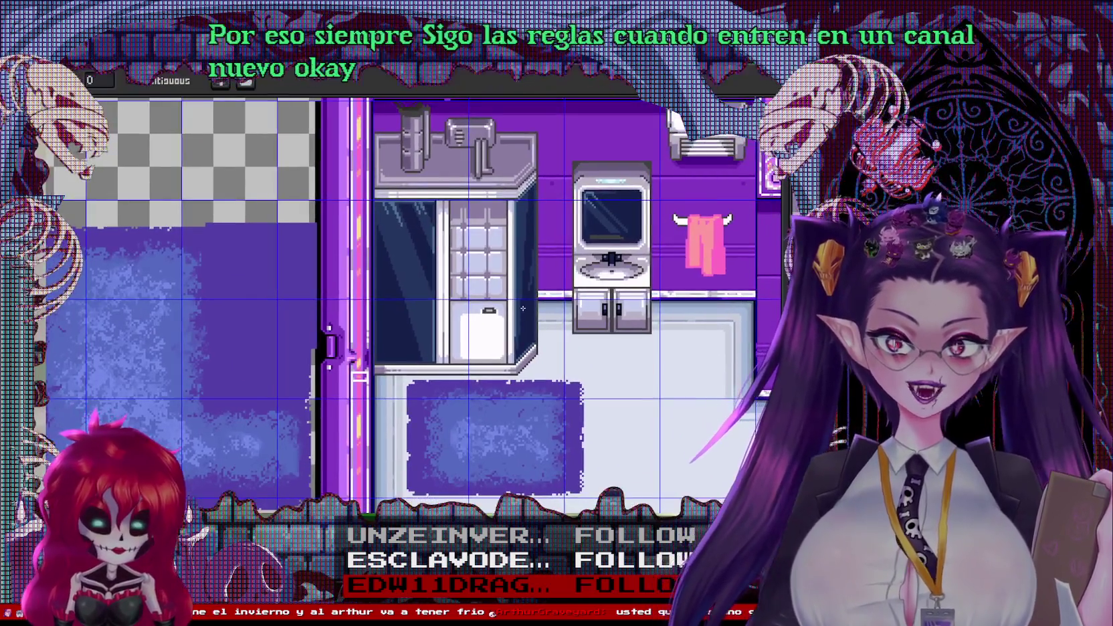
scroll(526, 289, "up", 1)
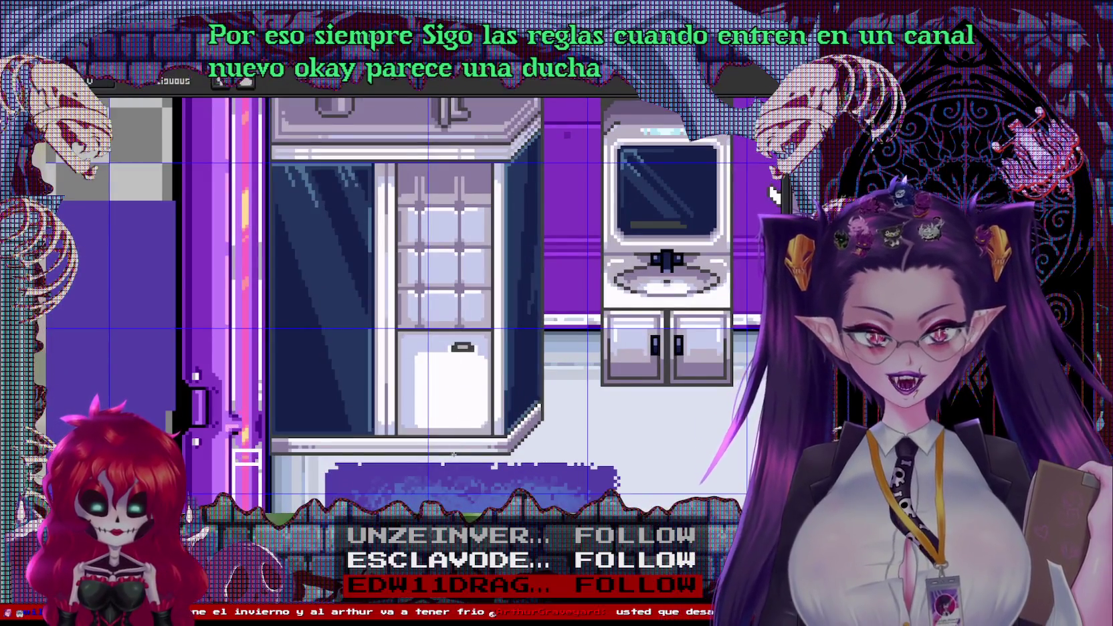
scroll(489, 349, "down", 1)
scroll(488, 348, "down", 1)
left_click_drag(528, 448, 575, 397)
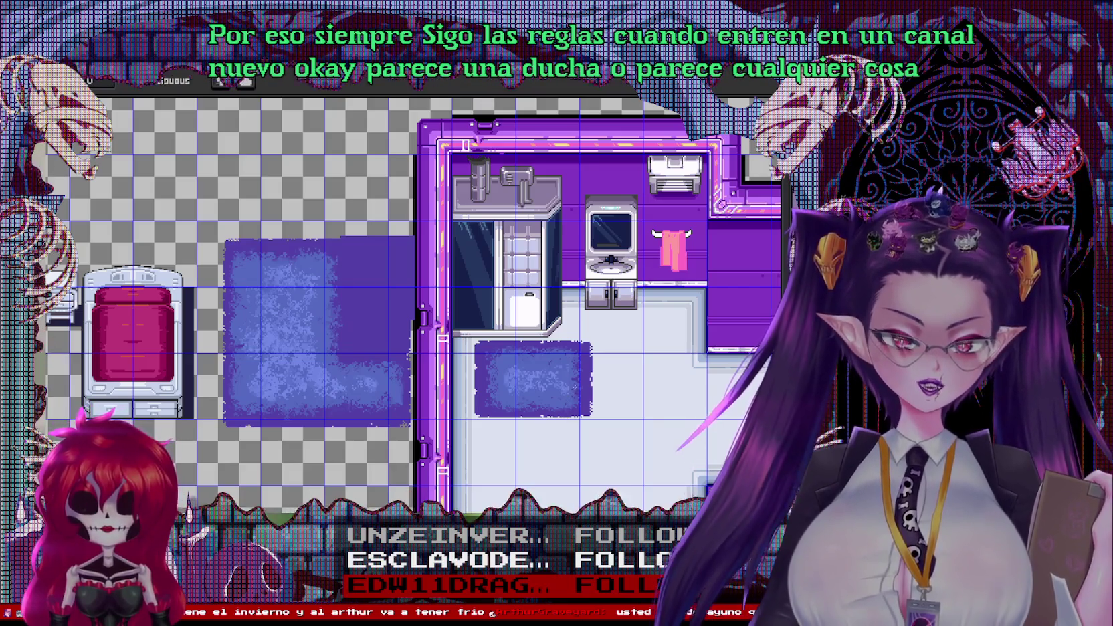
scroll(502, 255, "up", 2)
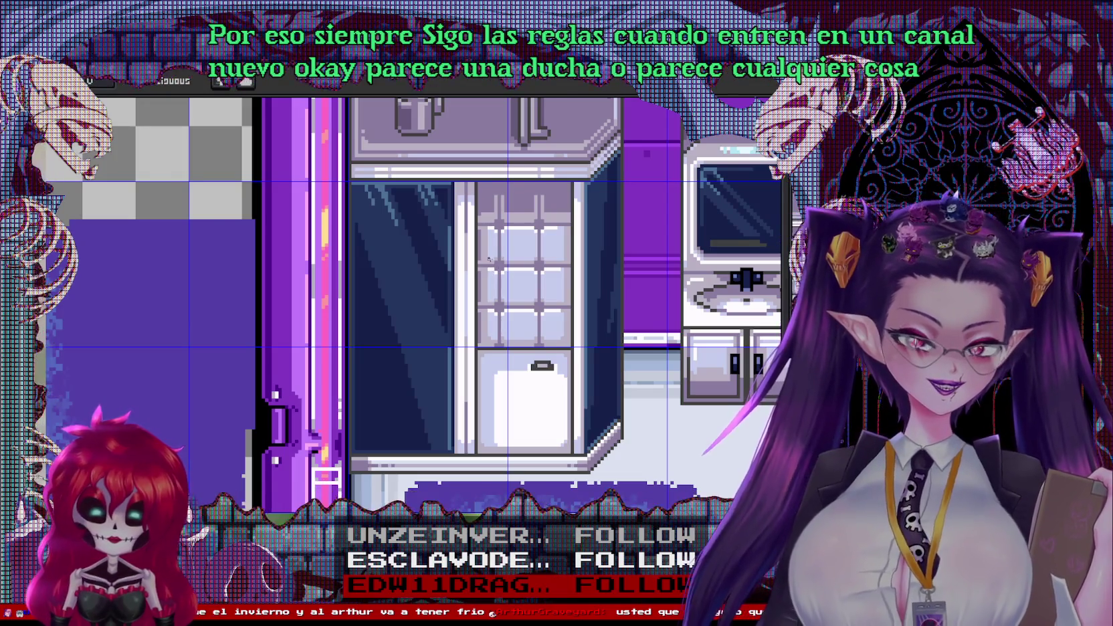
scroll(488, 258, "up", 1)
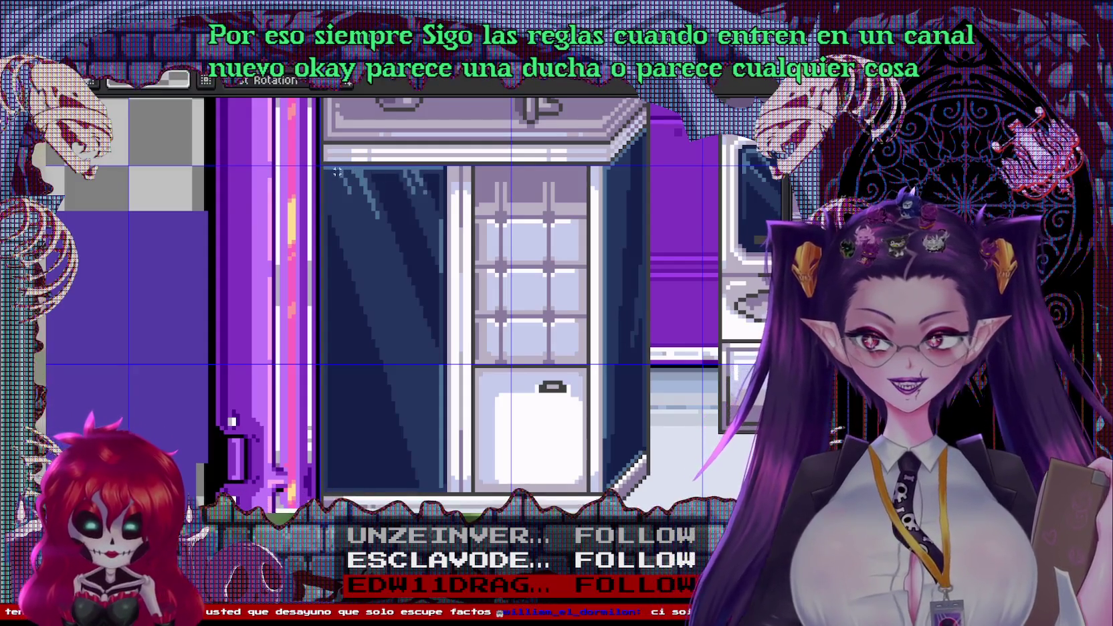
Try squeezing the shower's glass door narrower, then undo it
left_click_drag(353, 198, 466, 495)
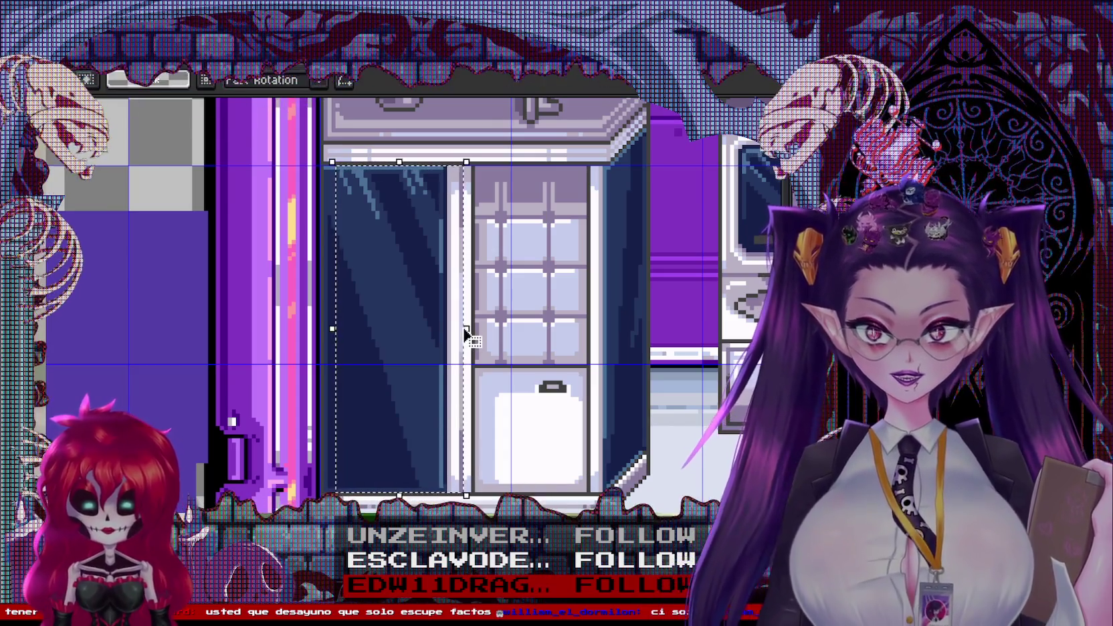
left_click_drag(466, 329, 442, 329)
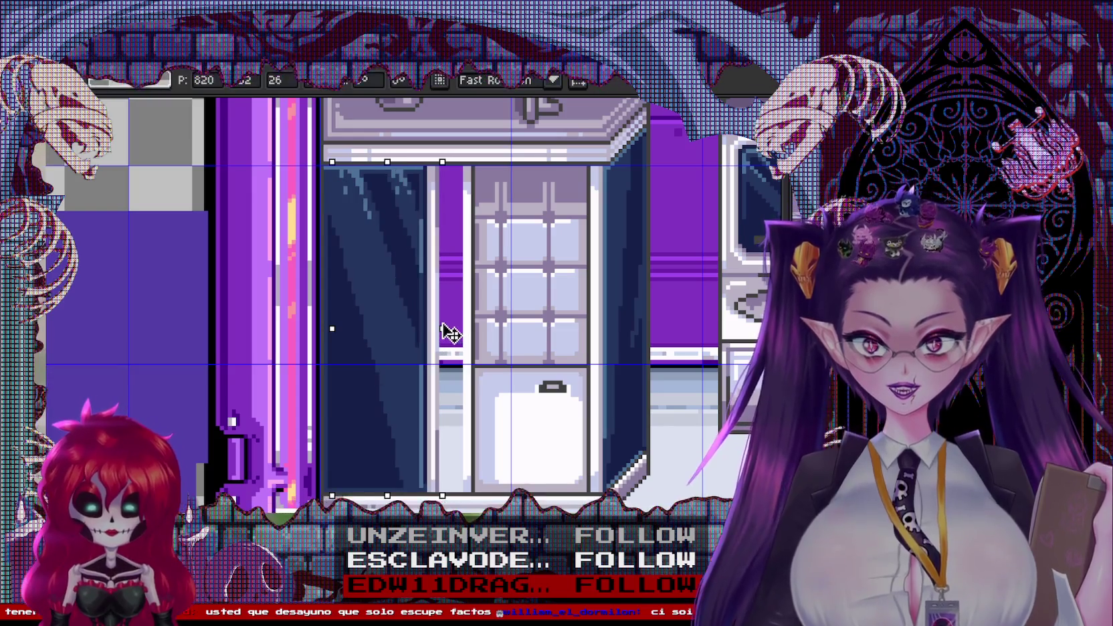
key("Return")
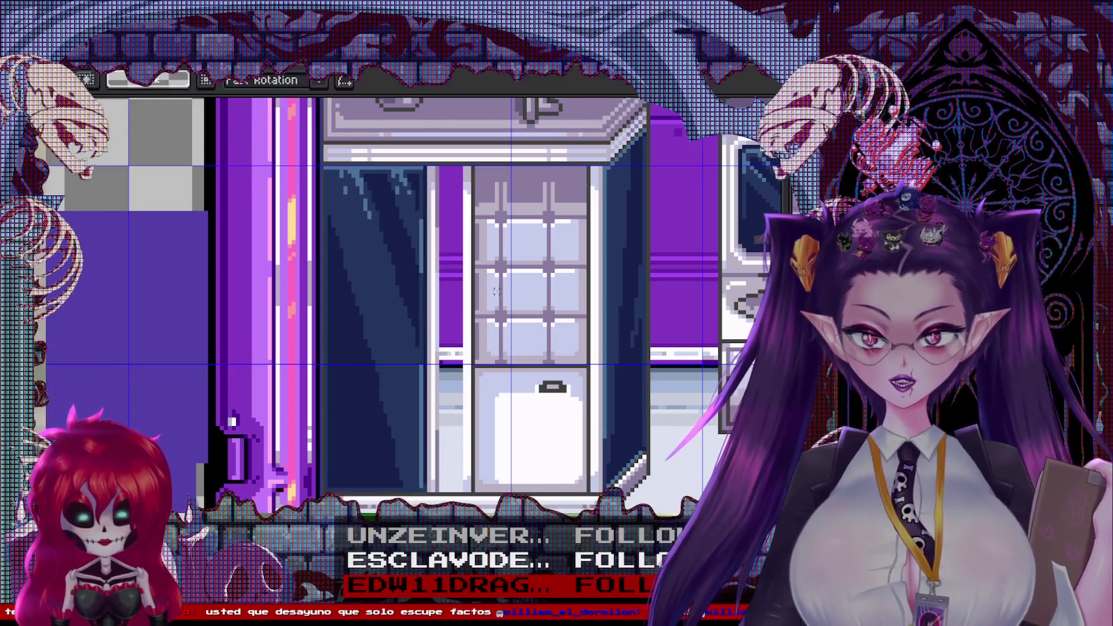
scroll(444, 212, "up", 1)
key("ctrl+z")
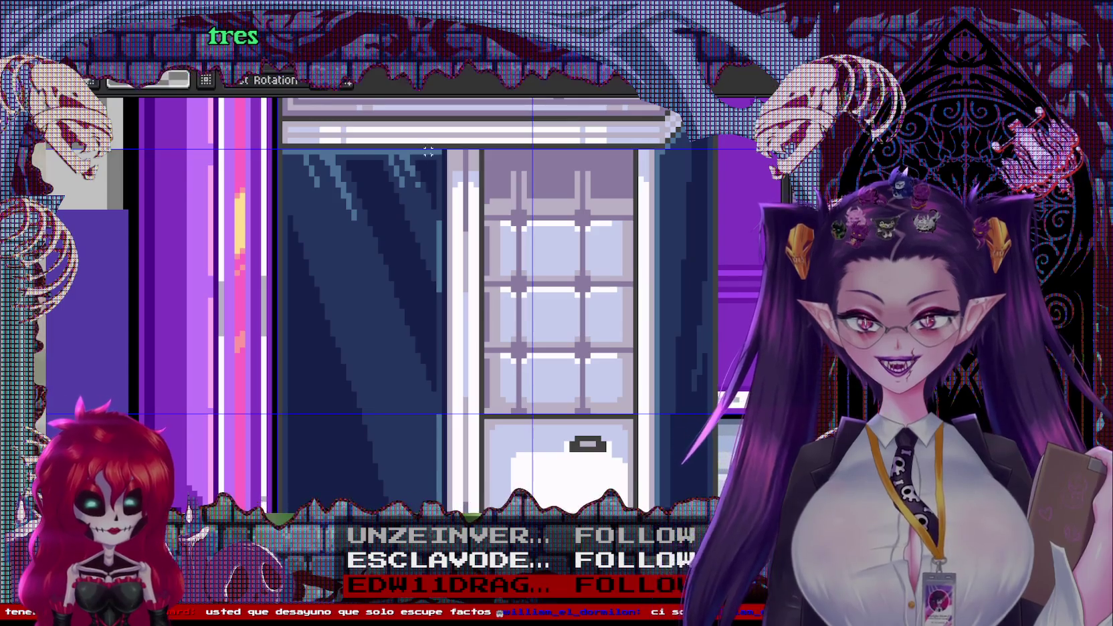
Shift the shower door's thin white edge strip left, leaving a narrow gap
left_click_drag(428, 148, 452, 508)
scroll(452, 468, "down", 1)
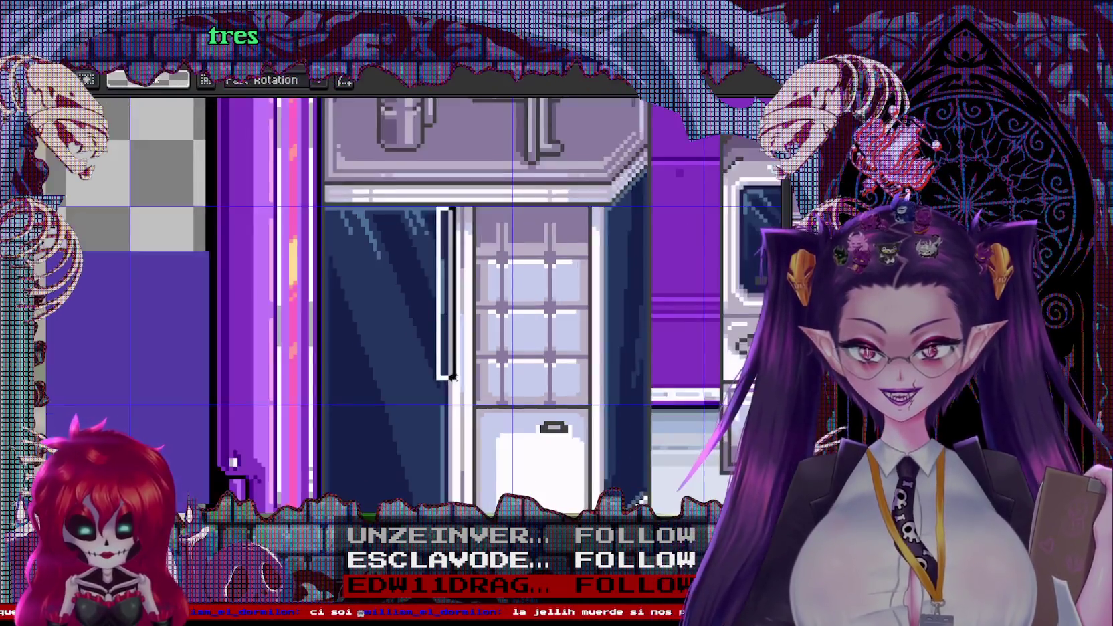
scroll(452, 476, "up", 1)
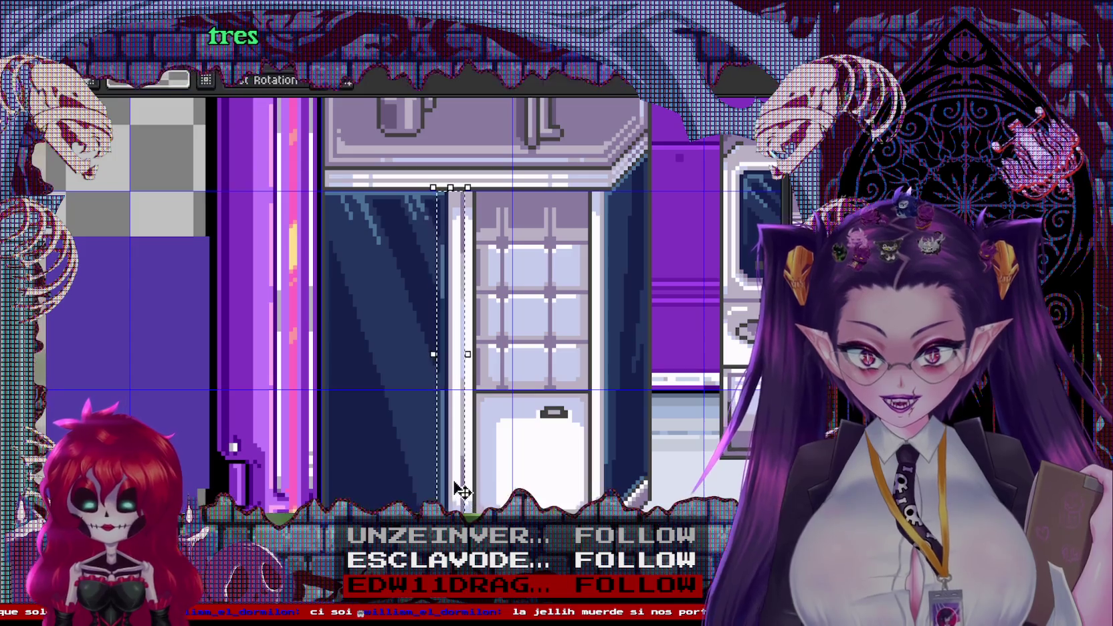
left_click_drag(452, 476, 441, 483)
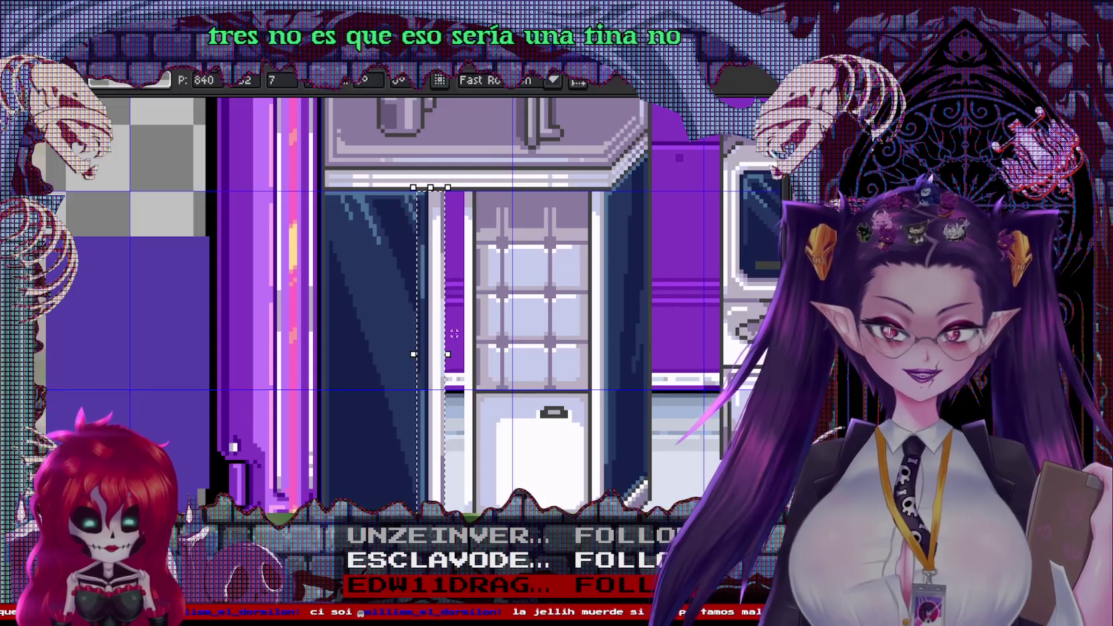
key("Left")
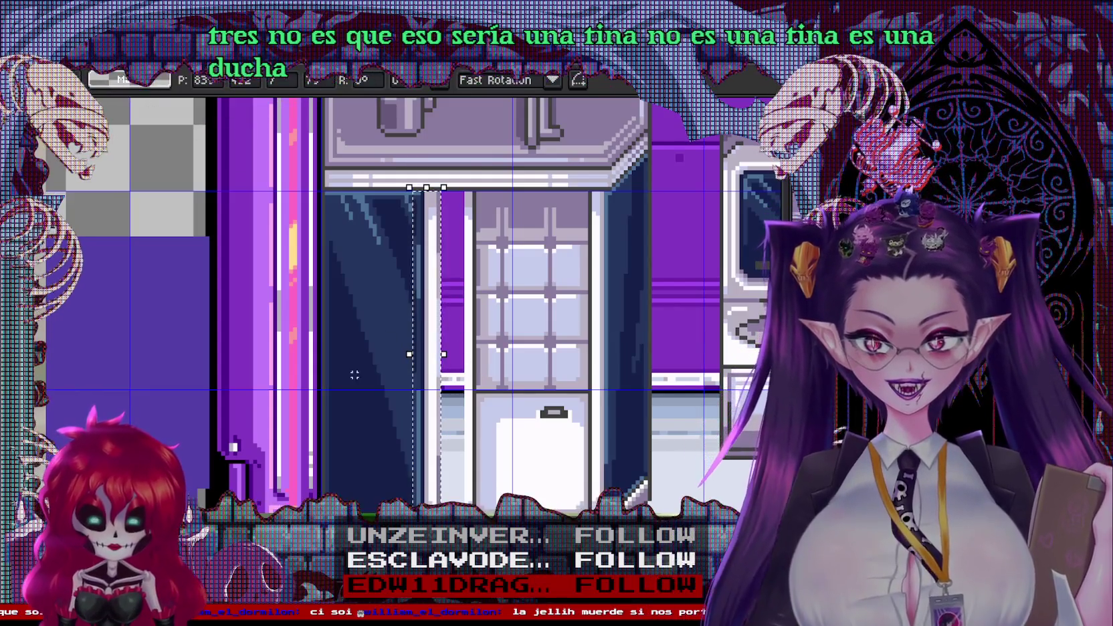
key("Return")
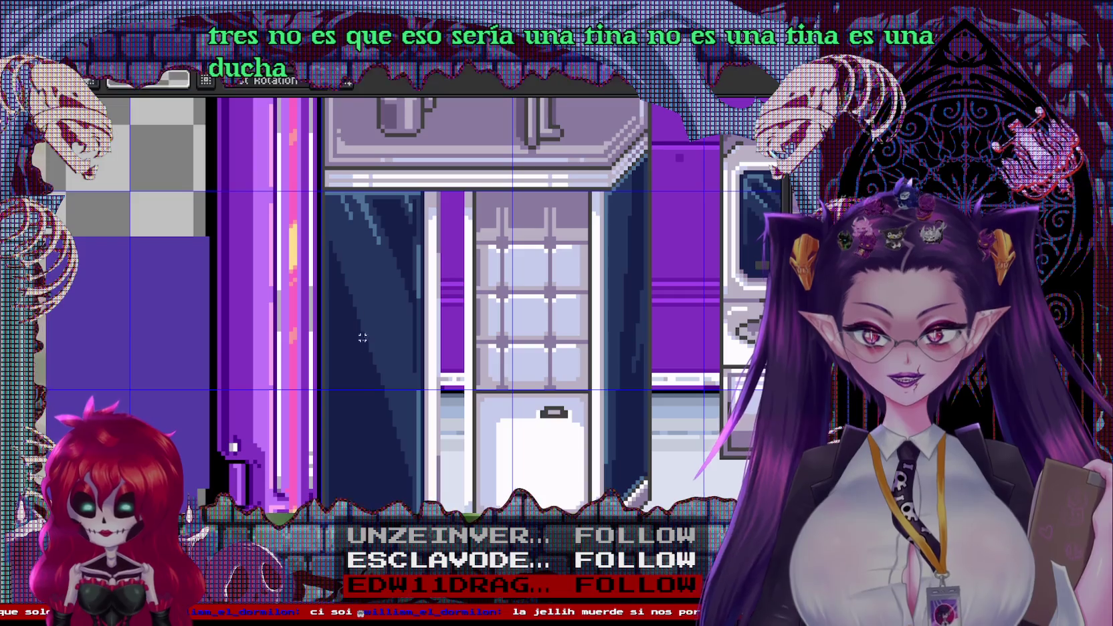
Pick the Paint Bucket and bring the shower's lower part into view
key("g")
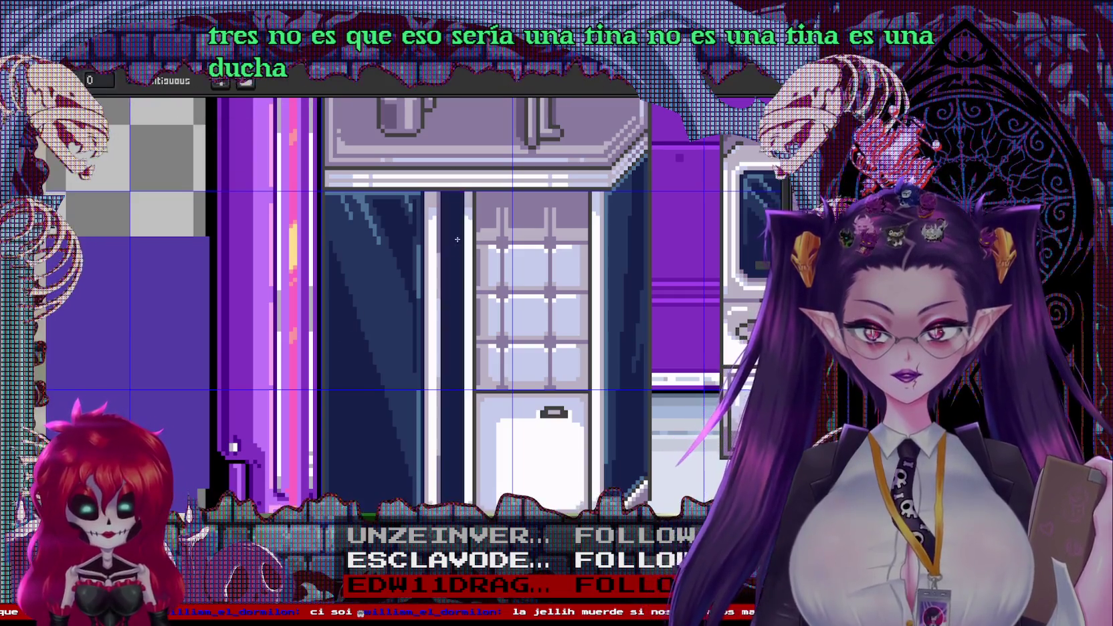
scroll(478, 293, "down", 1)
scroll(478, 293, "down", 1)
scroll(468, 280, "up", 1)
scroll(462, 267, "up", 1)
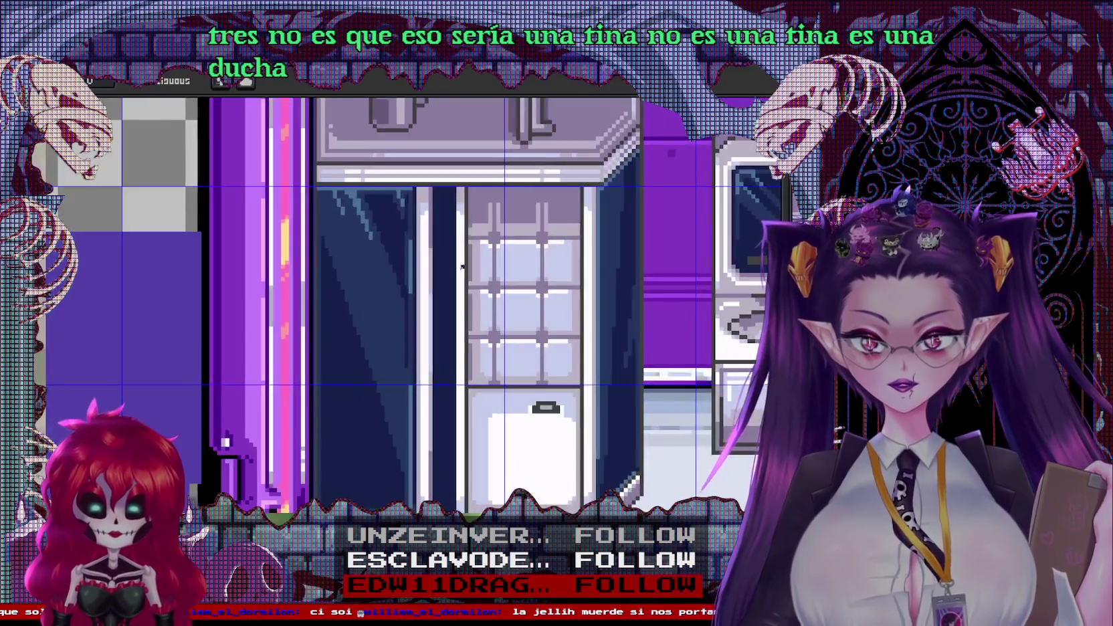
scroll(433, 237, "up", 1)
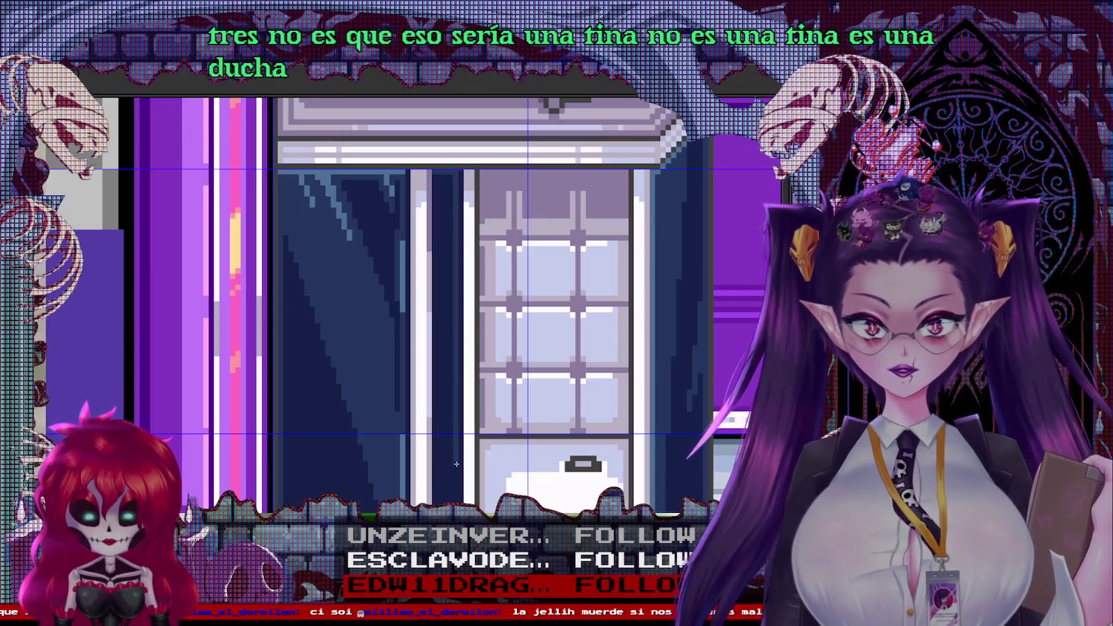
left_click_drag(453, 457, 470, 330)
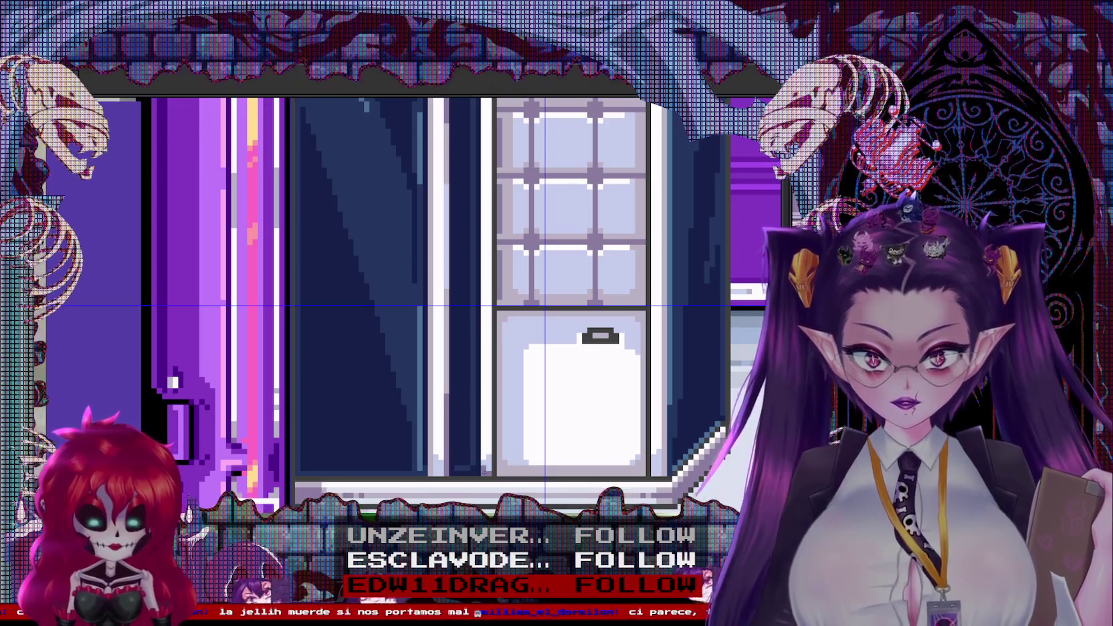
scroll(486, 470, "up", 2)
scroll(487, 240, "up", 1)
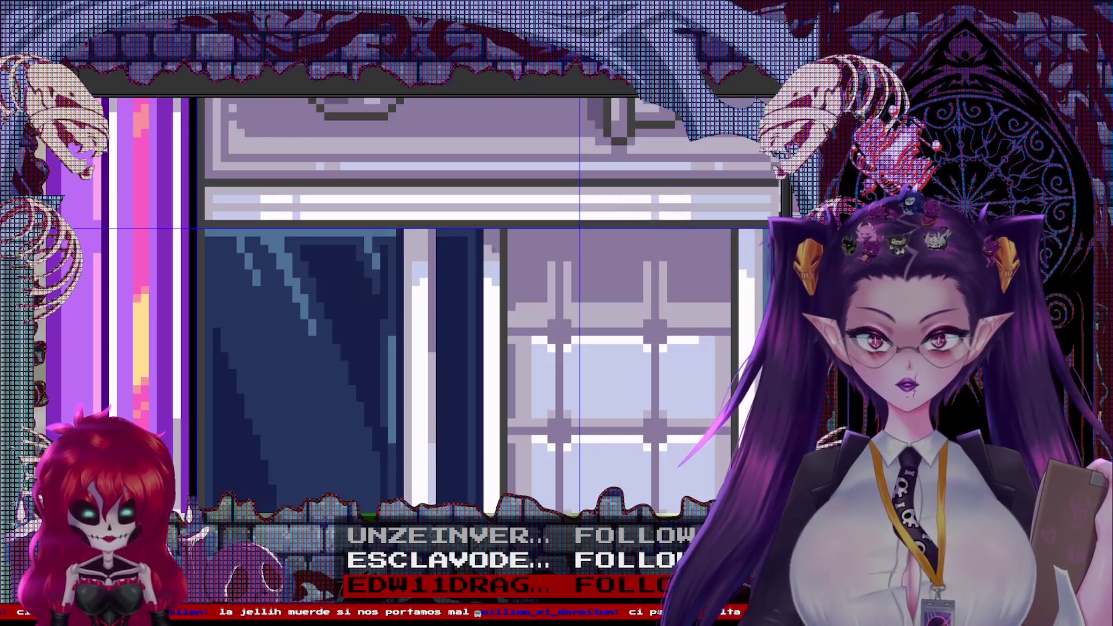
scroll(542, 395, "down", 2)
scroll(542, 395, "down", 2)
scroll(509, 321, "up", 2)
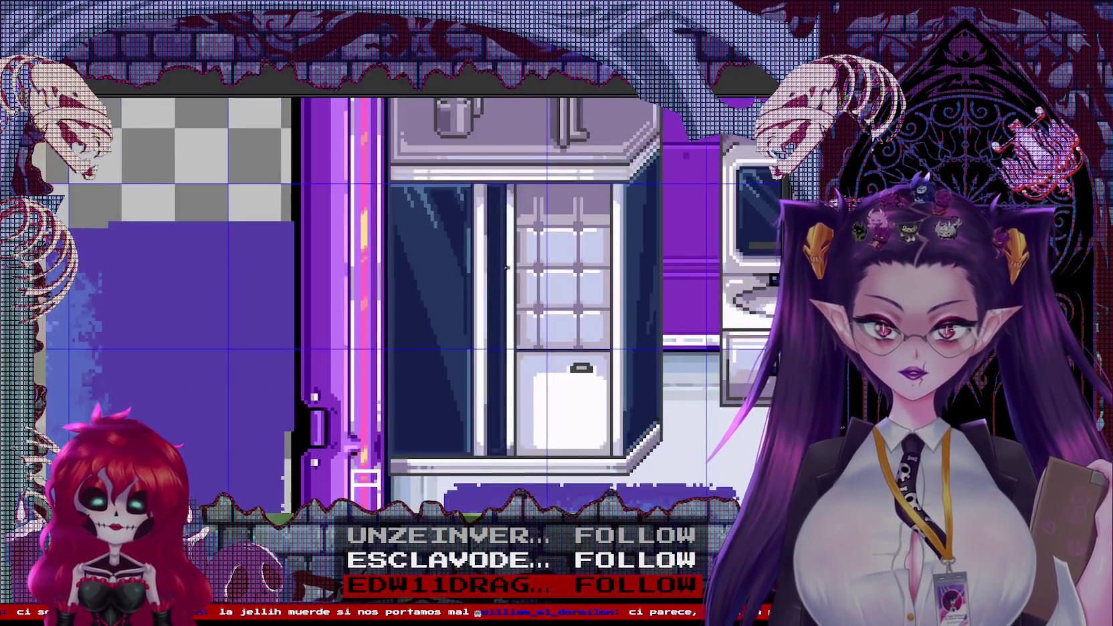
scroll(509, 321, "up", 1)
scroll(528, 267, "down", 1)
scroll(572, 322, "down", 1)
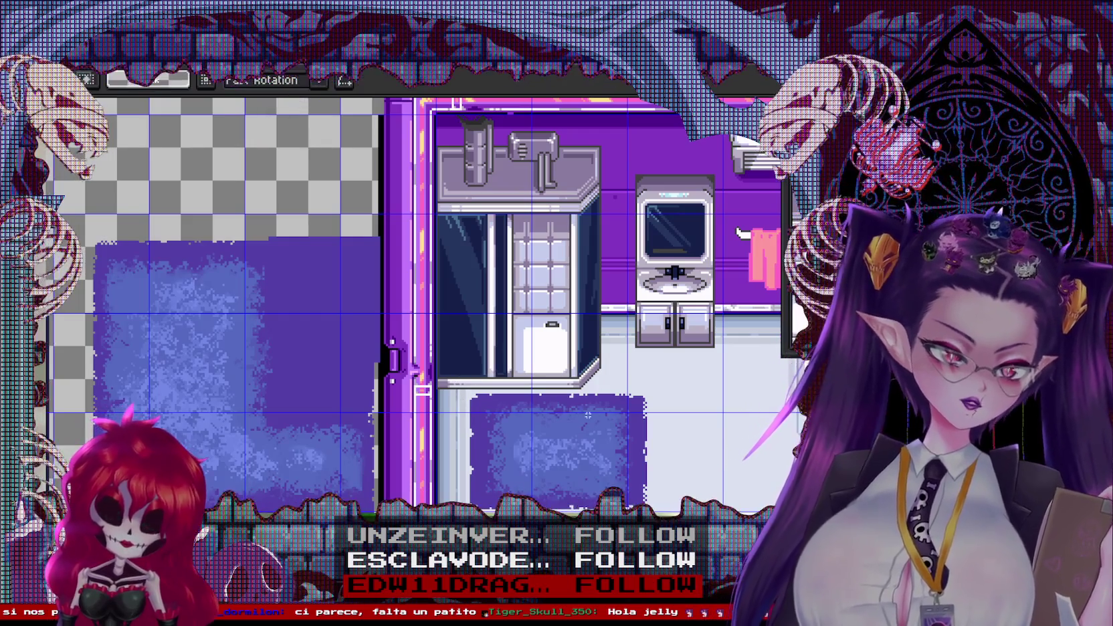
scroll(598, 330, "down", 1)
scroll(589, 362, "up", 1)
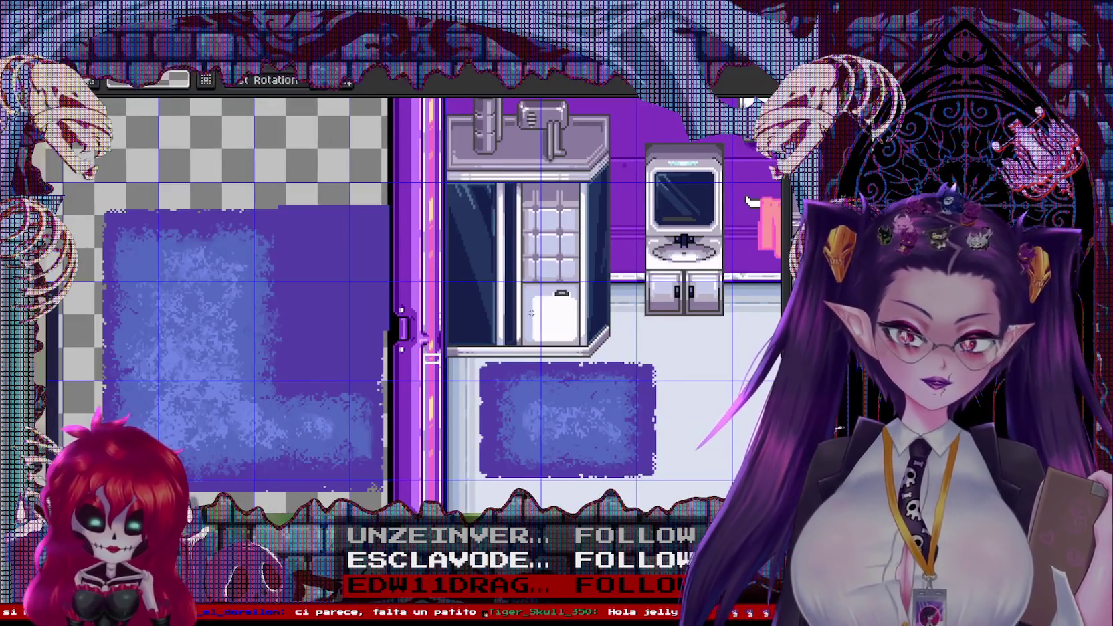
scroll(531, 312, "down", 1)
scroll(555, 367, "up", 1)
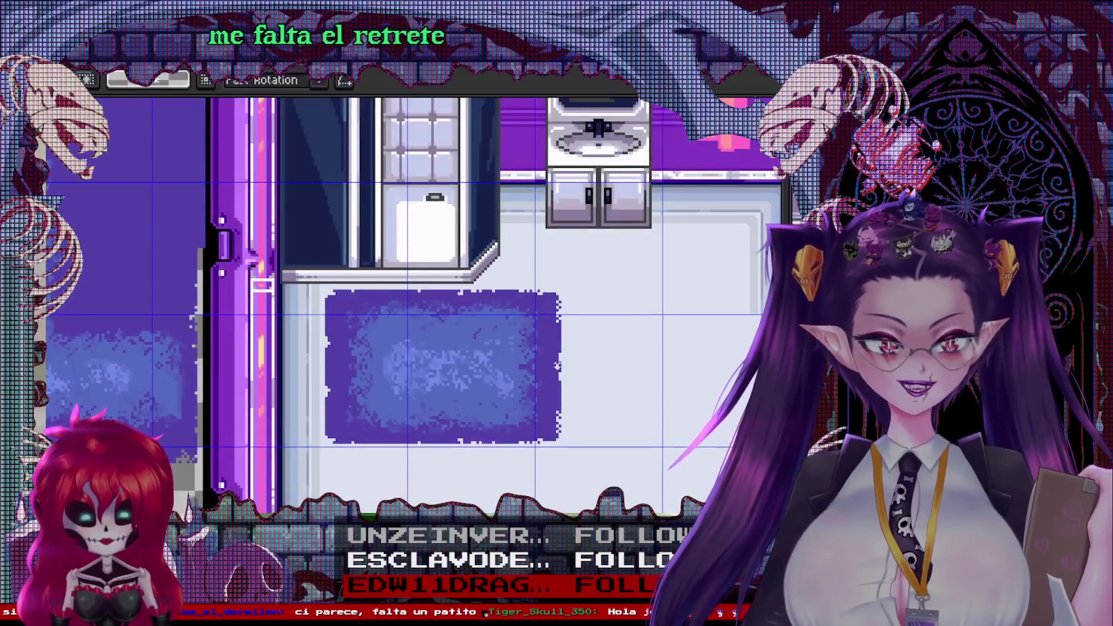
scroll(652, 460, "up", 3)
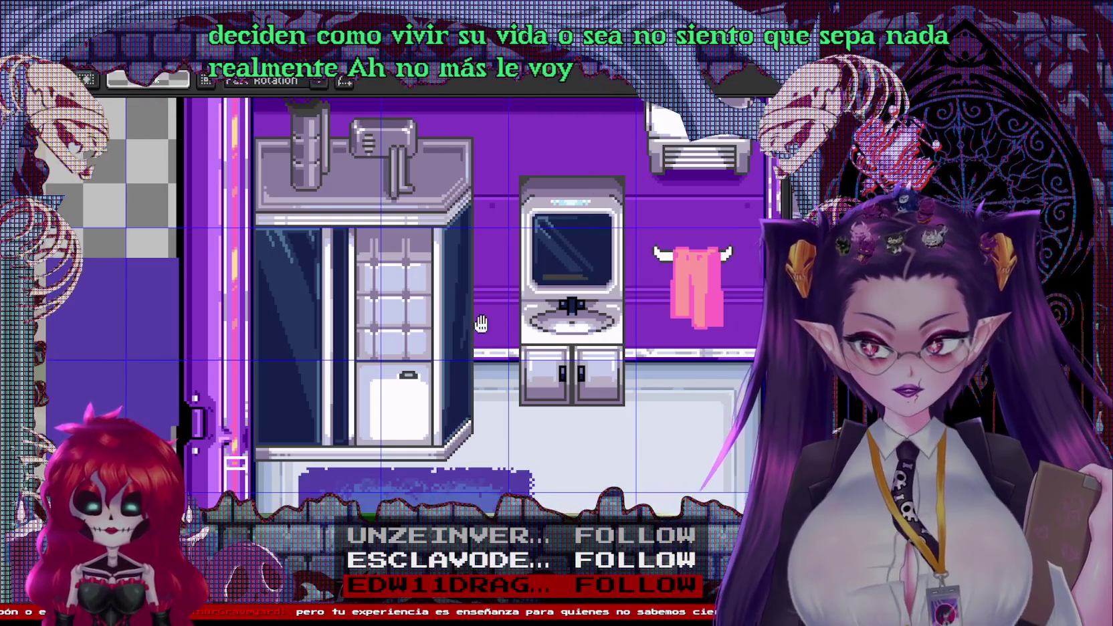
Pan the view across the rug and back toward the shower side
scroll(482, 325, "down", 5)
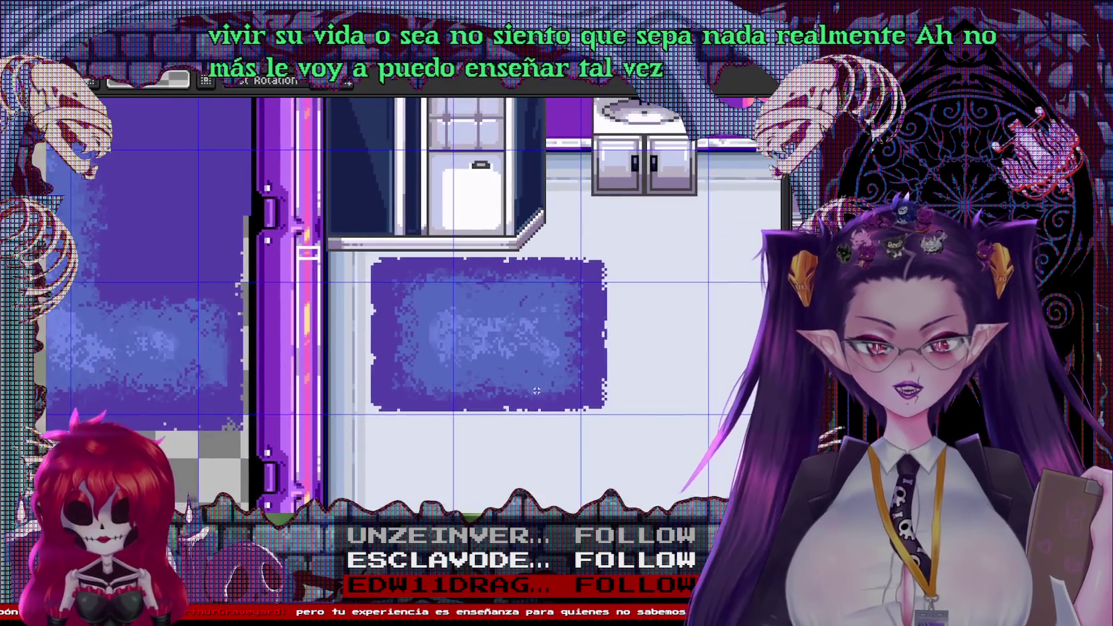
left_click_drag(528, 424, 428, 492)
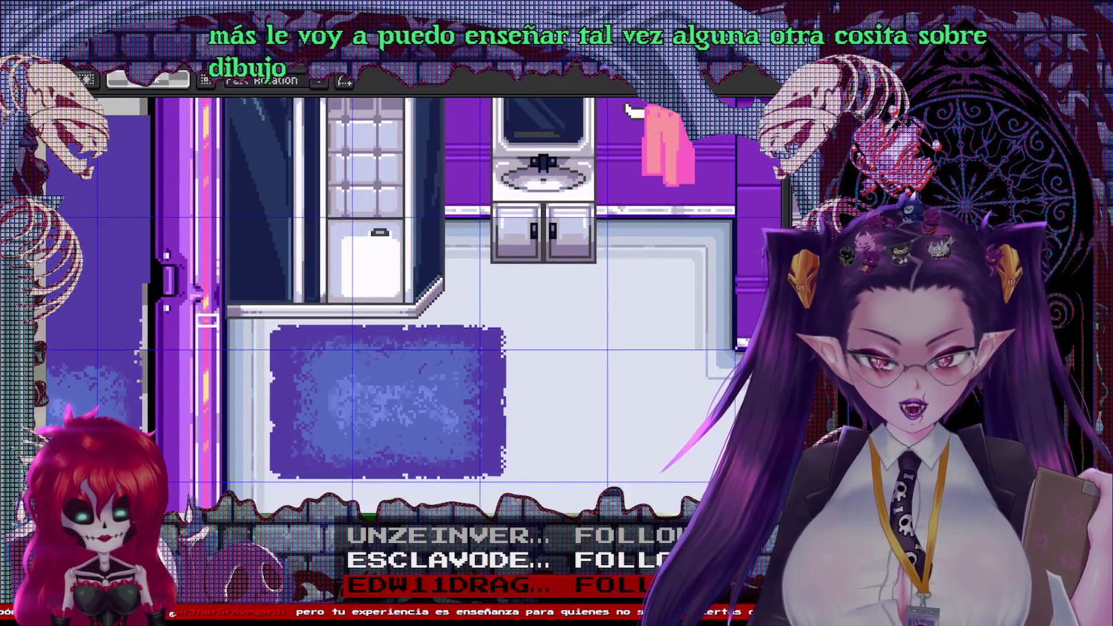
scroll(612, 367, "down", 1)
scroll(383, 372, "up", 1)
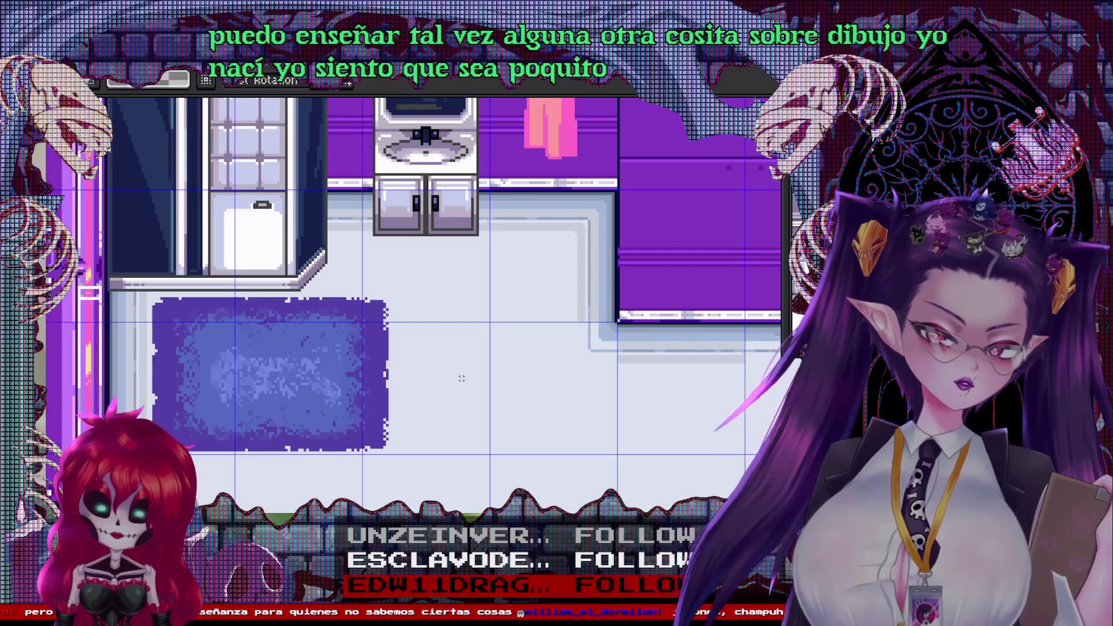
left_click_drag(461, 378, 577, 419)
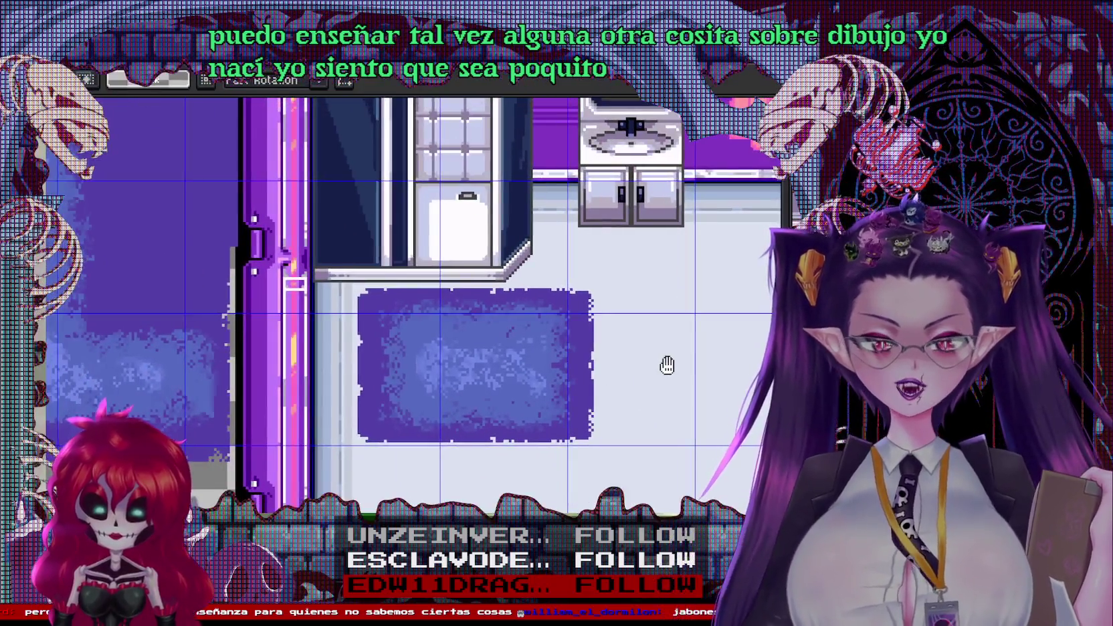
scroll(644, 443, "down", 1)
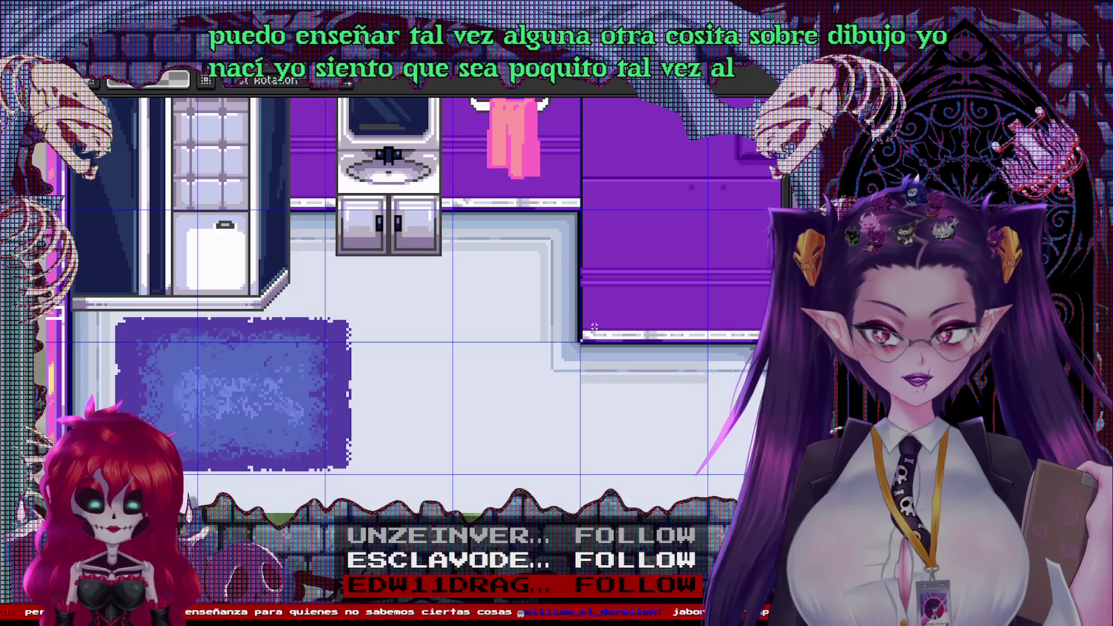
scroll(563, 341, "up", 2)
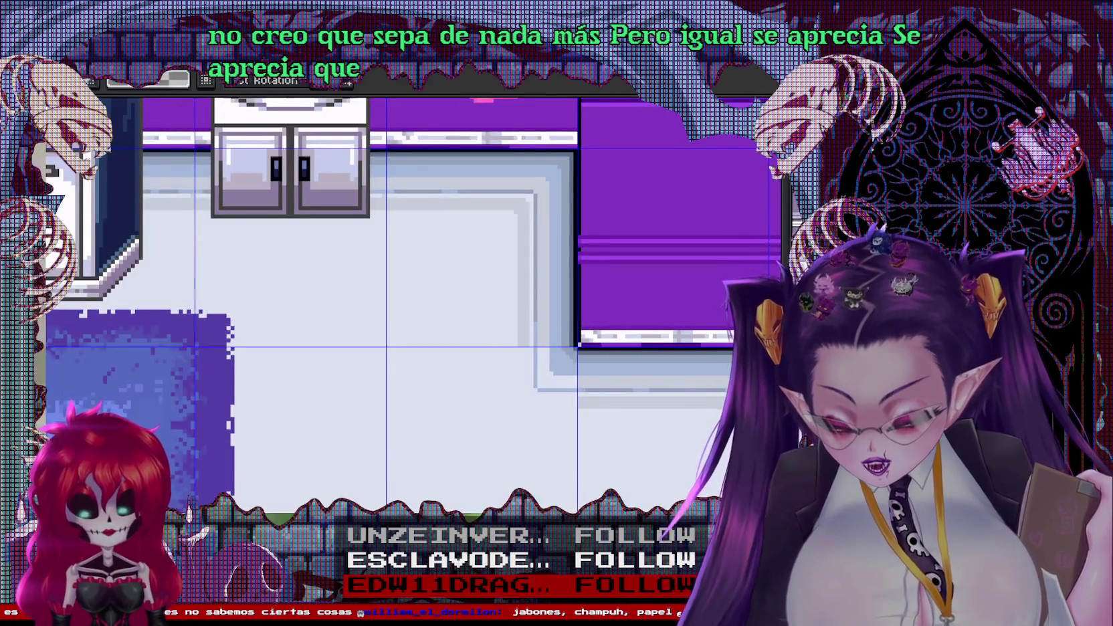
scroll(515, 419, "up", 2)
scroll(377, 275, "down", 1)
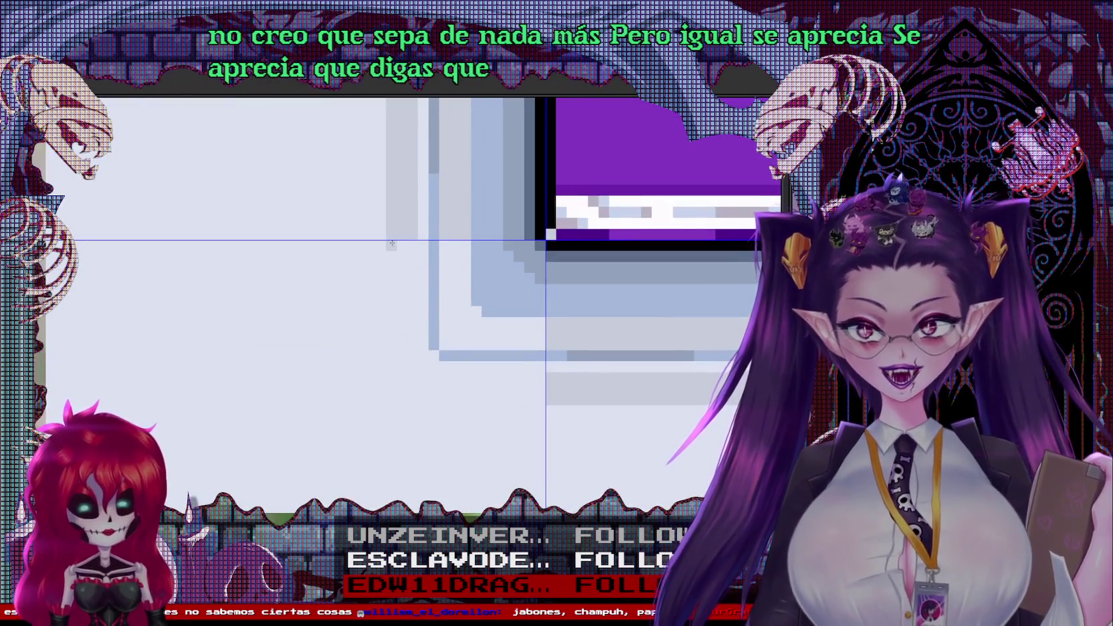
Draw grey toilet outlines on the floor and fill its shading darker grey
left_click_drag(392, 244, 391, 378)
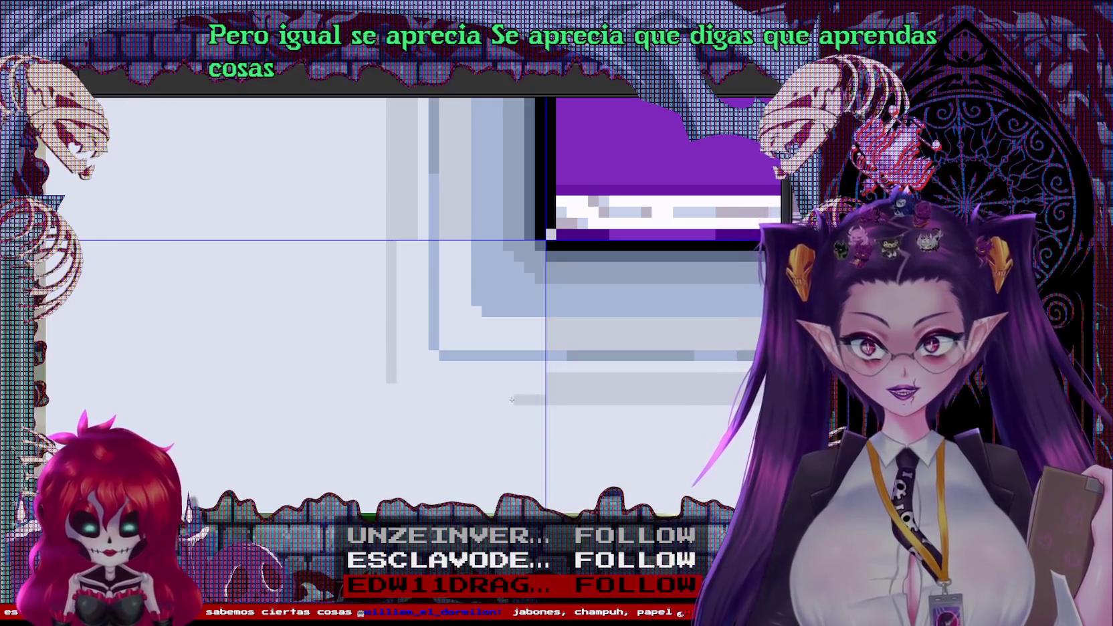
left_click_drag(524, 400, 400, 397)
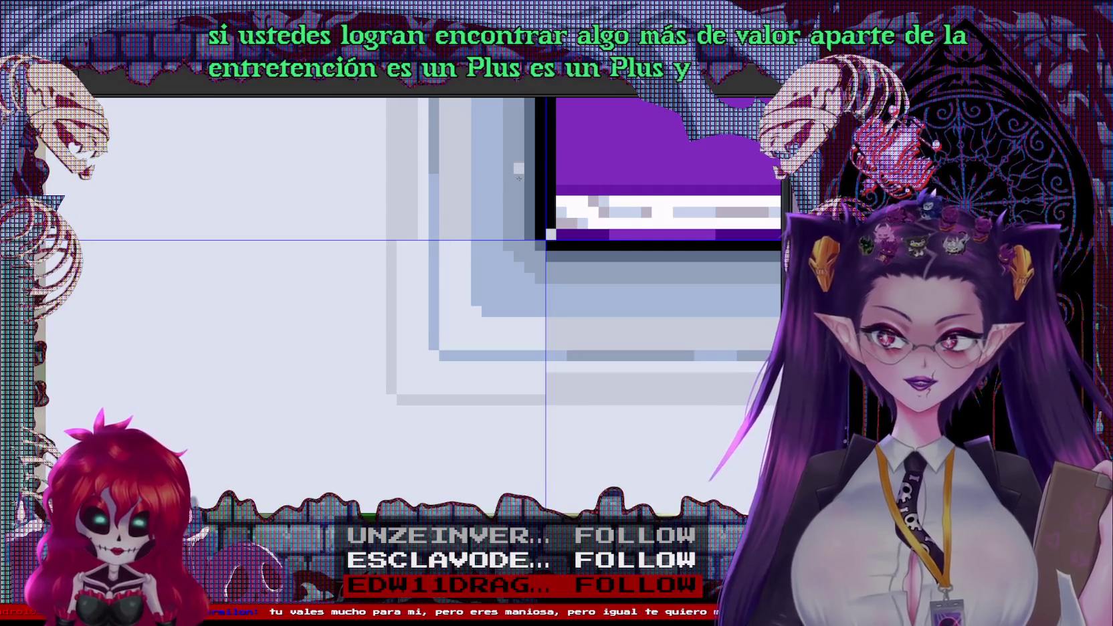
scroll(520, 177, "up", 1)
key("g")
left_click(412, 342)
mouse_move(355, 262)
left_mouse_down()
mouse_move(403, 466)
mouse_move(565, 487)
left_mouse_up()
Move the toilet piece on the floor down one grid cell
scroll(561, 475, "down", 2)
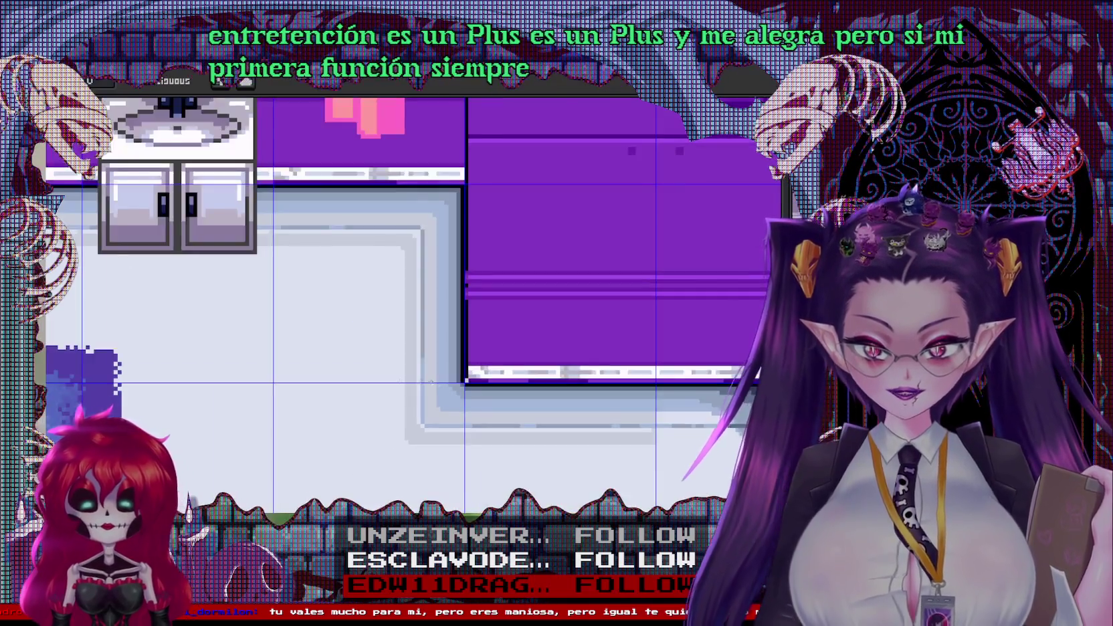
scroll(602, 375, "down", 2)
scroll(660, 283, "down", 1)
scroll(660, 283, "right", 2)
scroll(602, 283, "right", 2)
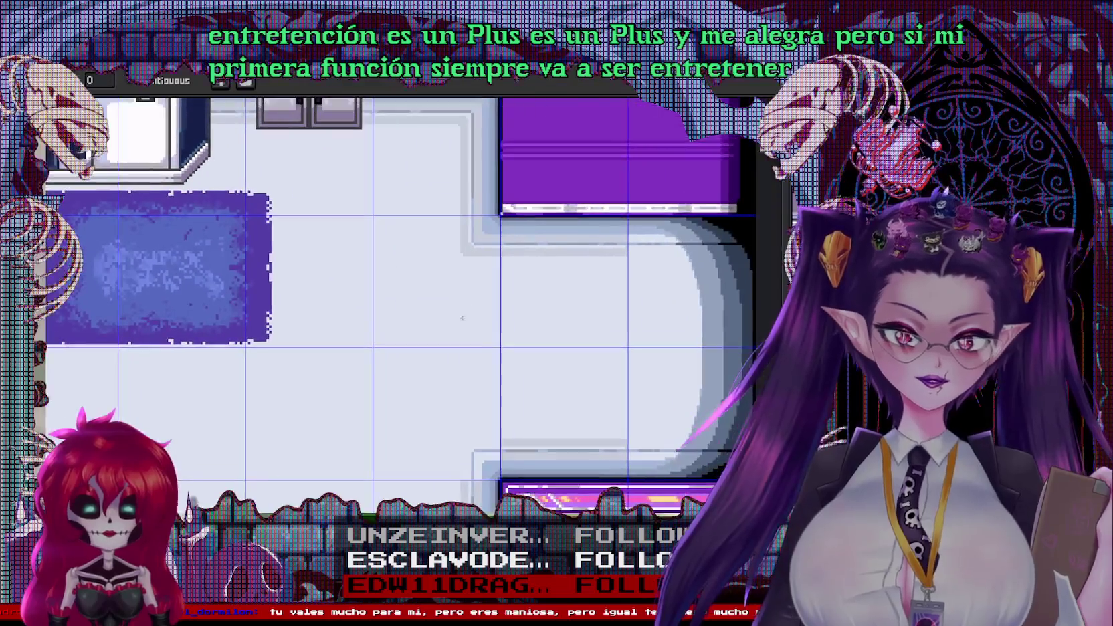
scroll(448, 283, "up", 1)
scroll(448, 283, "up", 1)
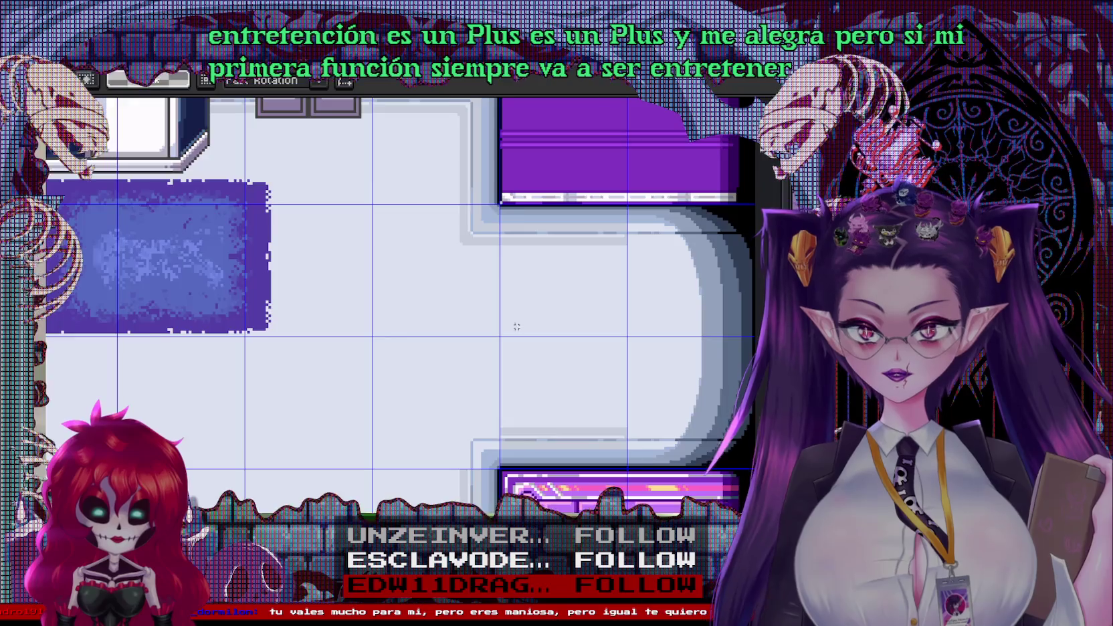
scroll(501, 370, "down", 1)
left_click(480, 328)
left_click_drag(480, 330, 471, 364)
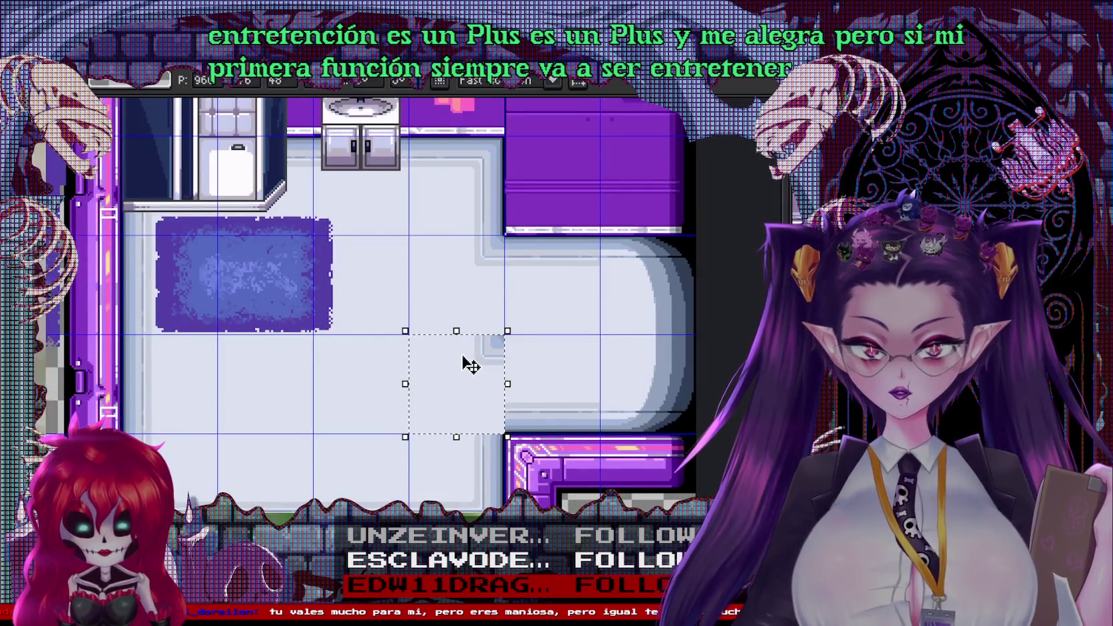
scroll(461, 353, "down", 5)
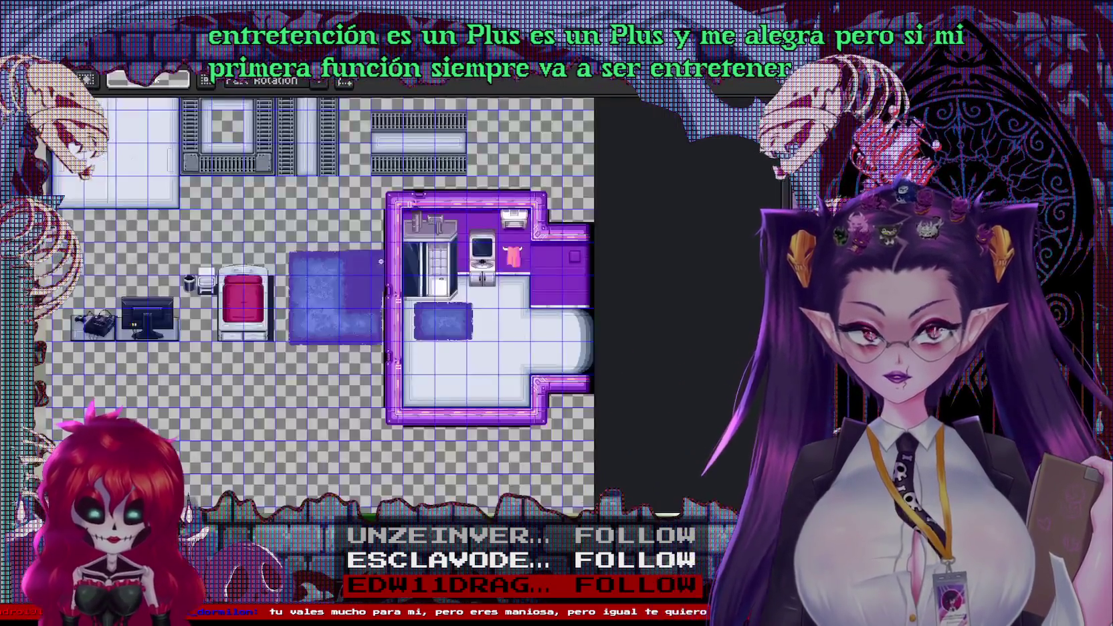
In the tileset sprite, try moving the white floor tile one cell left, then undo
key("ctrl+Tab")
scroll(356, 369, "up", 5)
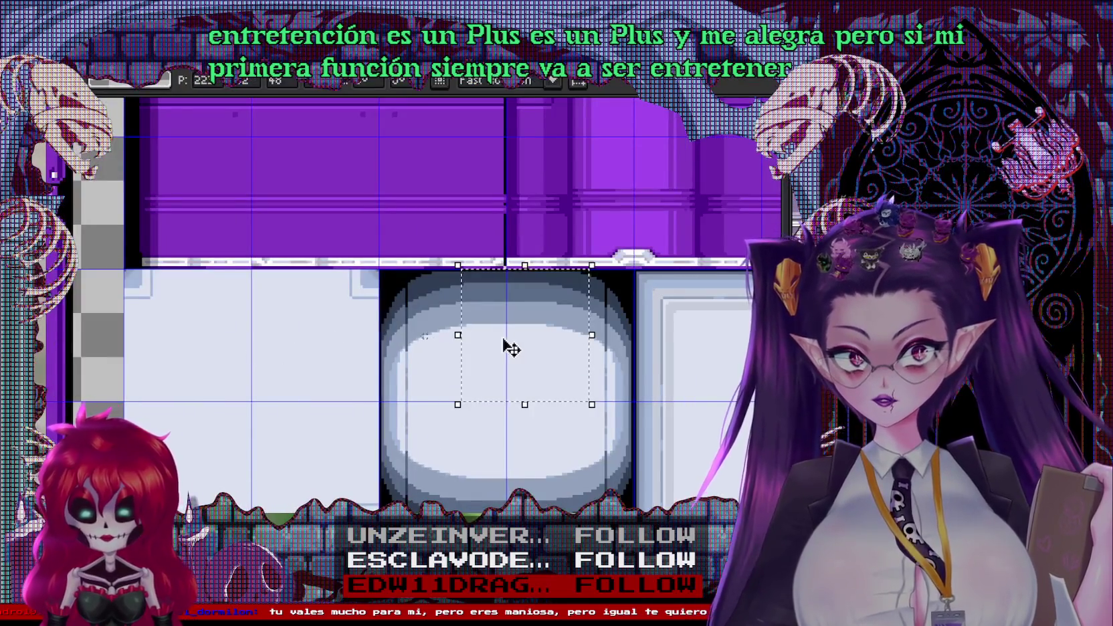
key("ctrl+d")
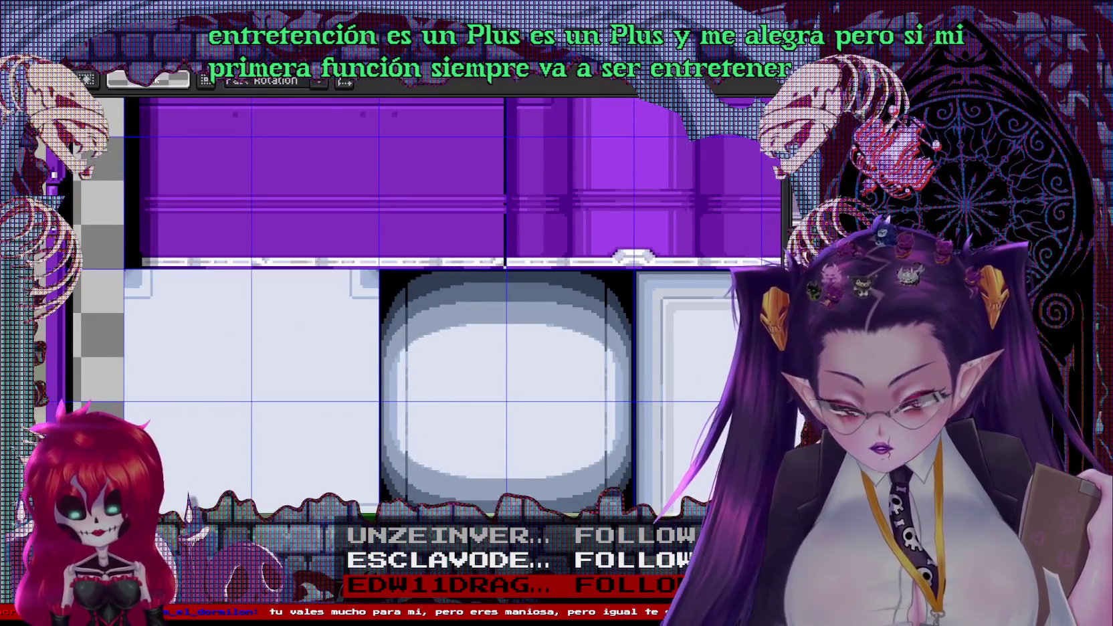
left_click_drag(254, 404, 374, 528)
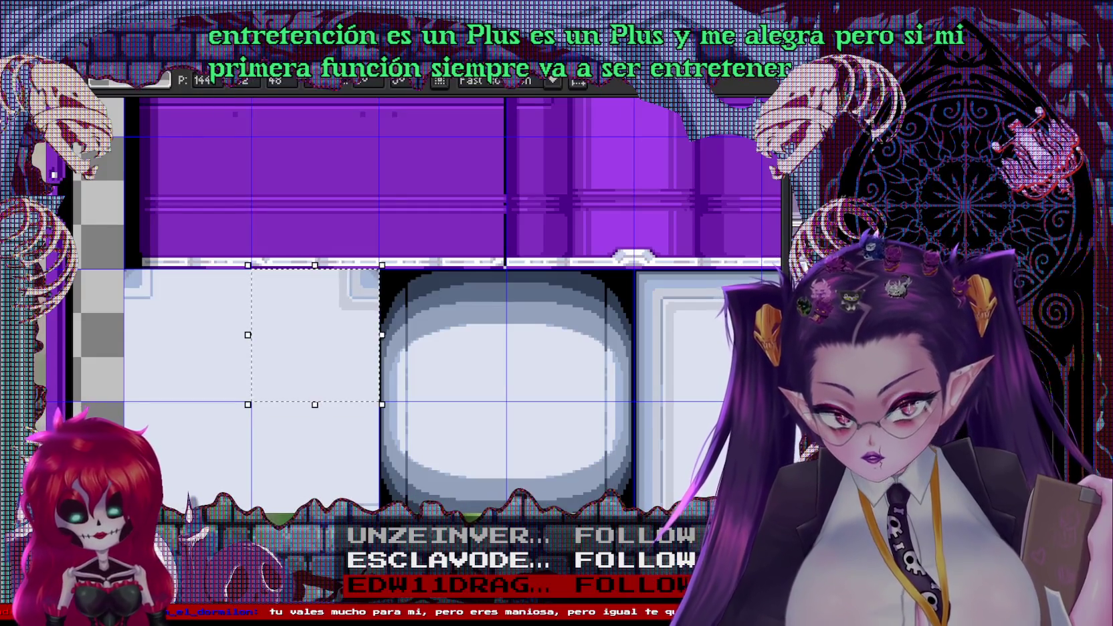
key("Escape")
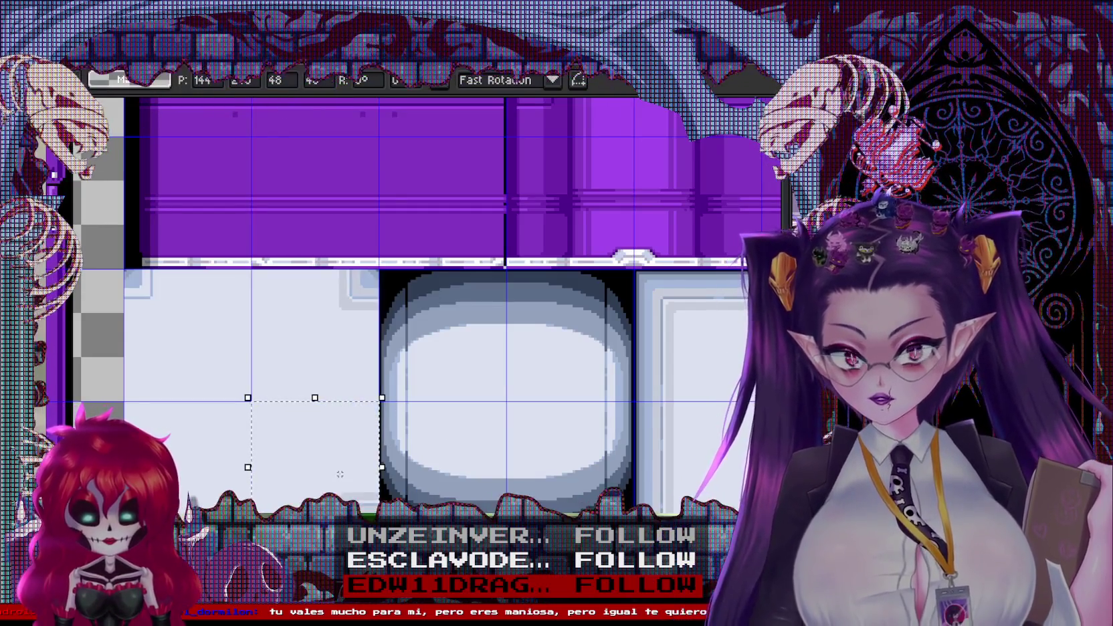
left_click_drag(265, 452, 138, 452)
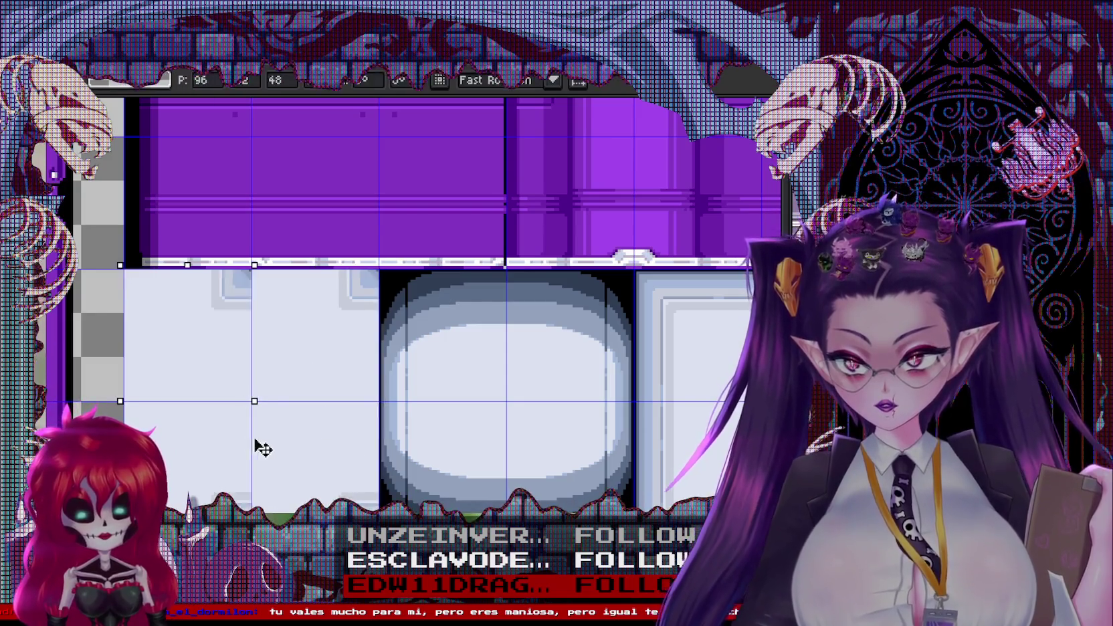
key("g")
key("ctrl+z")
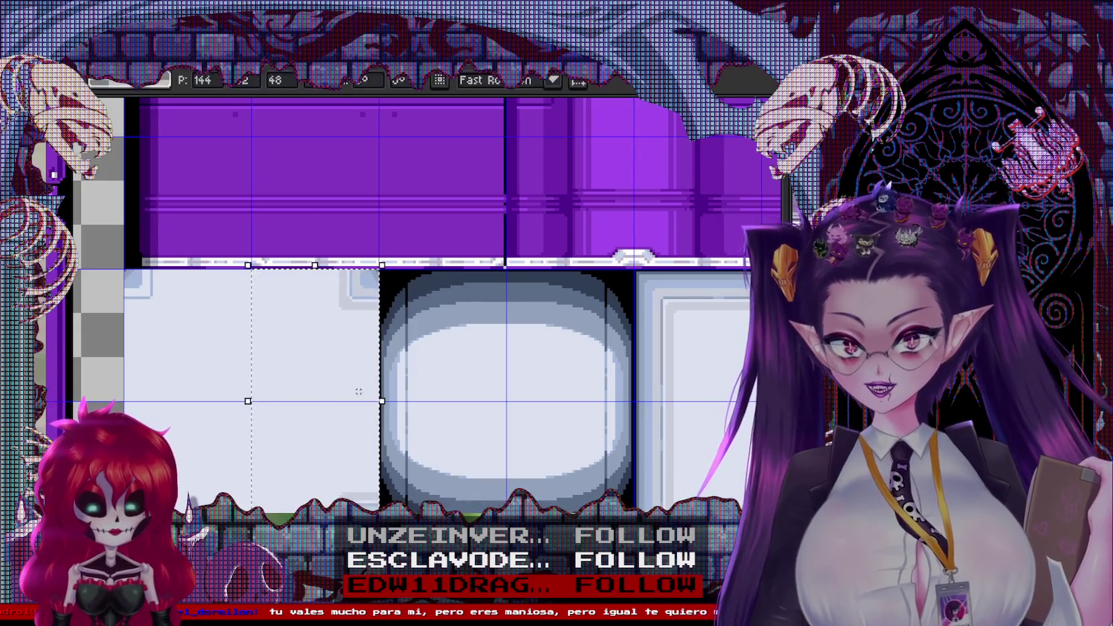
Zoom and pan the view back toward the bathroom floor
scroll(393, 363, "down", 4)
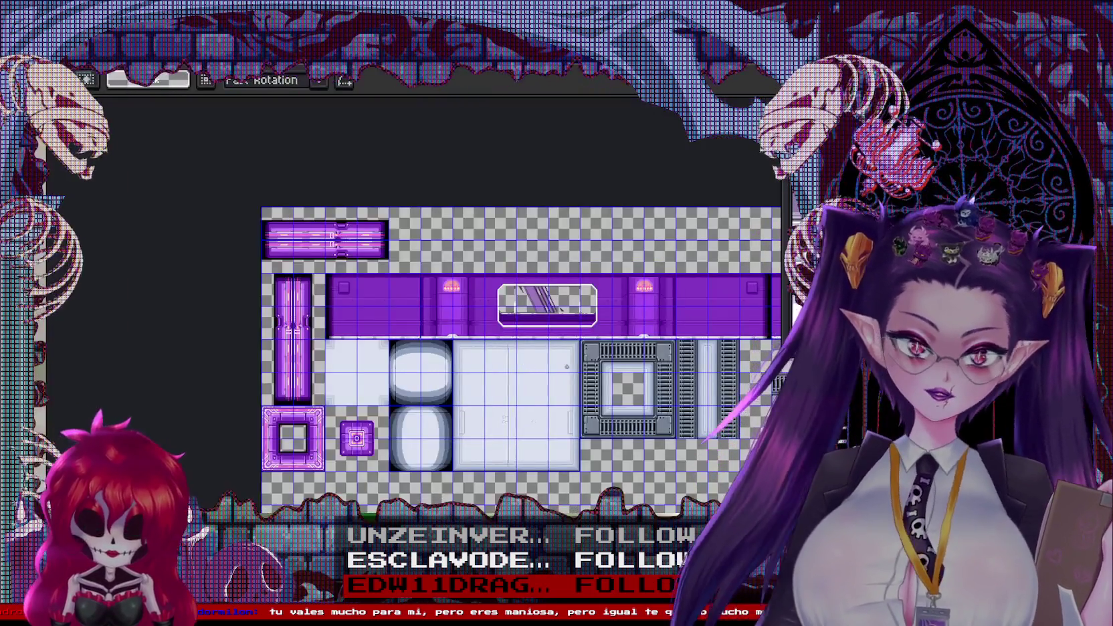
scroll(552, 364, "down", 5)
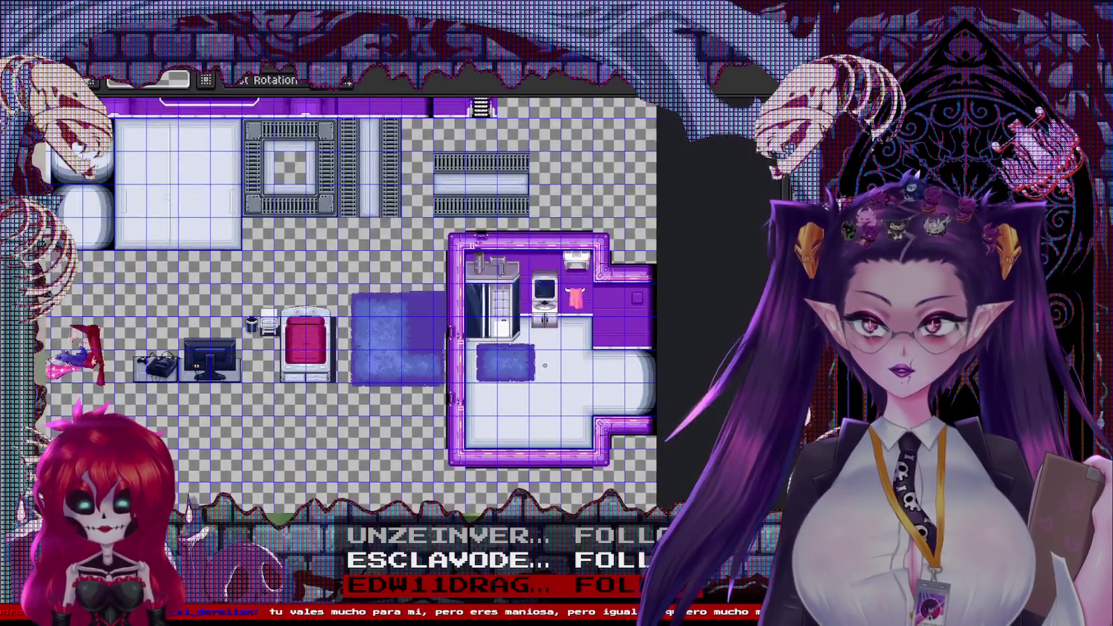
scroll(544, 365, "up", 2)
scroll(423, 163, "up", 1)
scroll(423, 163, "down", 1)
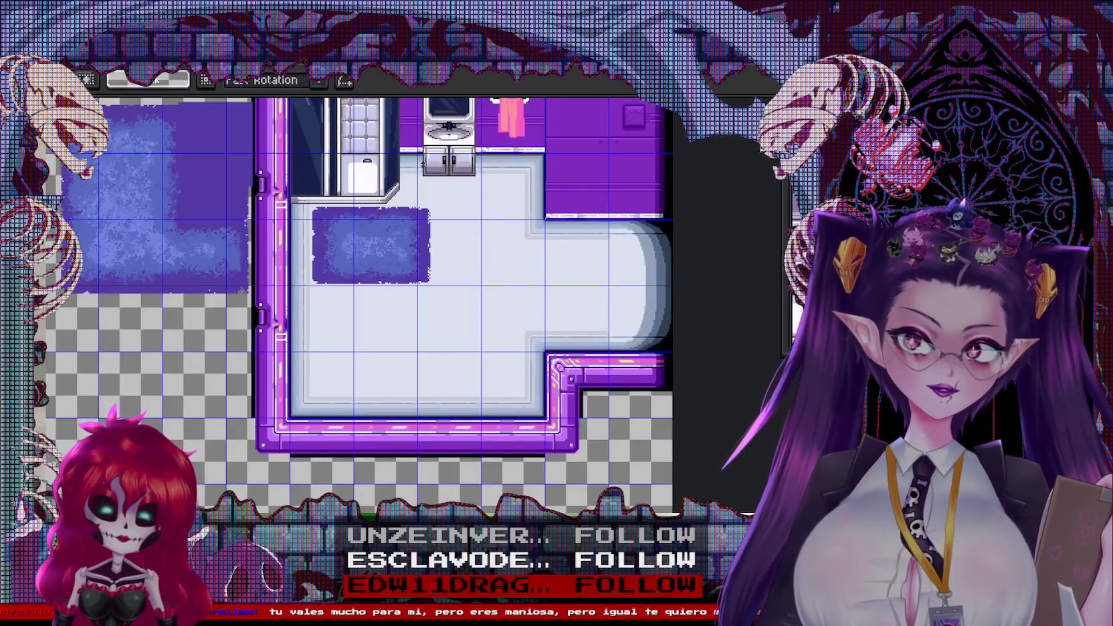
left_click_drag(423, 164, 503, 313)
Bring the whole shower, sink and cabinet into view
scroll(523, 315, "up", 1)
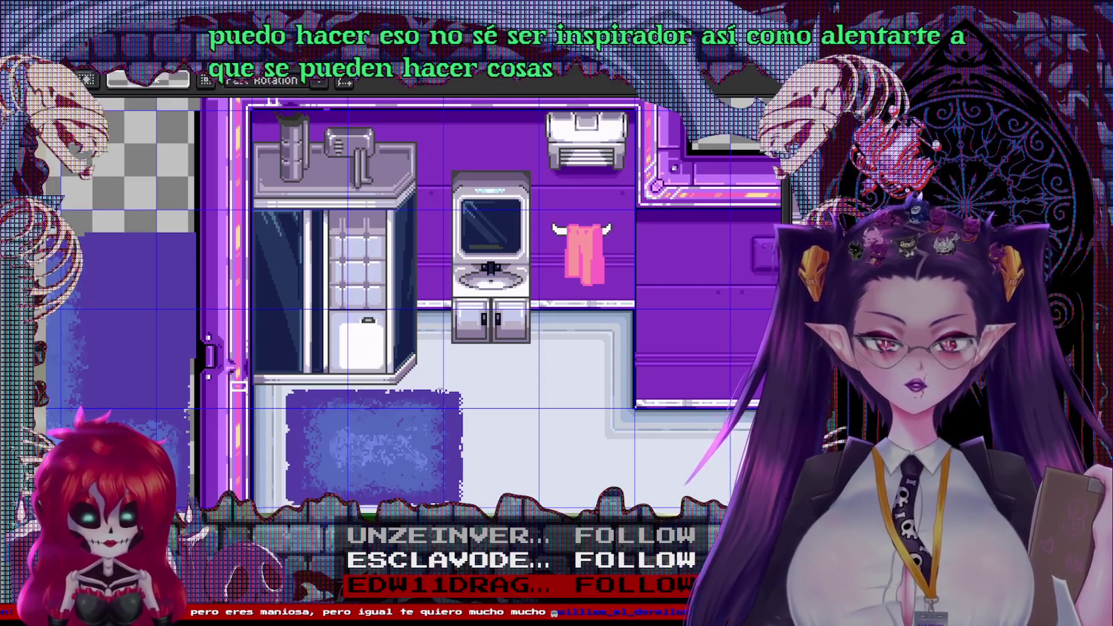
left_click_drag(378, 282, 545, 199)
mouse_move(550, 402)
left_mouse_down()
mouse_move(395, 298)
mouse_move(481, 561)
left_mouse_up()
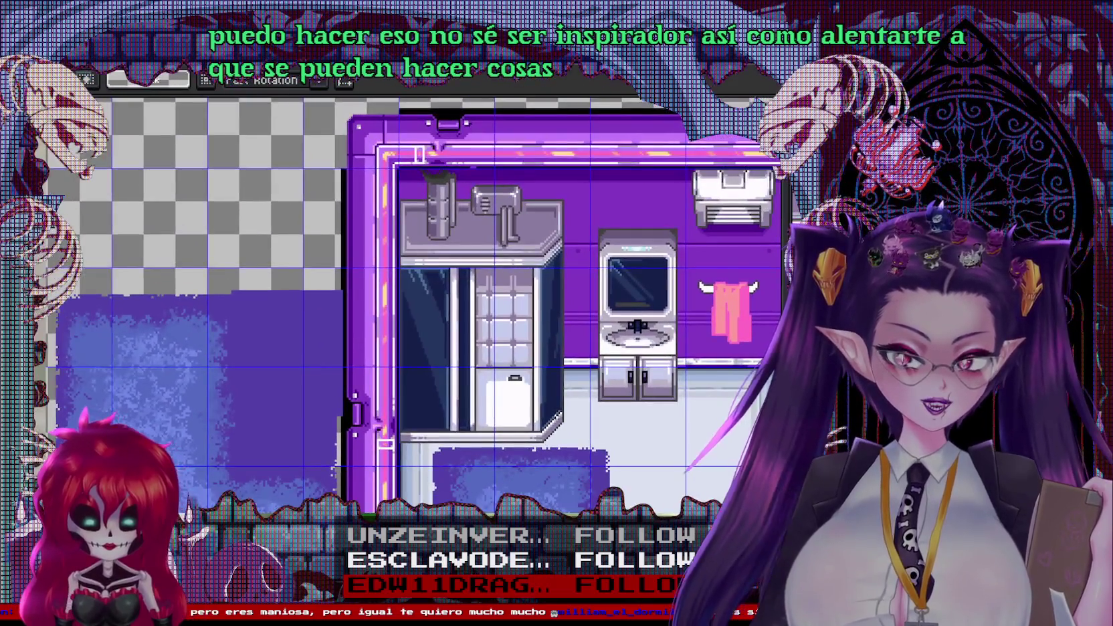
scroll(531, 409, "up", 2)
scroll(531, 410, "up", 1)
left_click_drag(582, 470, 355, 420)
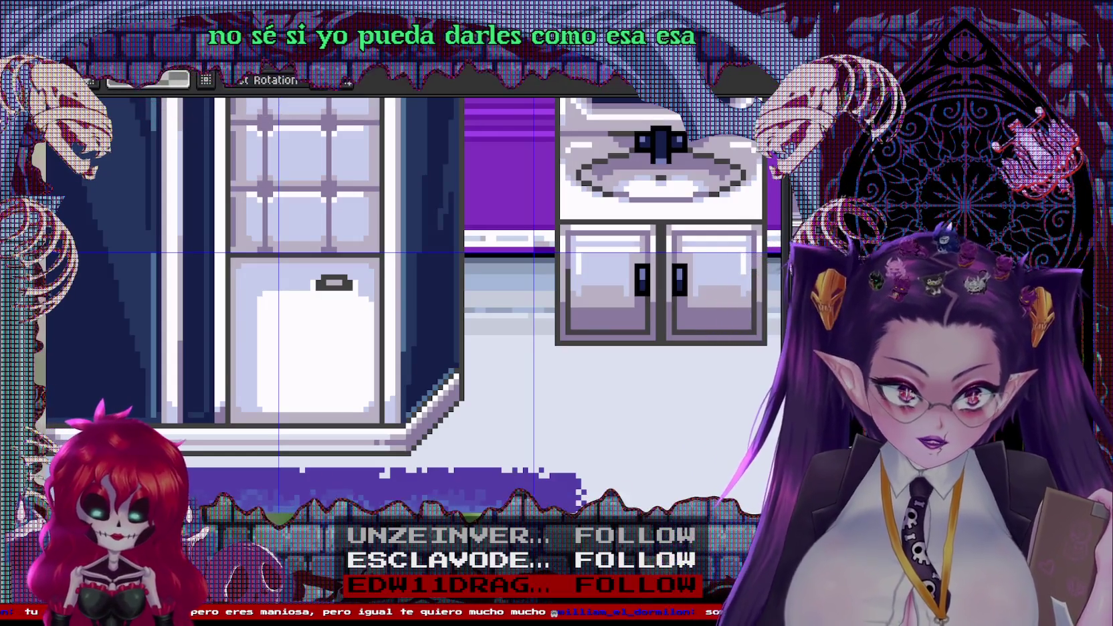
Pan over to the large blue rug, then to the sink and purple counters
scroll(421, 391, "down", 2)
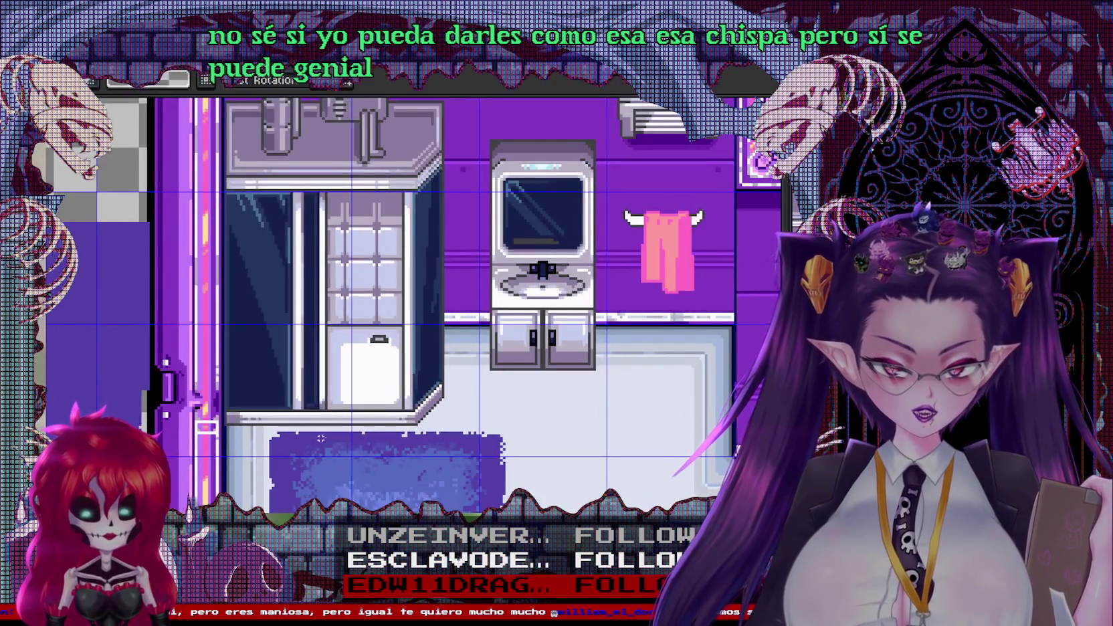
scroll(318, 438, "down", 1)
left_click_drag(505, 433, 652, 238)
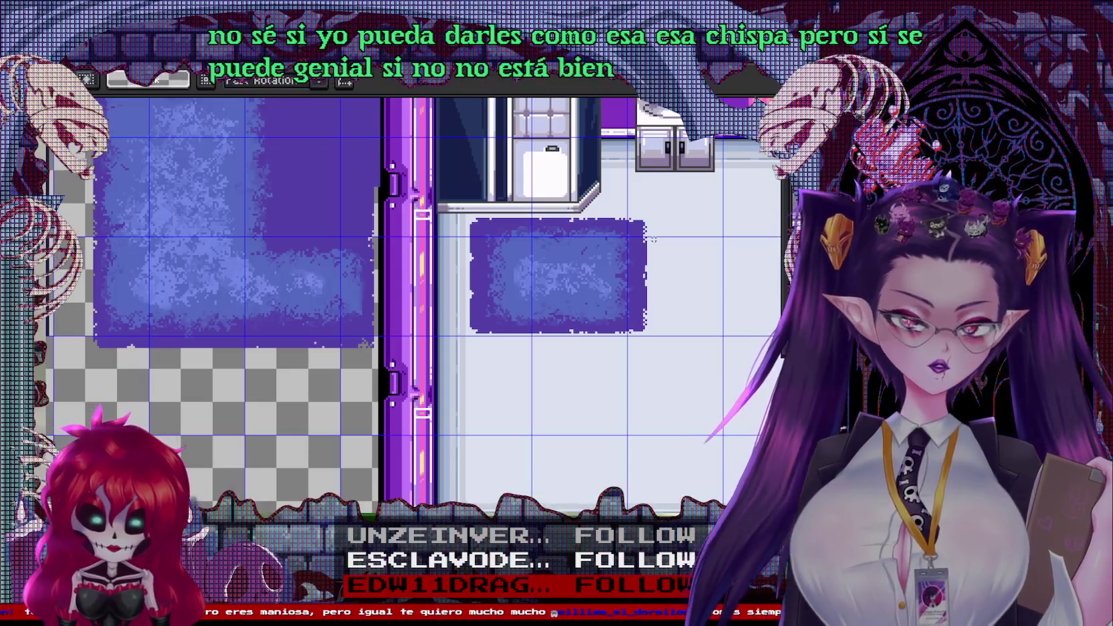
scroll(709, 290, "up", 1)
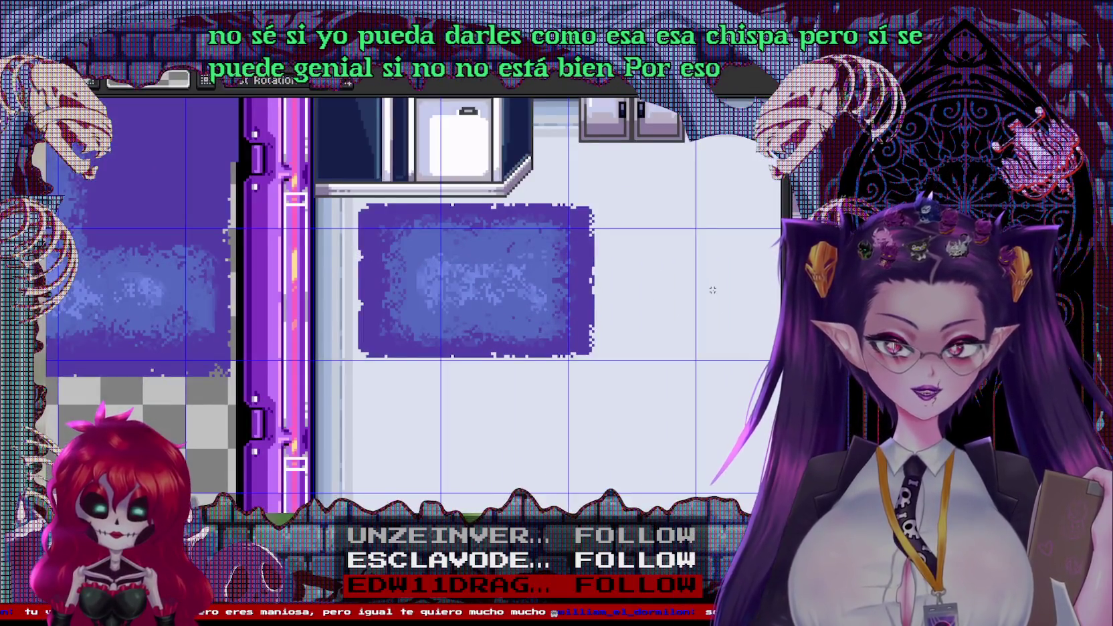
scroll(723, 251, "down", 1)
mouse_move(895, 254)
left_mouse_down()
mouse_move(664, 265)
mouse_move(348, 303)
left_mouse_up()
scroll(381, 339, "up", 2)
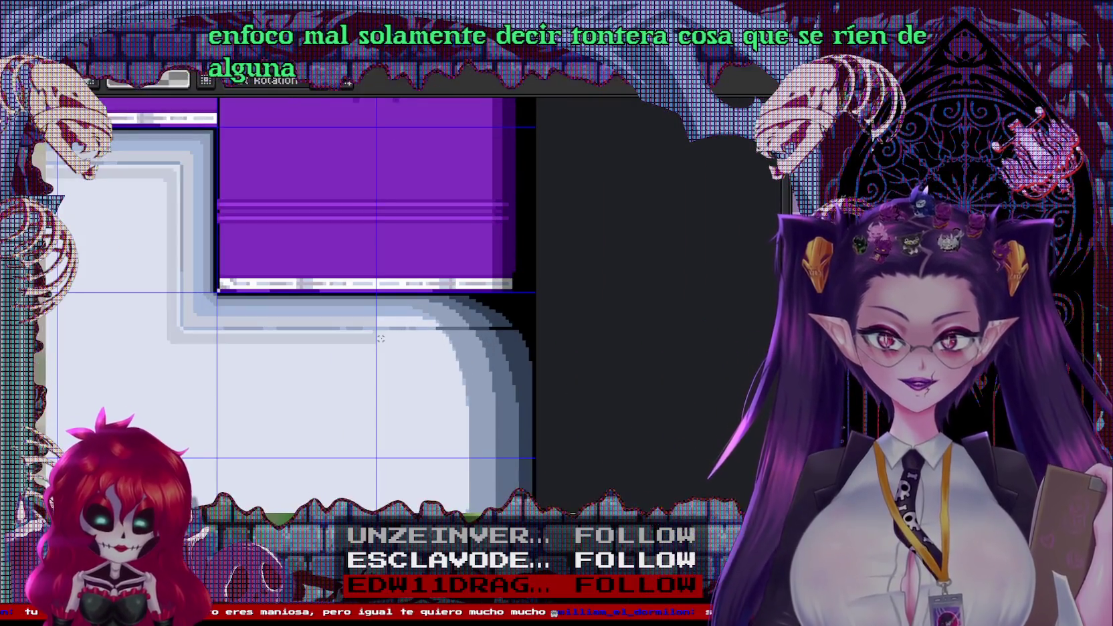
scroll(407, 333, "up", 3)
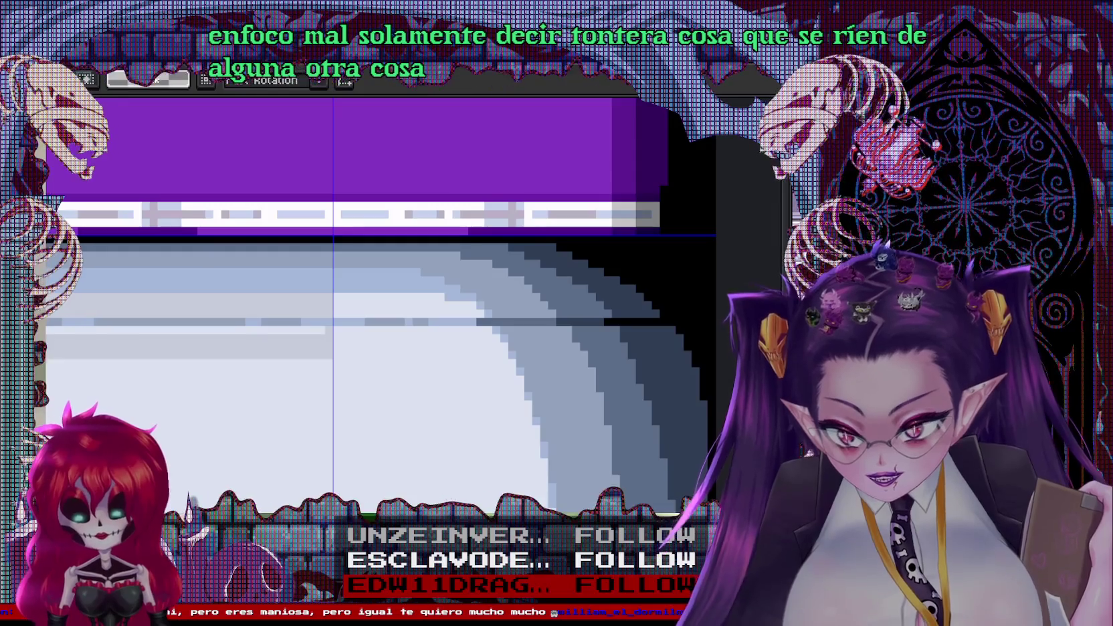
key("i")
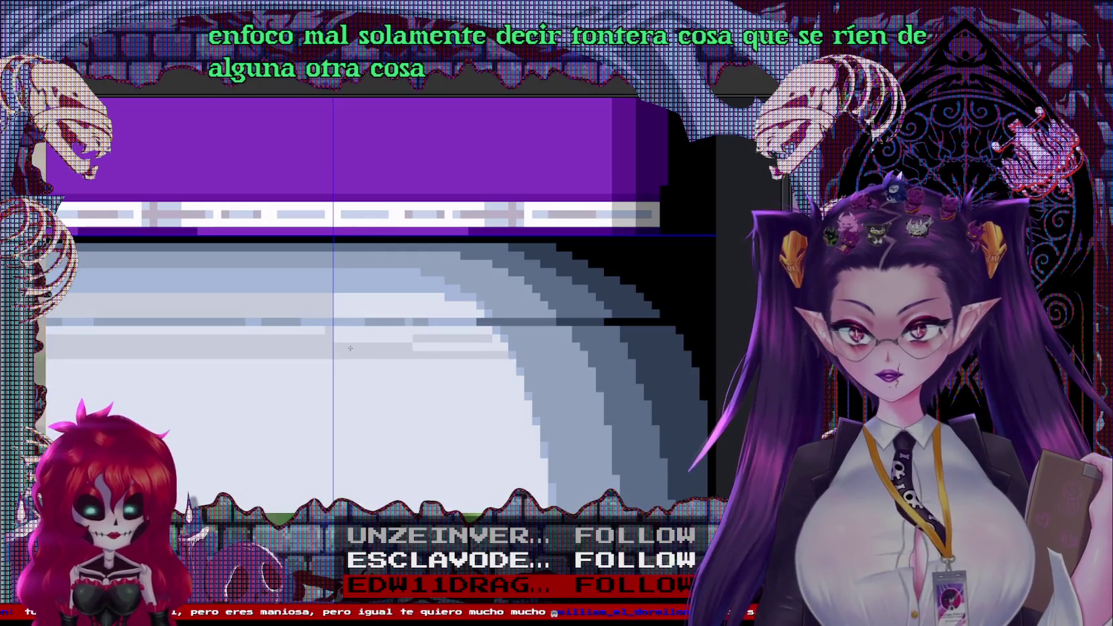
key("g")
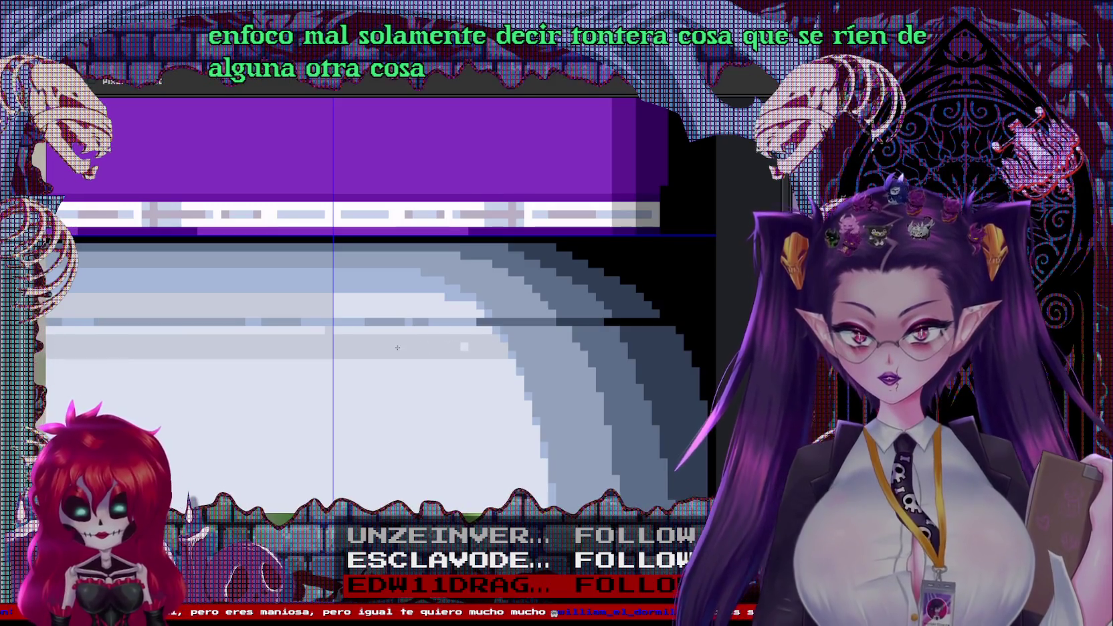
scroll(373, 306, "down", 3)
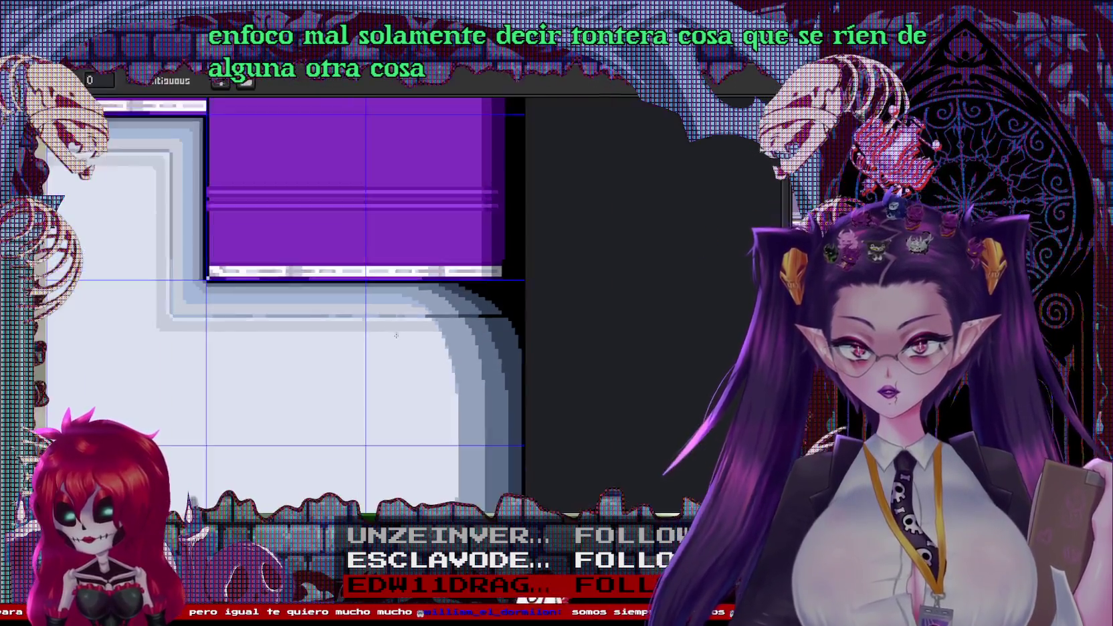
key("m")
left_click_drag(355, 276, 472, 373)
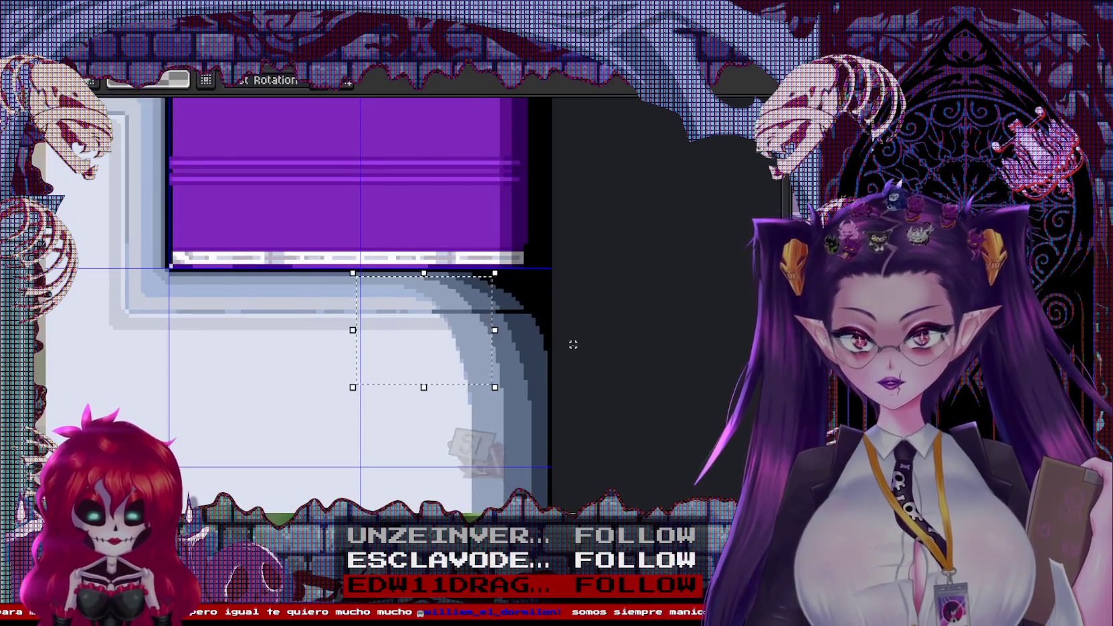
scroll(521, 234, "down", 3)
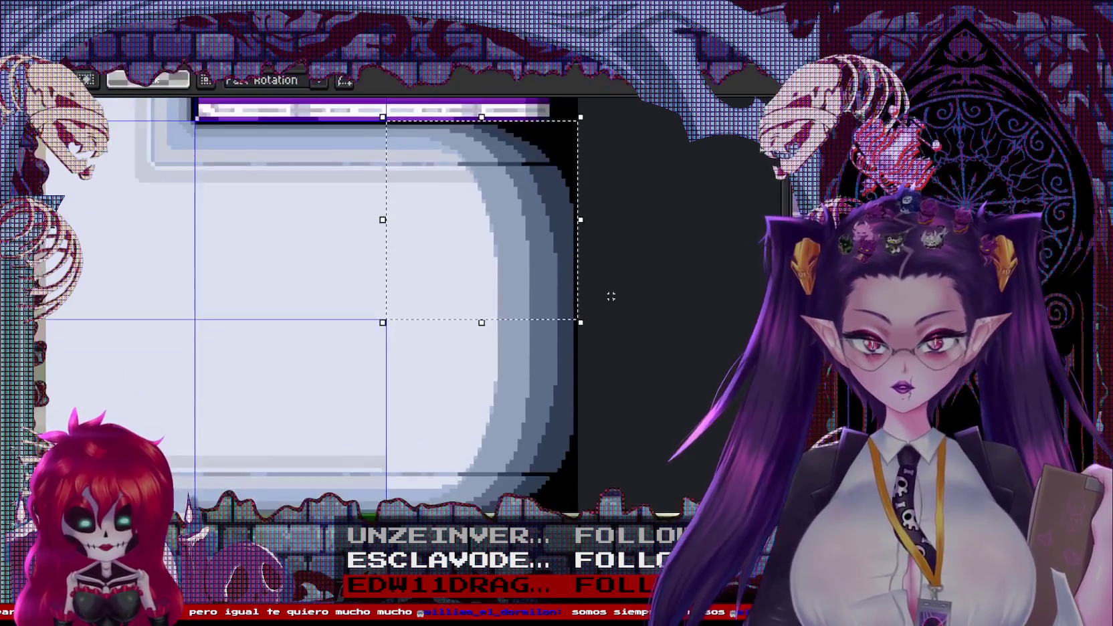
left_click_drag(521, 234, 538, 363)
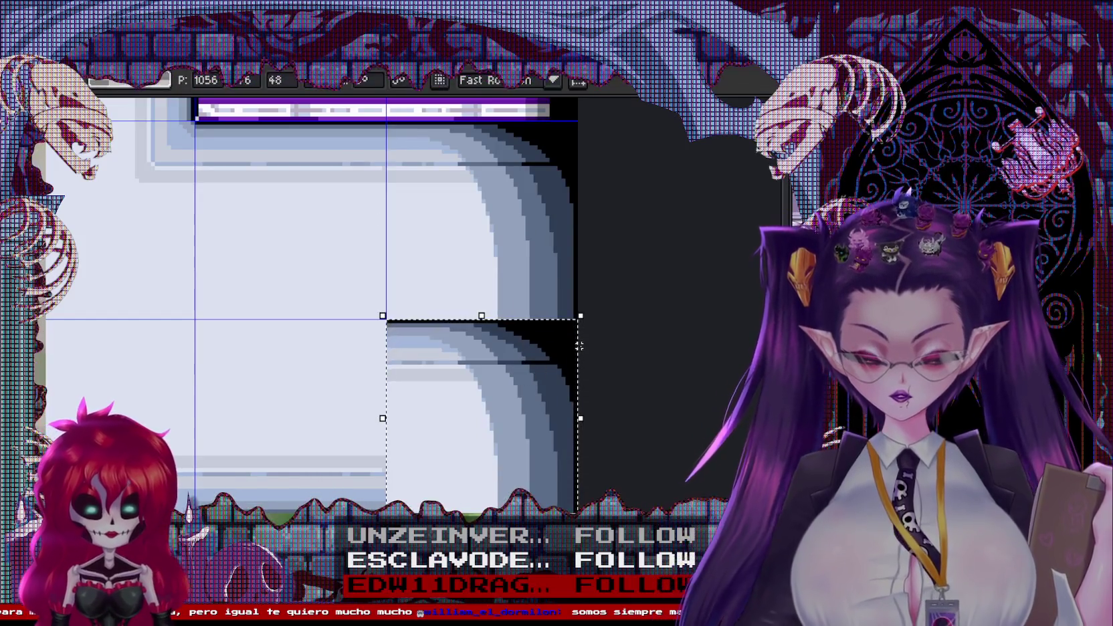
key("ctrl+z")
key("ctrl+d")
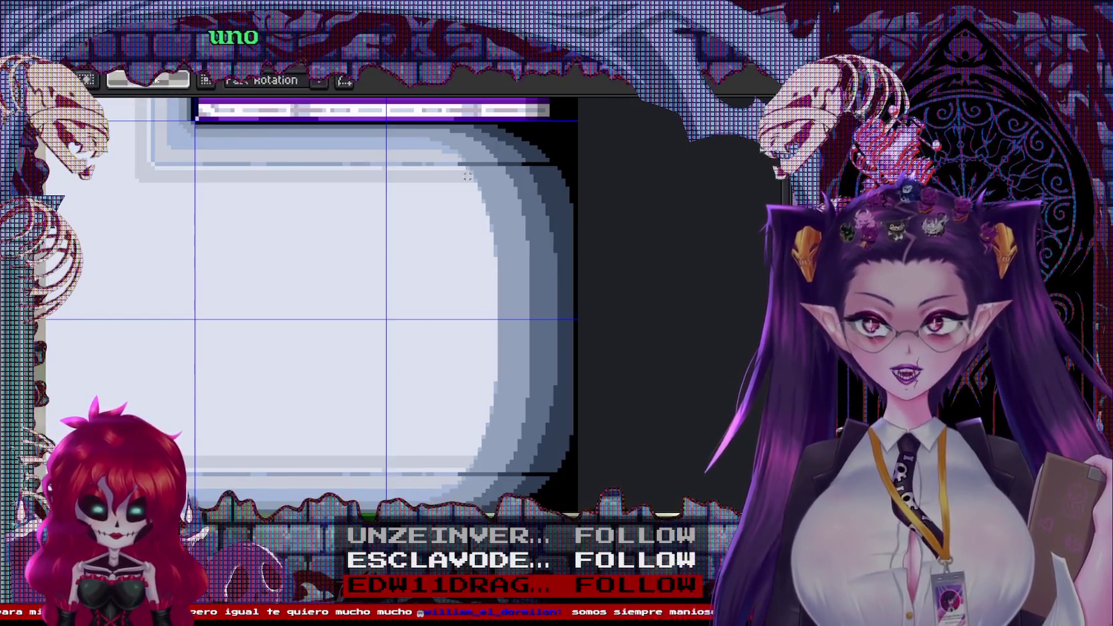
scroll(380, 318, "down", 2)
scroll(357, 373, "down", 1)
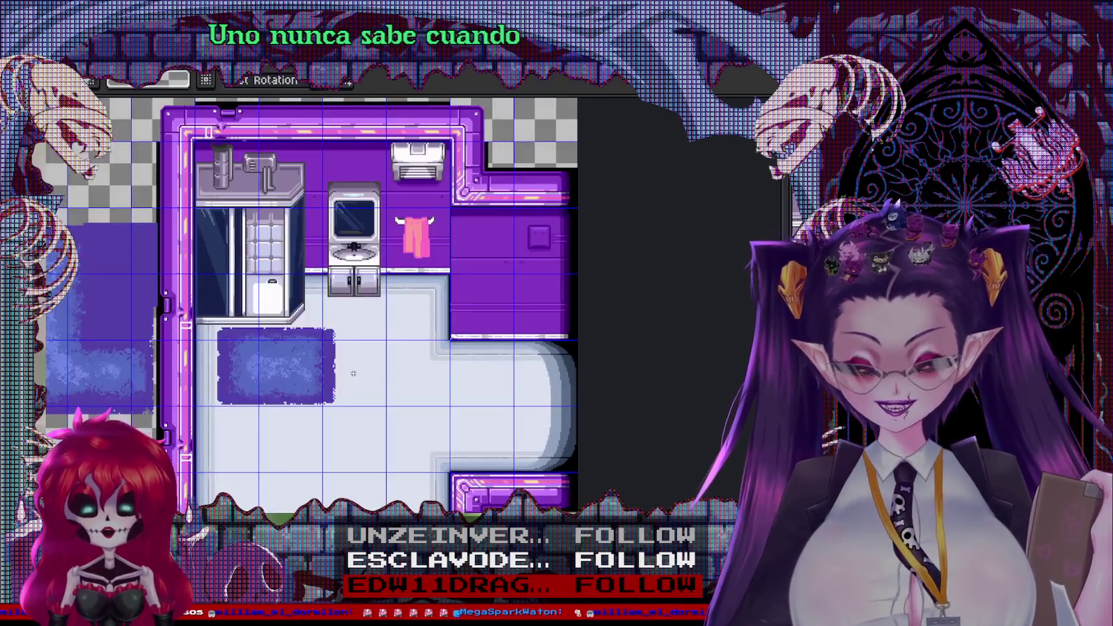
Select the lower rounded oval tile in the tileset
scroll(357, 373, "down", 5)
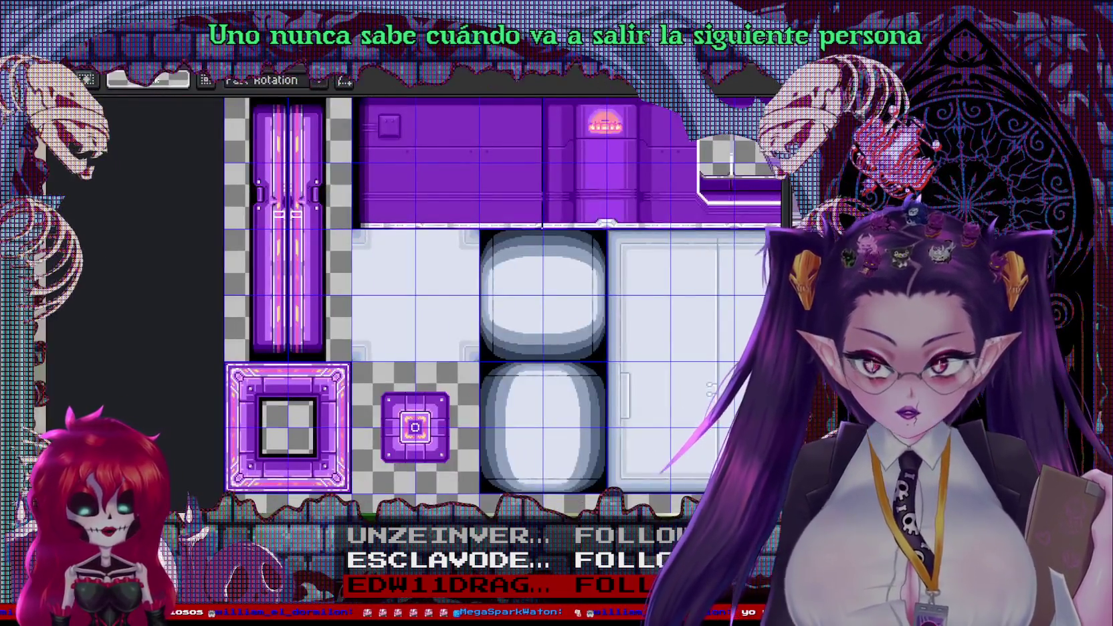
scroll(630, 307, "up", 2)
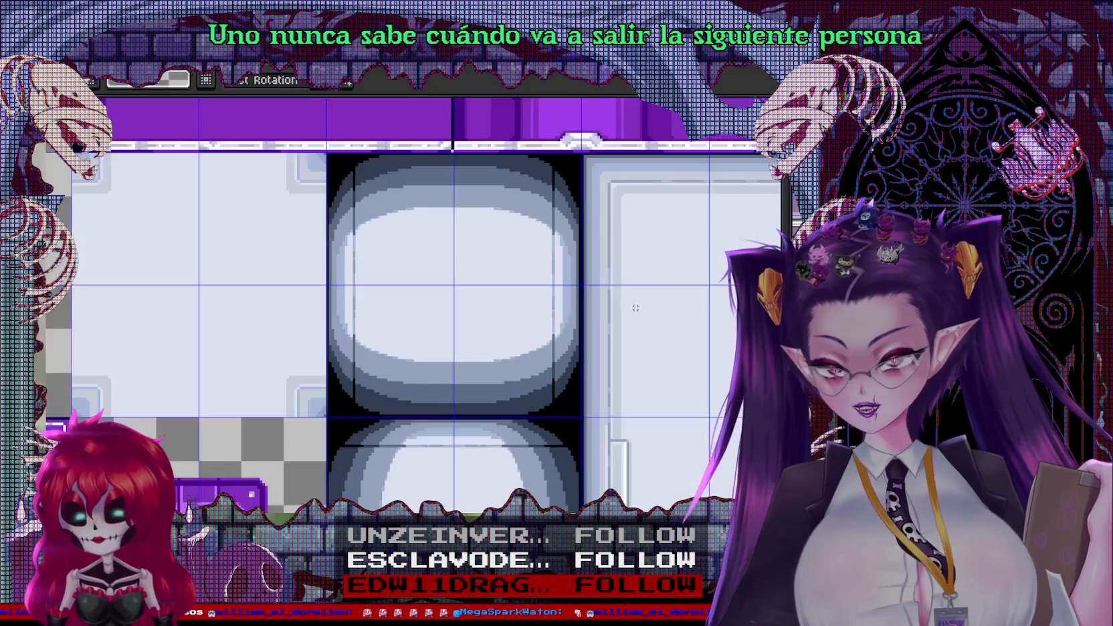
scroll(600, 327, "down", 1)
left_click(528, 400)
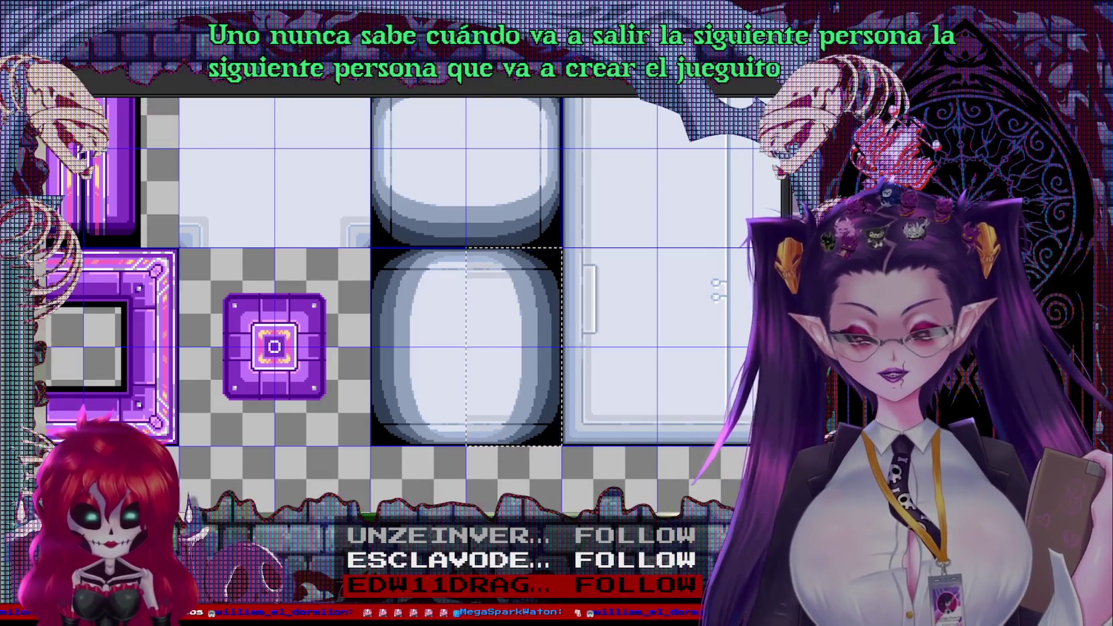
left_click_drag(489, 283, 510, 307)
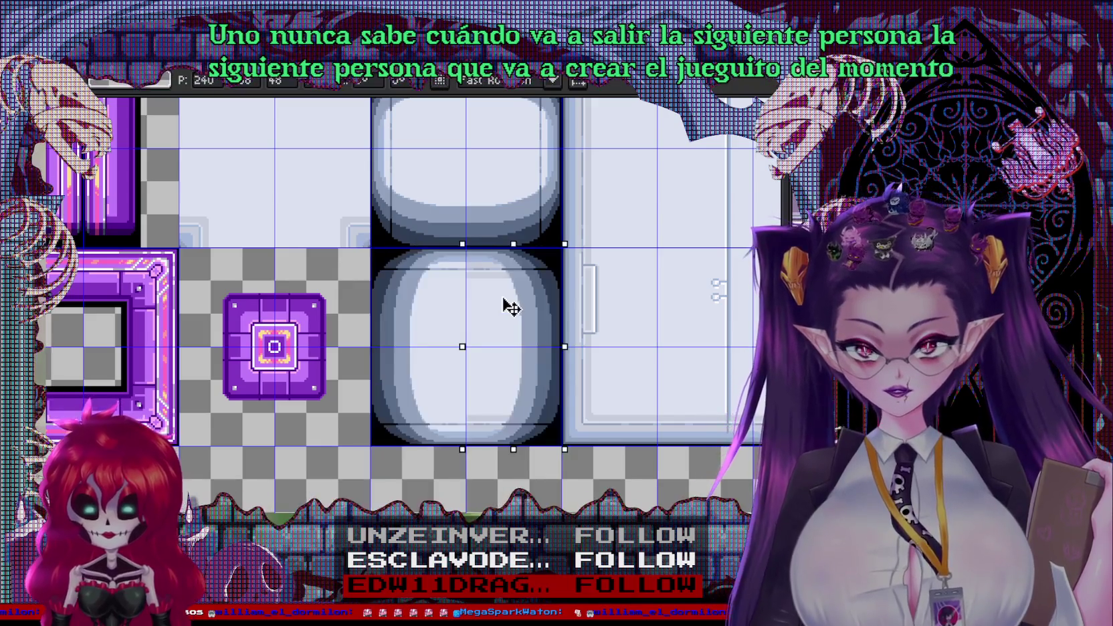
key("Return")
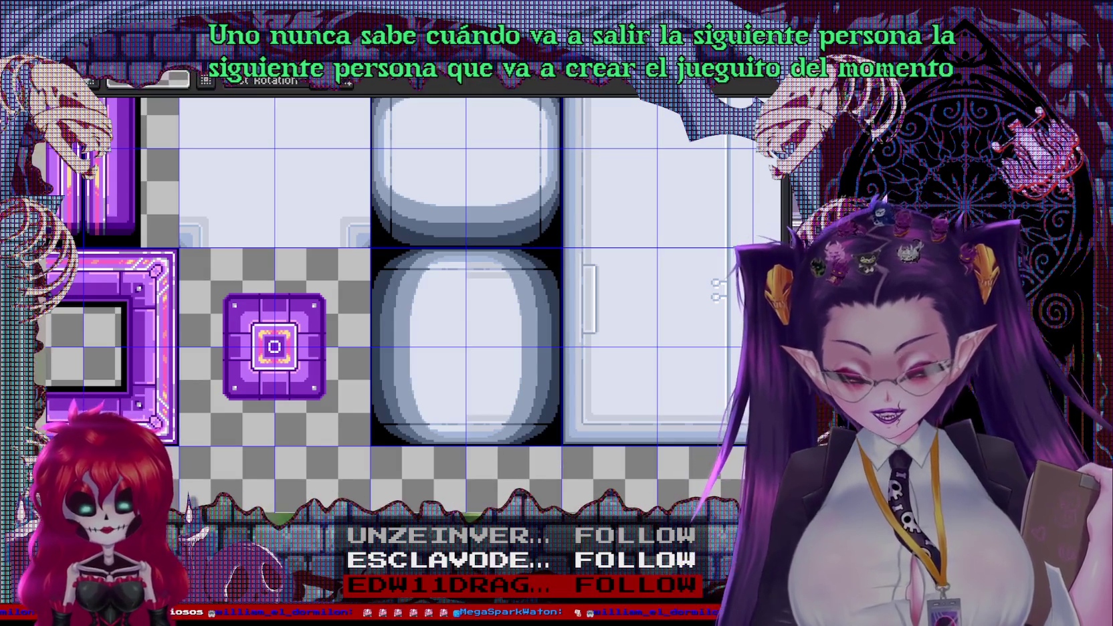
Mirror the oval's right half onto its left half with a horizontal flip
left_click_drag(522, 349, 427, 349)
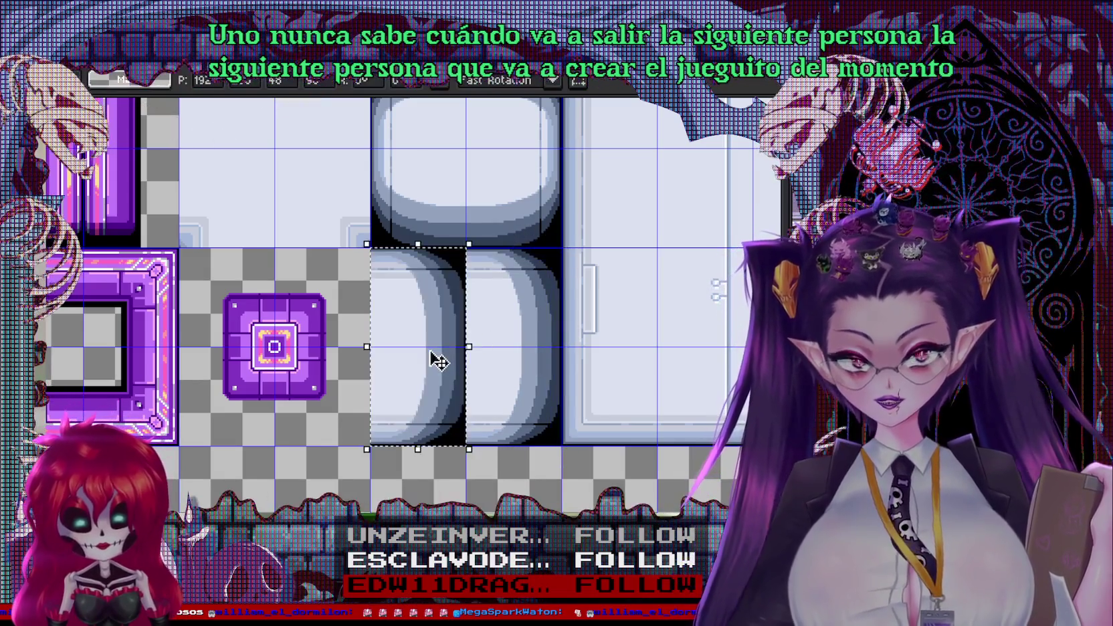
key("shift+h")
key("ctrl+d")
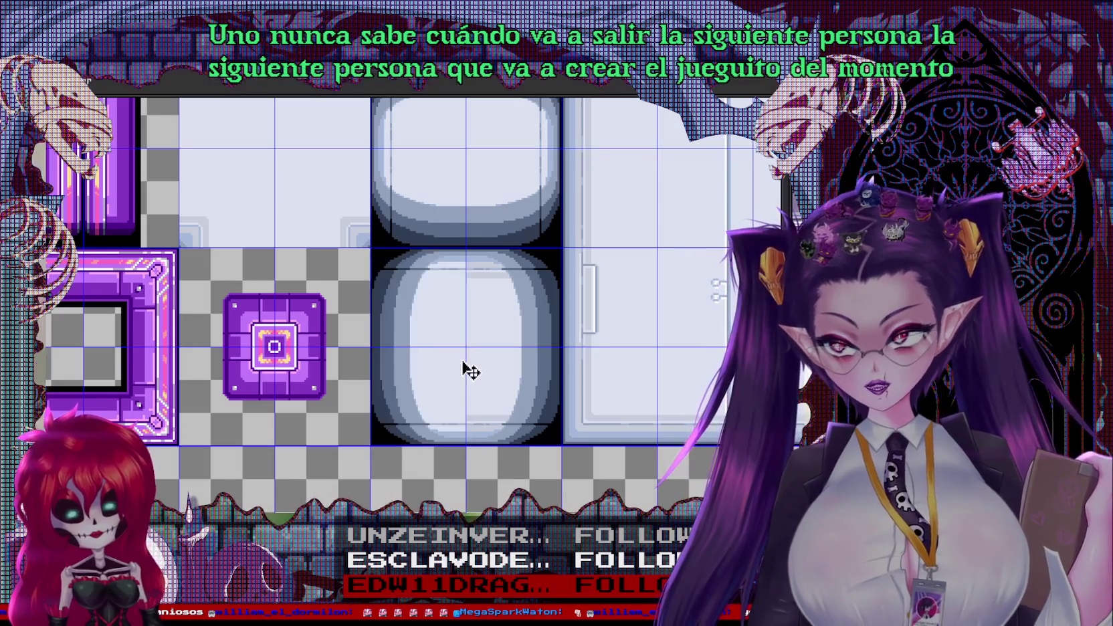
key("ctrl+v")
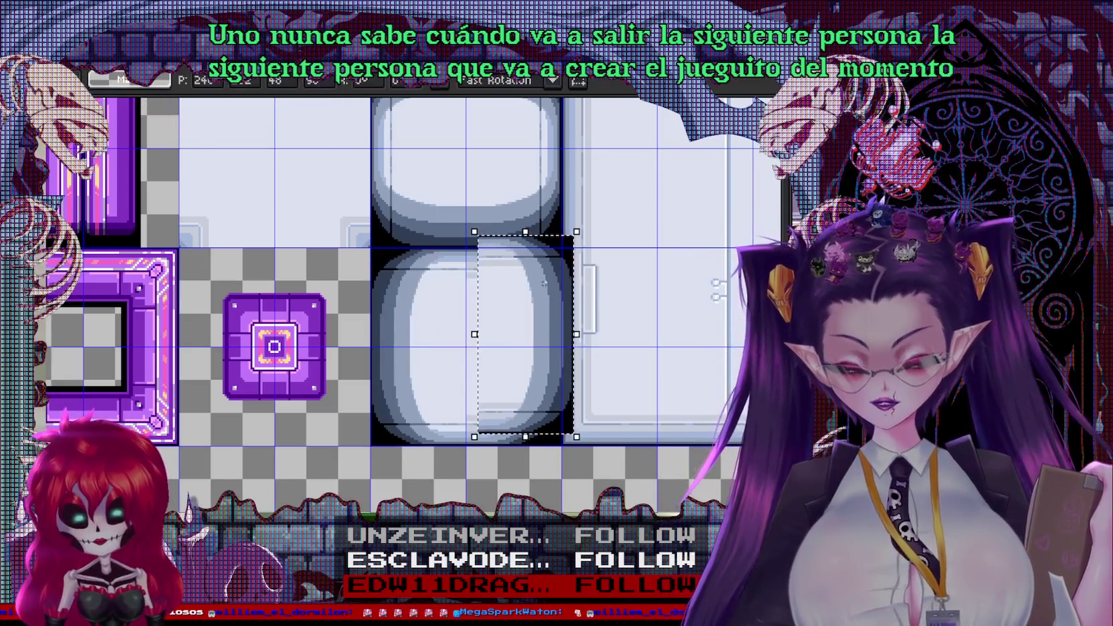
left_click_drag(529, 323, 436, 346)
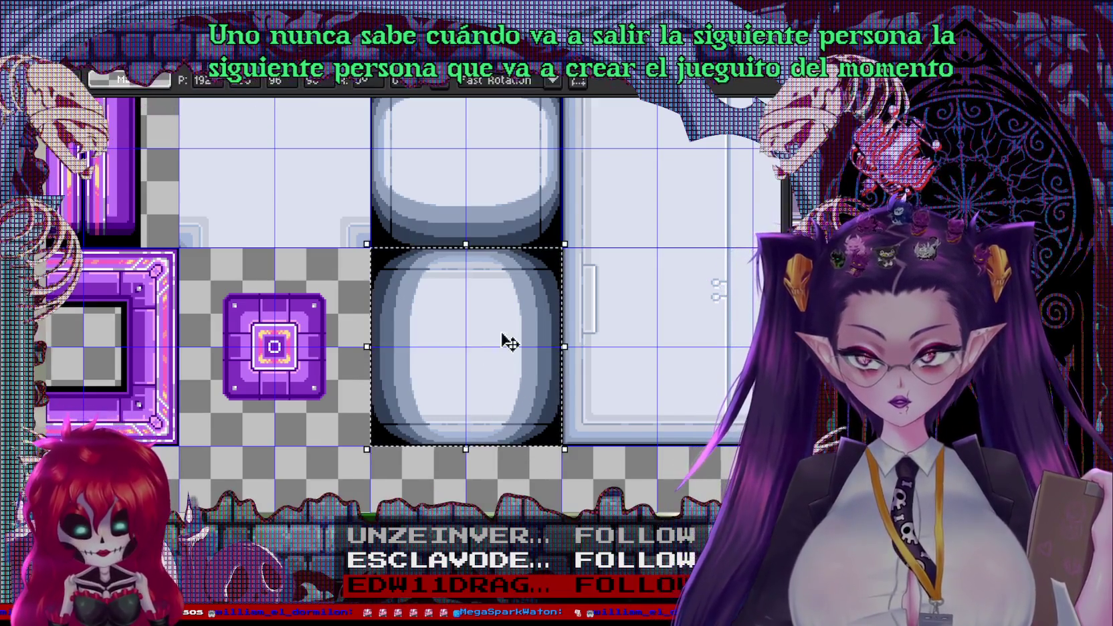
Copy the lower oval onto the tile above and rotate it 90°
left_click_drag(509, 353, 586, 194)
scroll(610, 391, "up", 3)
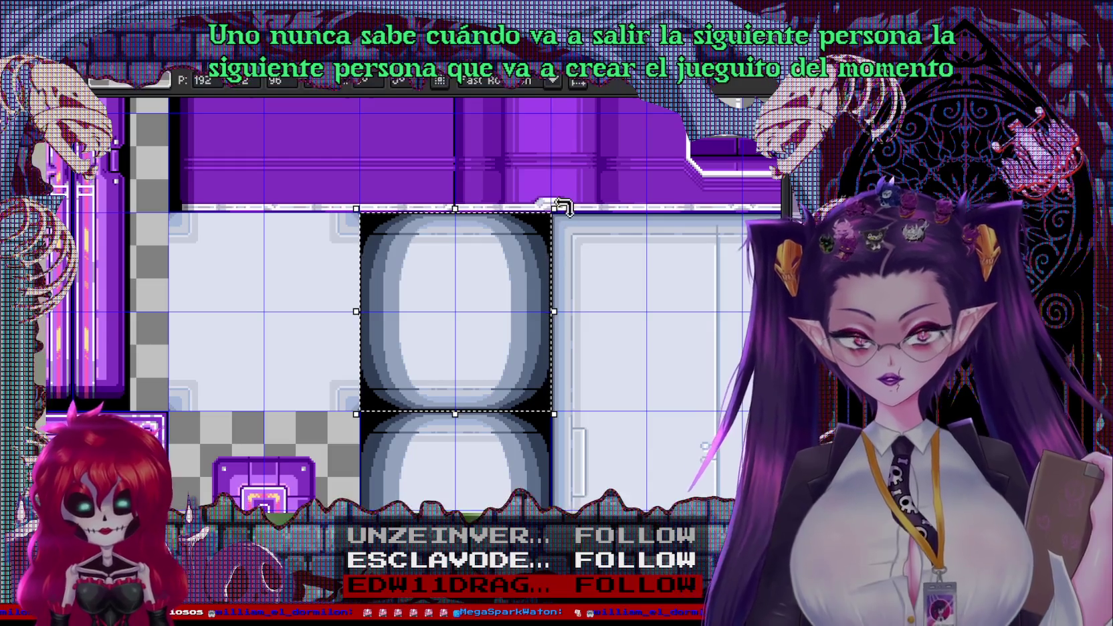
left_click_drag(561, 269, 561, 457)
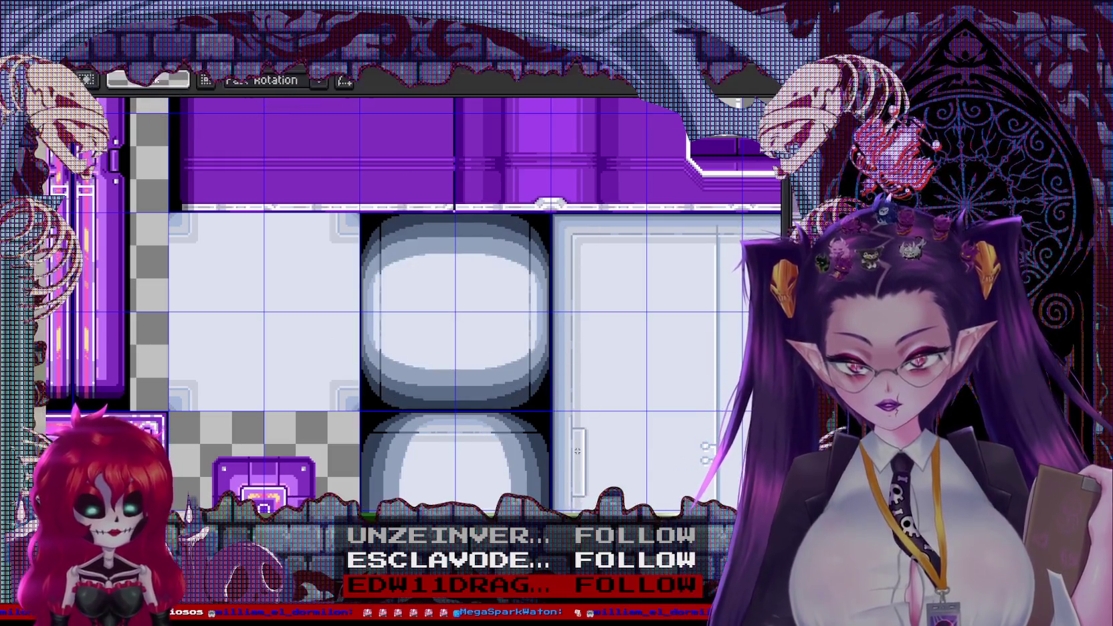
key("Return")
scroll(561, 457, "down", 2)
scroll(561, 456, "down", 2)
scroll(541, 320, "up", 1)
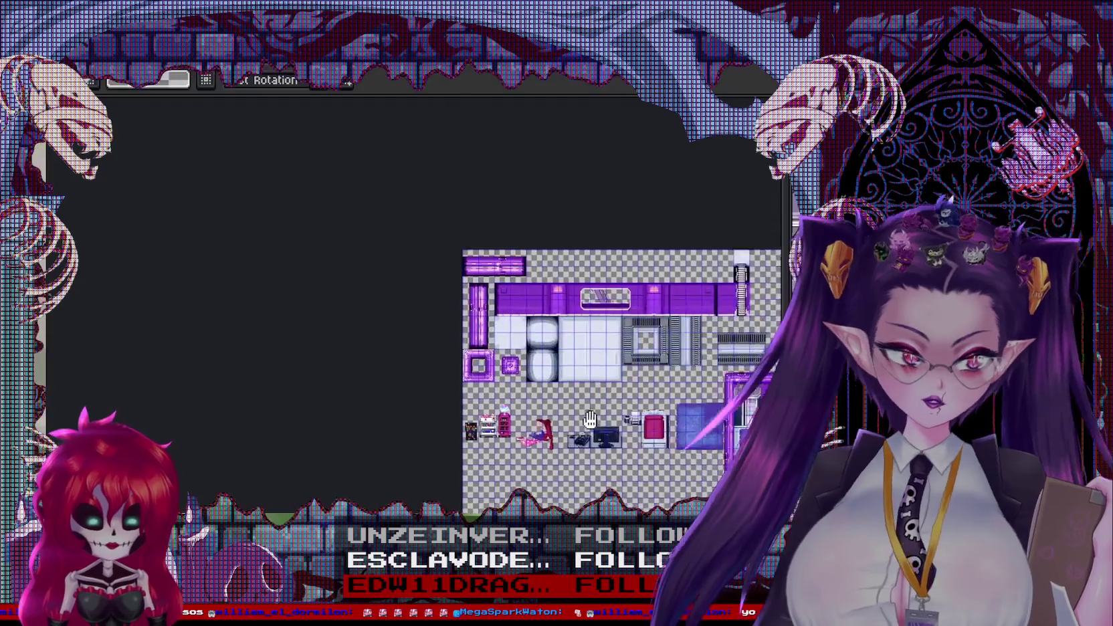
scroll(541, 320, "up", 1)
scroll(541, 320, "up", 1)
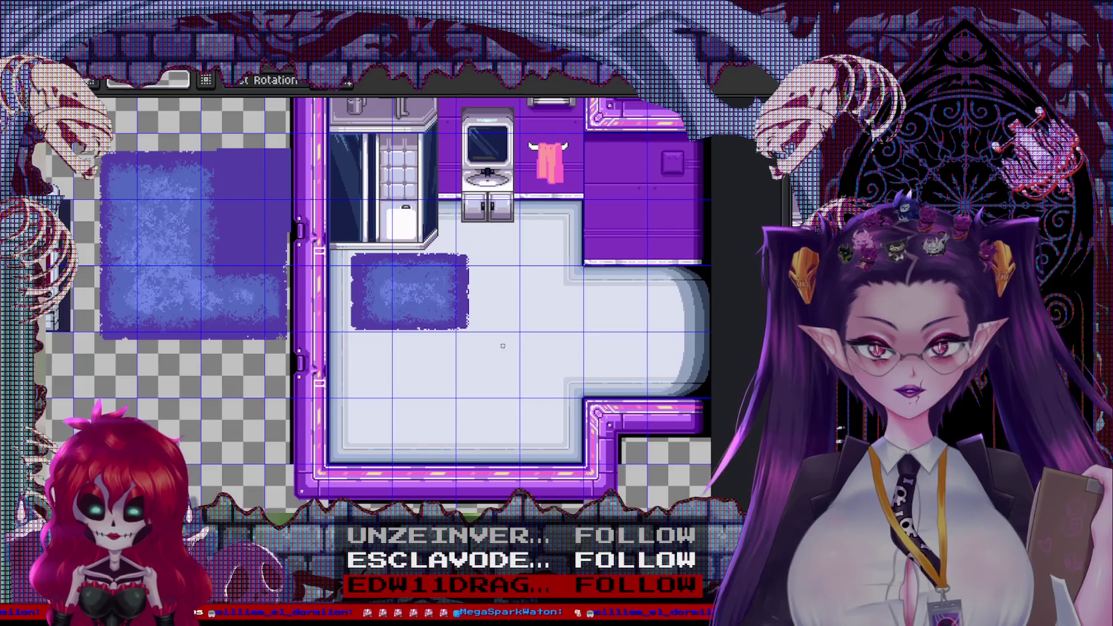
left_click_drag(502, 346, 493, 396)
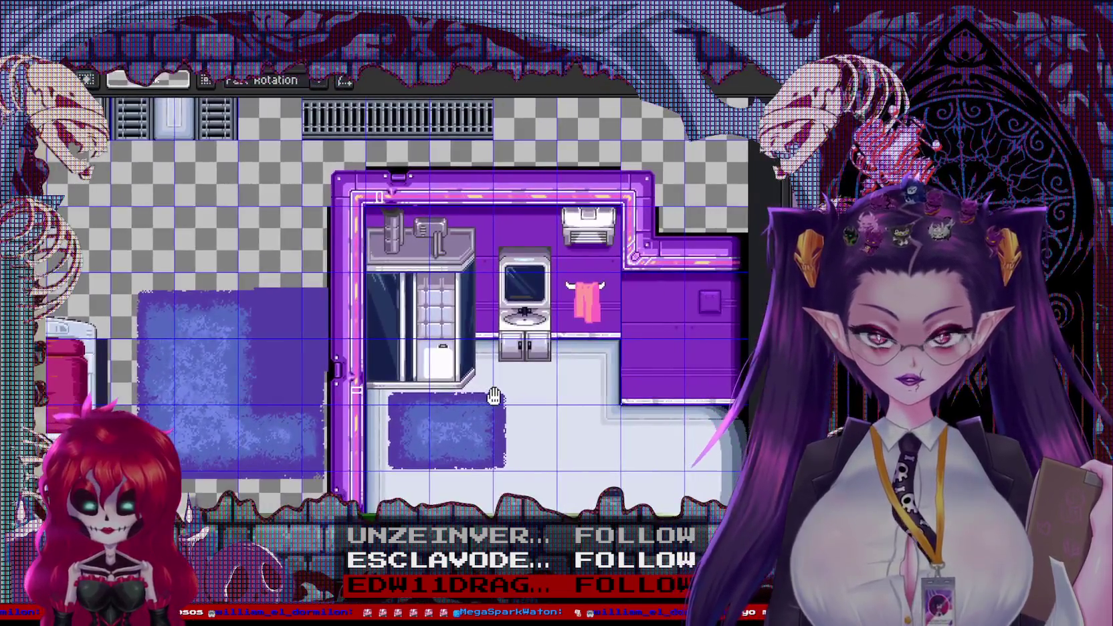
scroll(622, 281, "up", 1)
scroll(622, 280, "up", 1)
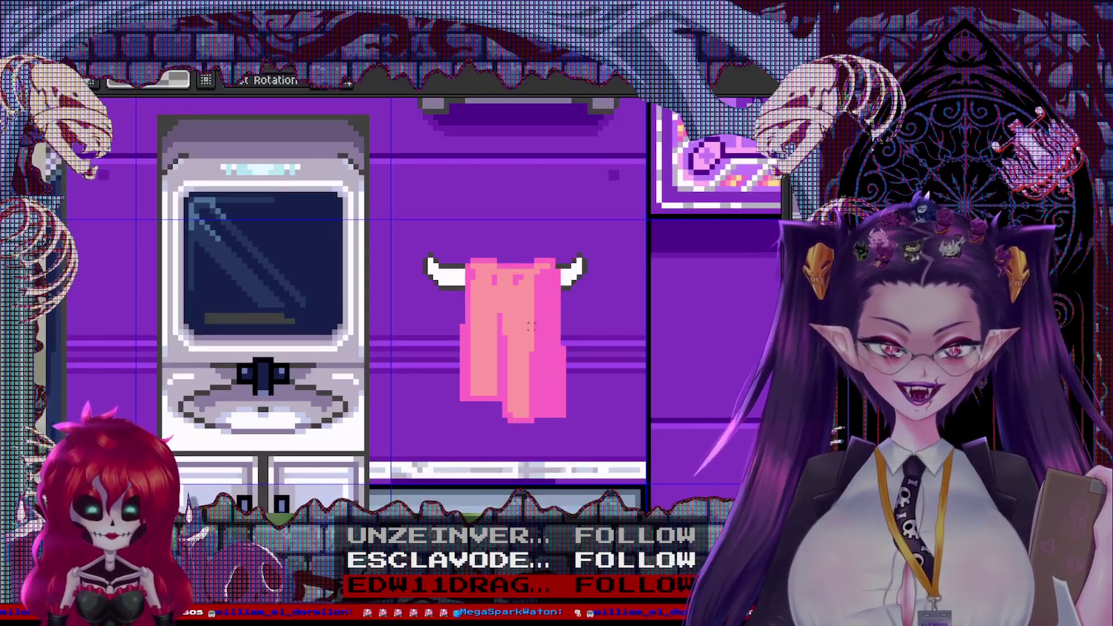
scroll(530, 315, "up", 1)
scroll(528, 321, "up", 1)
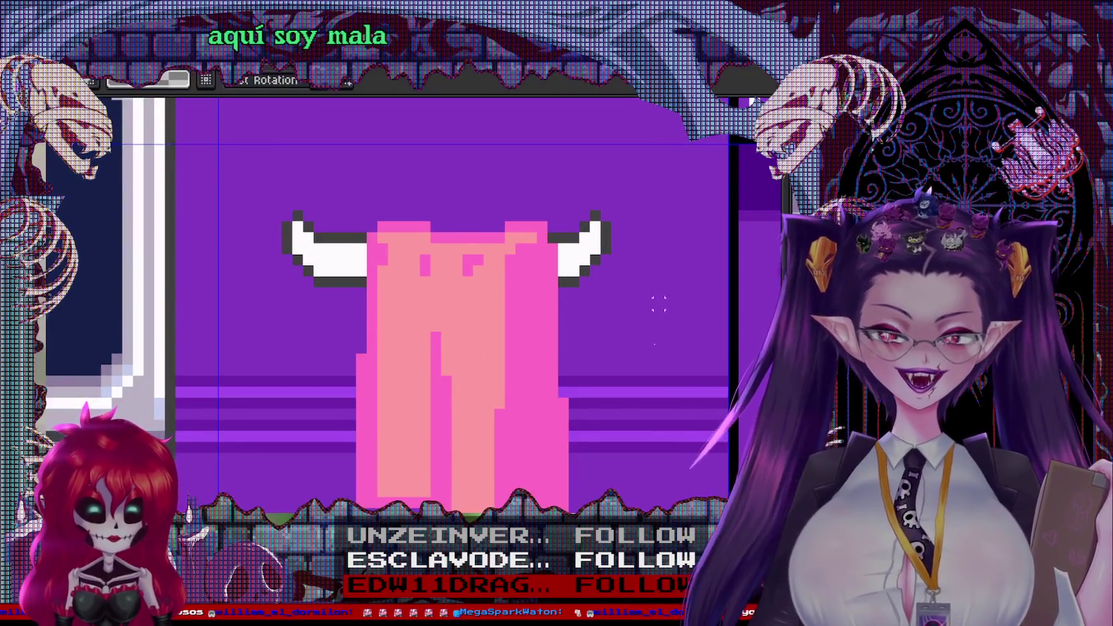
scroll(668, 259, "down", 2)
scroll(401, 301, "up", 2)
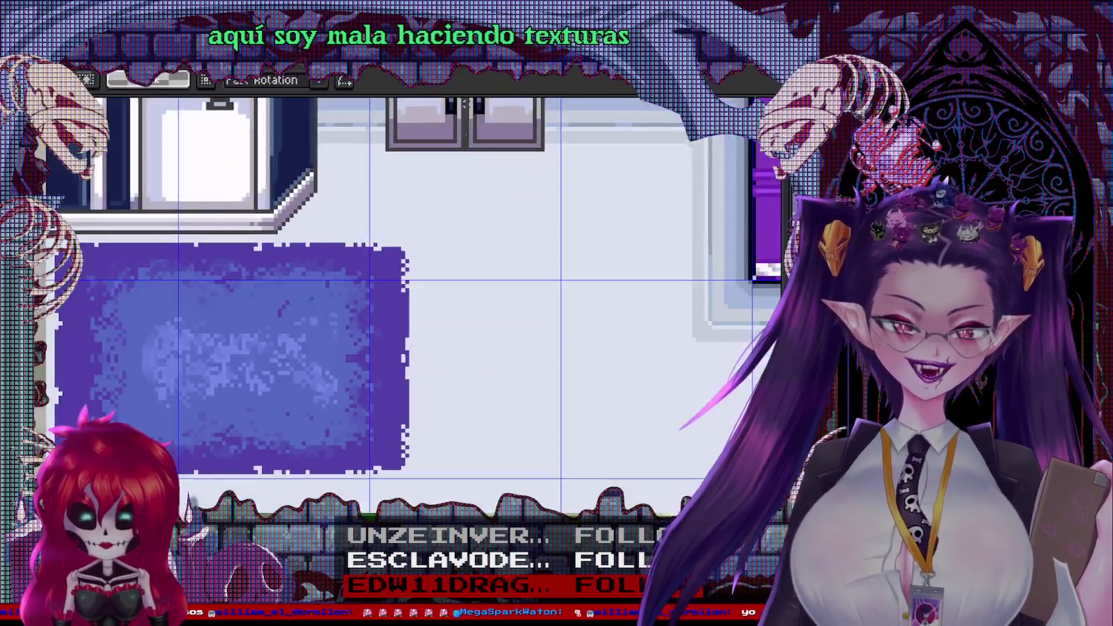
scroll(468, 267, "down", 2)
scroll(494, 323, "up", 1)
scroll(498, 366, "up", 1)
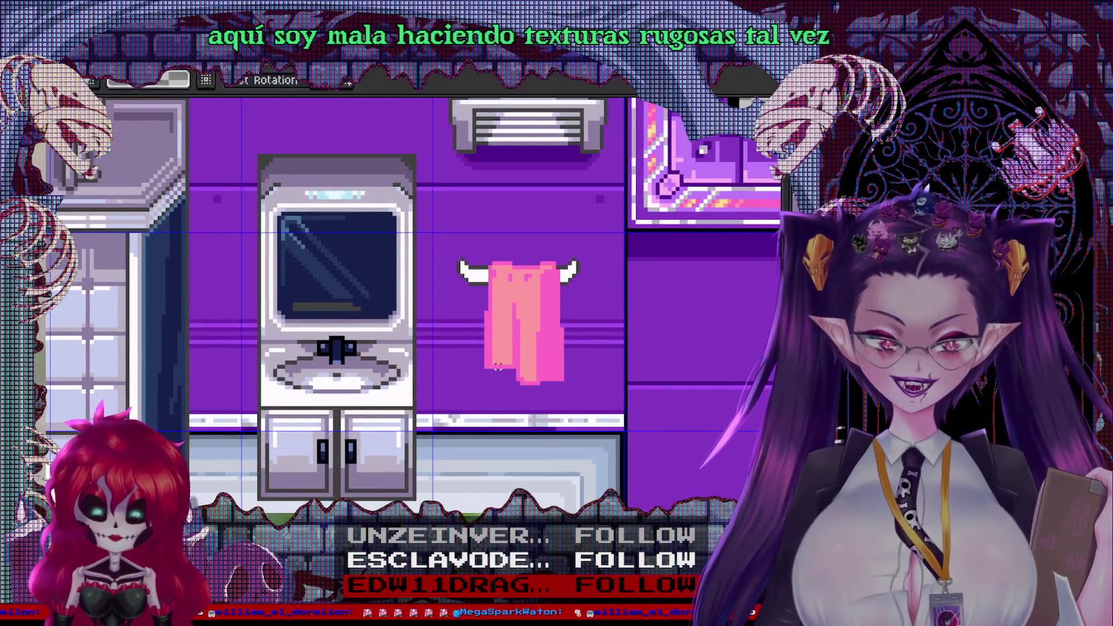
scroll(454, 391, "down", 2)
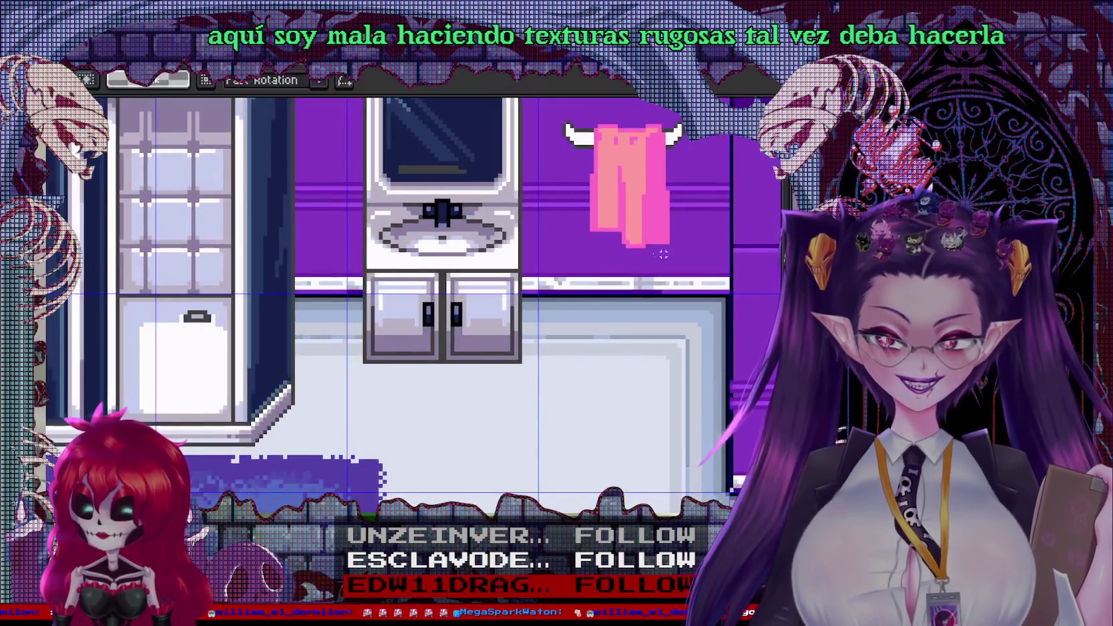
scroll(307, 421, "up", 2)
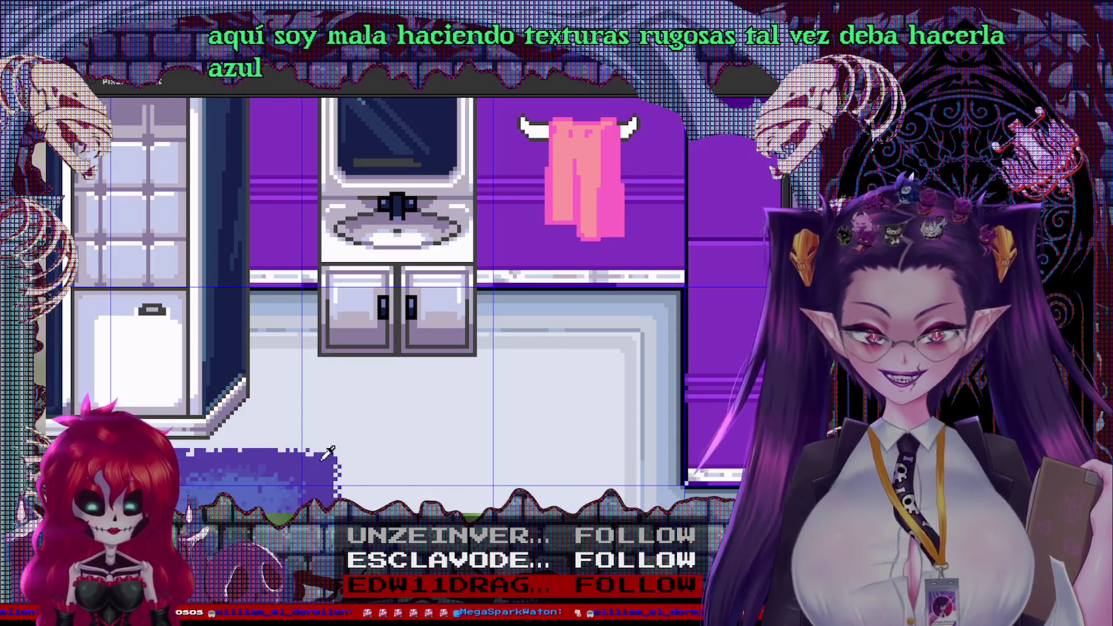
Fill the towel's magenta side and main pink area dark blue
left_click(612, 201)
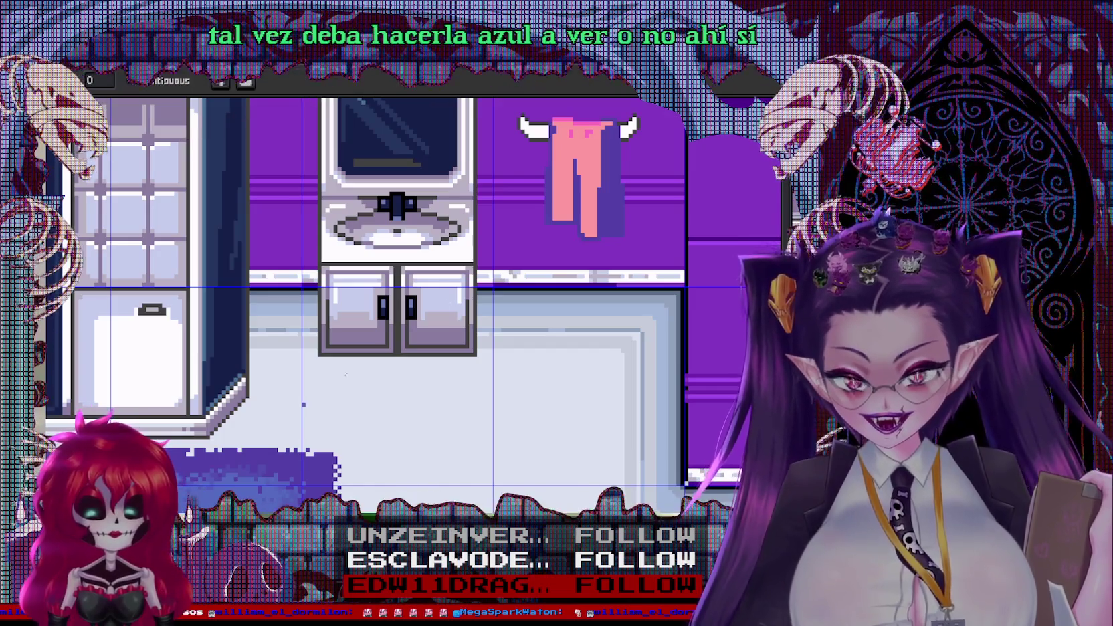
scroll(559, 259, "up", 2)
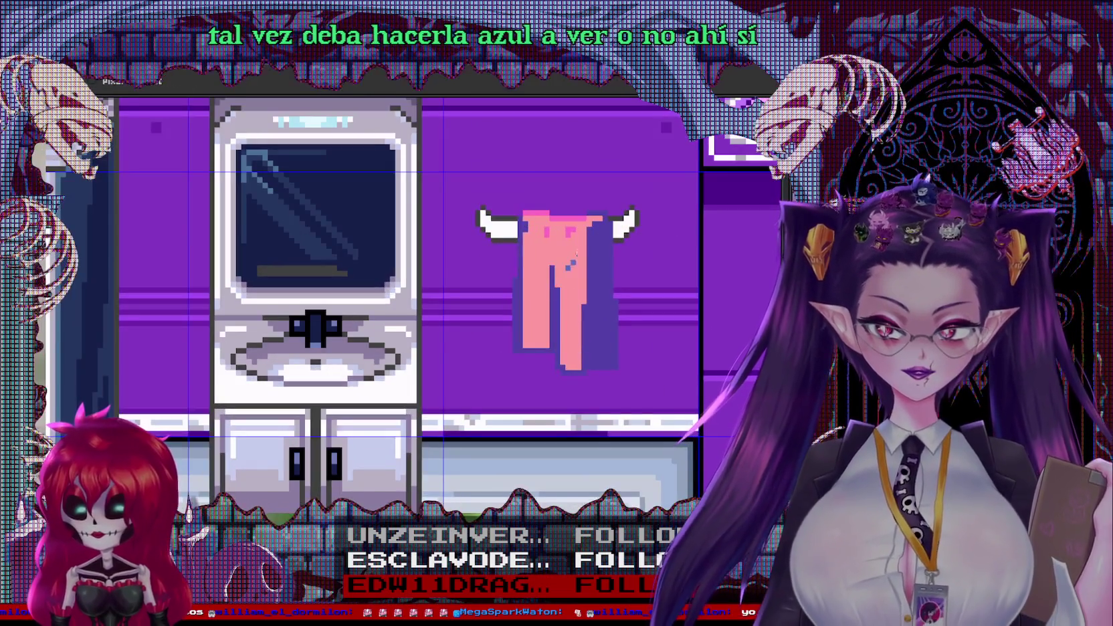
left_click(572, 259)
scroll(581, 246, "up", 6)
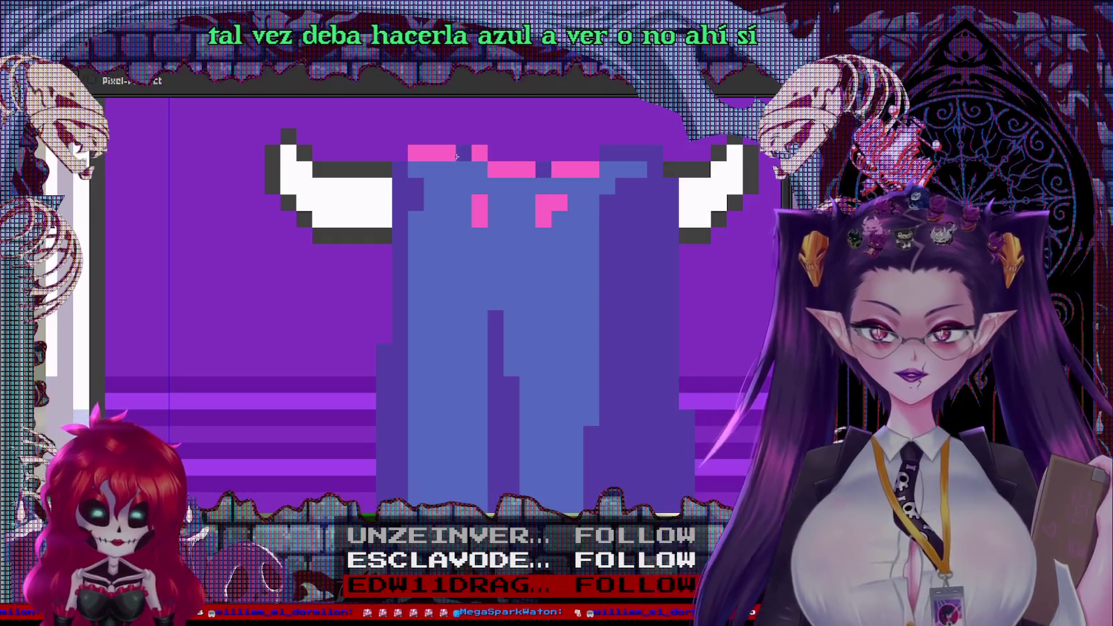
Recolour the remaining pink pixels along the towel's top blue
left_click(420, 156)
left_click(519, 169)
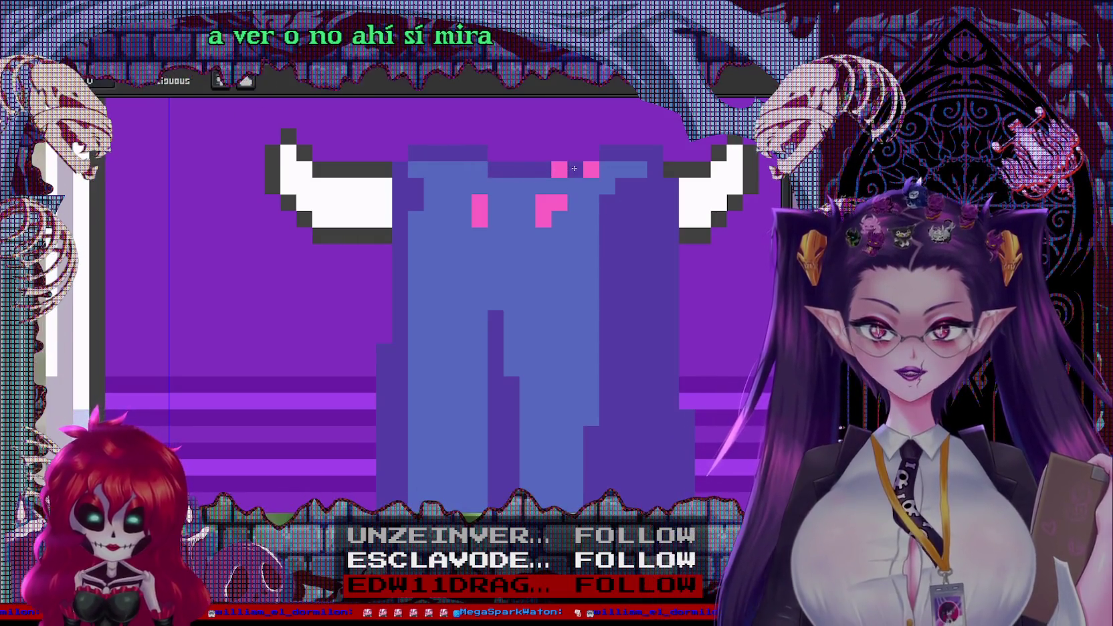
left_click(575, 169)
left_click(551, 203)
left_click(481, 204)
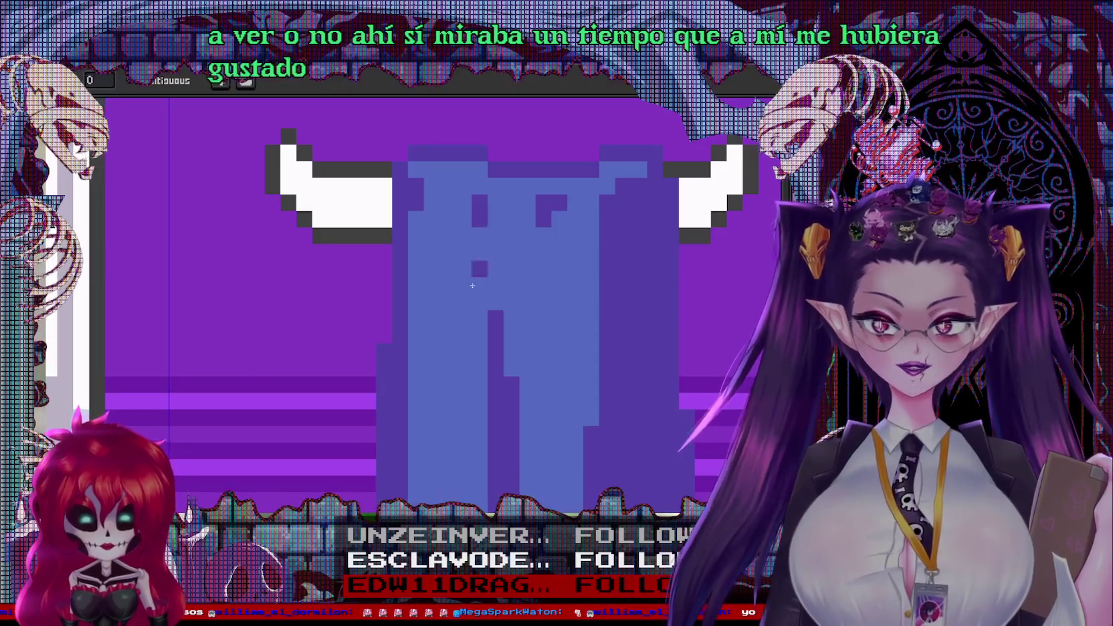
scroll(472, 308, "down", 3)
scroll(292, 406, "down", 2)
scroll(292, 406, "up", 2)
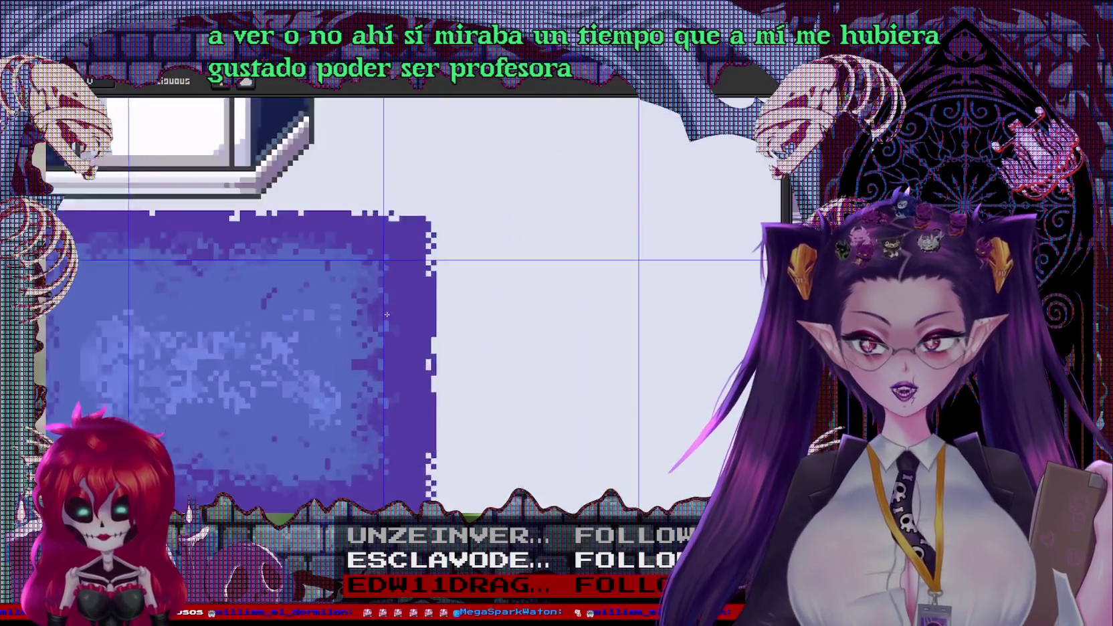
scroll(520, 311, "up", 1)
scroll(519, 311, "down", 3)
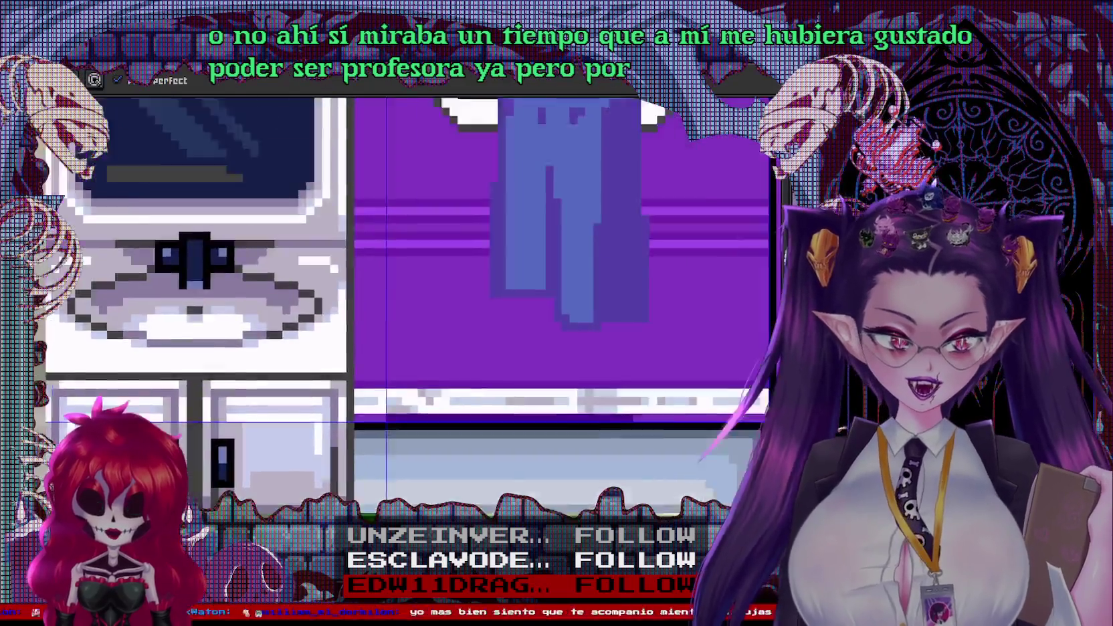
Paint darker blue shading strokes down the towel and across its lower-right area
scroll(470, 163, "up", 1)
scroll(470, 161, "up", 2)
mouse_move(489, 238)
left_mouse_down()
mouse_move(545, 278)
mouse_move(545, 180)
left_mouse_up()
mouse_move(565, 268)
left_mouse_down()
mouse_move(618, 316)
mouse_move(640, 384)
left_mouse_up()
mouse_move(636, 344)
left_mouse_down()
mouse_move(672, 409)
mouse_move(689, 409)
left_mouse_up()
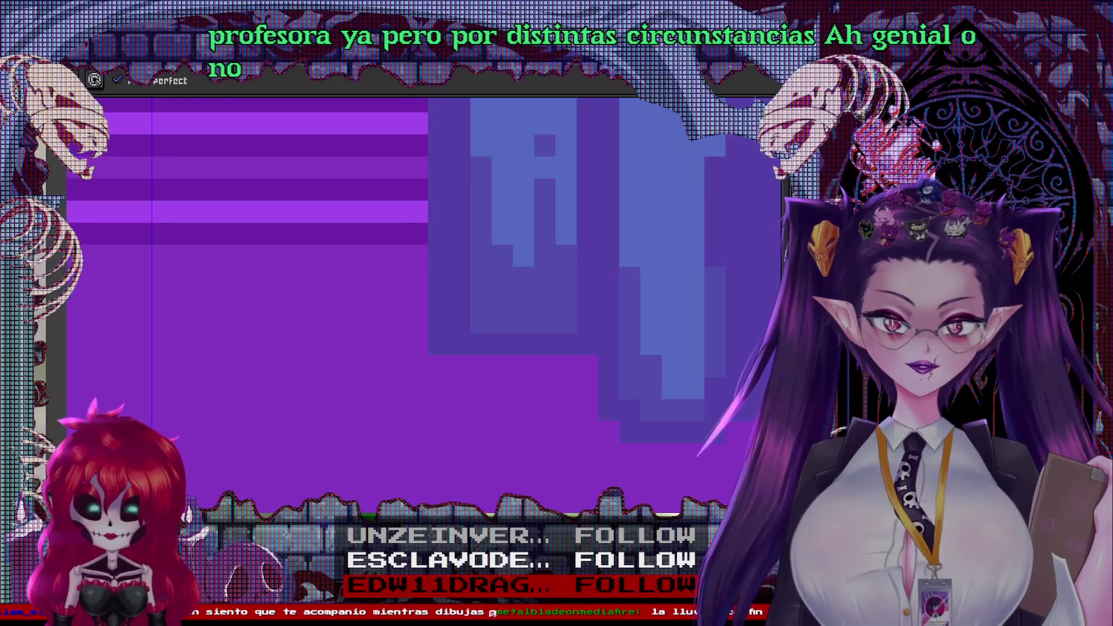
scroll(620, 214, "up", 3)
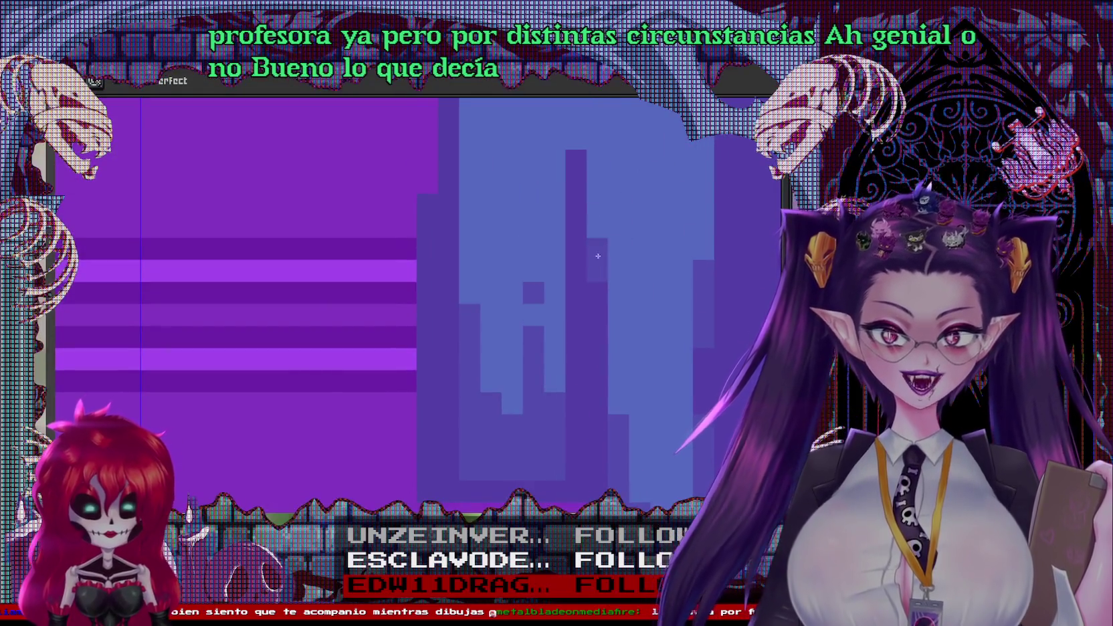
scroll(580, 143, "up", 3)
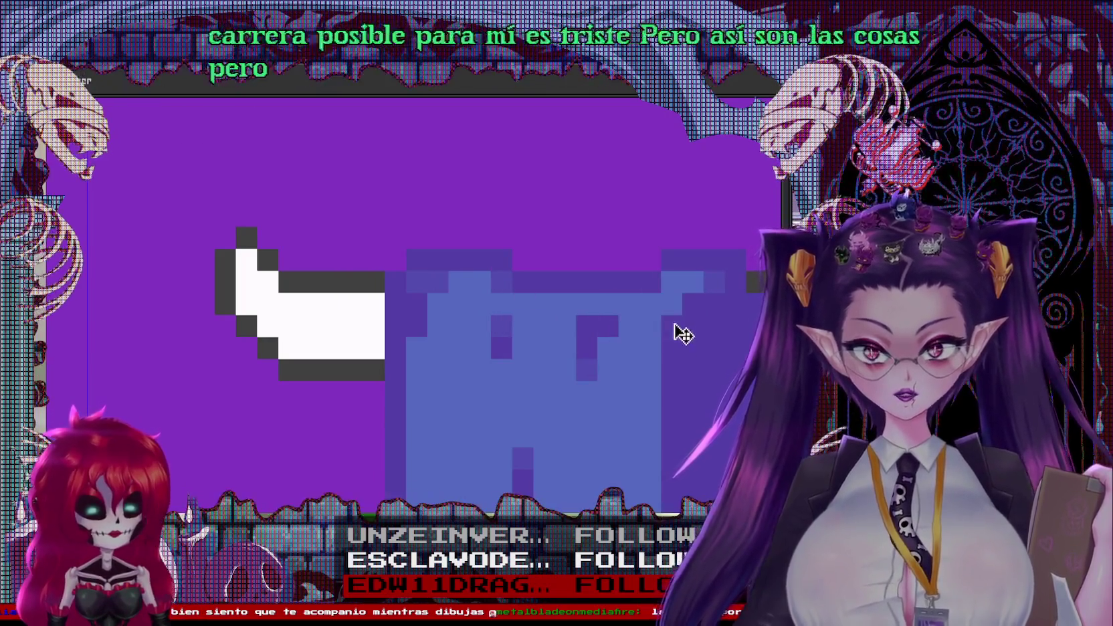
scroll(601, 350, "down", 2)
scroll(472, 195, "up", 1)
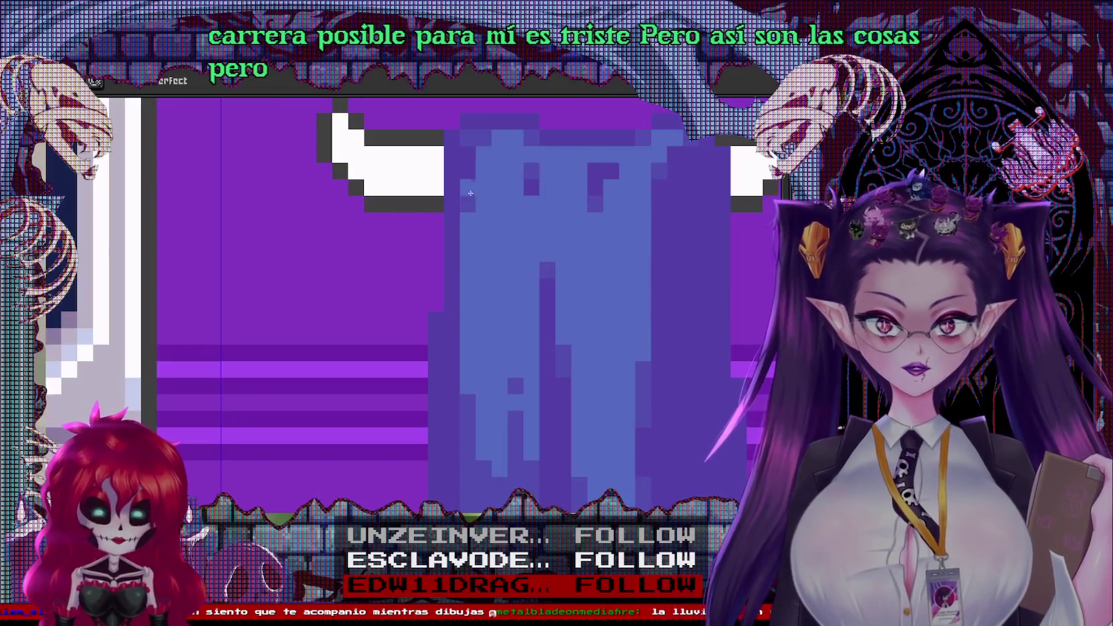
Flood-fill a small patch of the towel with lighter blue using the Paint Bucket
left_click_drag(664, 339, 622, 163)
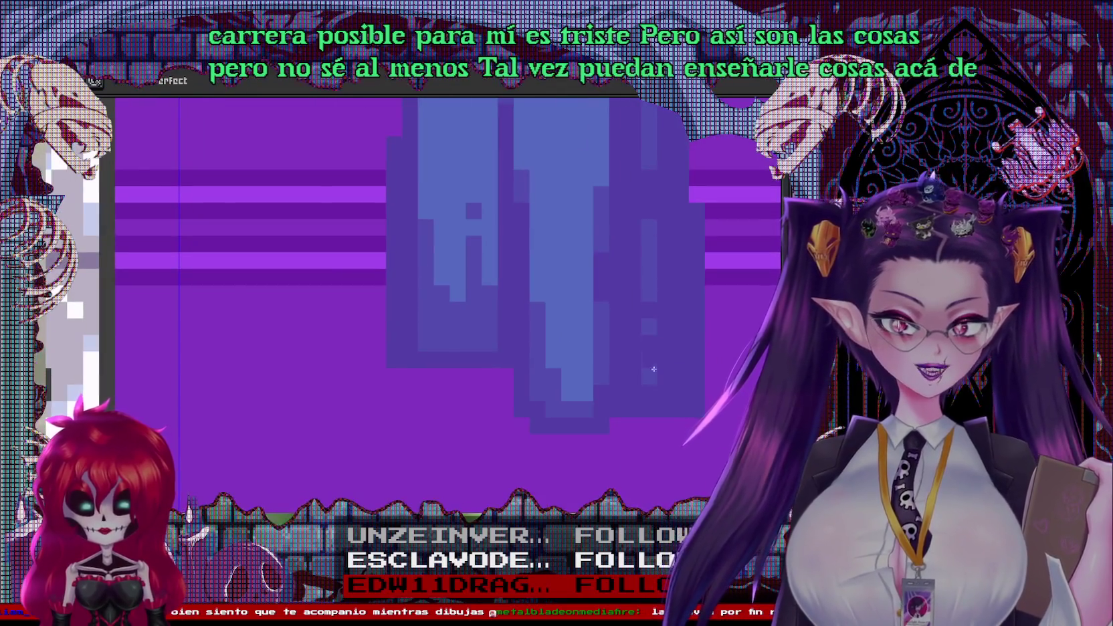
scroll(672, 321, "down", 3)
scroll(414, 261, "up", 4)
scroll(386, 246, "down", 3)
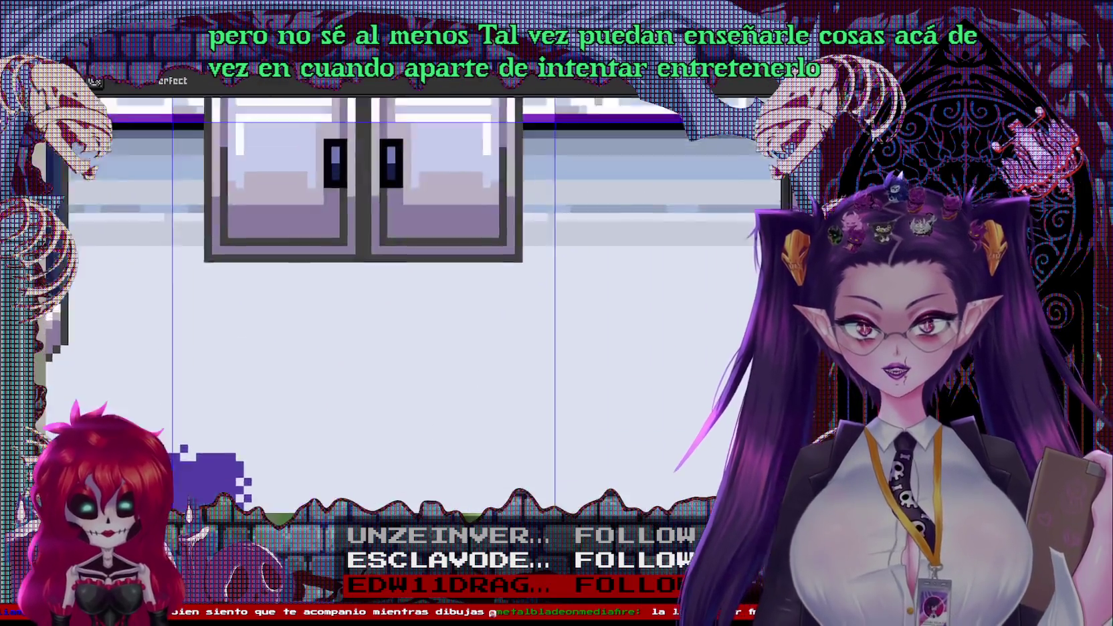
scroll(520, 301, "up", 3)
scroll(520, 302, "up", 1)
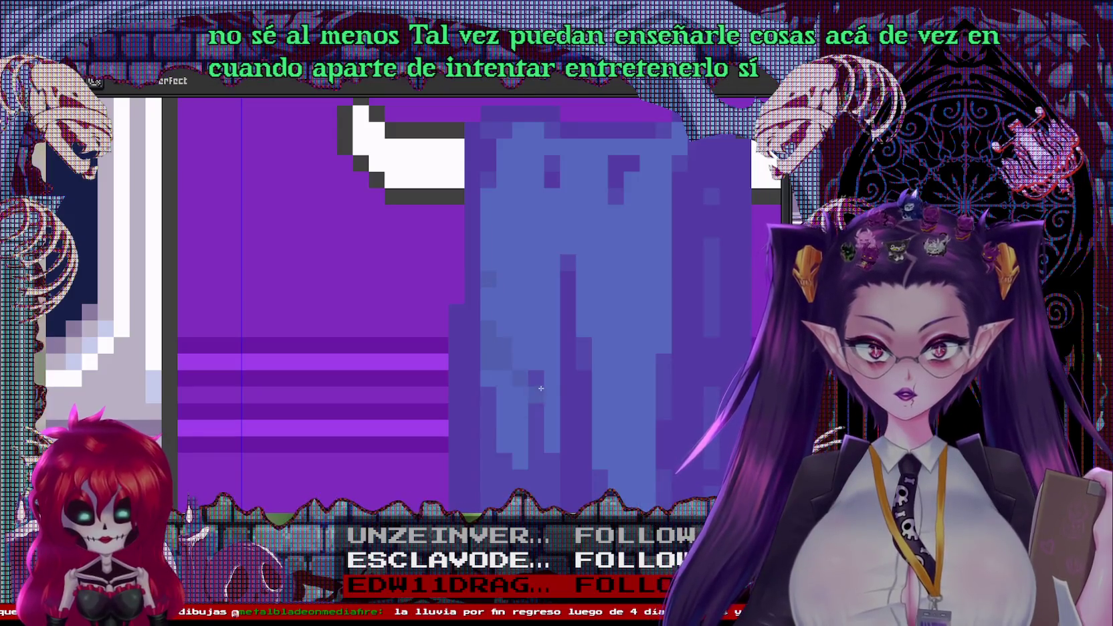
key("g")
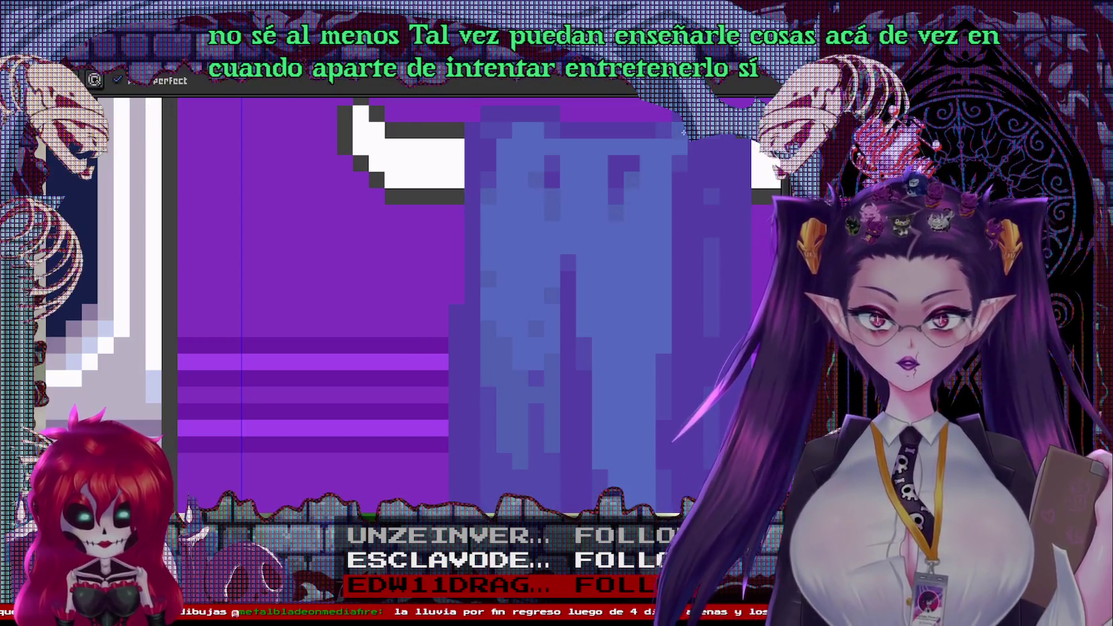
left_click(518, 145)
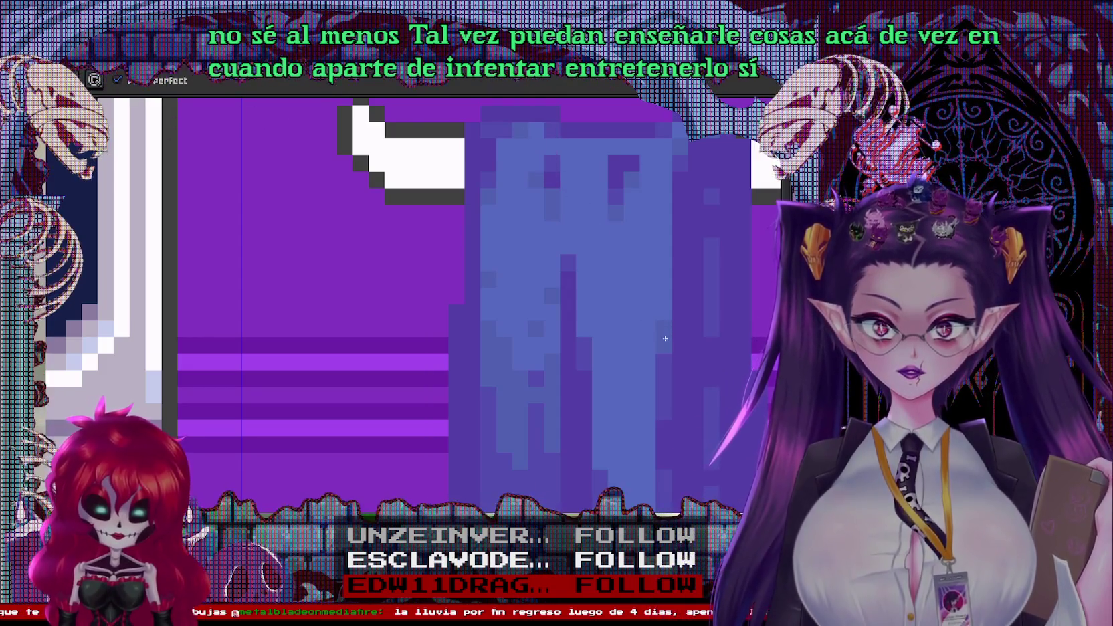
left_click_drag(600, 345, 536, 335)
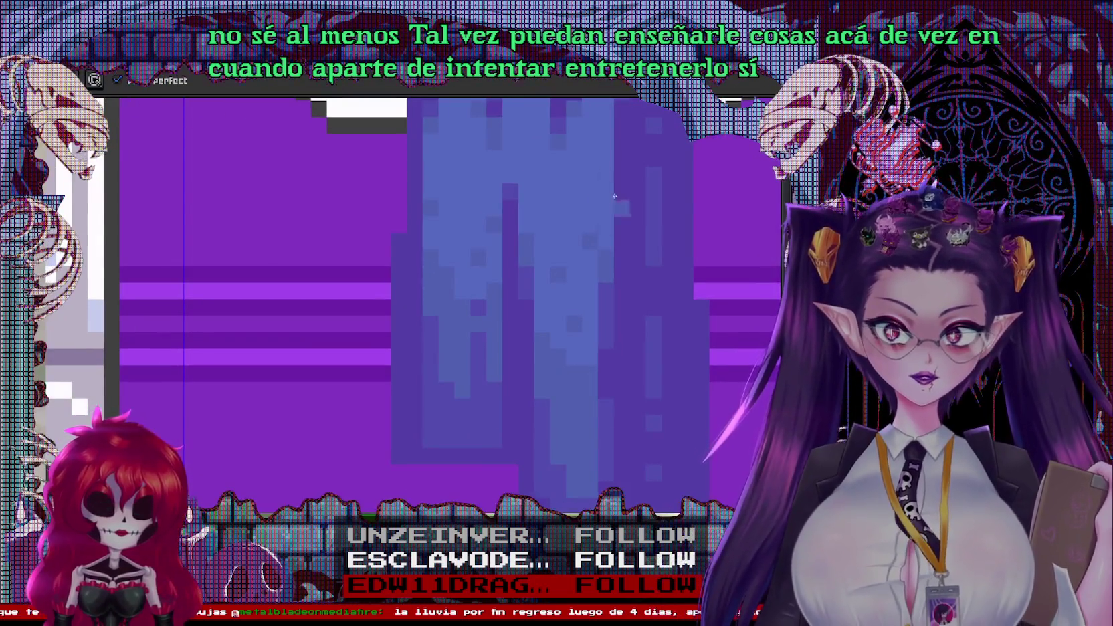
scroll(554, 299, "up", 3)
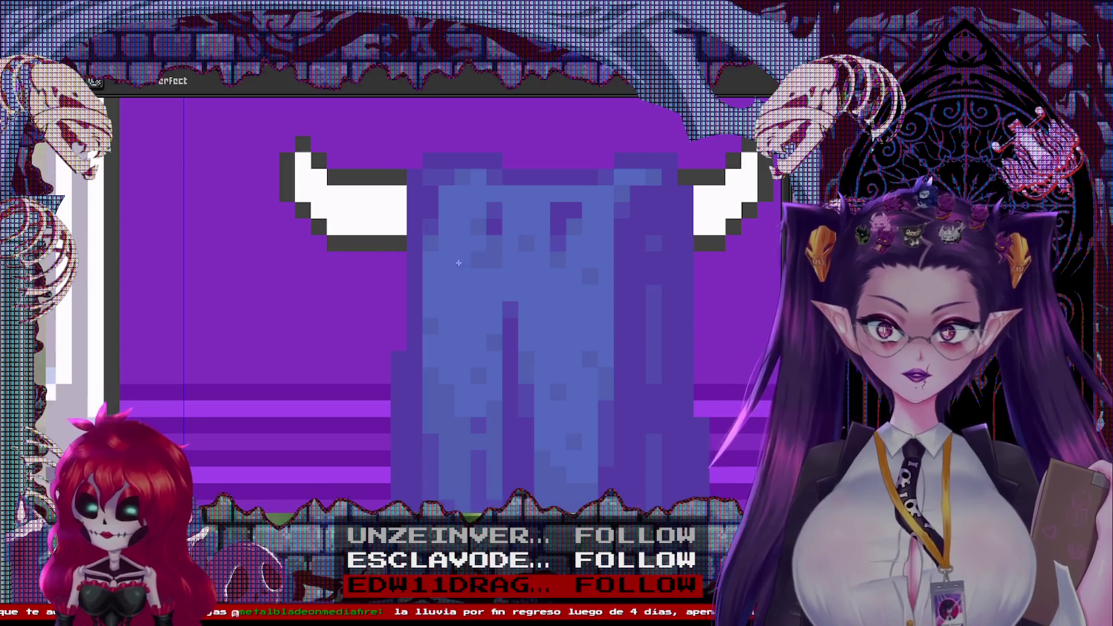
Zoom in and dot two light-blue highlight pixels onto the towel's upper part
scroll(636, 278, "down", 3)
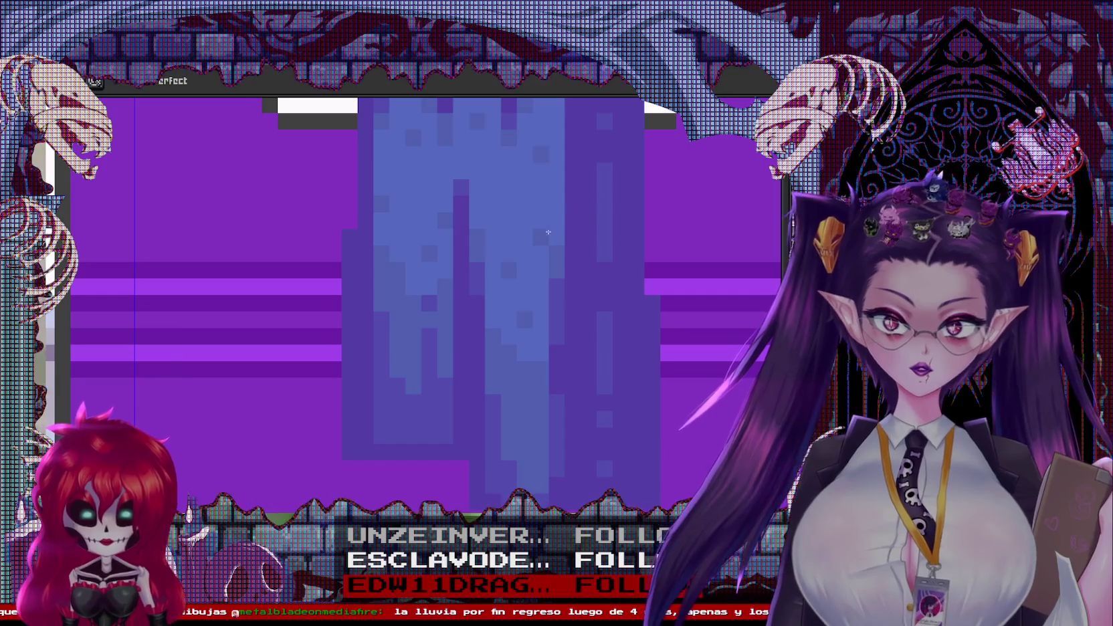
scroll(582, 281, "up", 3)
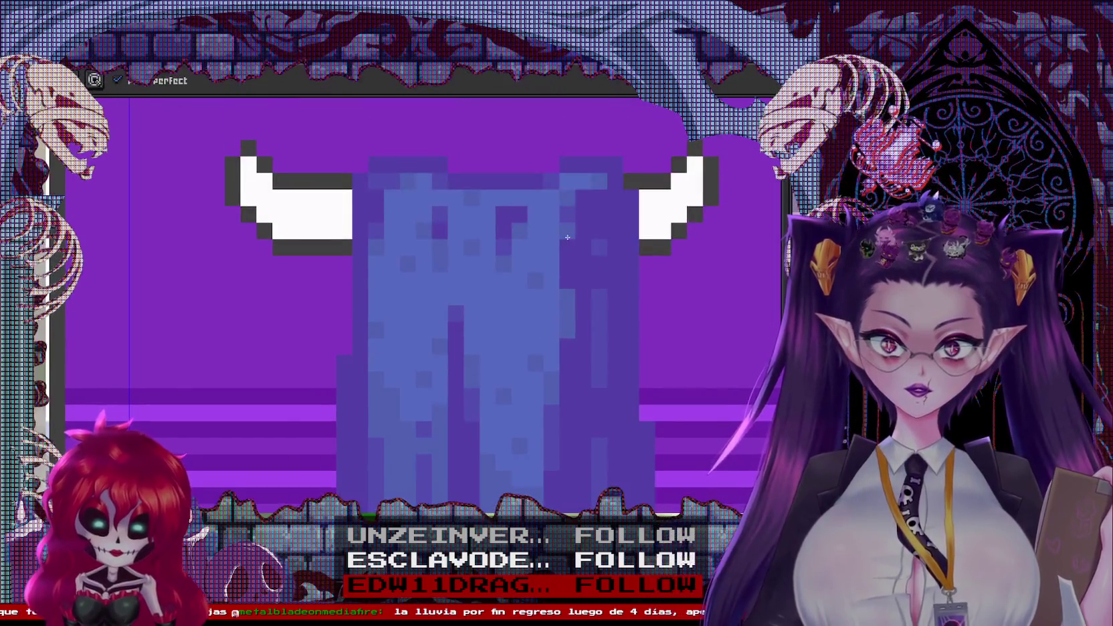
scroll(602, 291, "down", 2)
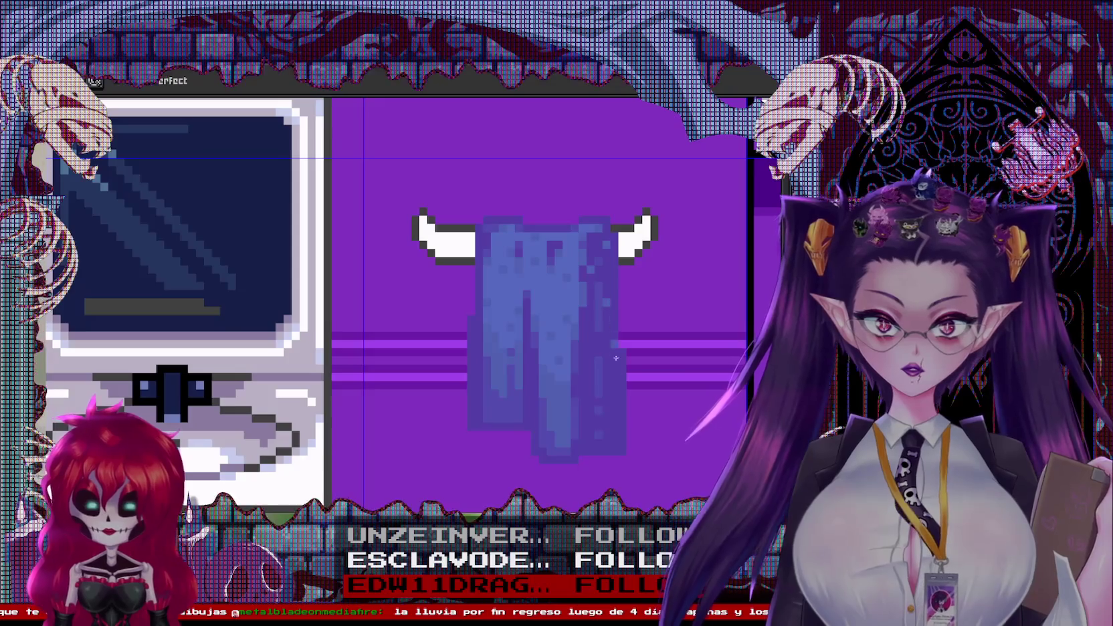
scroll(614, 346, "down", 2)
scroll(602, 348, "up", 1)
scroll(602, 348, "up", 1)
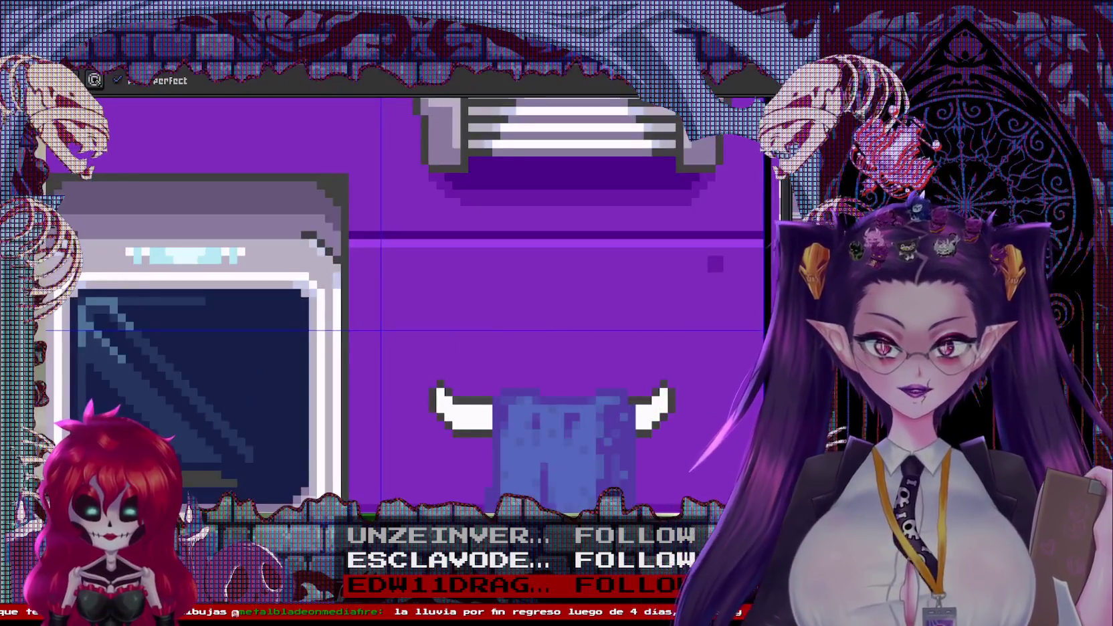
scroll(480, 303, "up", 1)
scroll(480, 303, "up", 1)
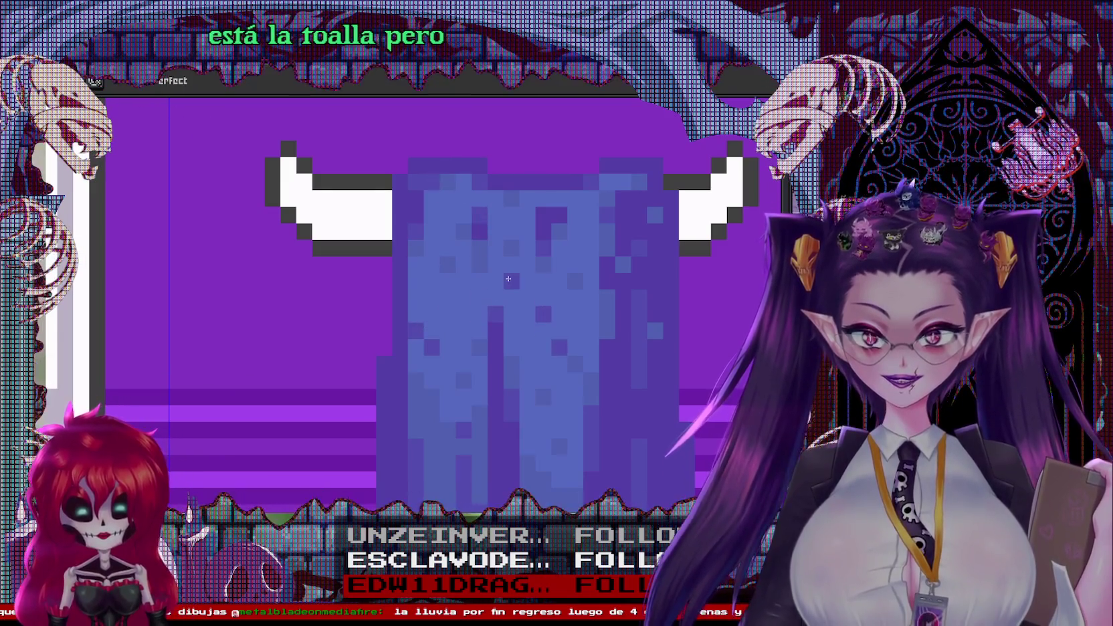
scroll(508, 278, "down", 3)
scroll(501, 267, "up", 2)
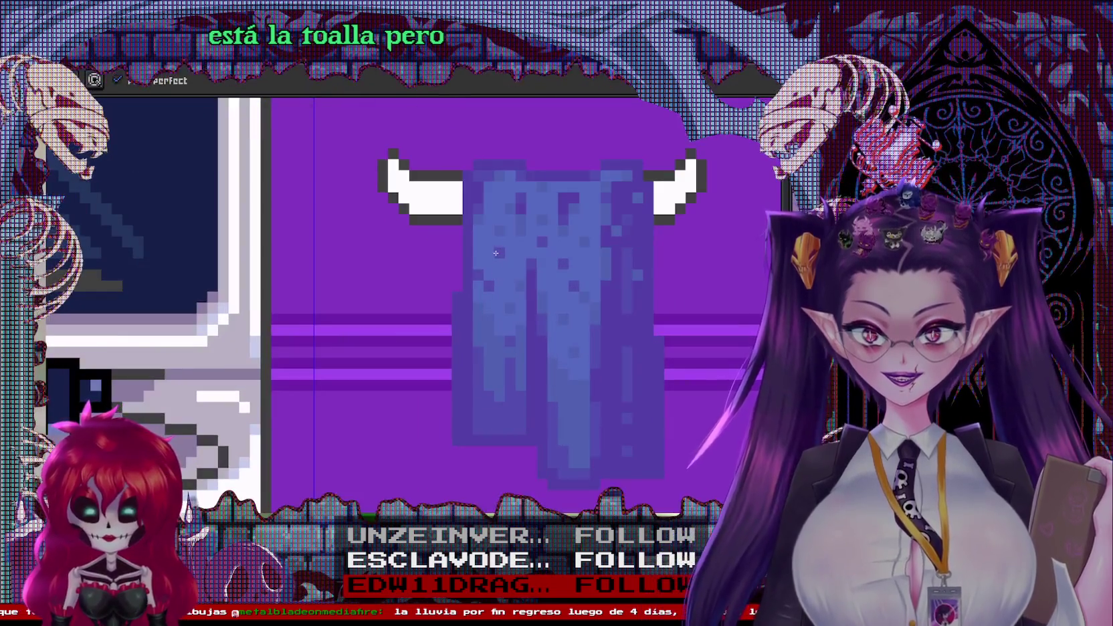
scroll(496, 253, "down", 2)
scroll(595, 272, "down", 2)
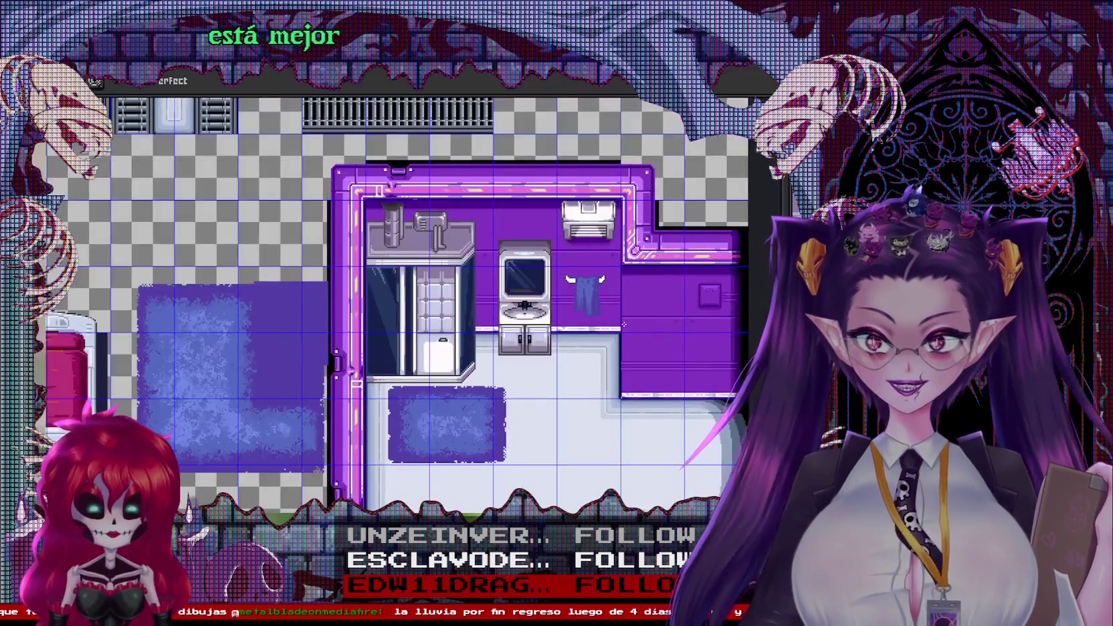
scroll(588, 334, "up", 1)
scroll(548, 354, "down", 1)
scroll(489, 381, "up", 2)
scroll(490, 381, "up", 2)
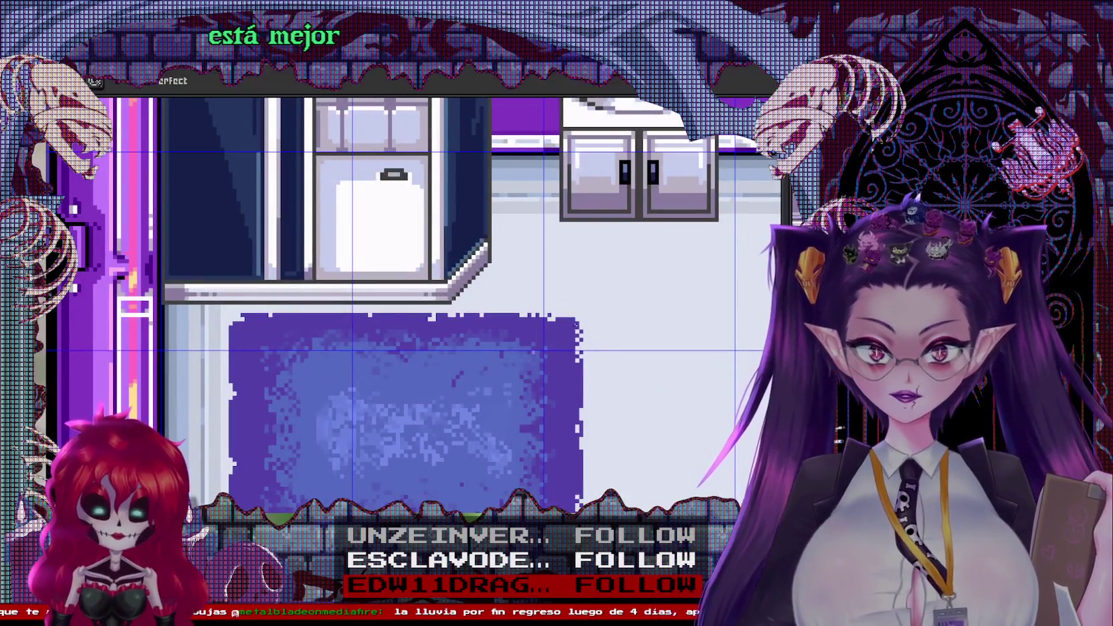
scroll(575, 220, "down", 2)
scroll(575, 218, "up", 1)
scroll(574, 214, "up", 2)
scroll(573, 212, "up", 1)
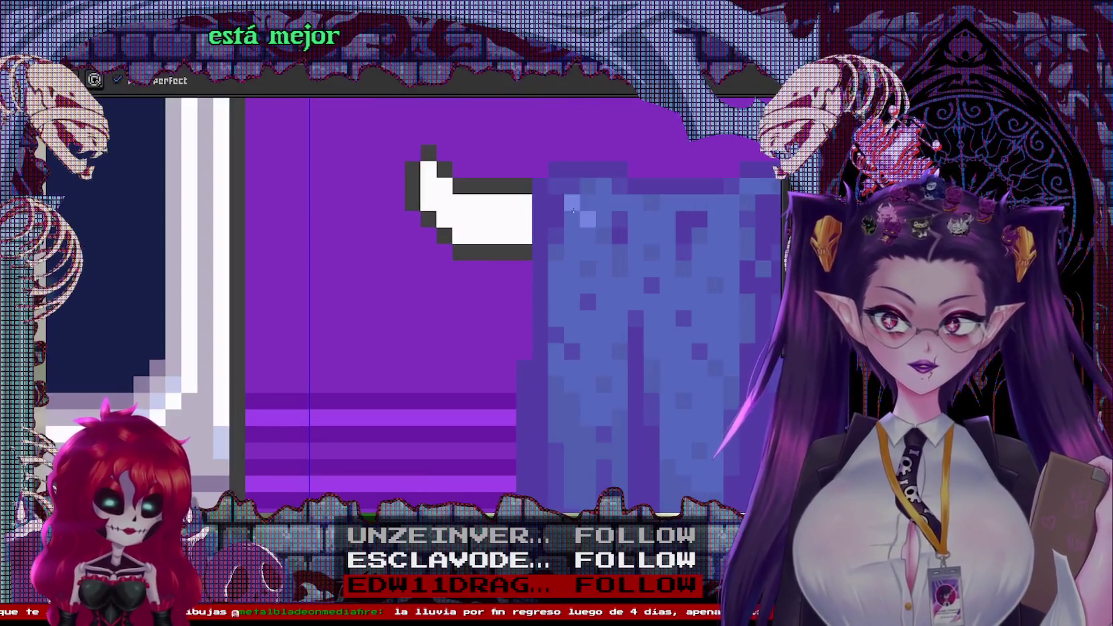
left_click(572, 252)
left_click(620, 268)
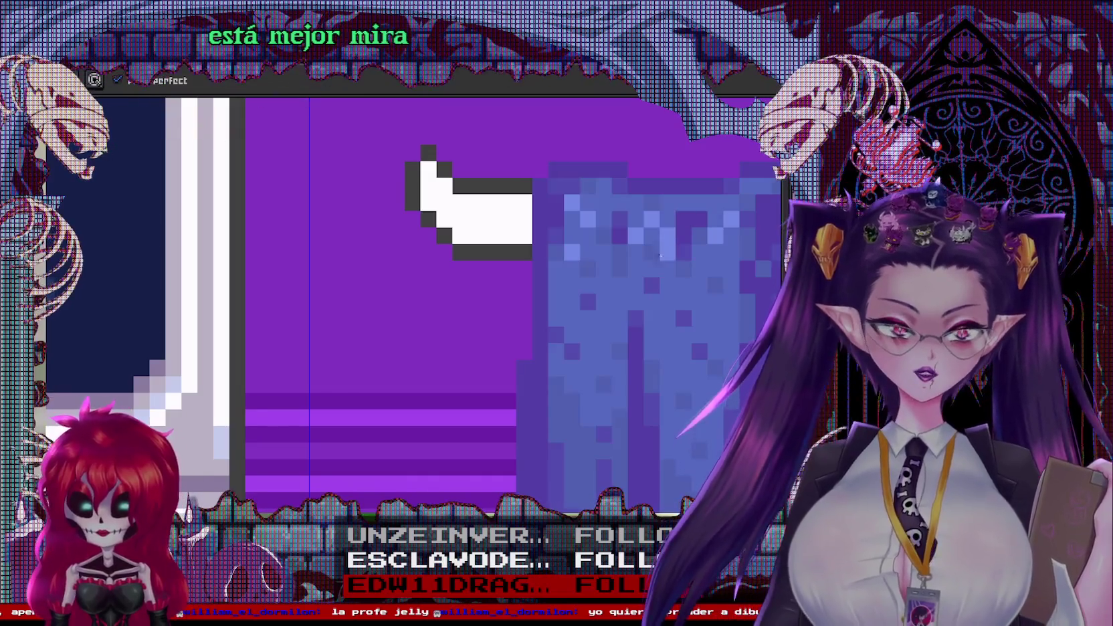
scroll(640, 306, "down", 3)
scroll(640, 306, "down", 2)
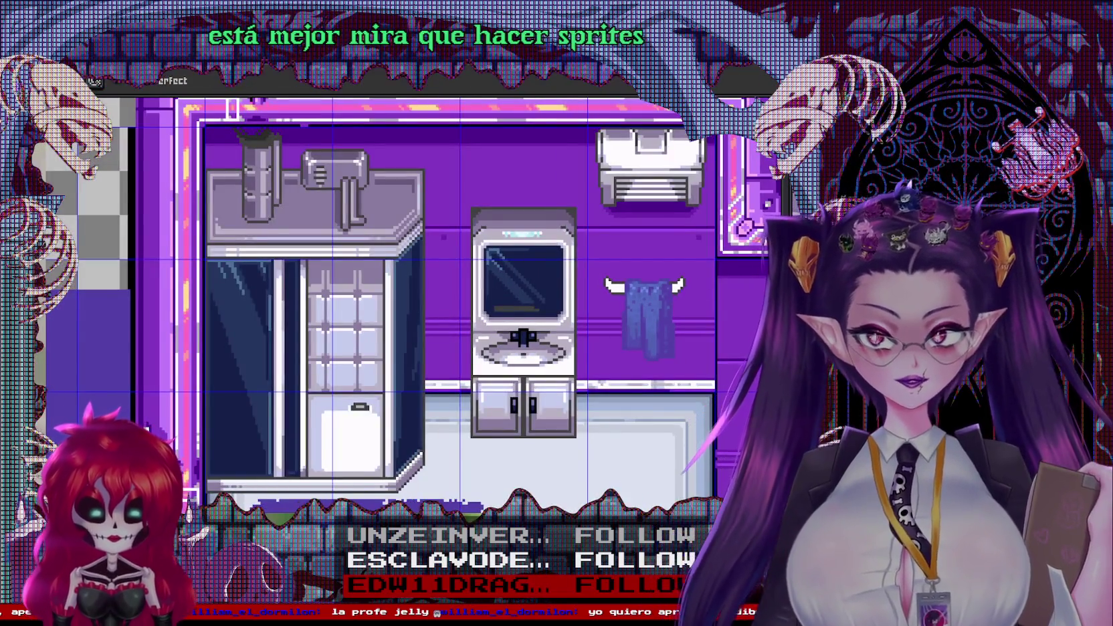
scroll(637, 276, "up", 4)
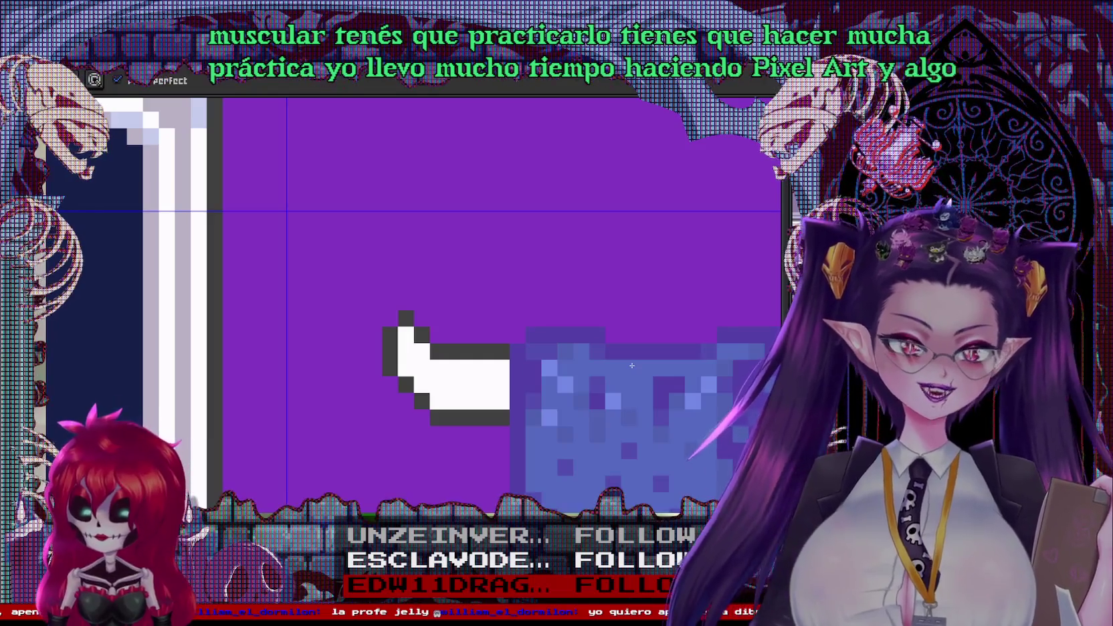
scroll(465, 239, "down", 5)
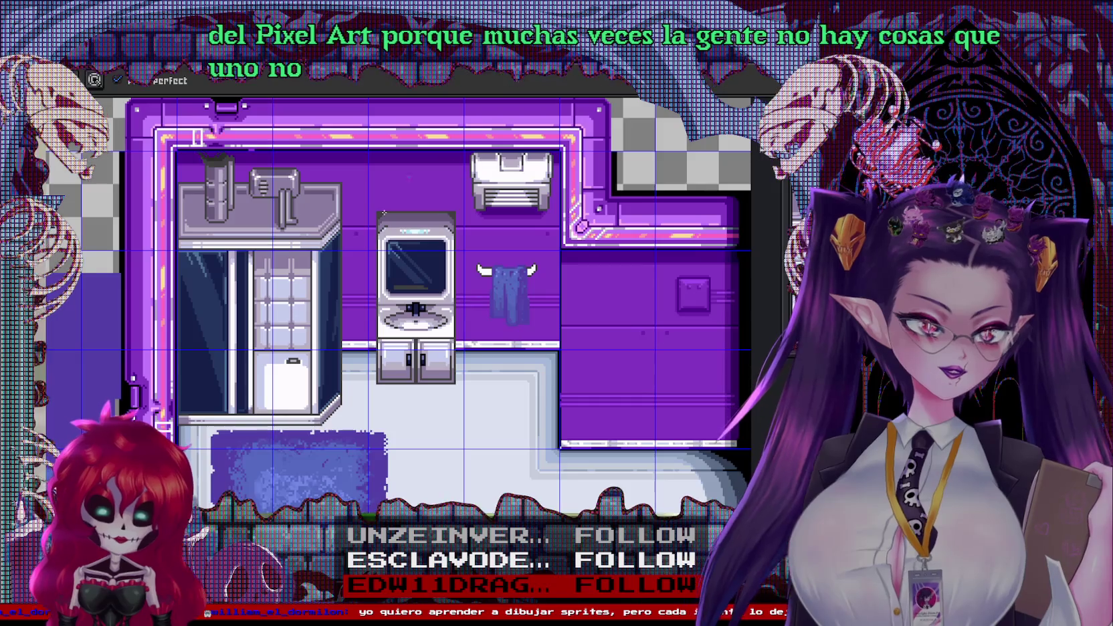
left_click_drag(494, 97, 466, 277)
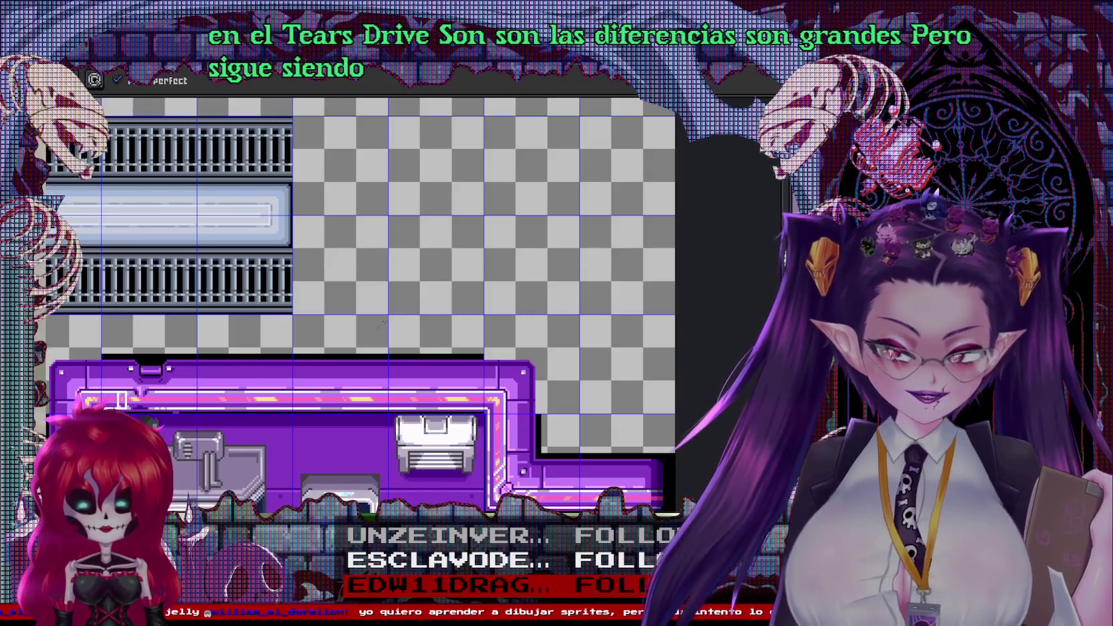
left_click_drag(189, 218, 593, 322)
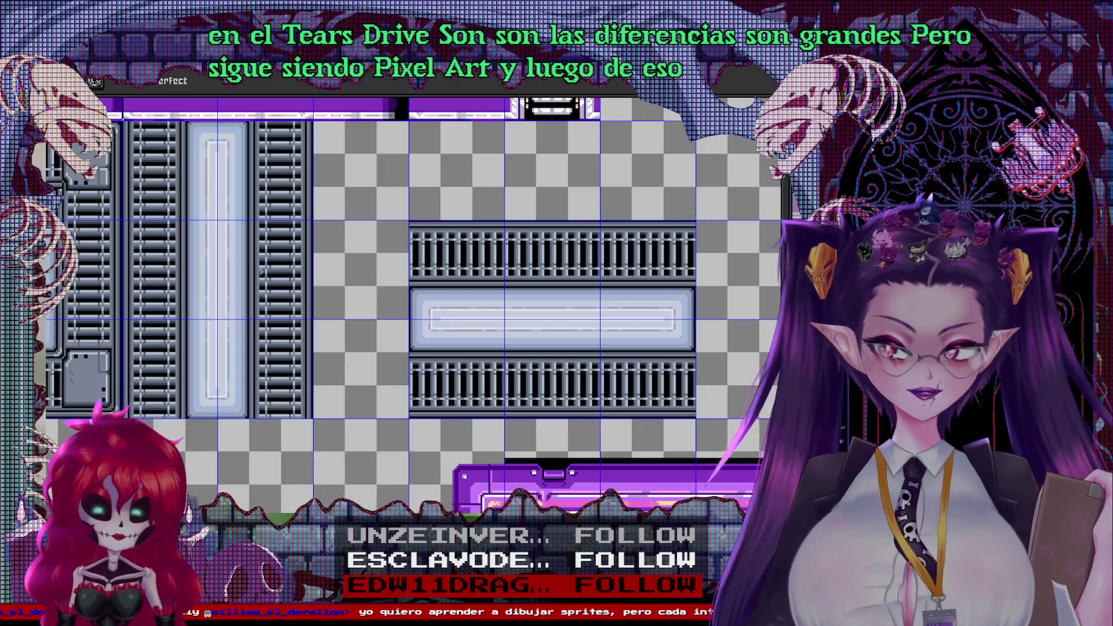
left_click_drag(261, 273, 516, 371)
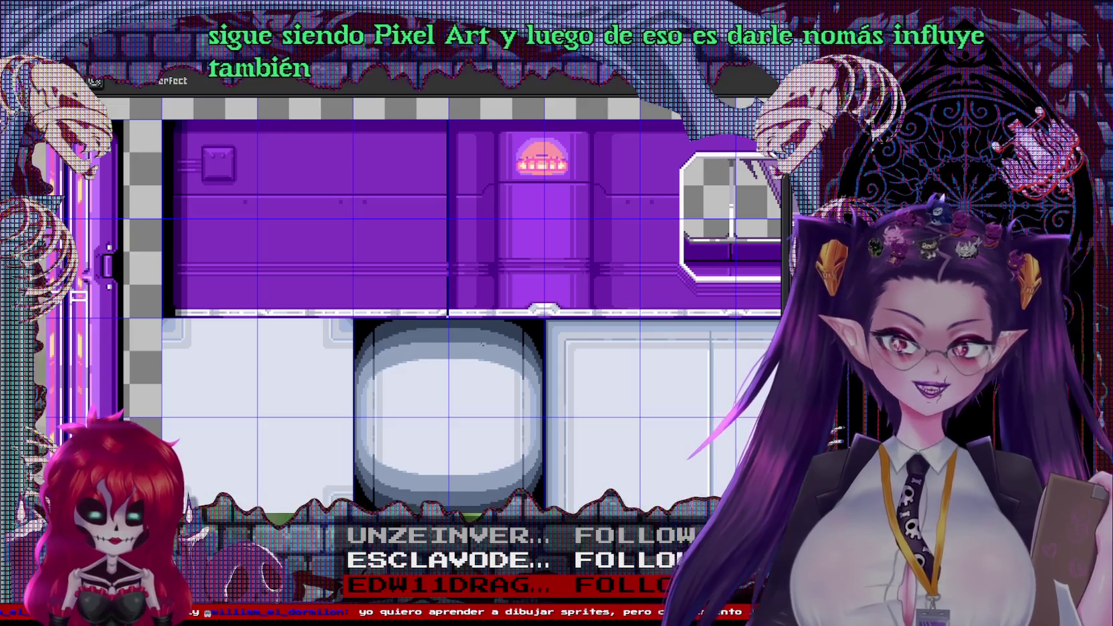
scroll(623, 331, "down", 5)
scroll(623, 331, "down", 3)
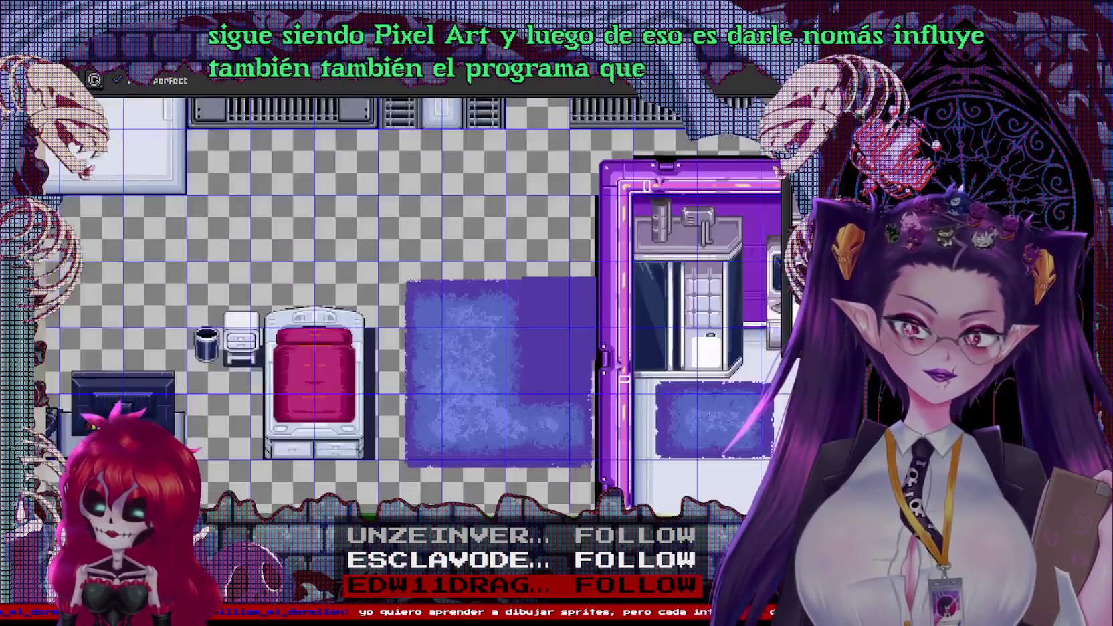
scroll(623, 331, "right", 5)
scroll(623, 331, "down", 2)
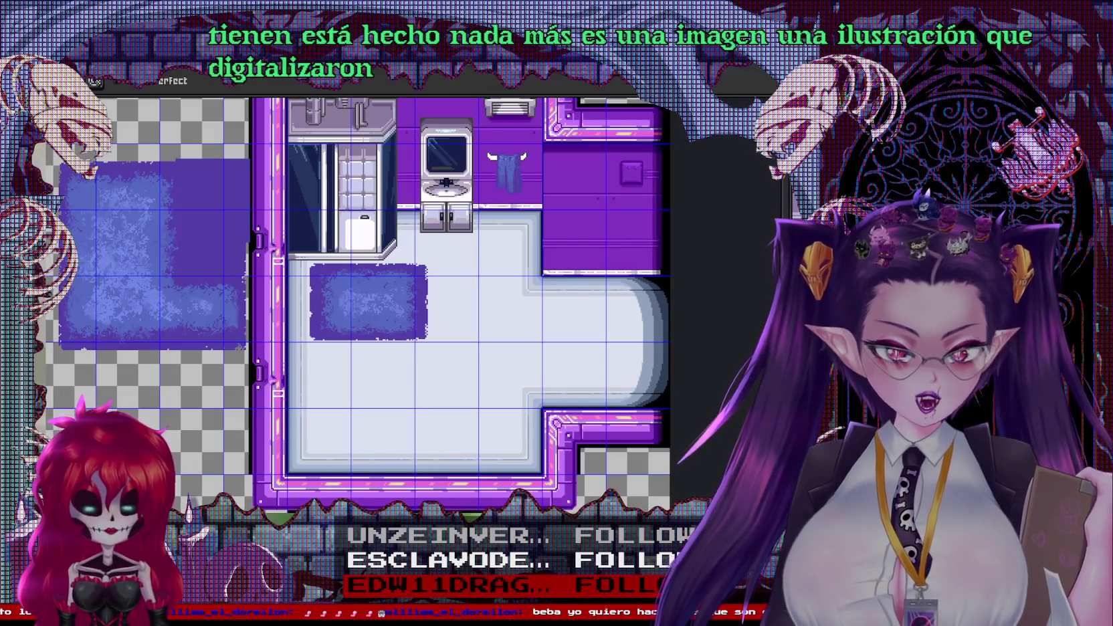
scroll(379, 478, "up", 2)
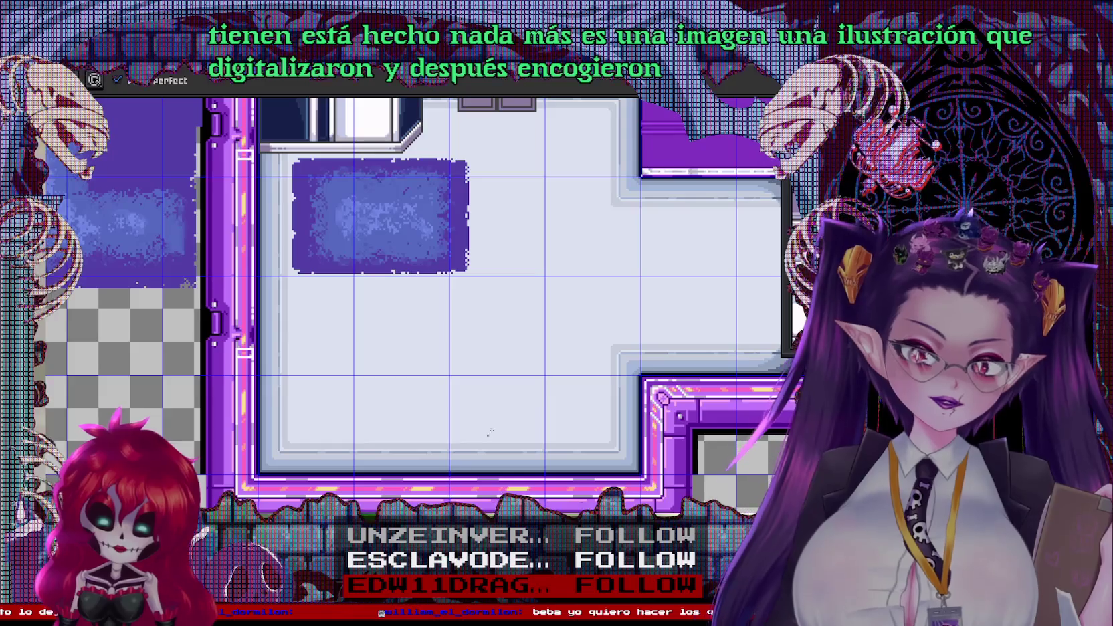
scroll(446, 492, "down", 2)
left_click_drag(427, 400, 431, 483)
left_click_drag(329, 458, 444, 425)
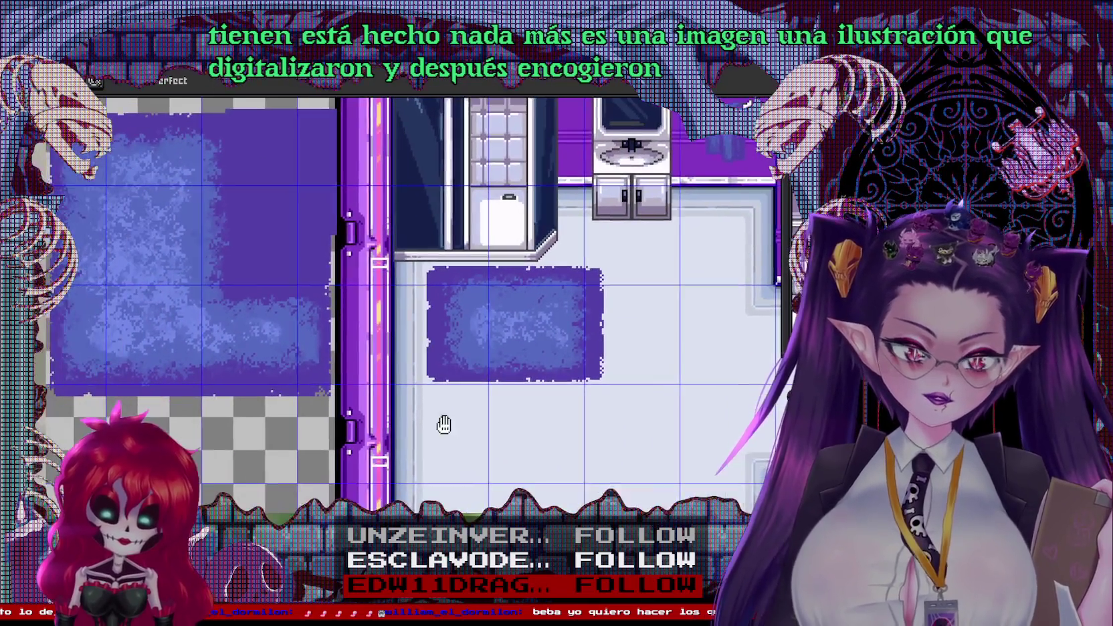
left_click_drag(512, 348, 454, 355)
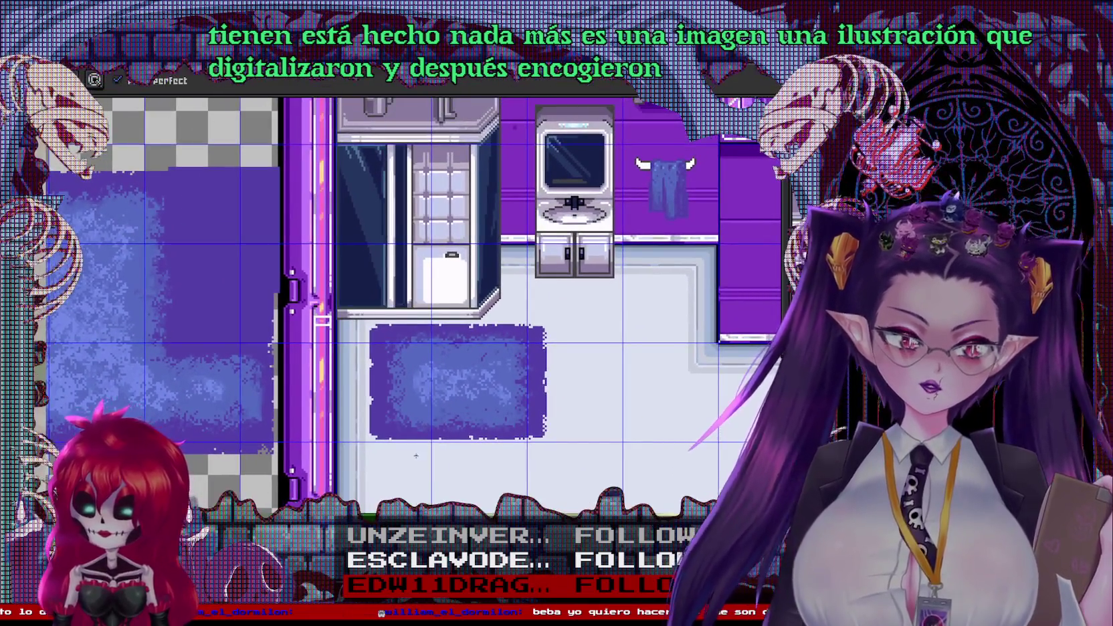
scroll(455, 425, "up", 1)
left_click_drag(483, 272, 478, 455)
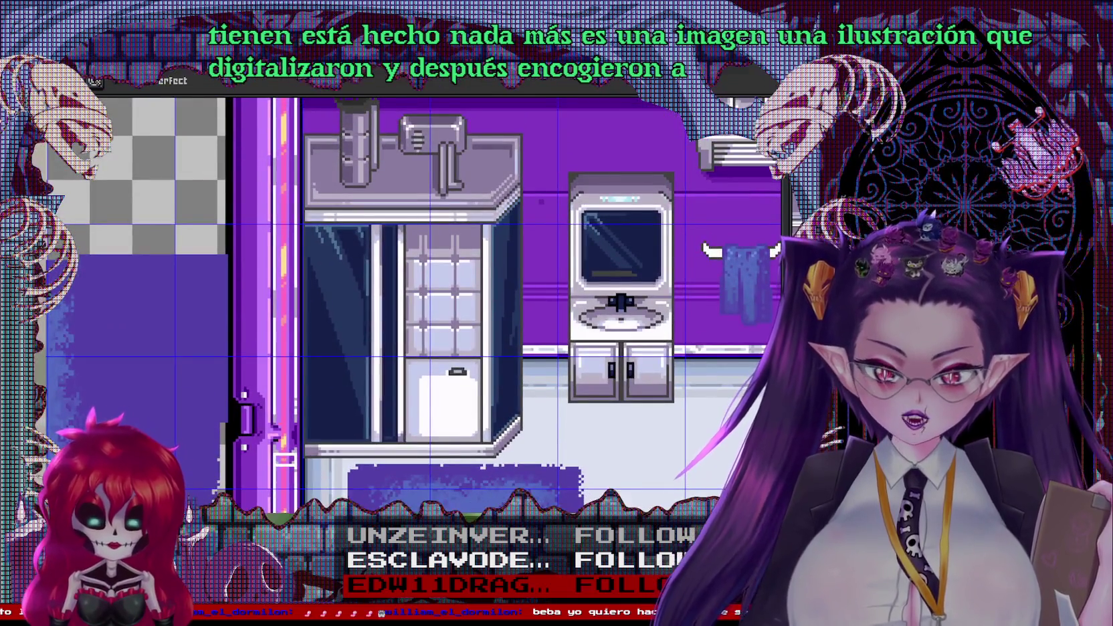
left_click_drag(471, 496, 380, 522)
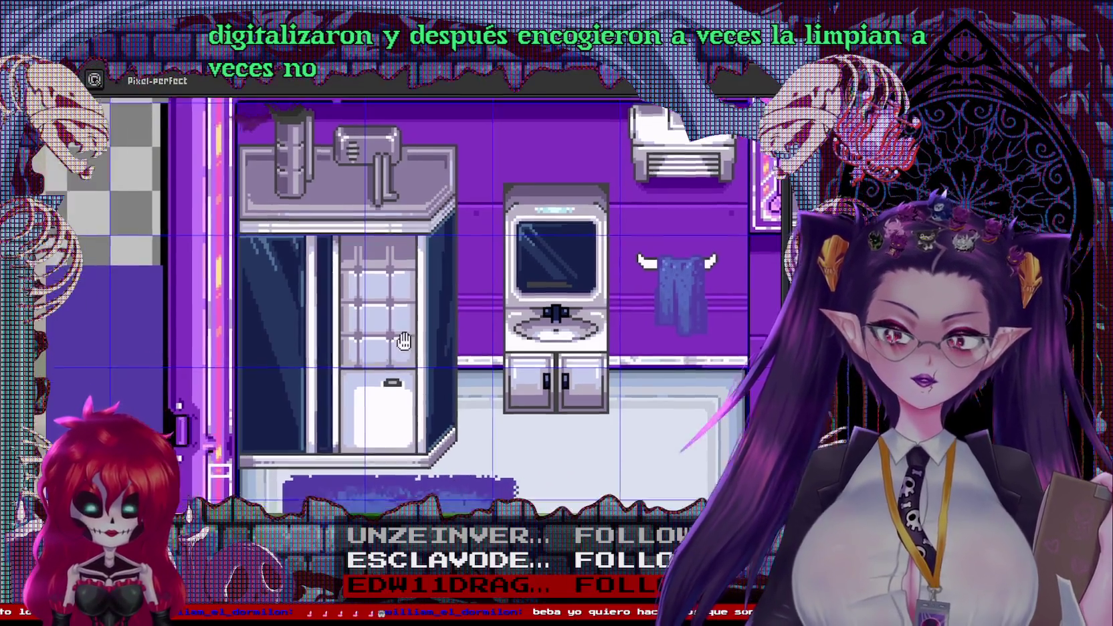
left_click_drag(410, 420, 513, 185)
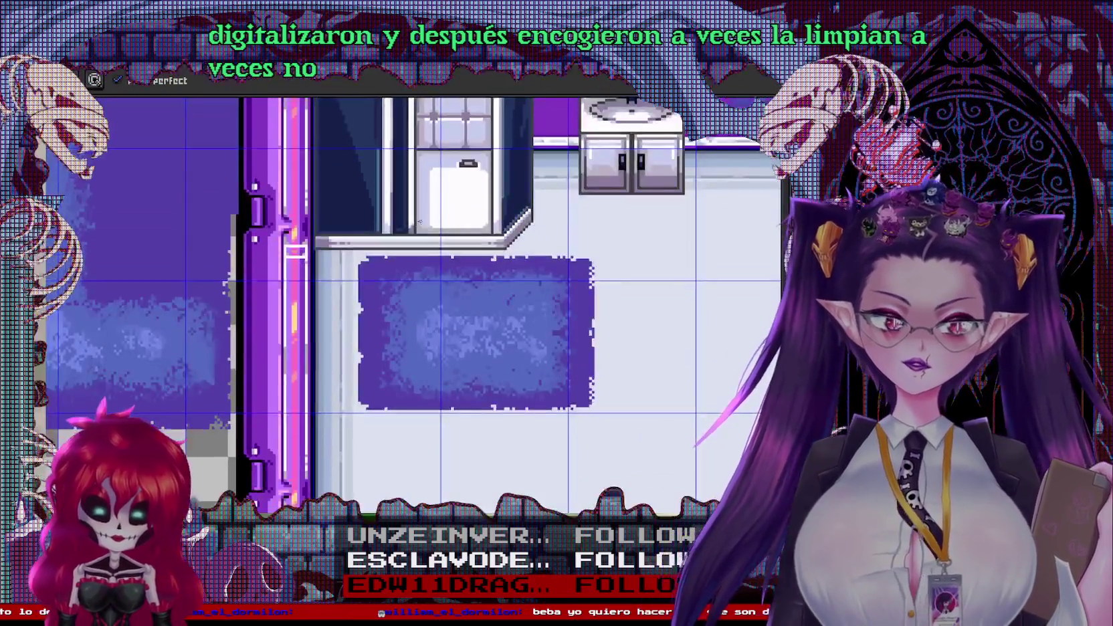
left_click_drag(449, 359, 375, 400)
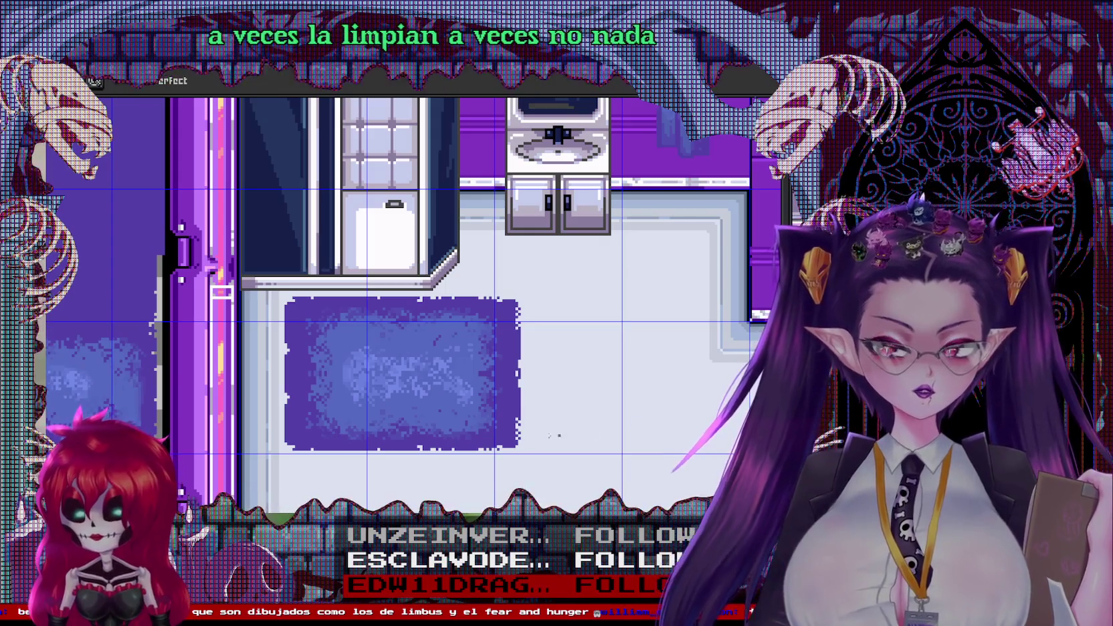
left_click_drag(503, 245, 410, 339)
scroll(411, 339, "down", 2)
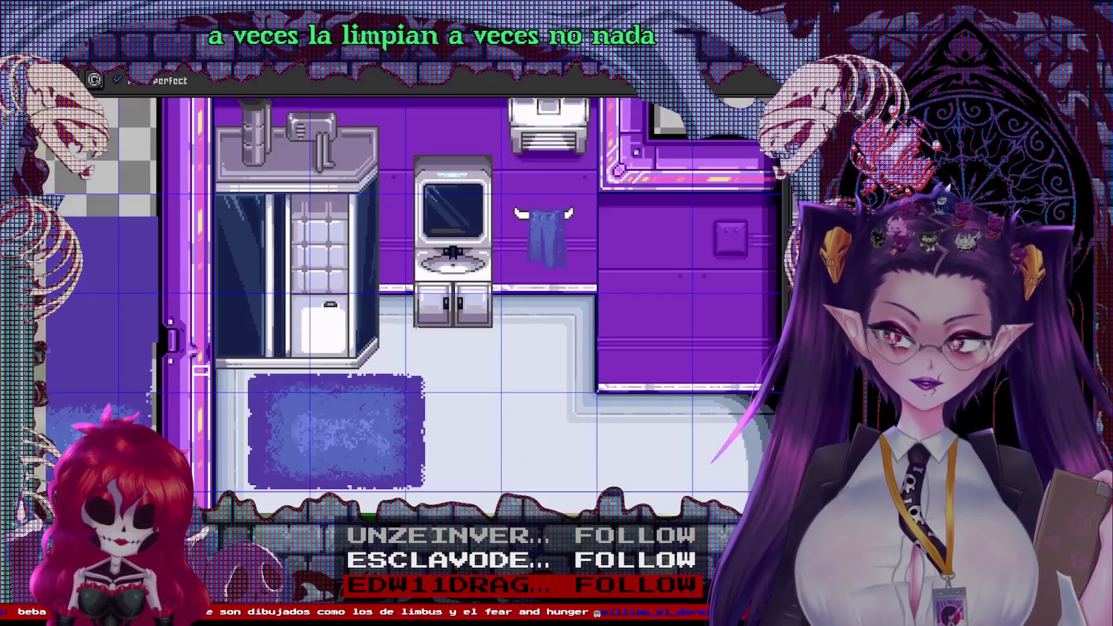
scroll(462, 214, "up", 1)
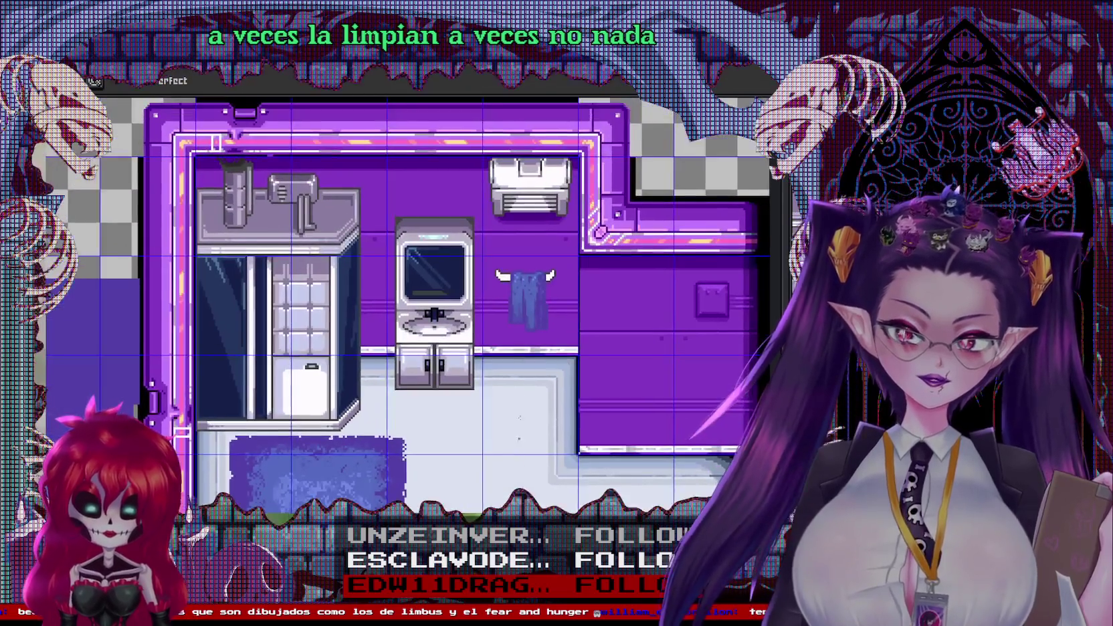
scroll(504, 211, "up", 1)
scroll(505, 212, "up", 1)
scroll(504, 212, "up", 1)
scroll(505, 212, "up", 2)
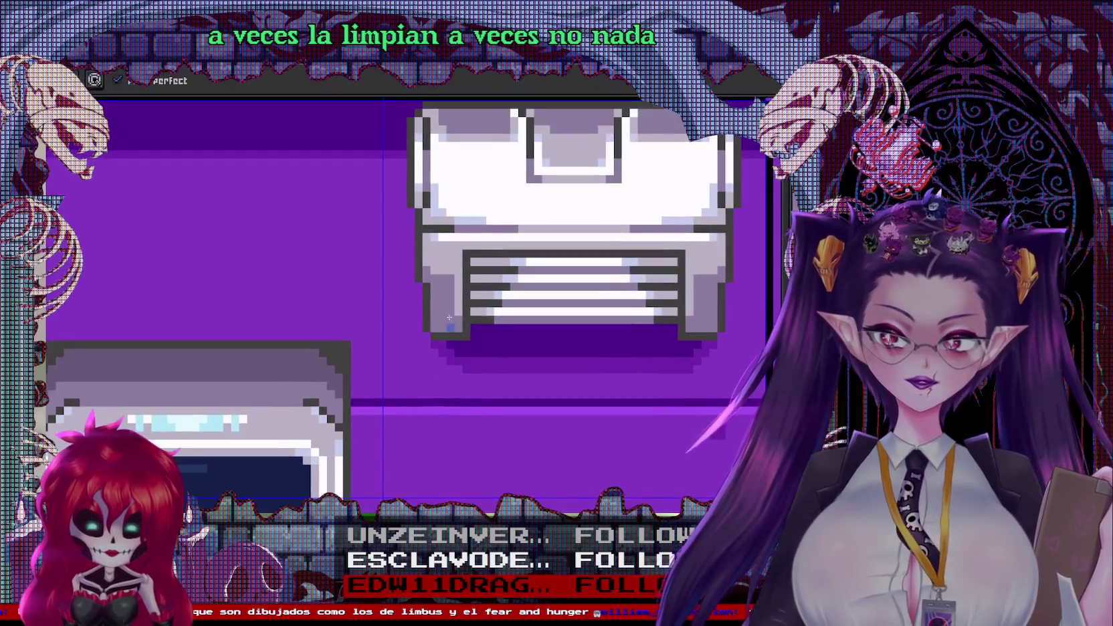
scroll(508, 371, "up", 1)
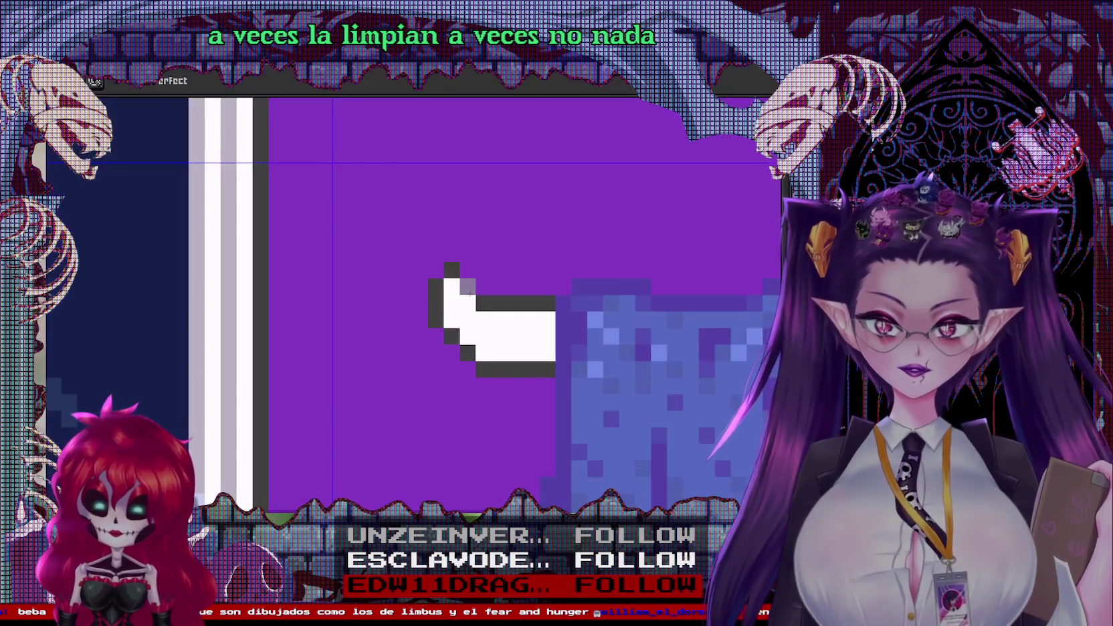
Add dark outline pixels and white pixels around the left towel hook
left_click(482, 286)
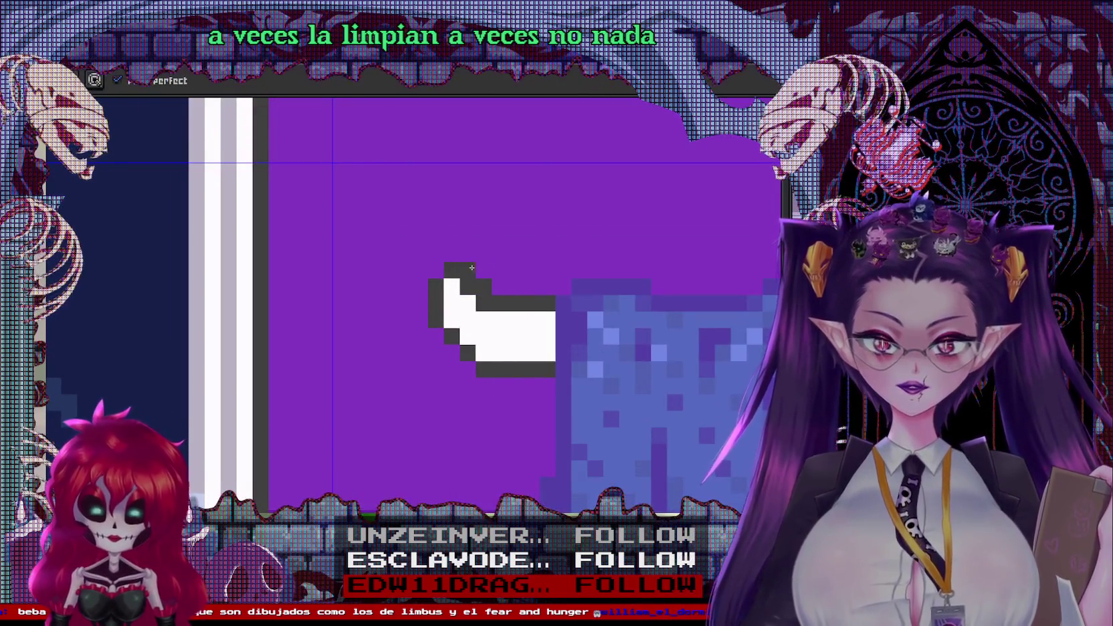
left_click(494, 281)
left_click_drag(467, 287, 479, 282)
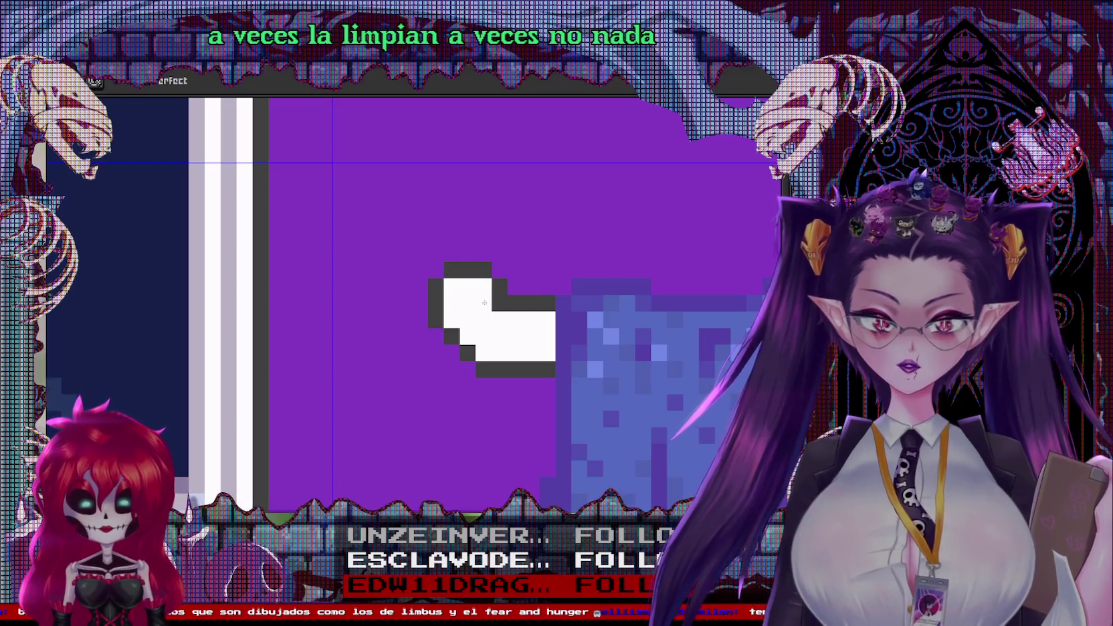
scroll(467, 296, "down", 2)
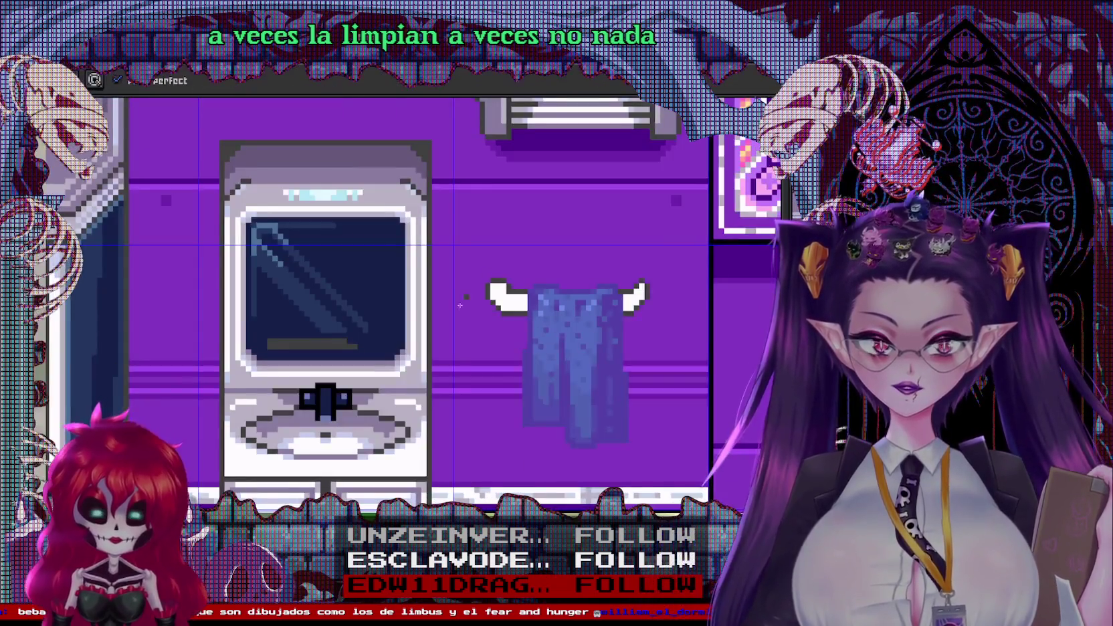
scroll(397, 261, "up", 1)
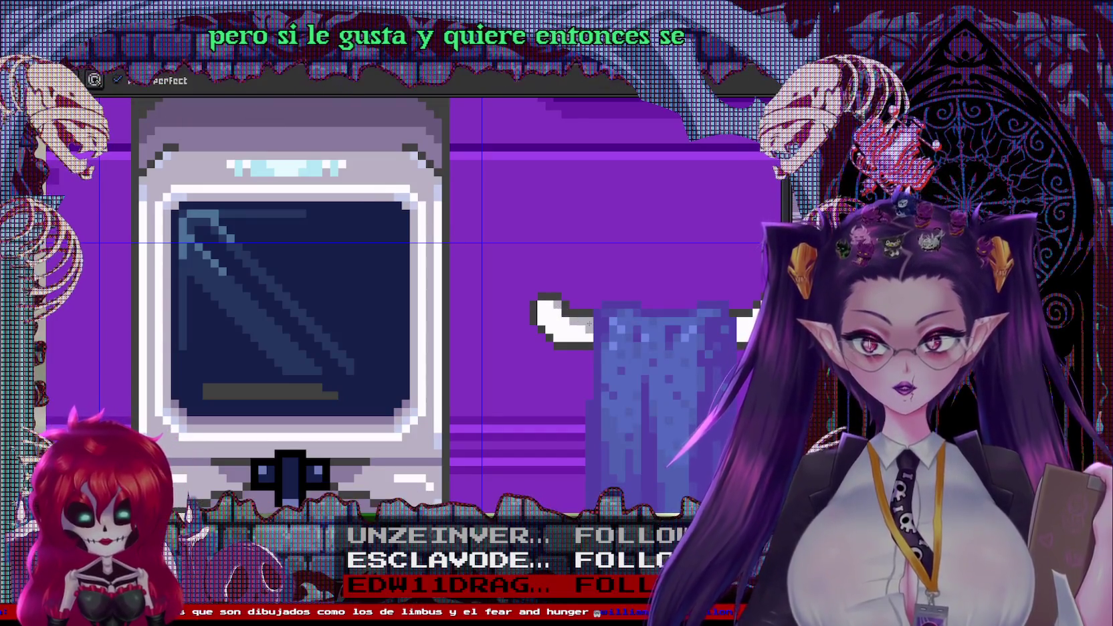
key("b")
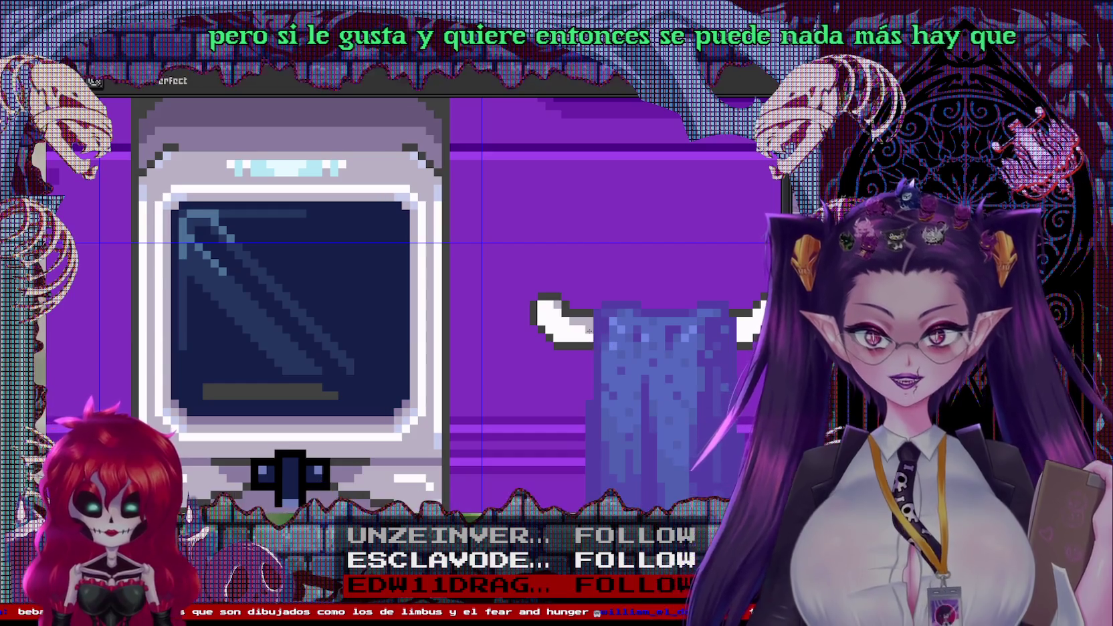
scroll(589, 334, "up", 1)
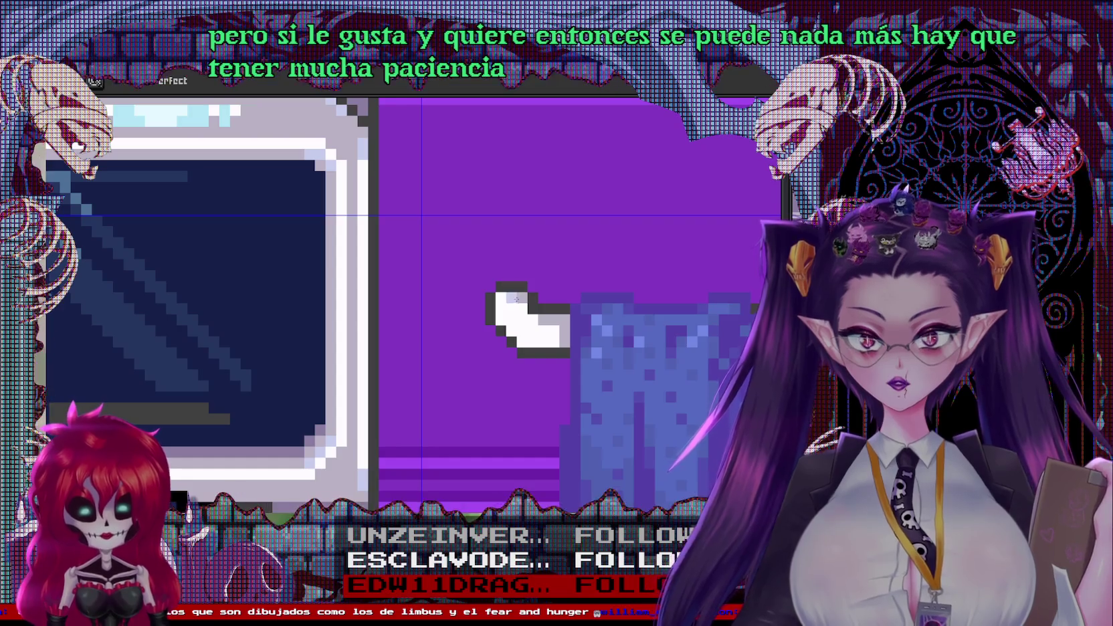
left_click_drag(515, 297, 387, 311)
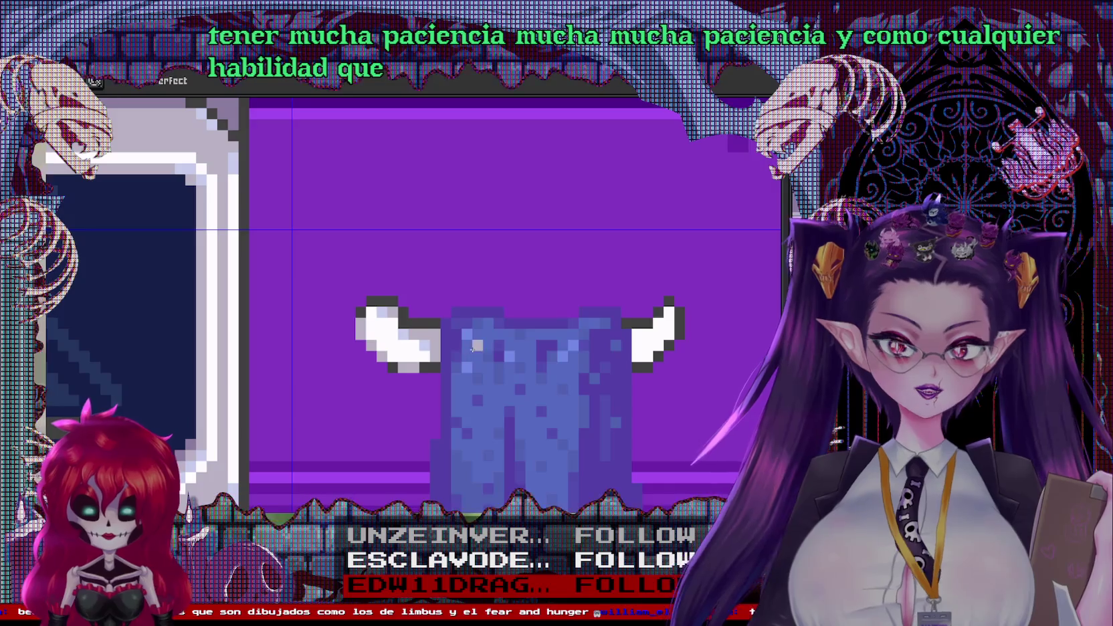
key("i")
scroll(321, 268, "up", 2)
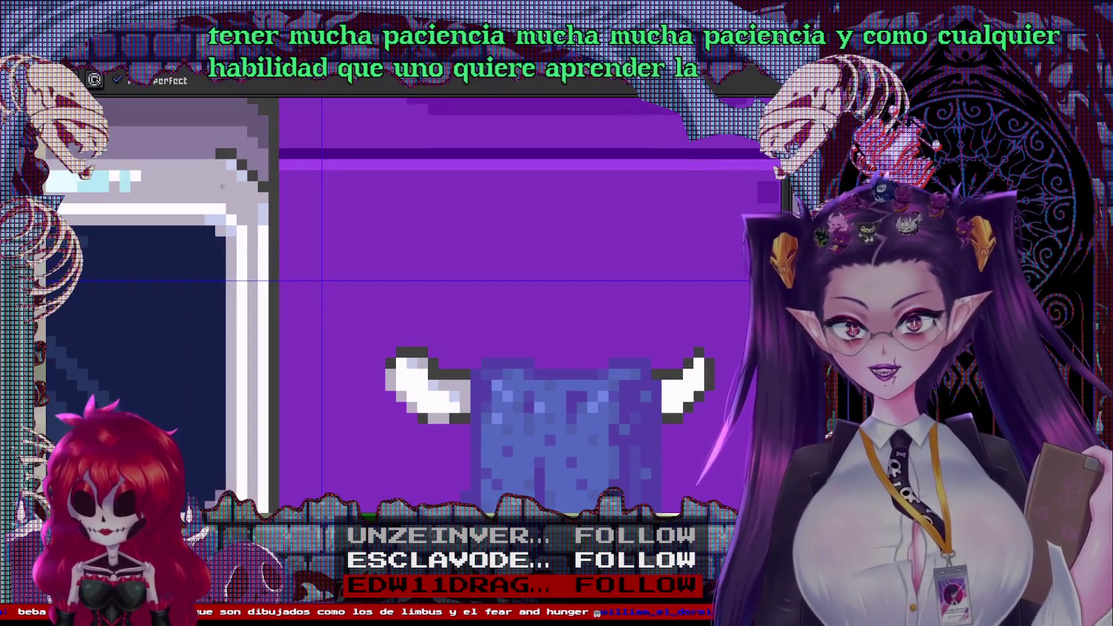
key("b")
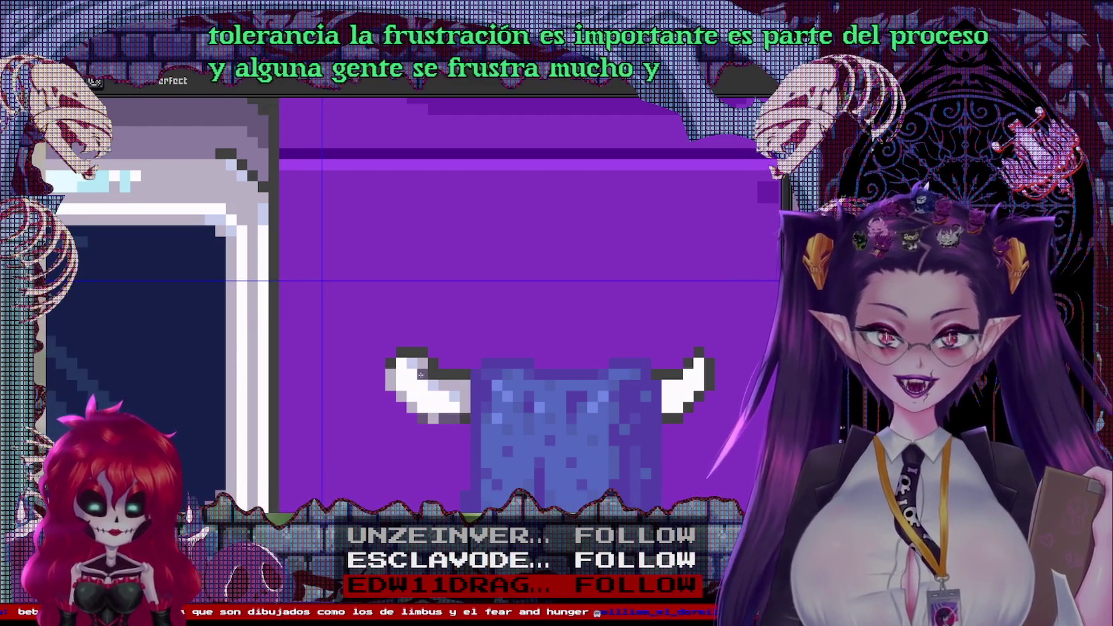
scroll(418, 373, "up", 1)
scroll(416, 395, "up", 1)
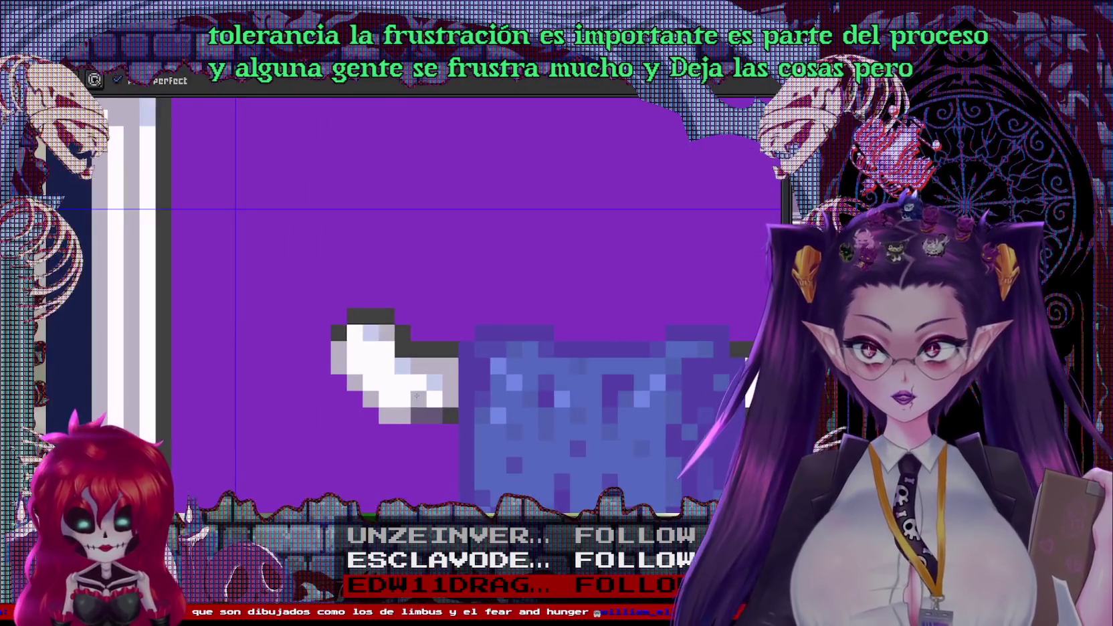
Select the left hook, flip it, and move it to the towel's right side
key("m")
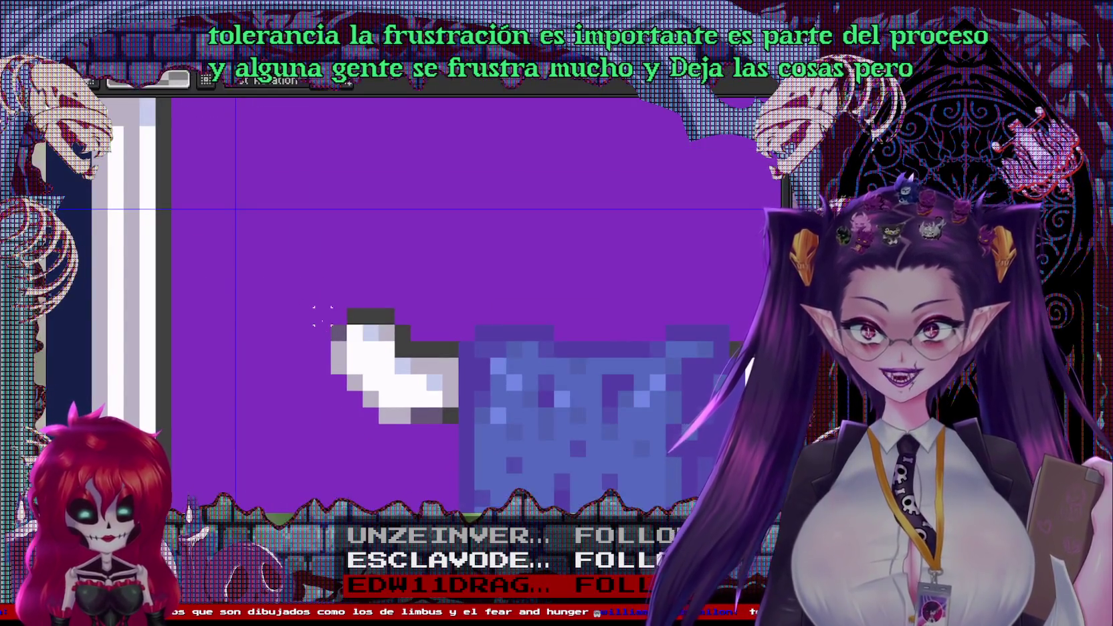
left_click_drag(317, 310, 442, 427)
scroll(427, 445, "down", 1)
scroll(427, 444, "down", 1)
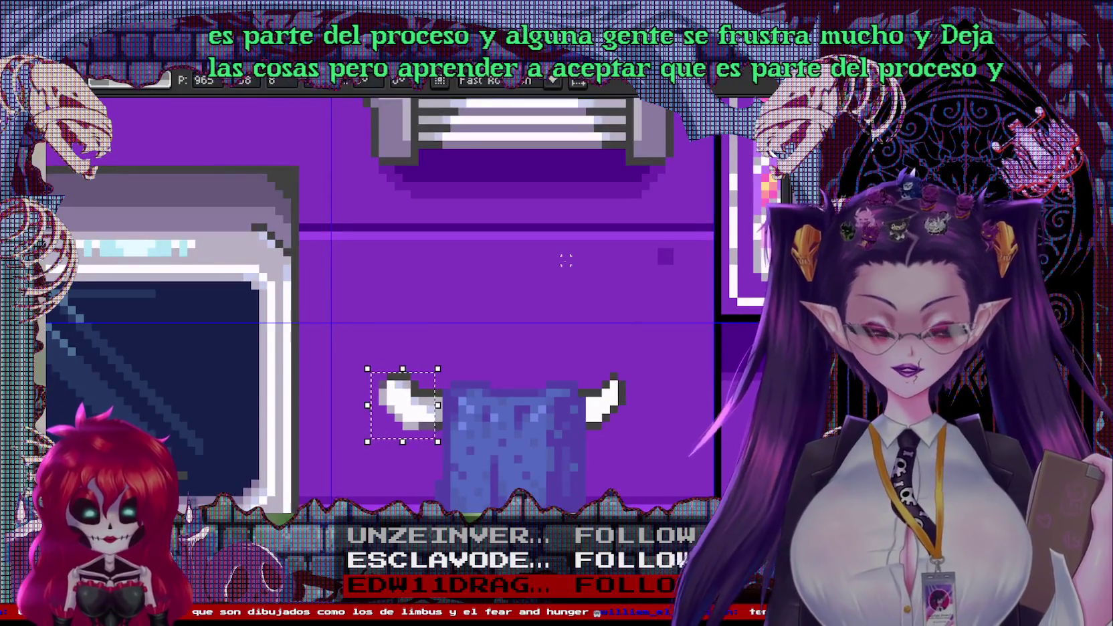
left_click_drag(565, 261, 558, 252)
left_click_drag(410, 421, 626, 421)
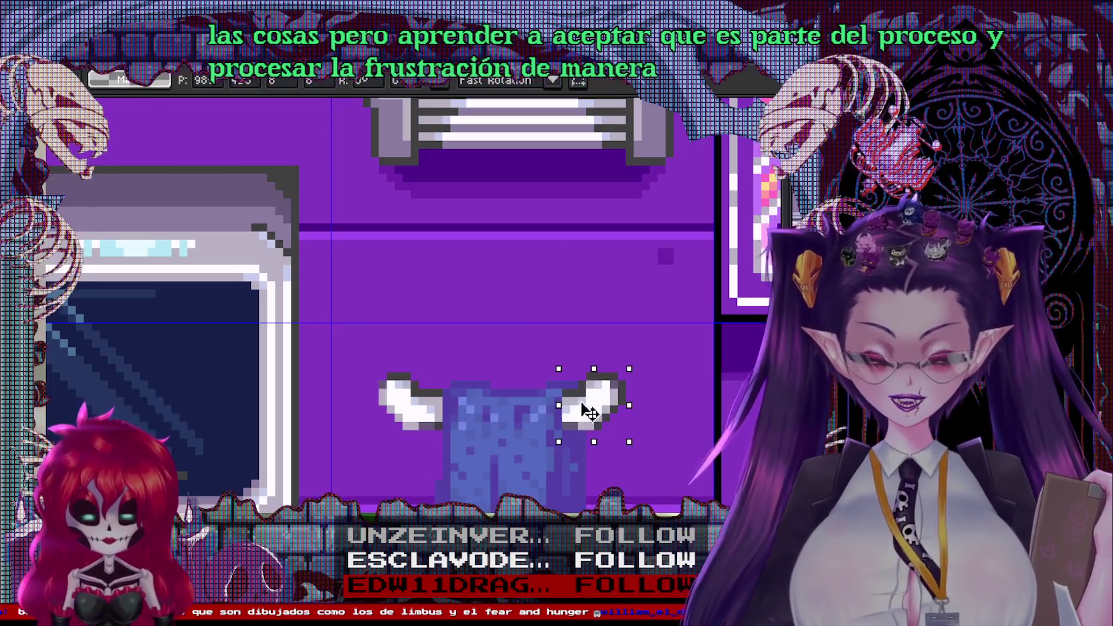
scroll(685, 422, "down", 5)
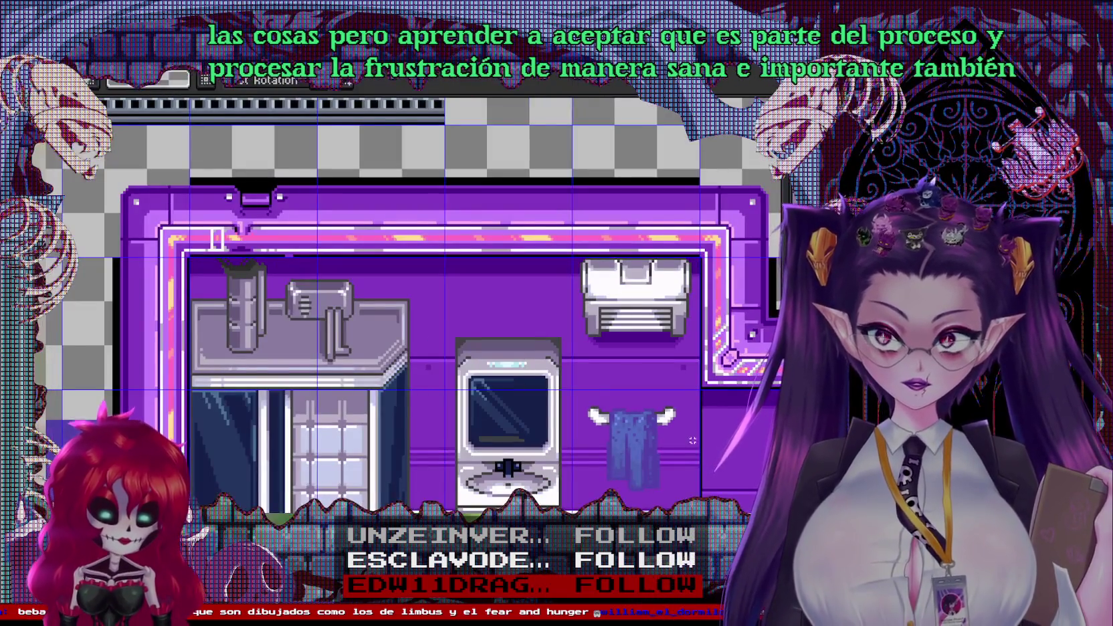
scroll(685, 421, "down", 2)
scroll(288, 288, "down", 1)
scroll(288, 288, "up", 3)
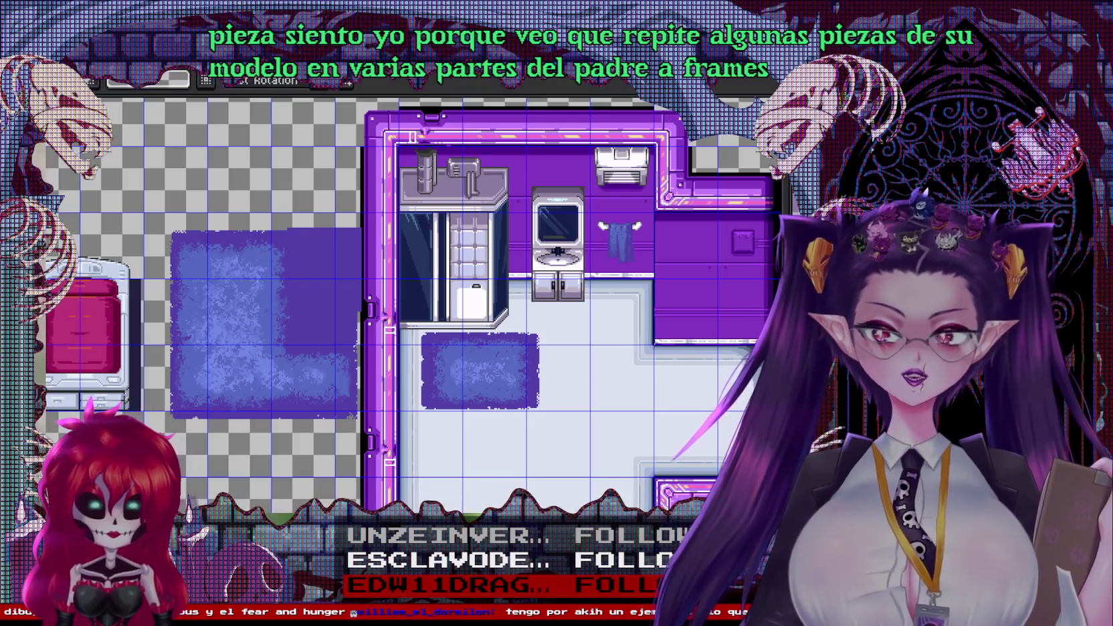
Pan and zoom around the bathroom tile, getting a close look at the wall heater
scroll(670, 238, "up", 1)
scroll(670, 238, "down", 1)
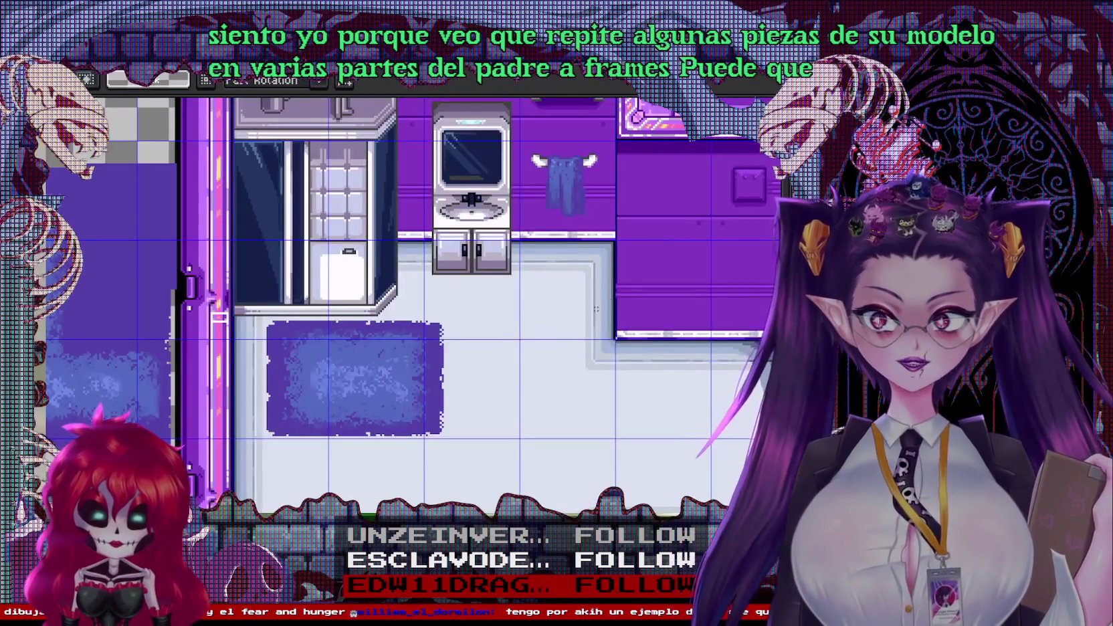
left_click_drag(542, 328, 689, 333)
scroll(689, 333, "down", 1)
left_click_drag(508, 314, 330, 308)
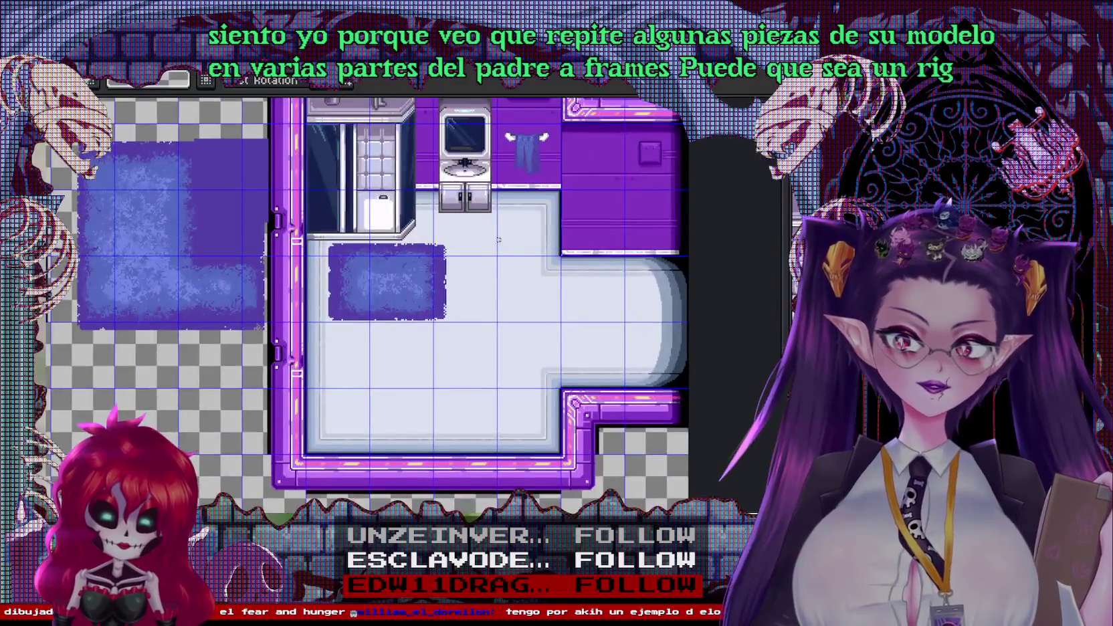
scroll(330, 308, "up", 1)
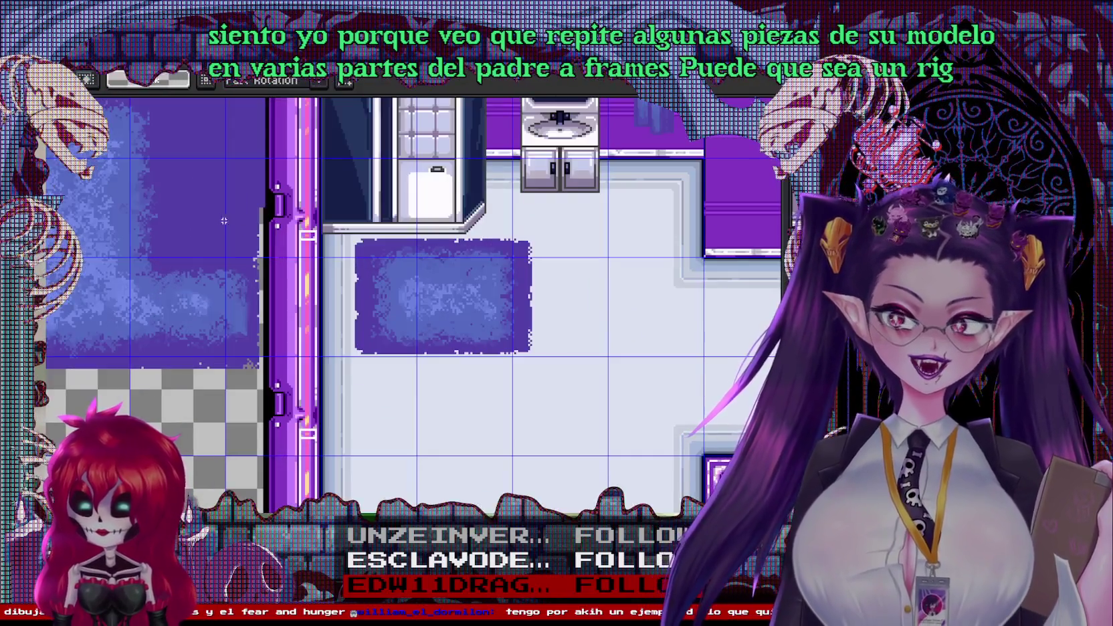
left_click_drag(450, 228, 672, 404)
left_click_drag(869, 205, 594, 325)
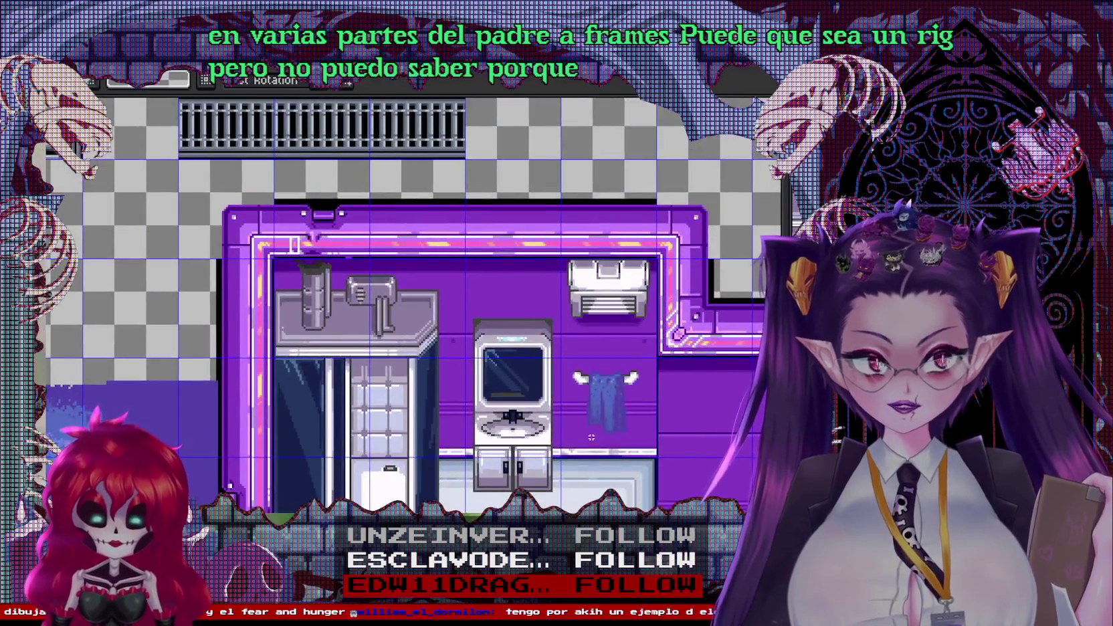
scroll(595, 325, "up", 2)
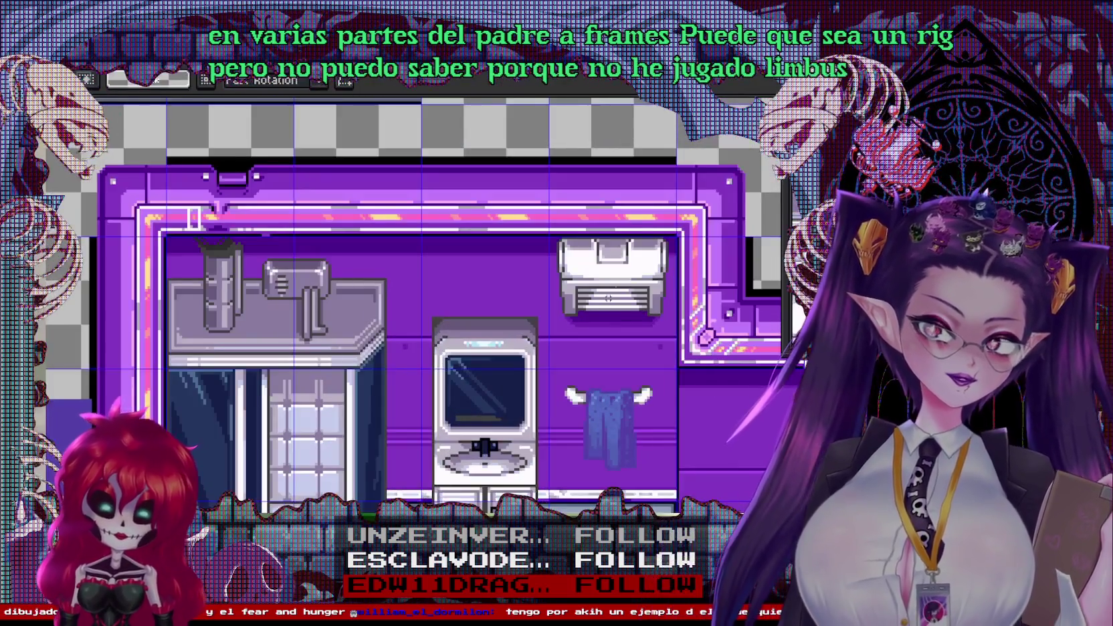
left_click_drag(549, 237, 476, 335)
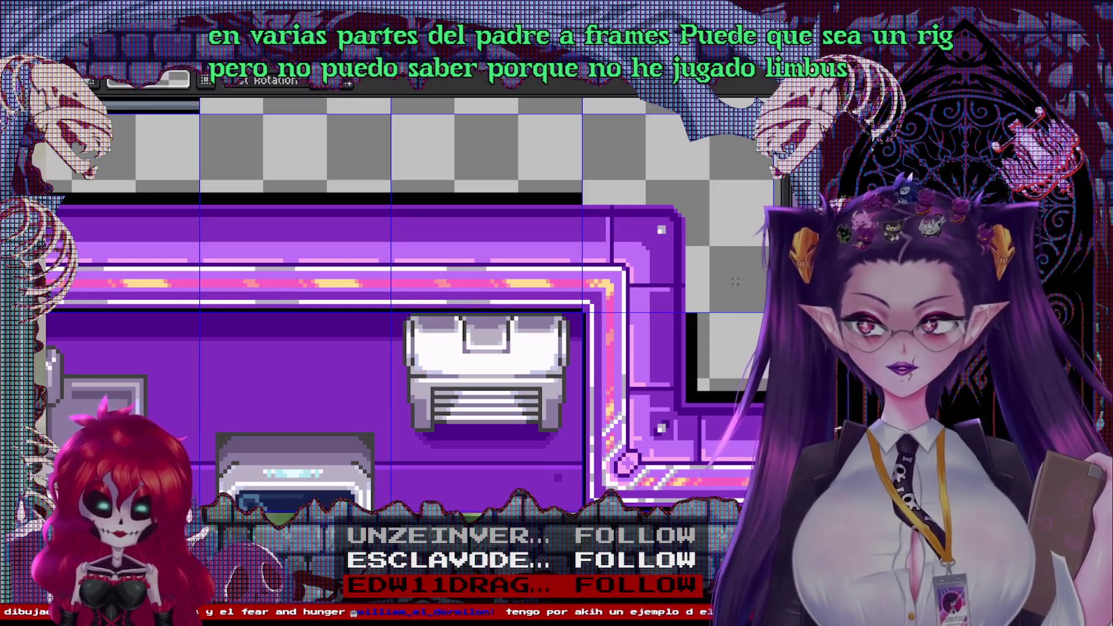
Zoom in and pan to the floor beside the purple door
scroll(691, 334, "down", 2)
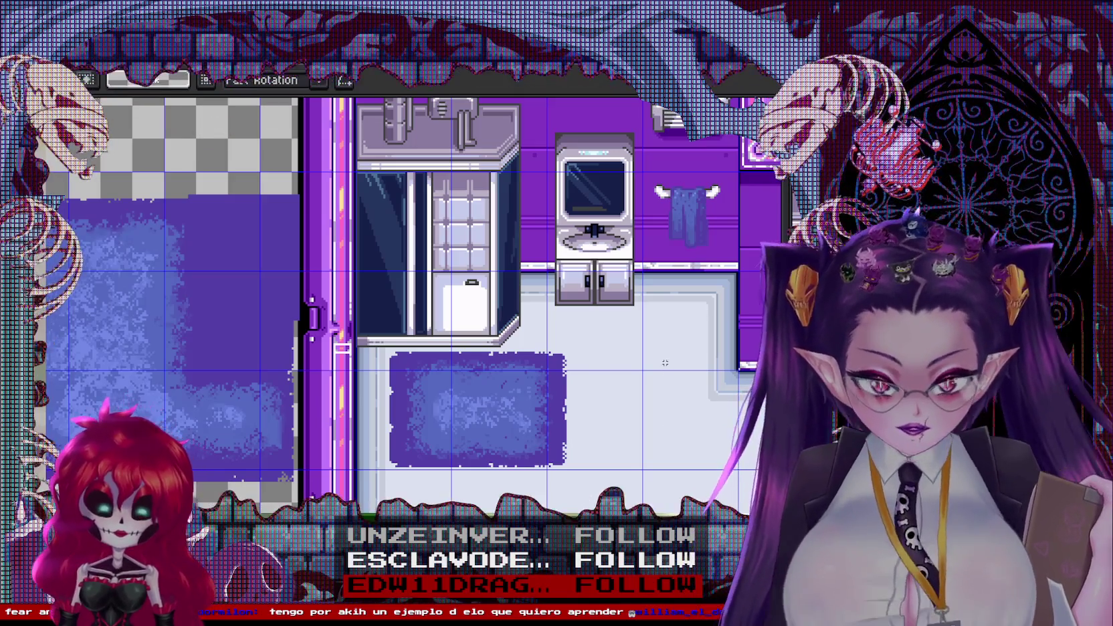
scroll(606, 361, "down", 3)
scroll(606, 361, "up", 3)
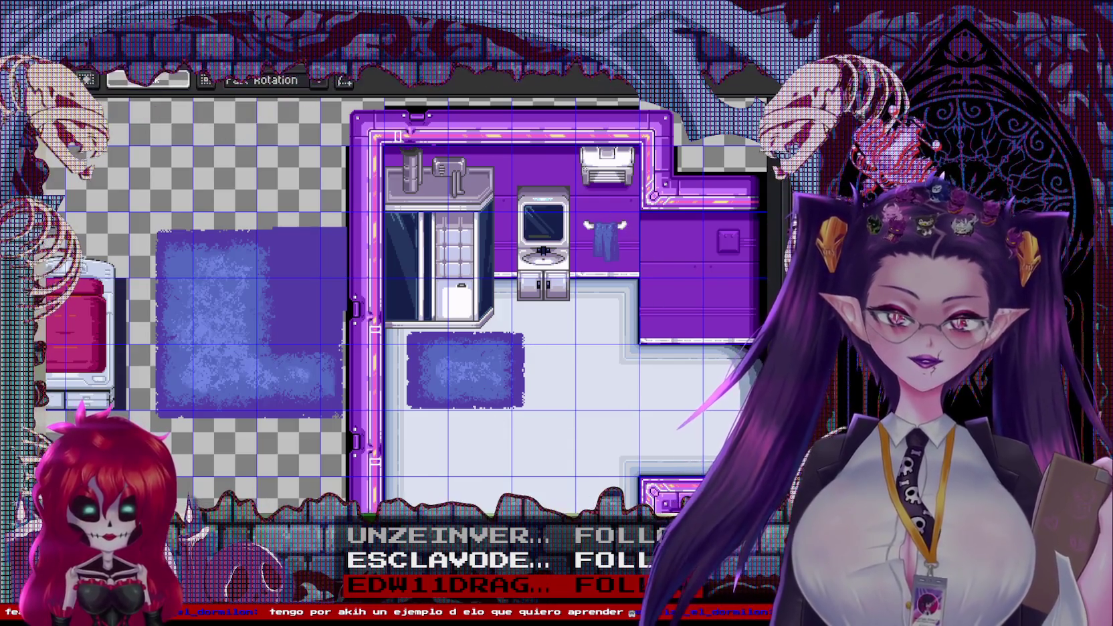
scroll(520, 370, "up", 2)
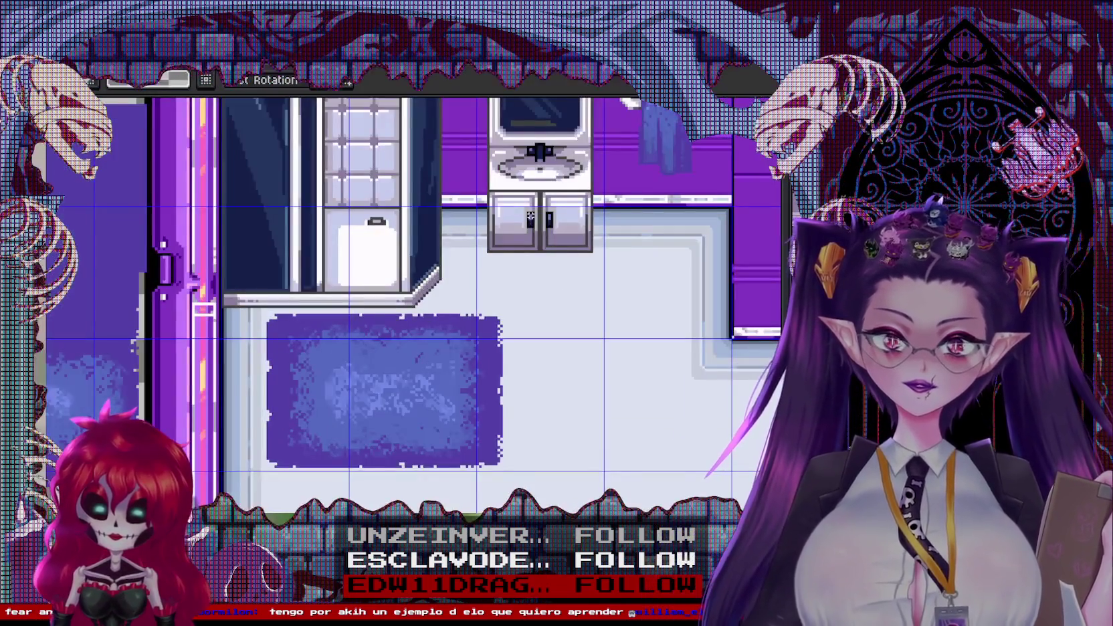
scroll(498, 288, "up", 1)
scroll(481, 237, "up", 1)
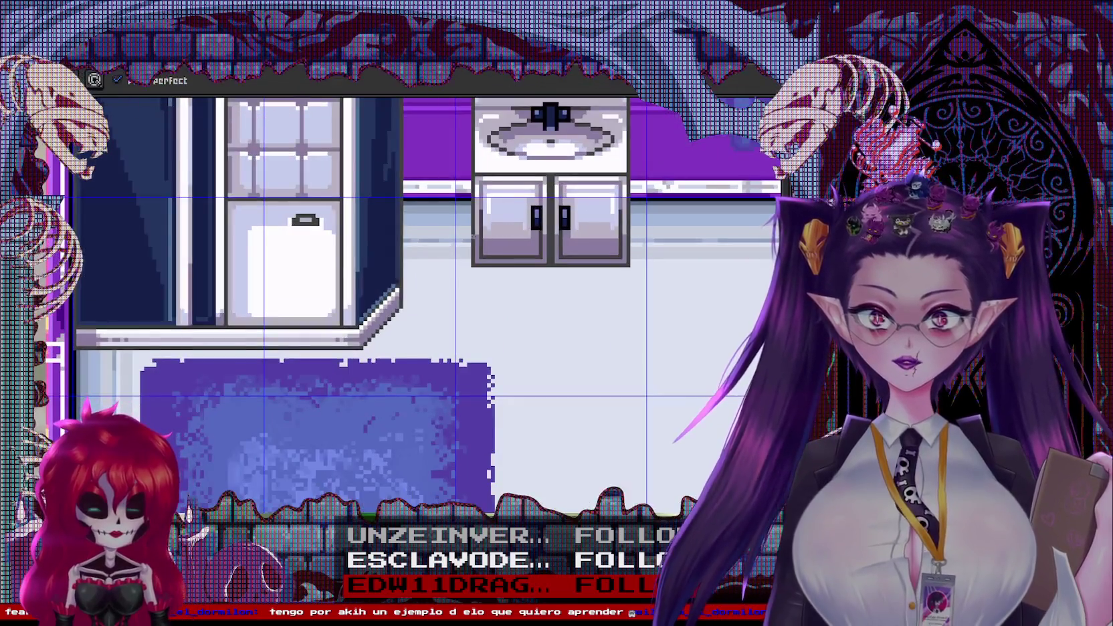
left_click_drag(331, 550, 511, 158)
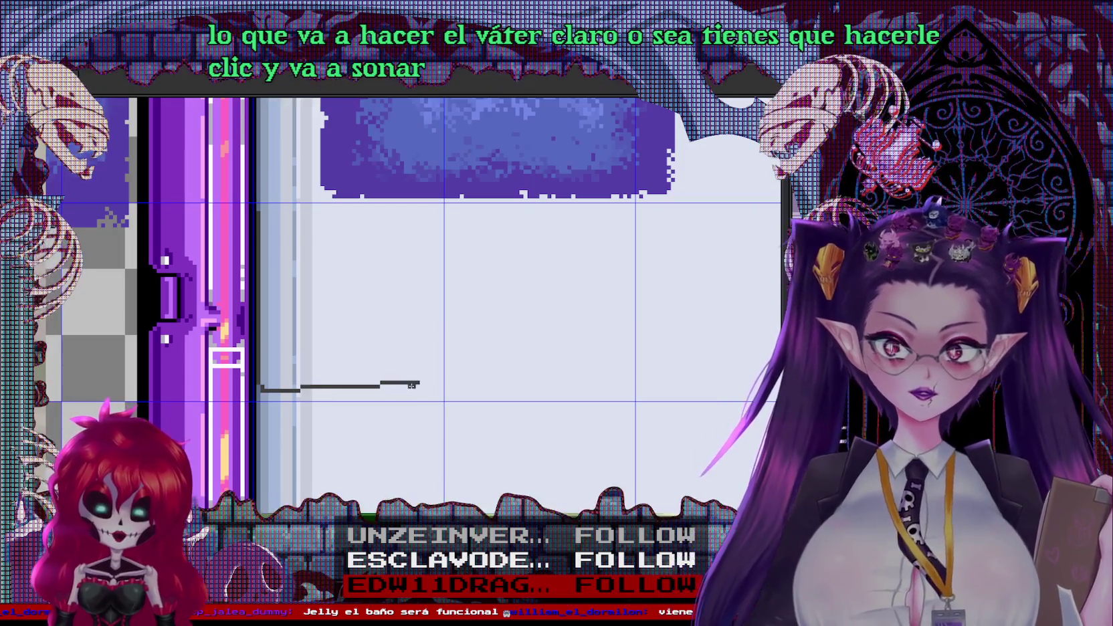
Redraw the dark floor line with a step, undoing a stray stroke and thickening its right end
left_click_drag(420, 383, 395, 394)
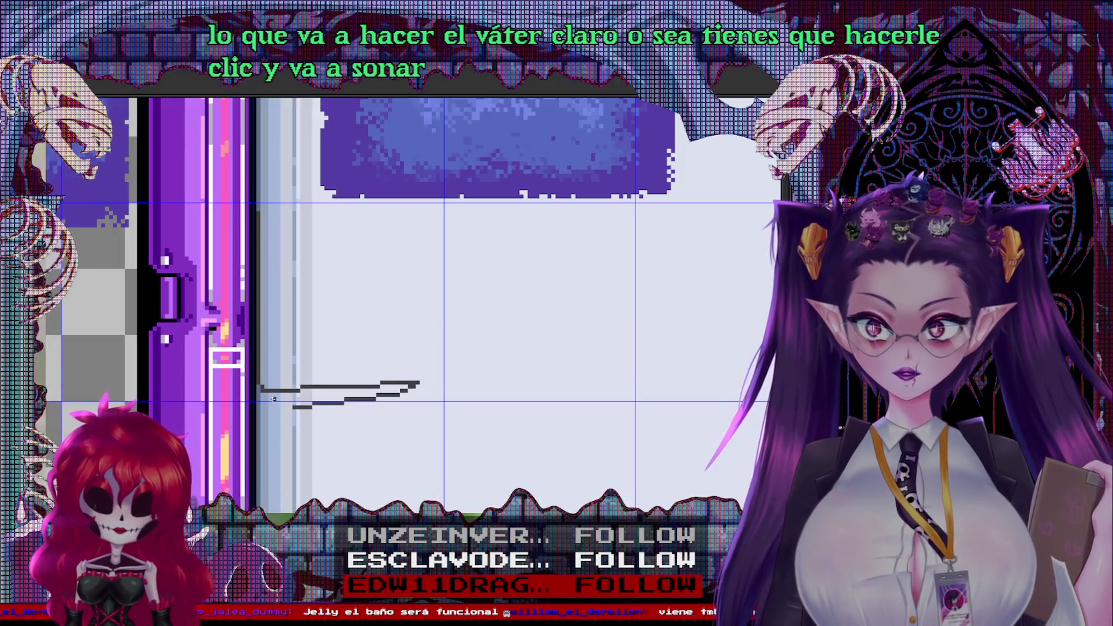
key("ctrl+z")
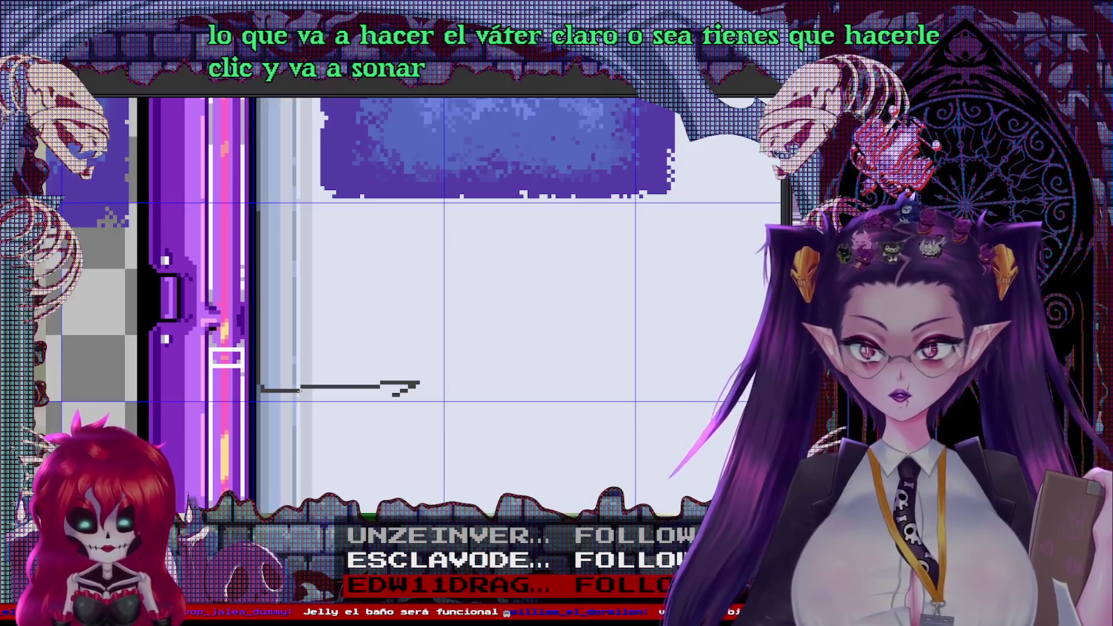
left_click_drag(375, 390, 409, 388)
left_click_drag(266, 361, 407, 390)
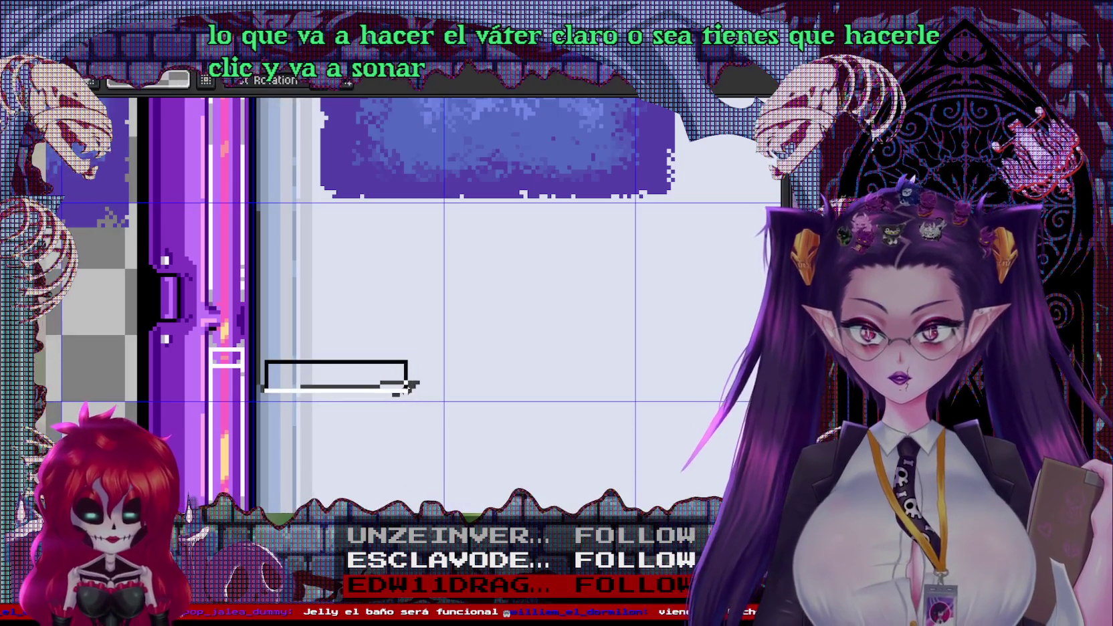
key("ctrl+d")
Trim the block at the line's end and shift the selected line end right
scroll(411, 388, "up", 2)
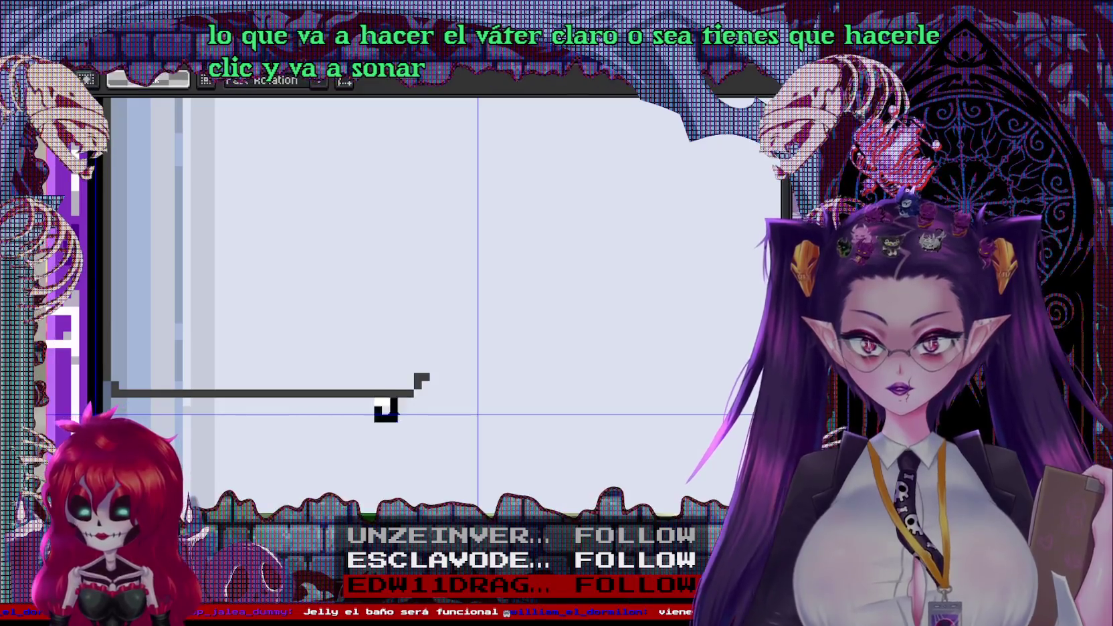
left_click(409, 378)
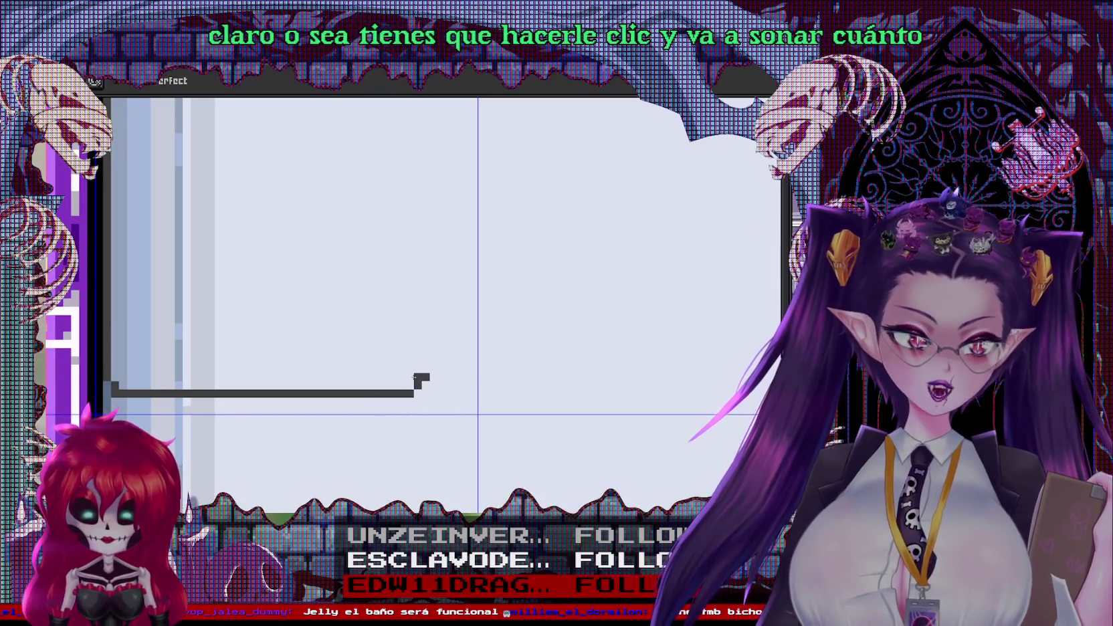
left_click_drag(374, 349, 428, 389)
scroll(459, 422, "down", 2)
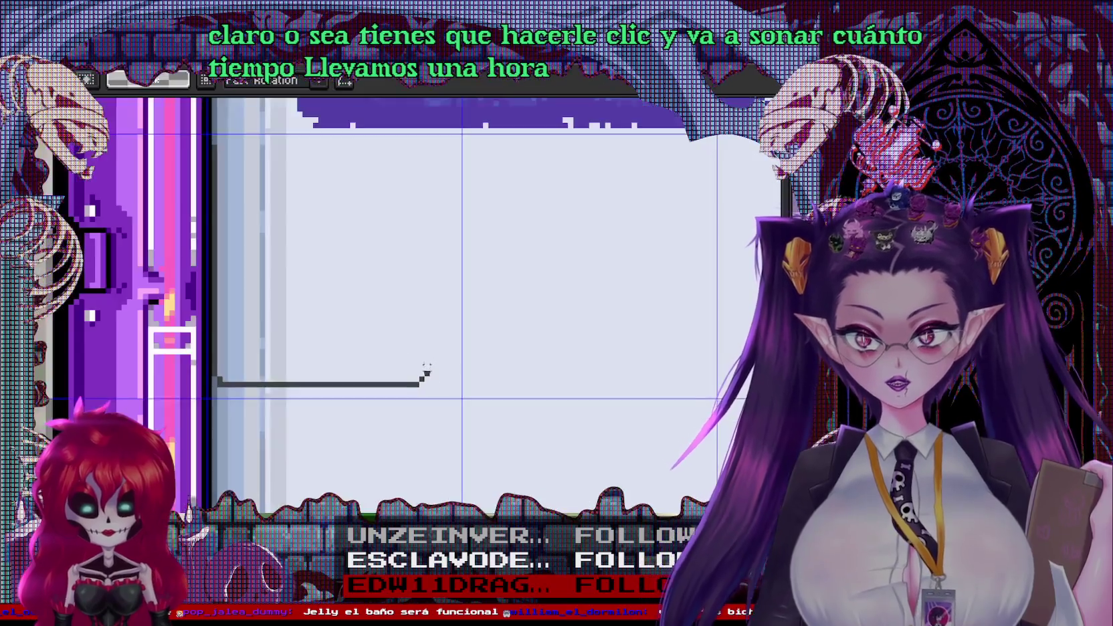
mouse_move(460, 385)
left_mouse_down()
mouse_move(473, 461)
mouse_move(498, 427)
left_mouse_up()
key("b")
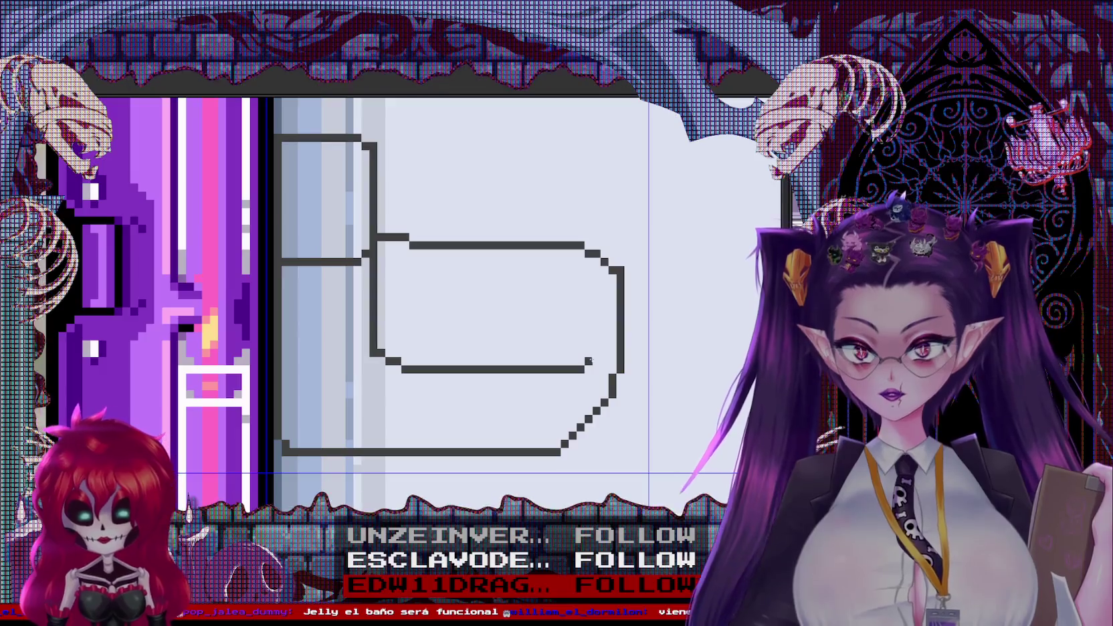
scroll(613, 345, "down", 2)
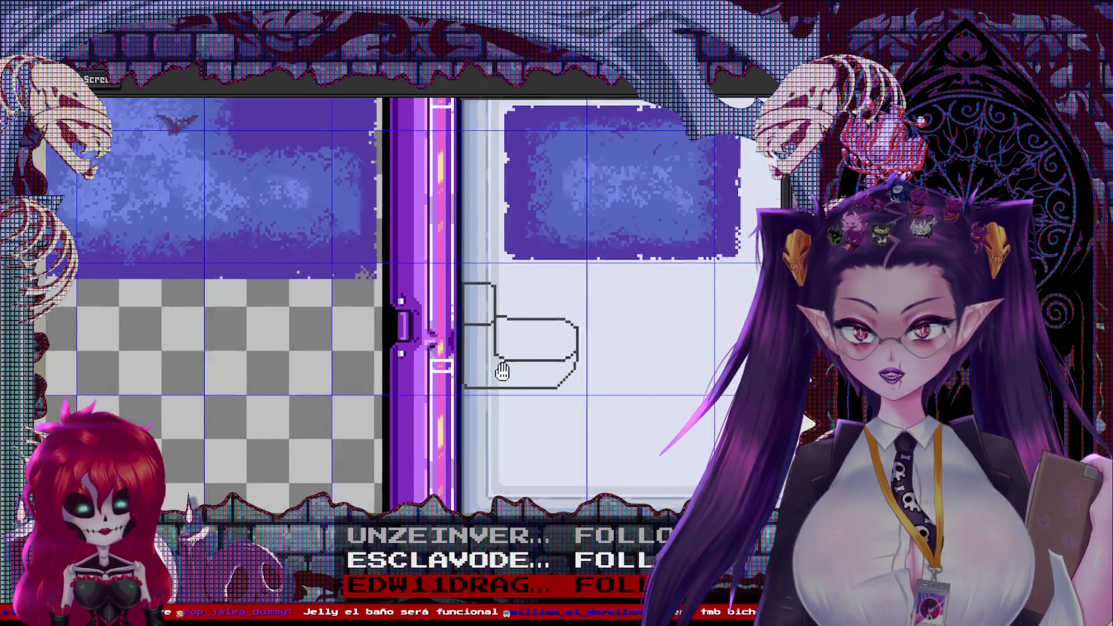
Move the bowl's right side left with a rectangular selection to shorten the toilet
scroll(370, 306, "up", 1)
scroll(371, 306, "up", 1)
key("m")
mouse_move(328, 280)
left_mouse_down()
mouse_move(408, 402)
mouse_move(478, 461)
mouse_move(386, 445)
left_mouse_up()
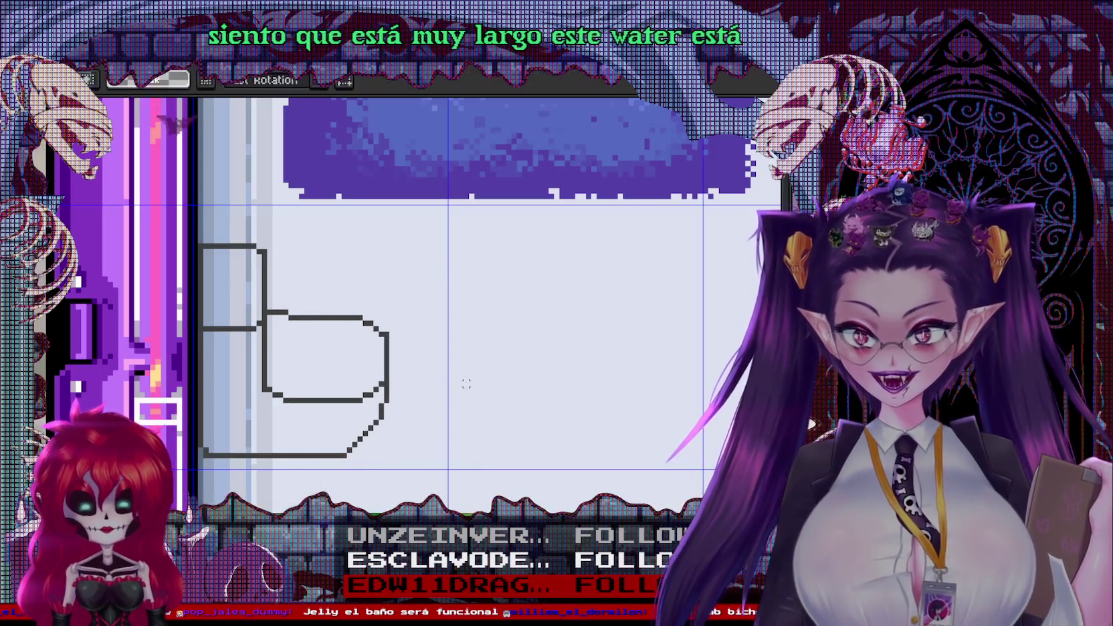
scroll(464, 384, "down", 3)
scroll(557, 328, "down", 1)
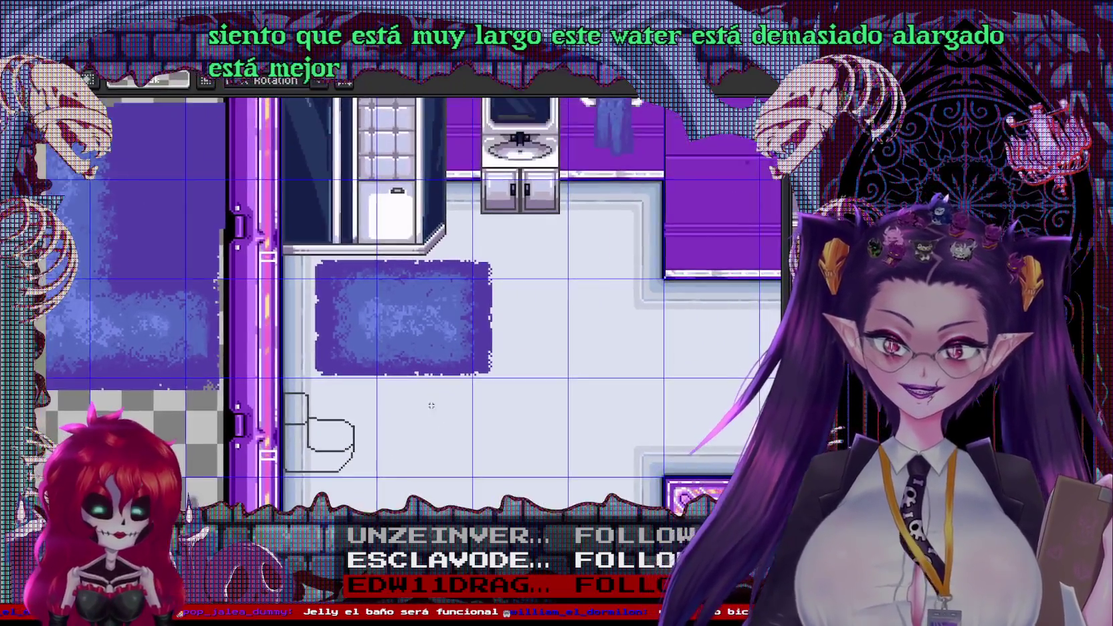
scroll(334, 428, "up", 2)
scroll(314, 335, "up", 1)
scroll(306, 274, "up", 1)
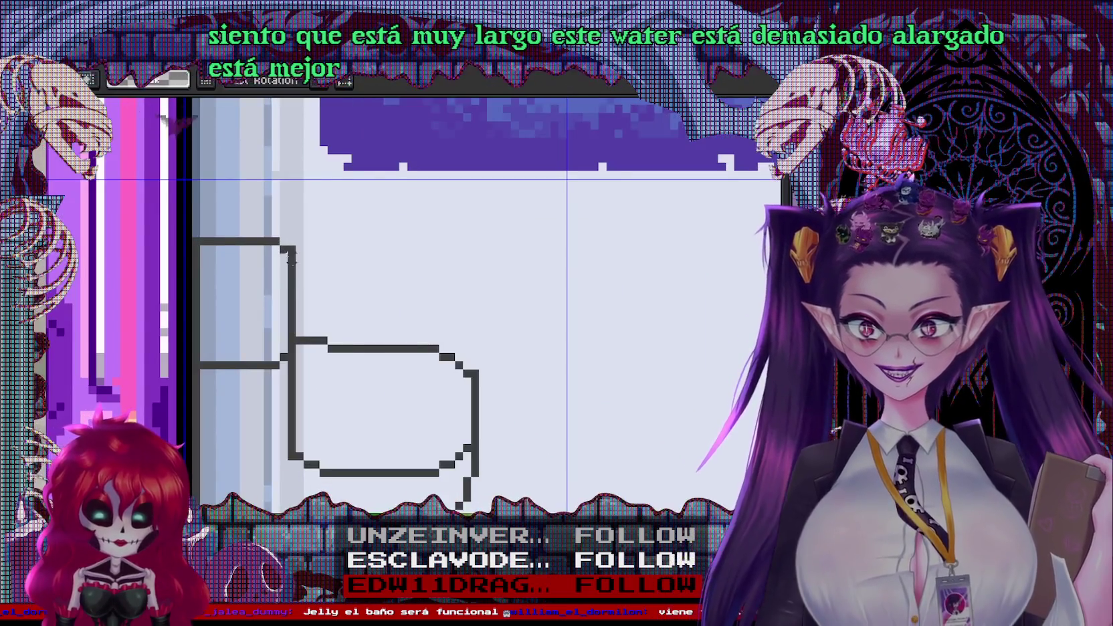
key("b")
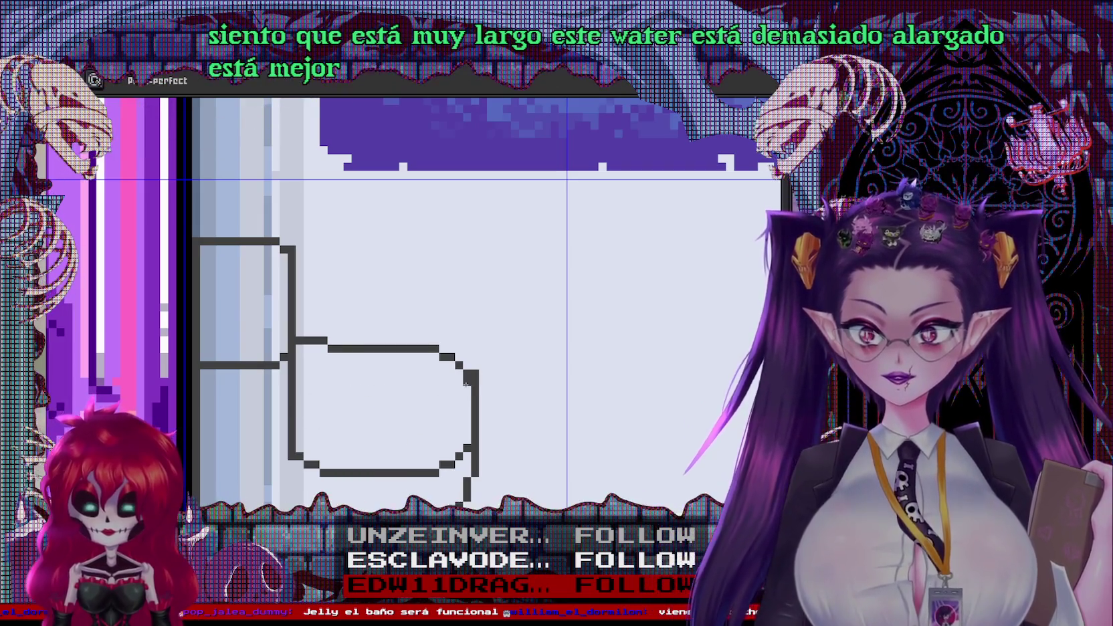
Fill the inside of the toilet bowl with solid dark navy
scroll(474, 376, "down", 3)
scroll(465, 323, "up", 2)
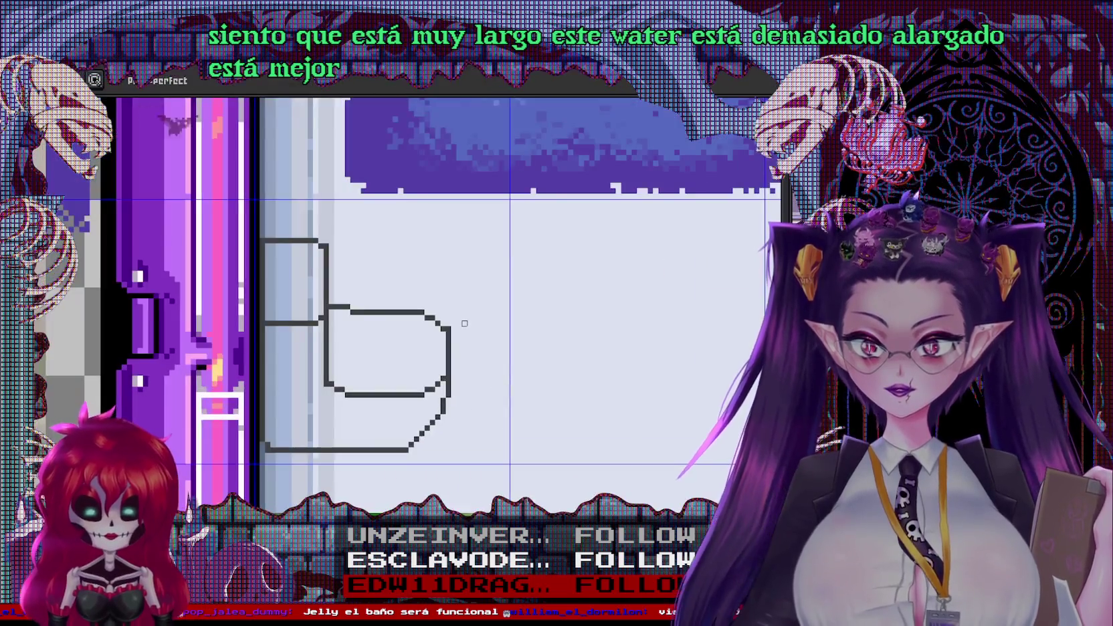
scroll(422, 356, "up", 2)
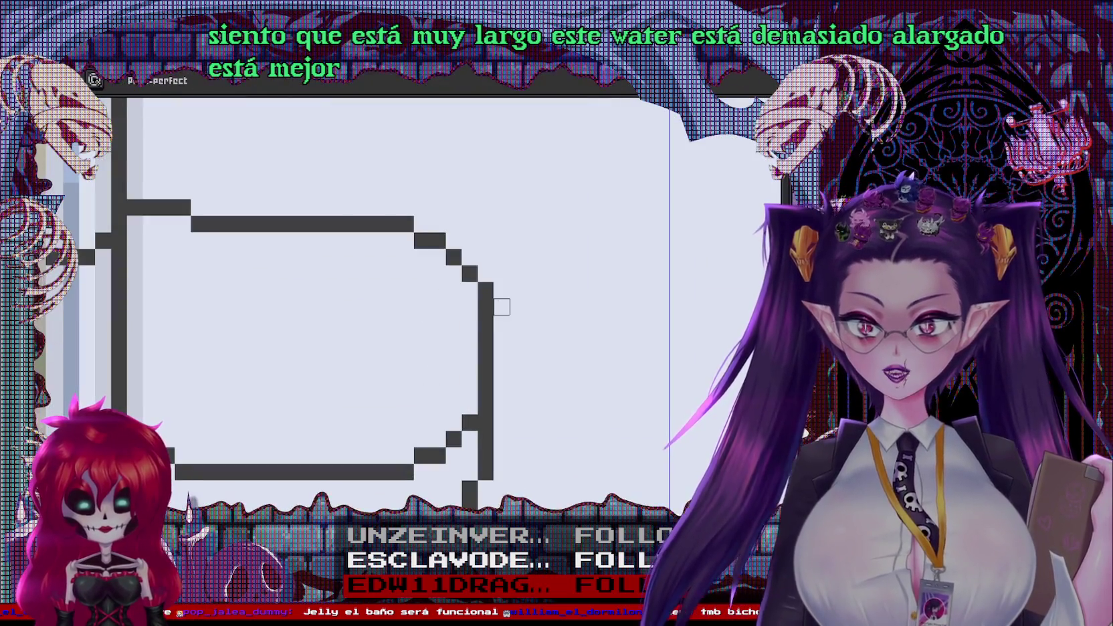
scroll(365, 401, "down", 3)
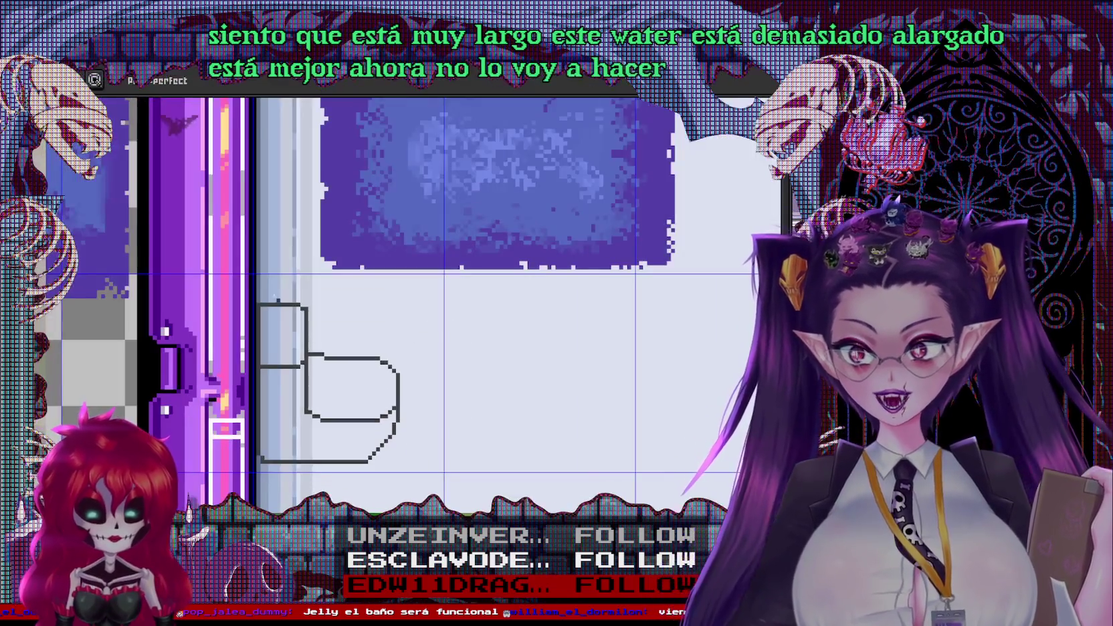
scroll(498, 262, "up", 3)
scroll(489, 267, "up", 2)
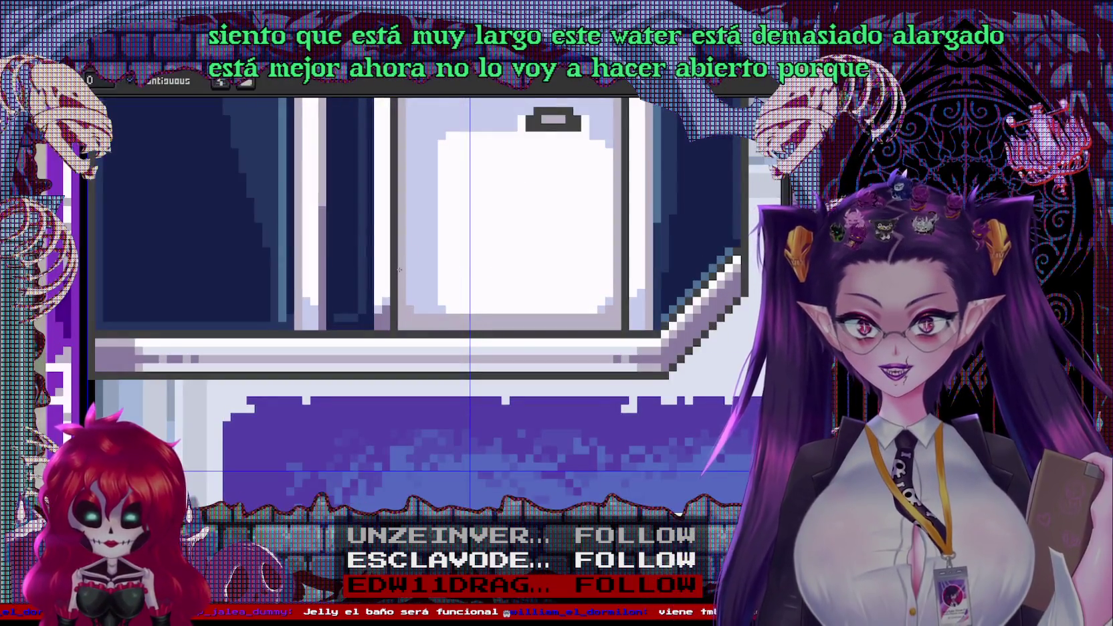
scroll(418, 260, "down", 2)
scroll(428, 357, "up", 2)
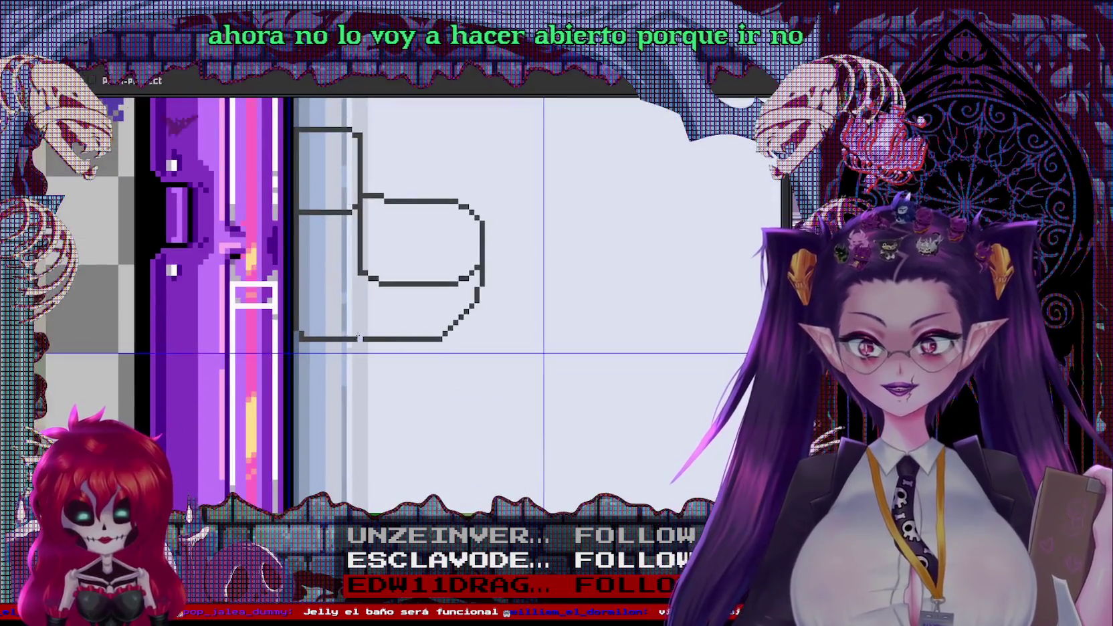
scroll(495, 368, "up", 3)
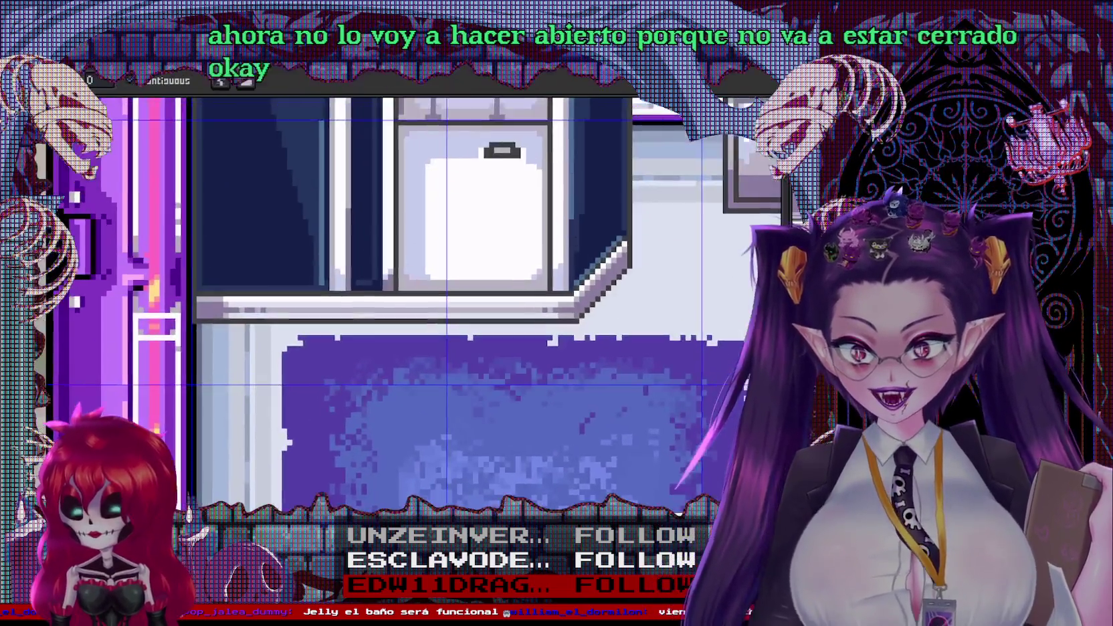
scroll(428, 301, "up", 3)
scroll(387, 447, "down", 3)
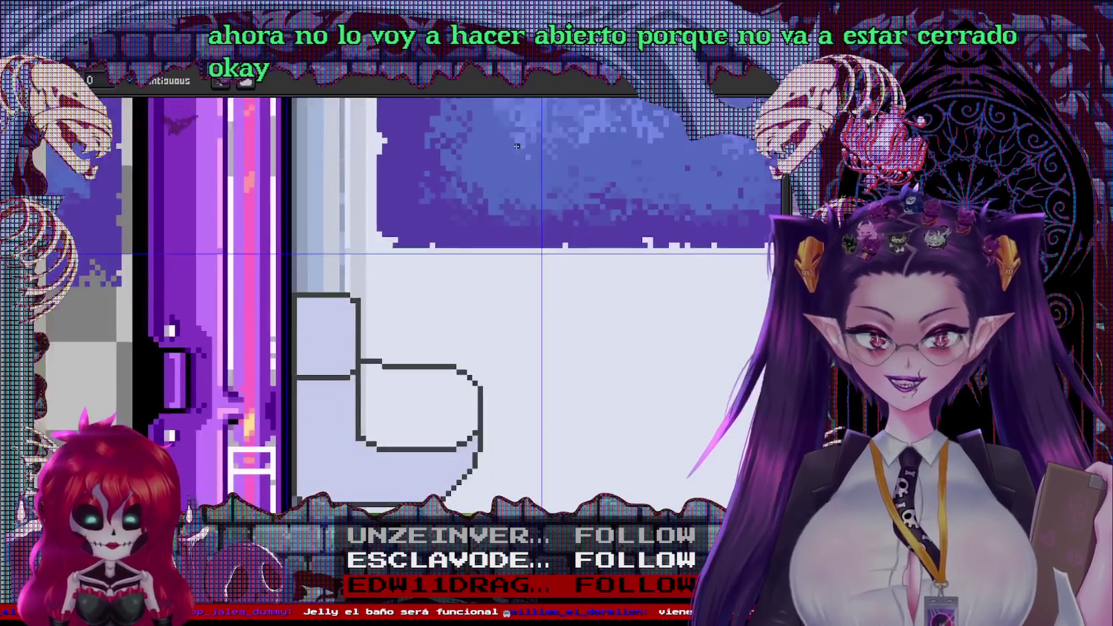
left_click(401, 388)
scroll(463, 390, "up", 1)
scroll(463, 390, "up", 1)
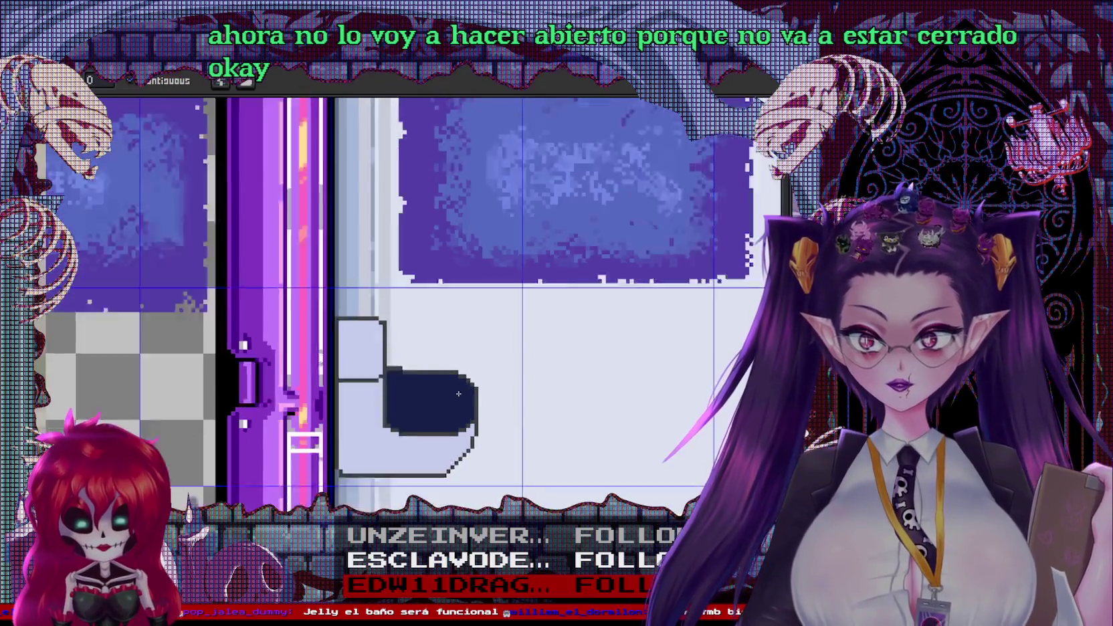
scroll(455, 395, "up", 1)
scroll(437, 385, "up", 1)
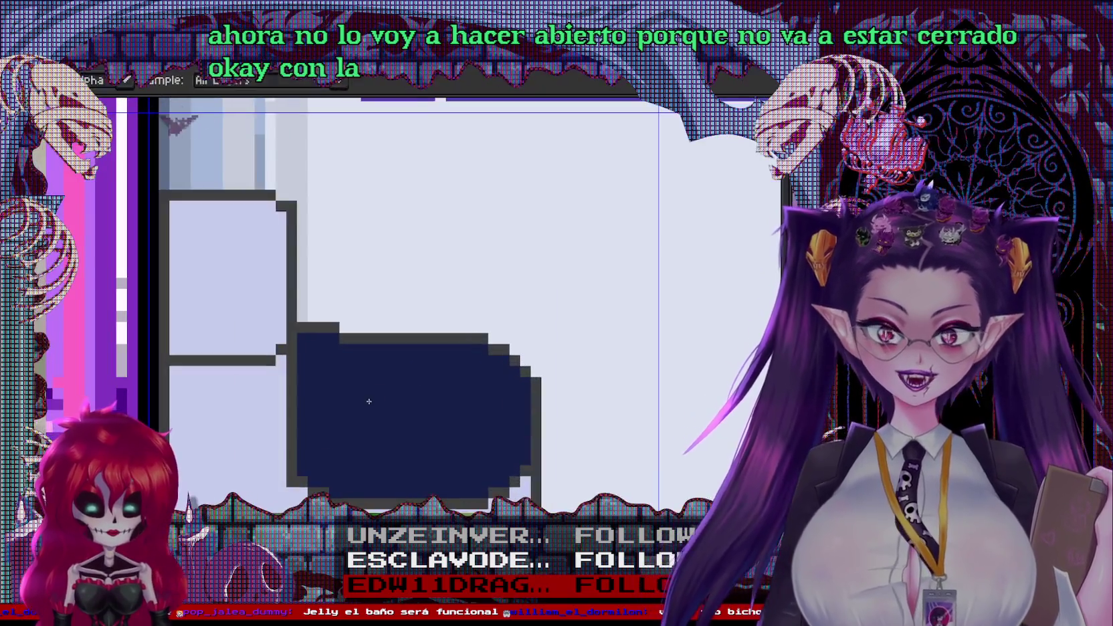
Add a small dark square plus two dark pixels below it on the toilet tank
left_click(217, 261)
left_click_drag(211, 262, 208, 274)
left_click(218, 272)
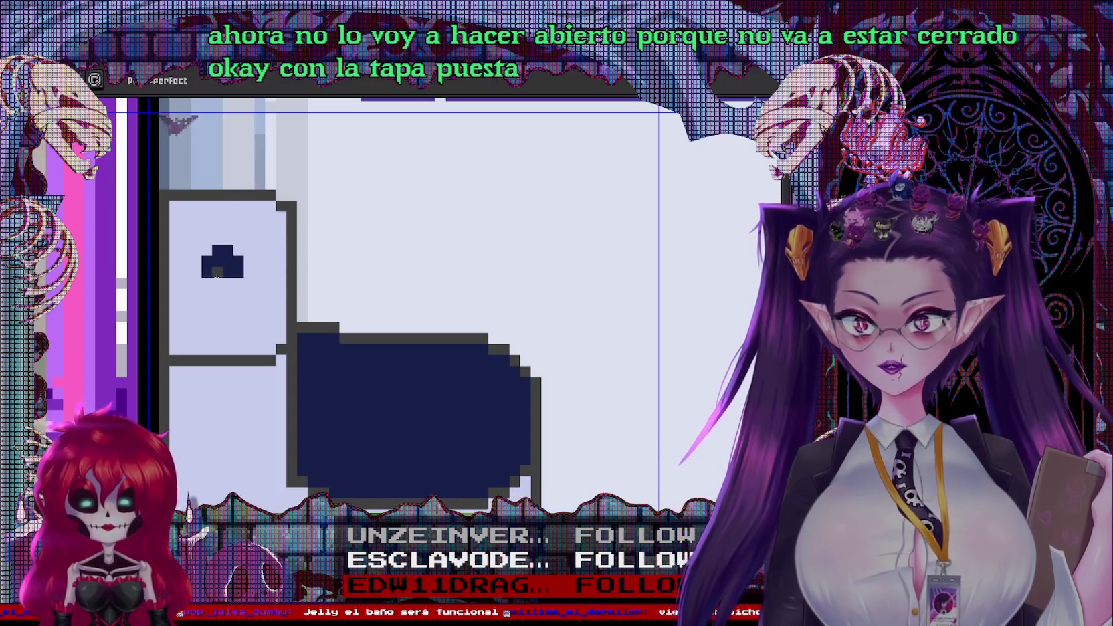
left_click(217, 282)
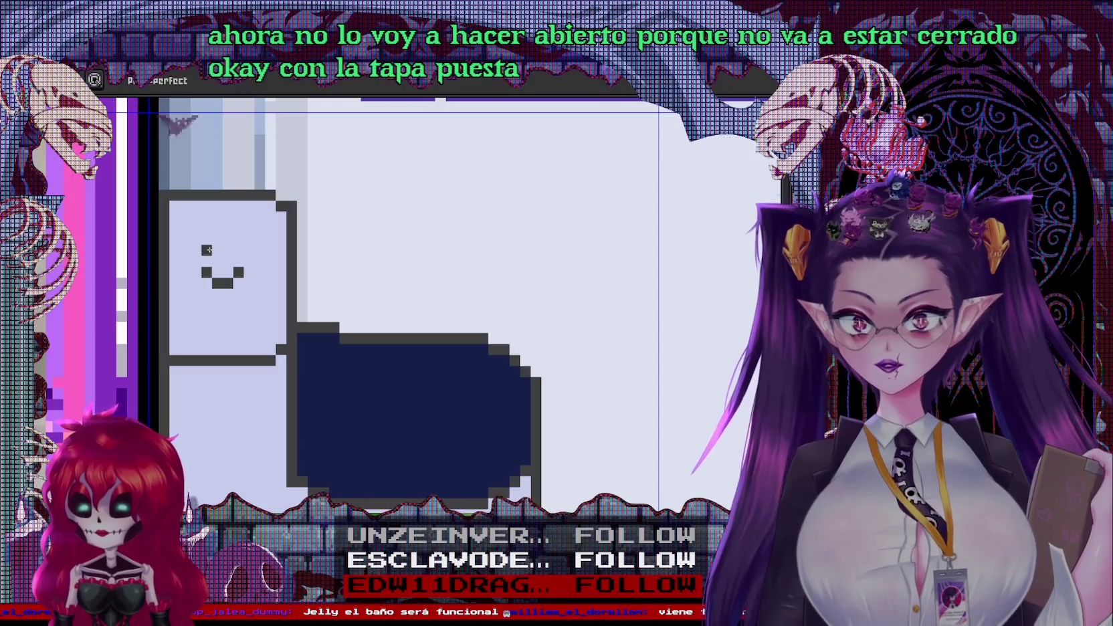
Draw a diagonal dark line across the toilet bowl's lower front
scroll(207, 249, "down", 2)
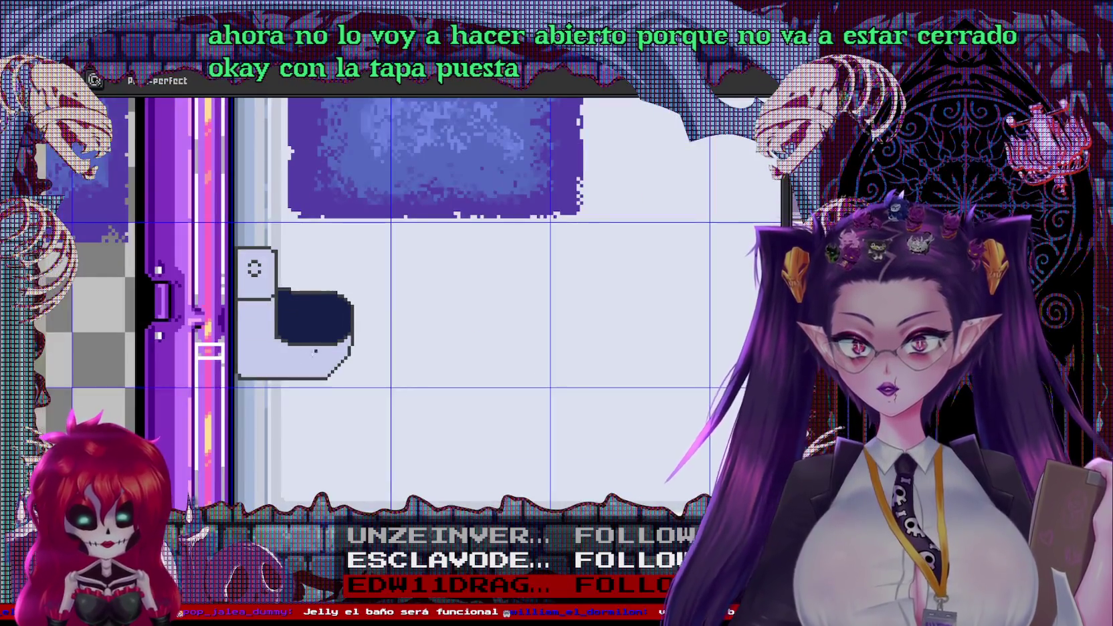
scroll(267, 354, "up", 2)
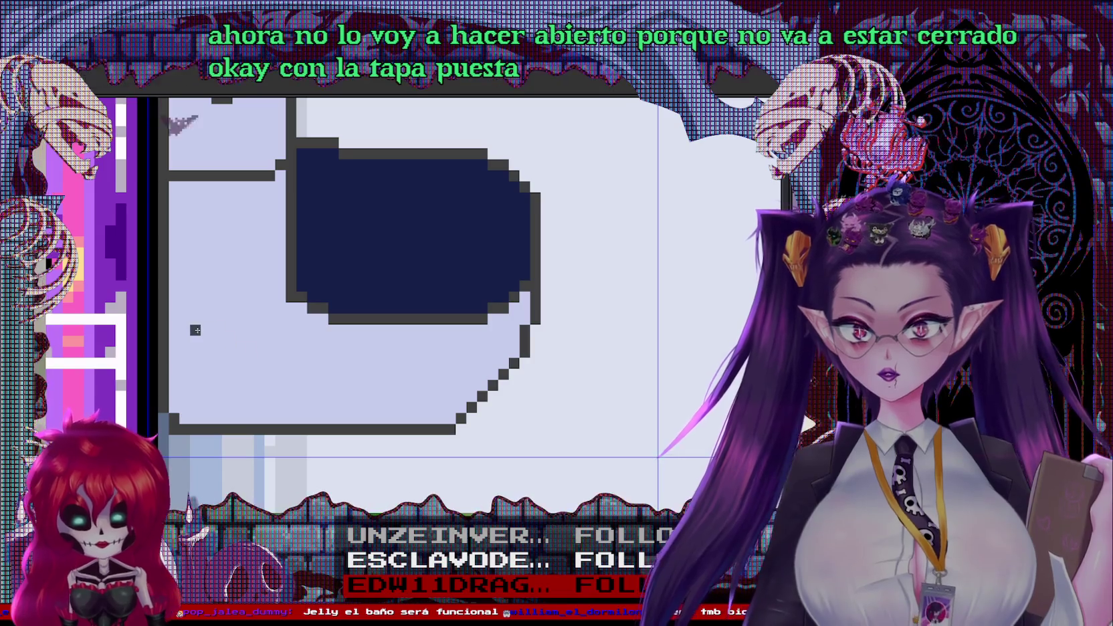
left_click_drag(194, 329, 274, 375)
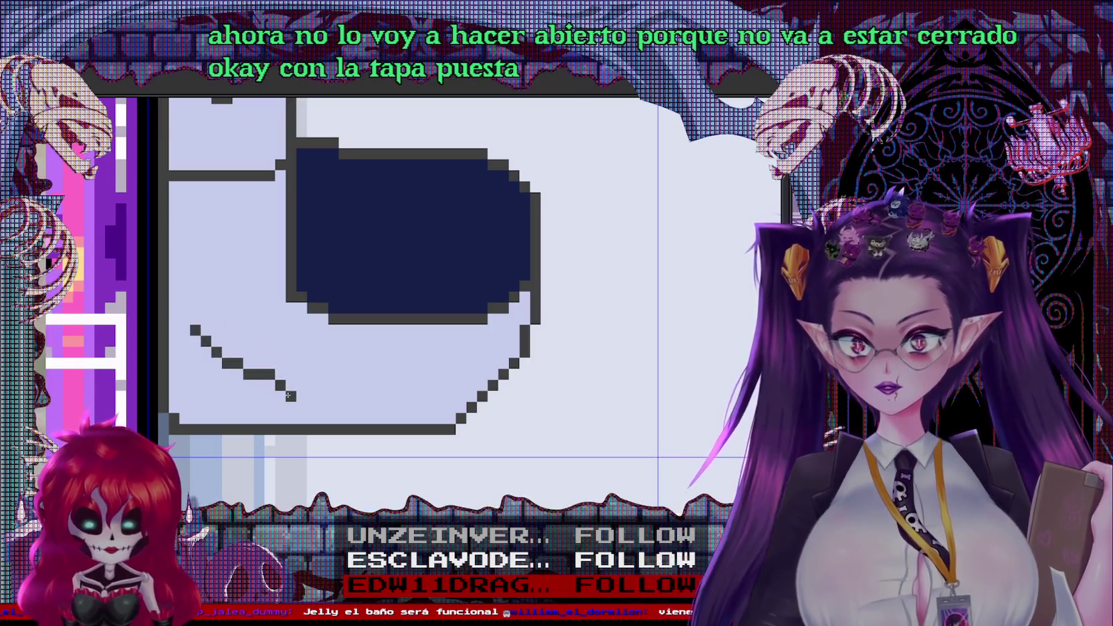
Paint white highlight pixels along the bowl's right rim below the dark opening
scroll(300, 393, "down", 2)
scroll(287, 388, "up", 1)
scroll(284, 387, "up", 1)
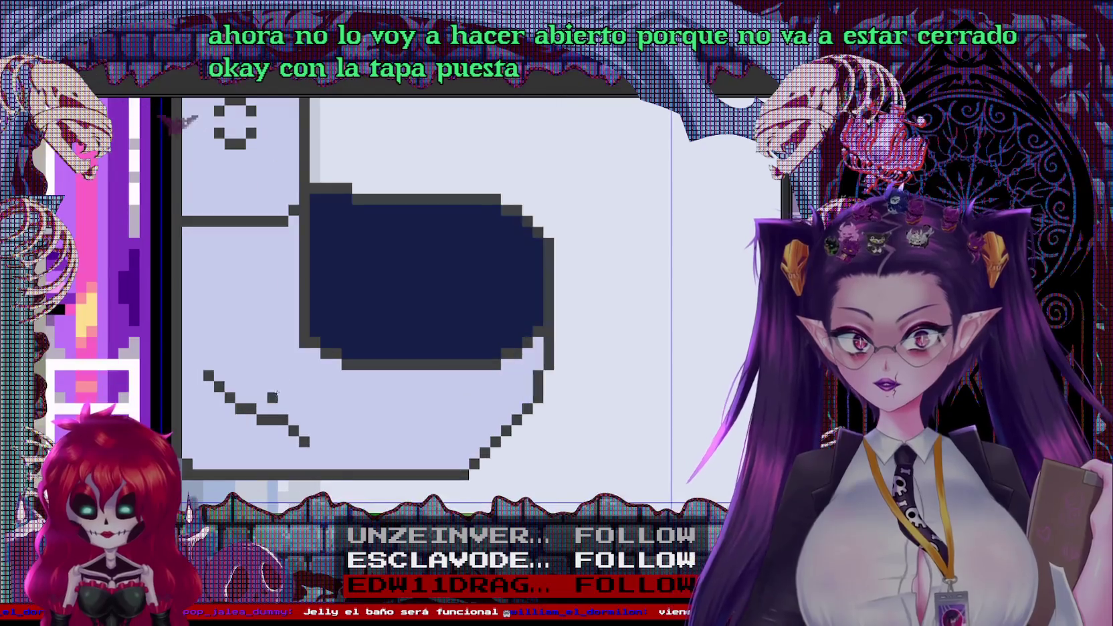
scroll(283, 386, "down", 3)
scroll(321, 321, "up", 1)
scroll(345, 279, "up", 2)
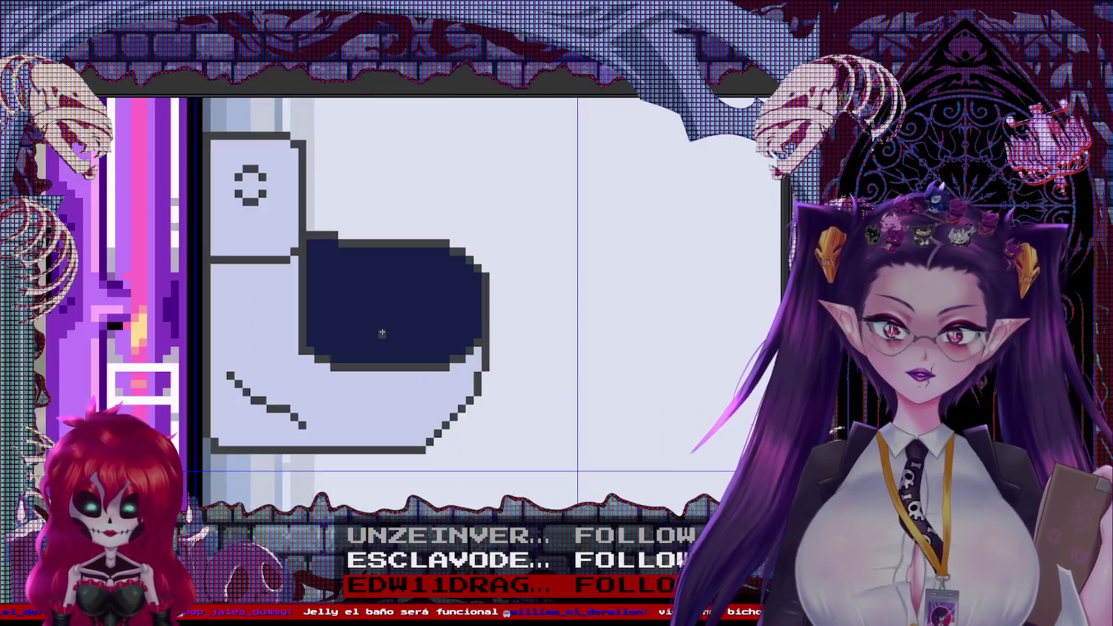
scroll(349, 273, "down", 3)
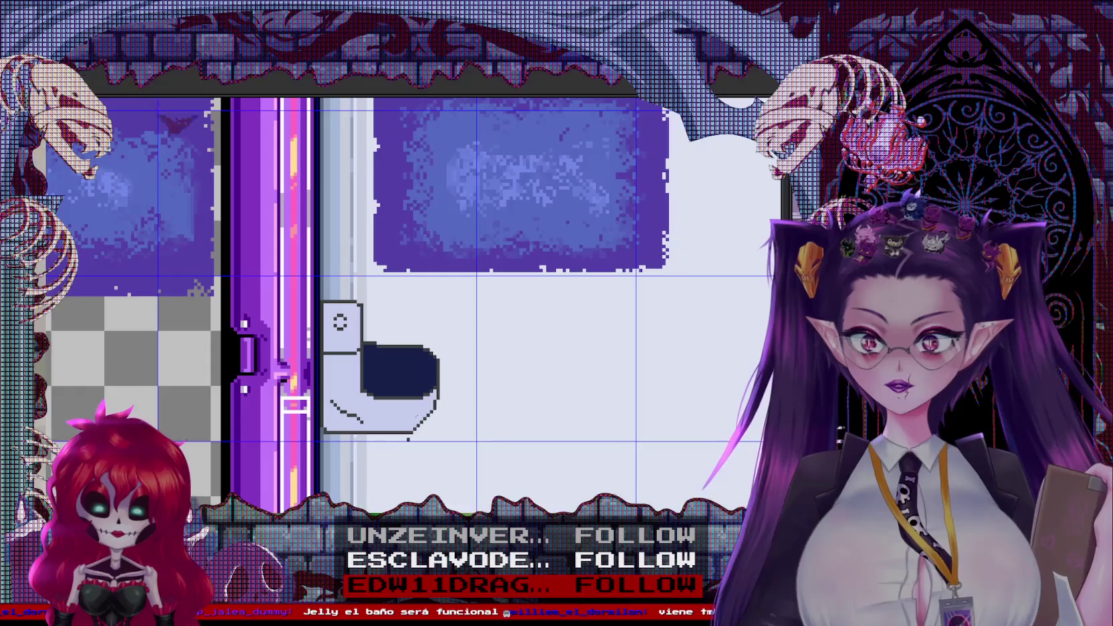
scroll(474, 243, "up", 2)
scroll(474, 243, "up", 1)
scroll(474, 242, "down", 2)
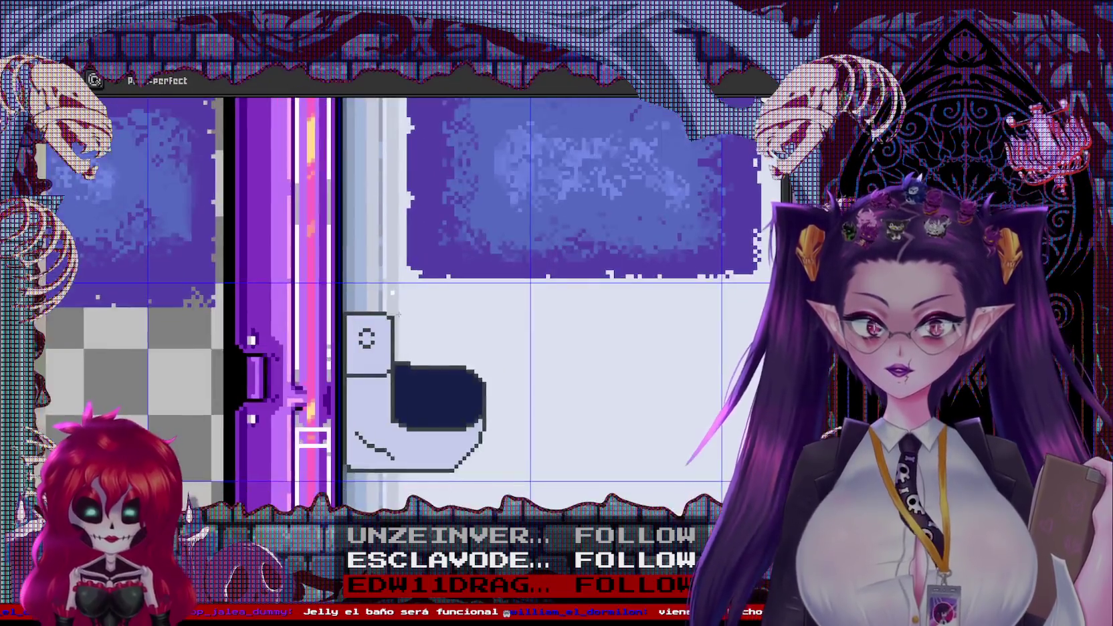
scroll(376, 462, "up", 2)
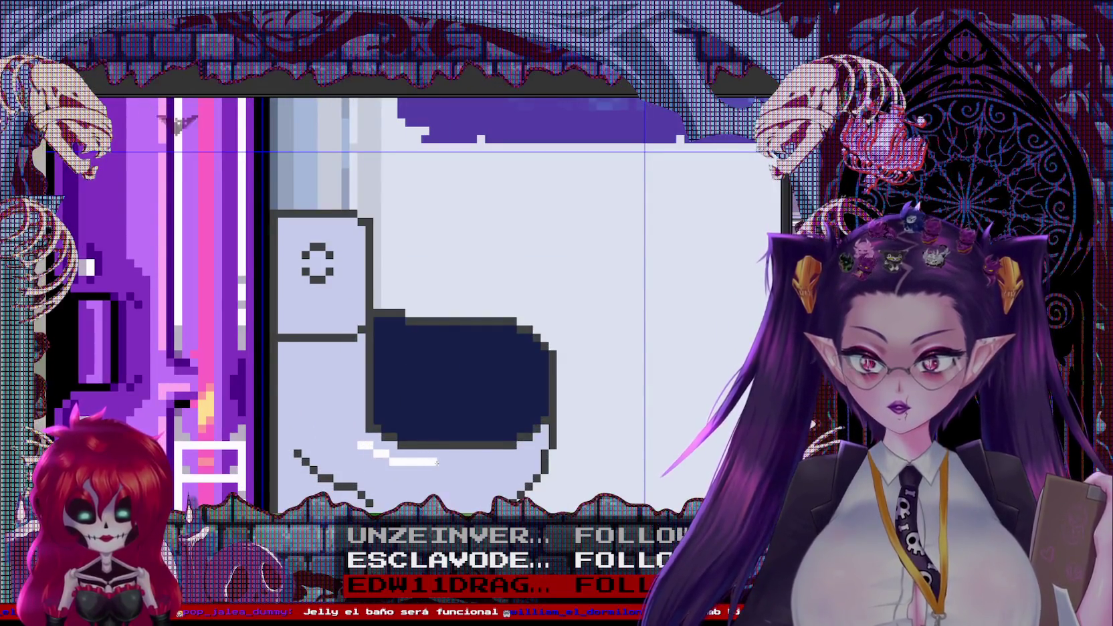
scroll(435, 461, "up", 2)
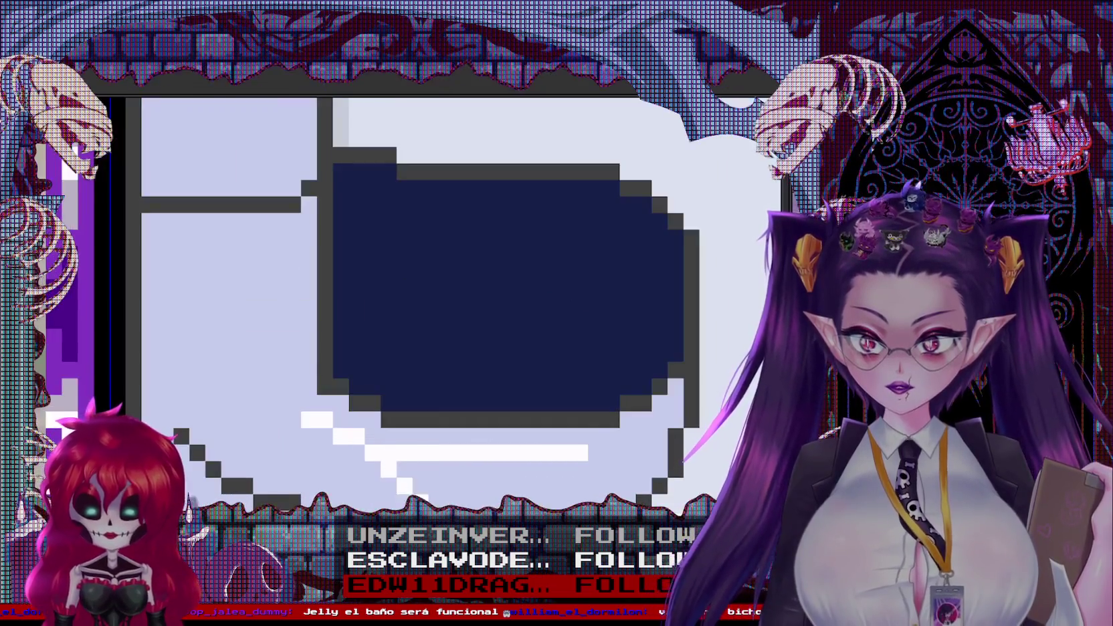
scroll(510, 466, "down", 2)
scroll(510, 467, "down", 1)
scroll(516, 377, "up", 3)
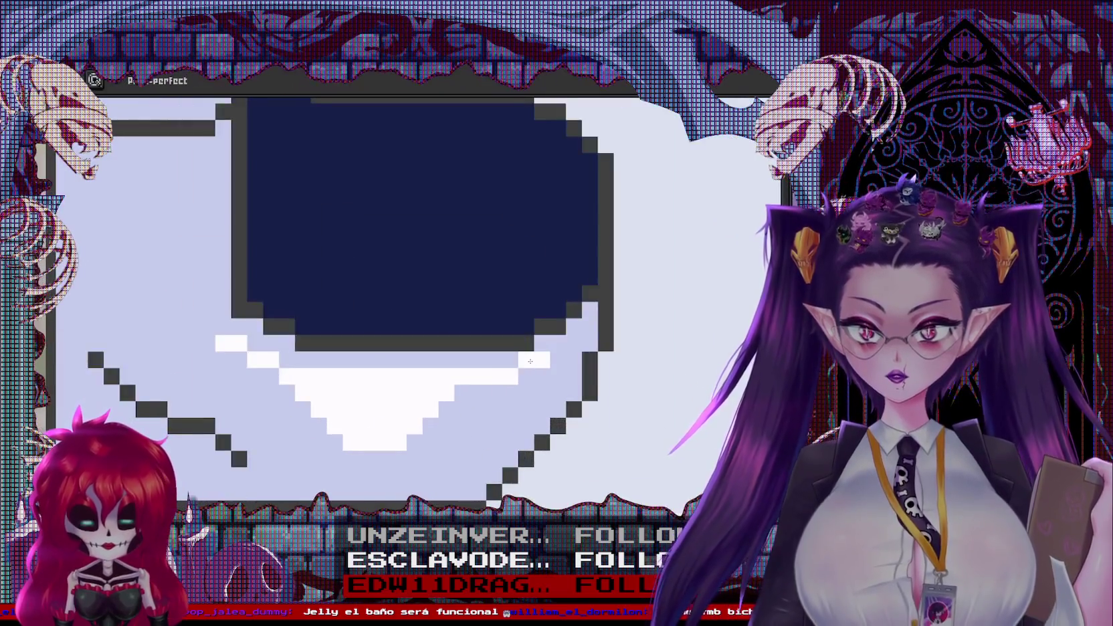
mouse_move(550, 346)
left_mouse_down()
mouse_move(582, 355)
mouse_move(589, 342)
left_mouse_up()
left_click(574, 377)
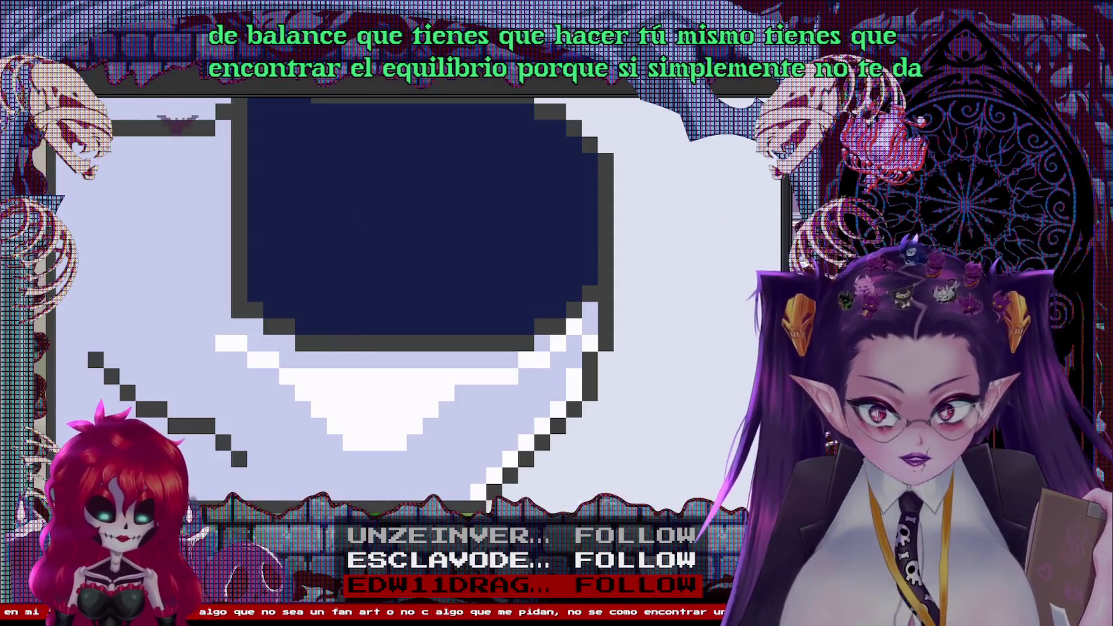
Paint light-blue highlights down the bowl's left edge, along its bottom and up the right side
scroll(711, 184, "down", 3)
scroll(372, 417, "up", 2)
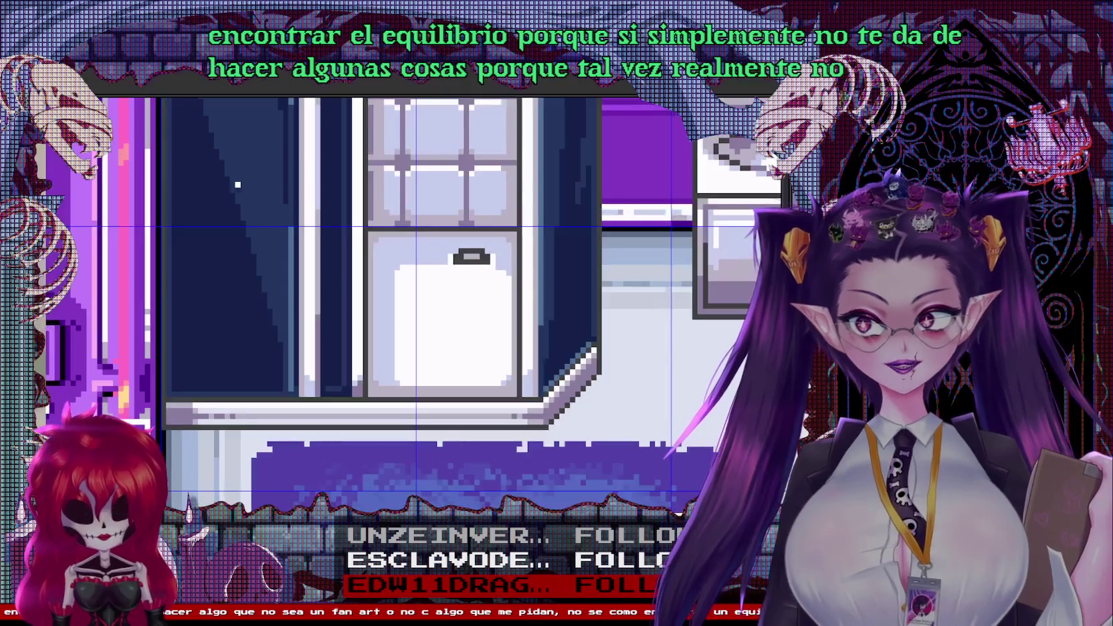
scroll(371, 416, "up", 2)
scroll(402, 445, "up", 1)
scroll(402, 445, "up", 2)
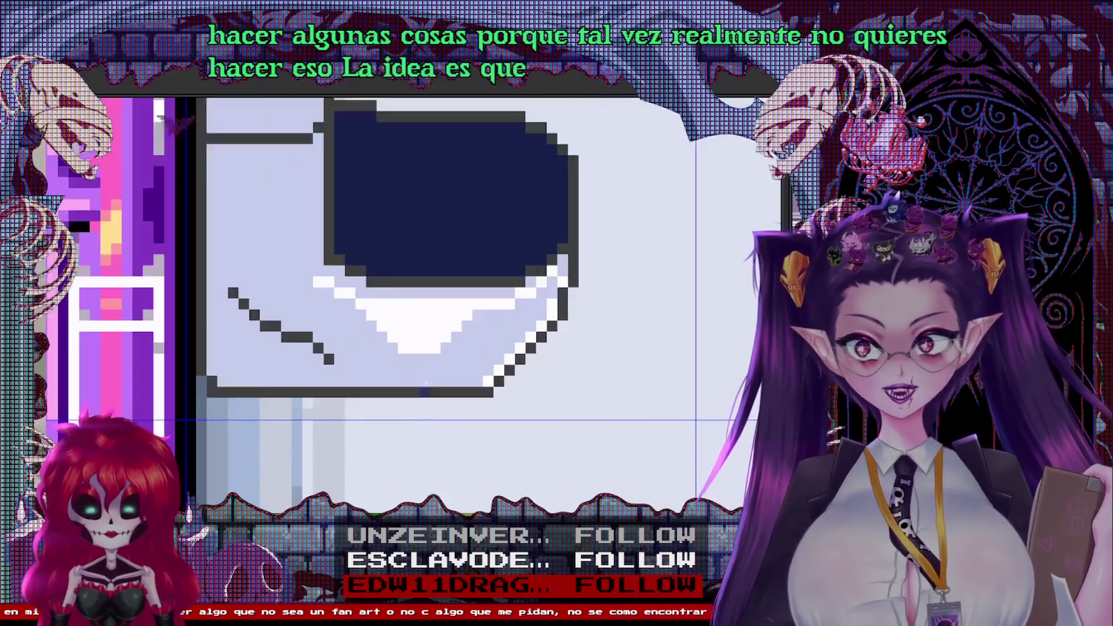
scroll(404, 215, "up", 1)
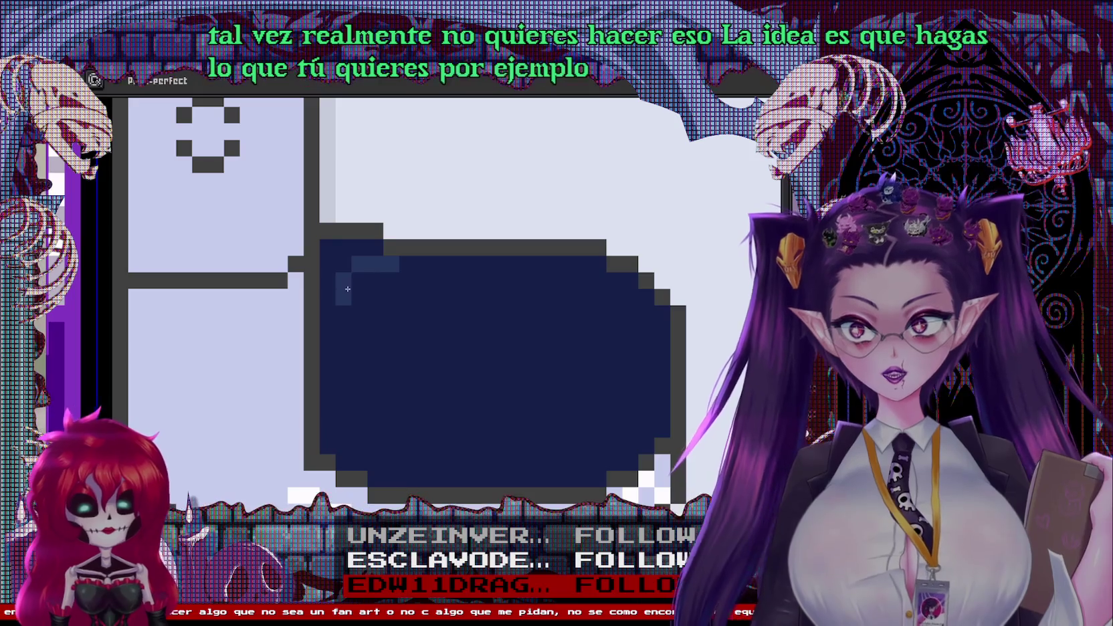
left_click_drag(348, 288, 343, 379)
left_click(360, 430)
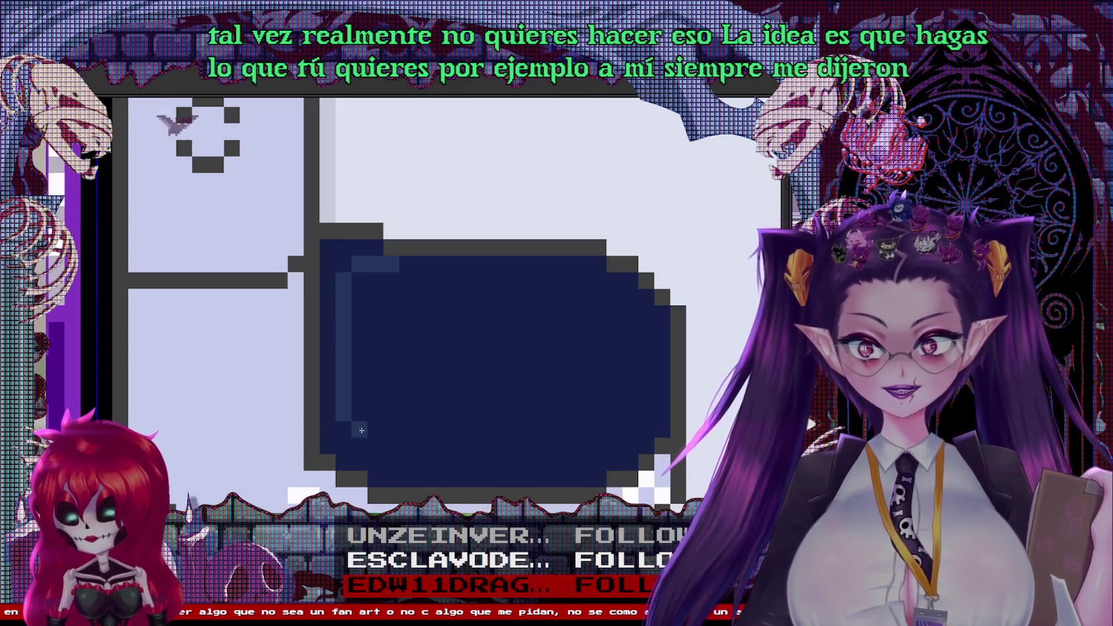
left_click_drag(367, 446, 614, 430)
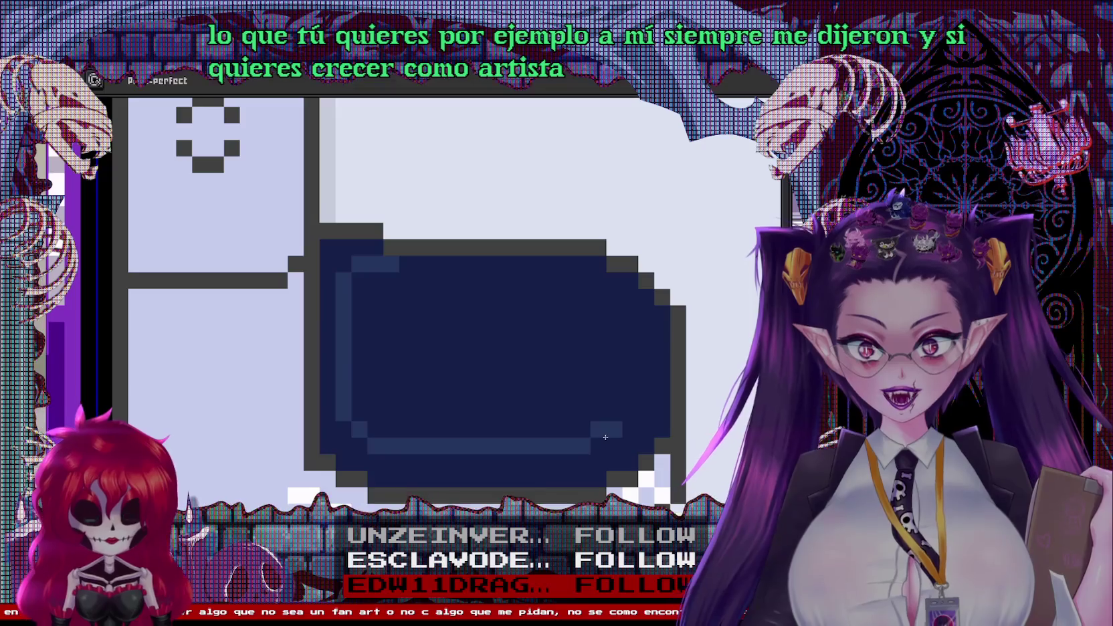
left_click(665, 385)
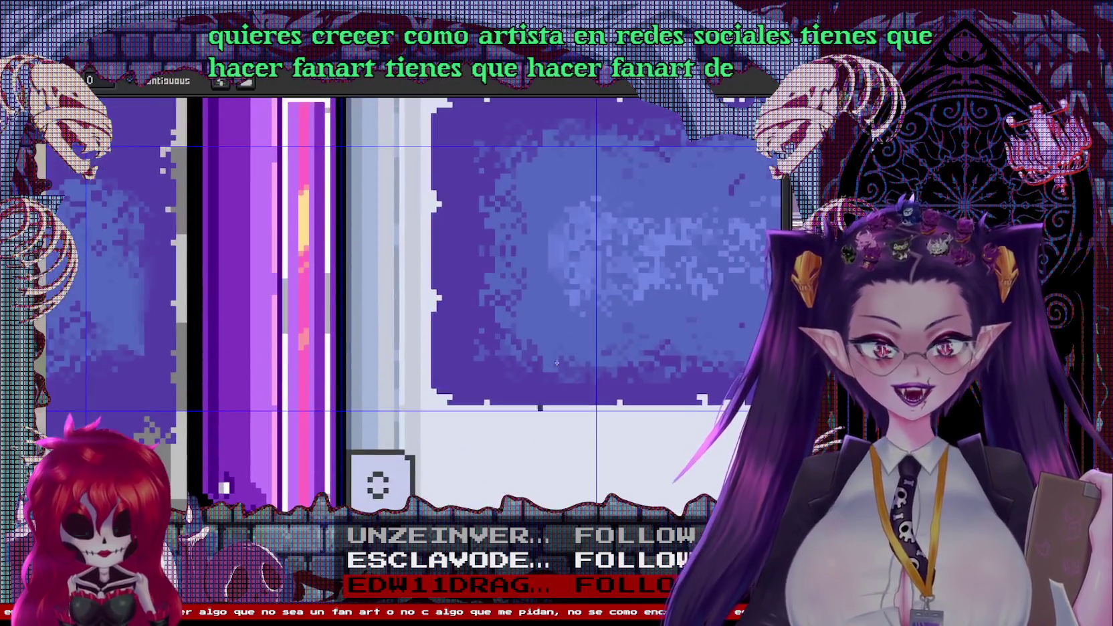
Add another light-blue stroke across the bowl's bottom
left_click_drag(480, 107, 458, 136)
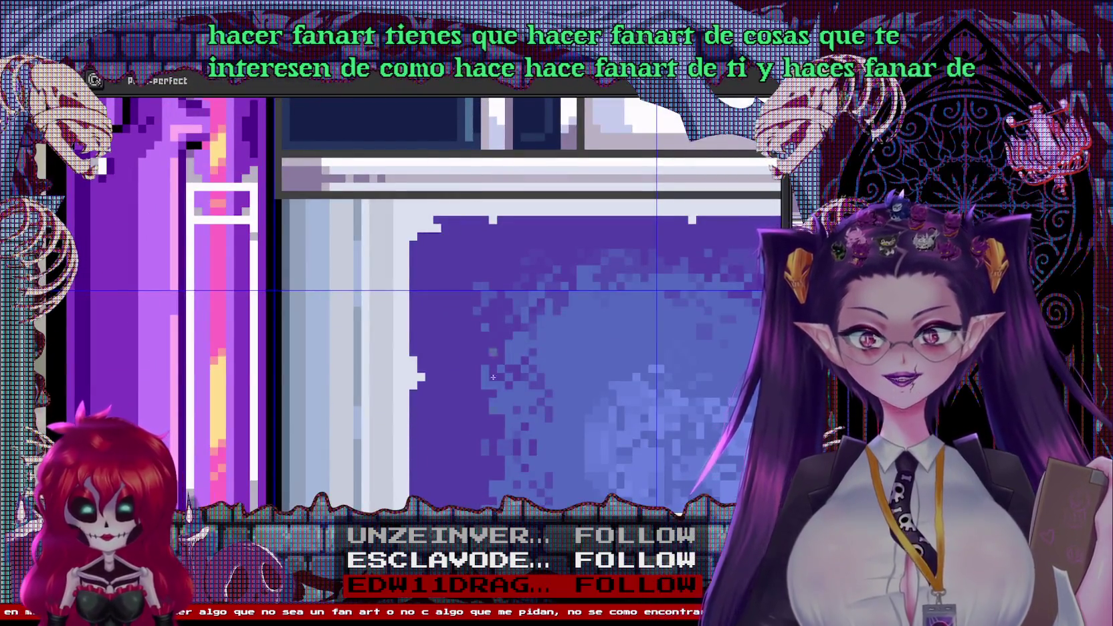
scroll(489, 346, "down", 3)
scroll(444, 398, "up", 3)
scroll(443, 399, "up", 2)
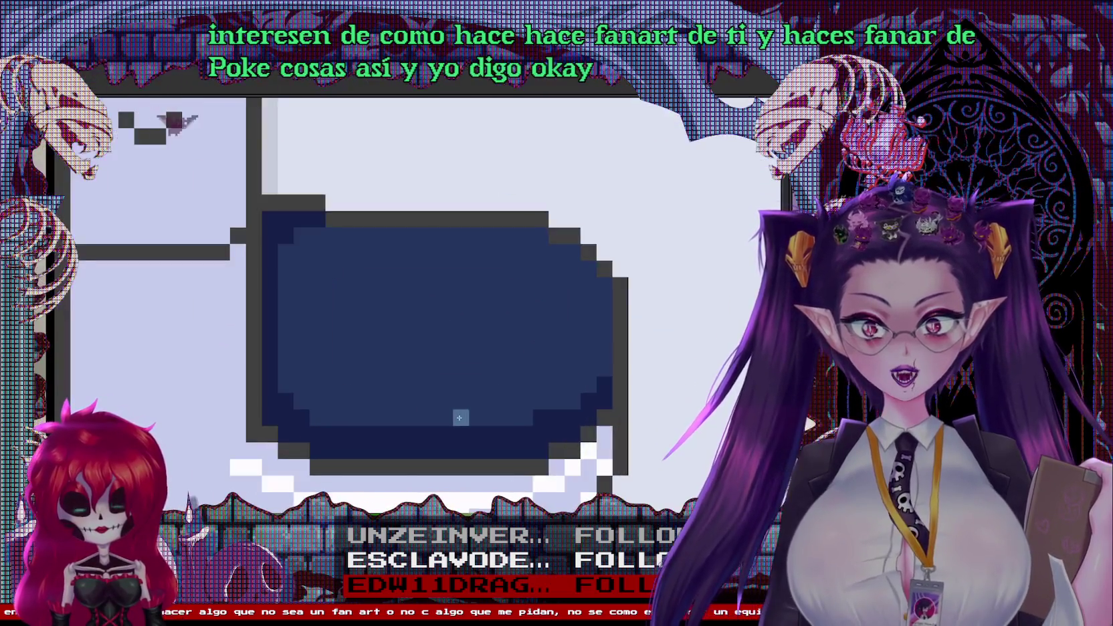
left_click_drag(445, 417, 525, 417)
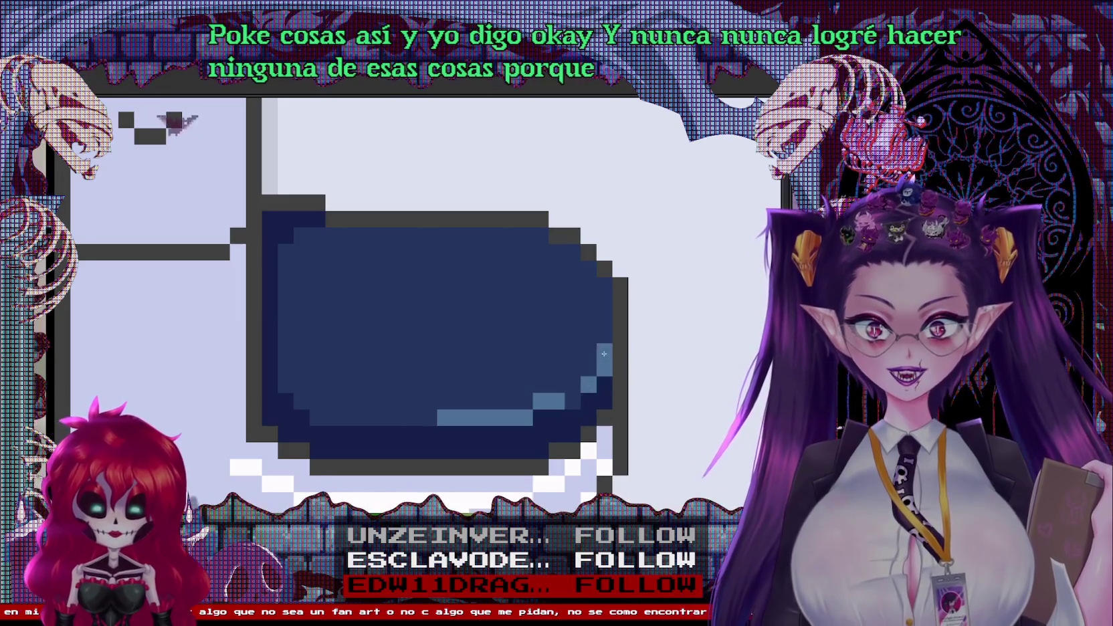
Highlight the bowl's upper-right and lower-left rims with light-blue pixels
left_click(604, 299)
left_click(588, 268)
left_click(540, 235)
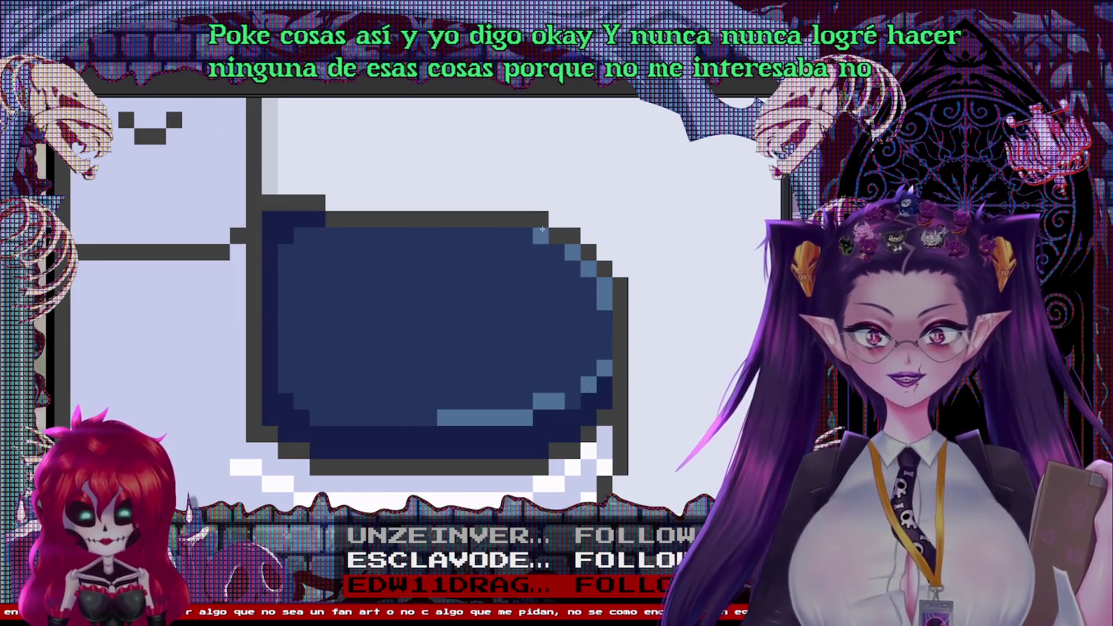
left_click(333, 401)
left_click(365, 418)
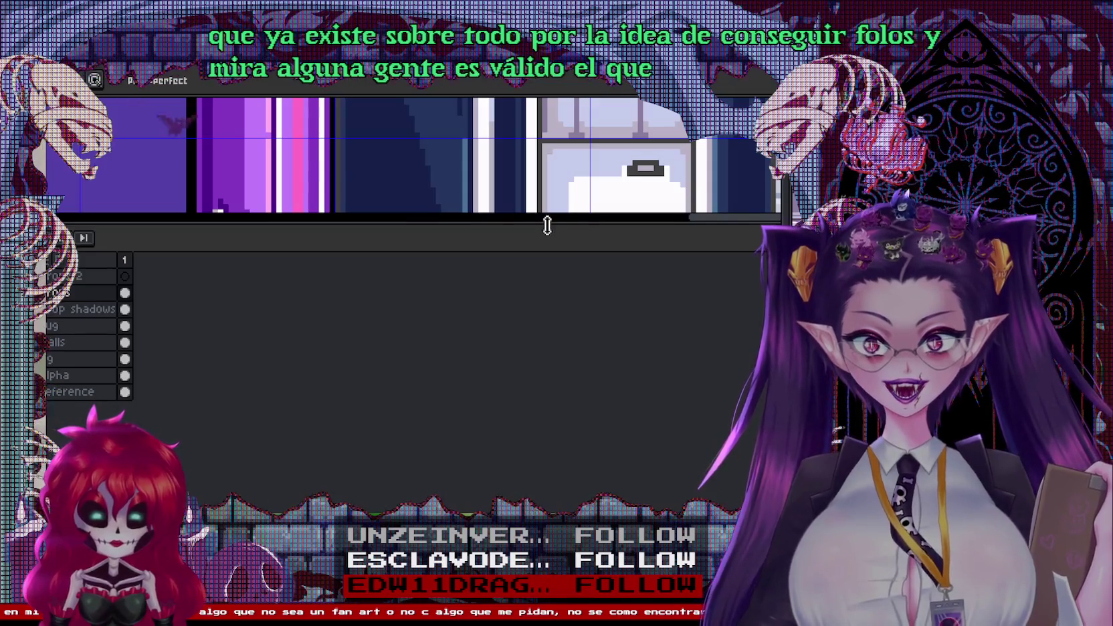
Collapse the timeline and bucket-fill a dark navy shadow inside the bowl's left half
left_click_drag(547, 225, 547, 495)
scroll(510, 358, "up", 2)
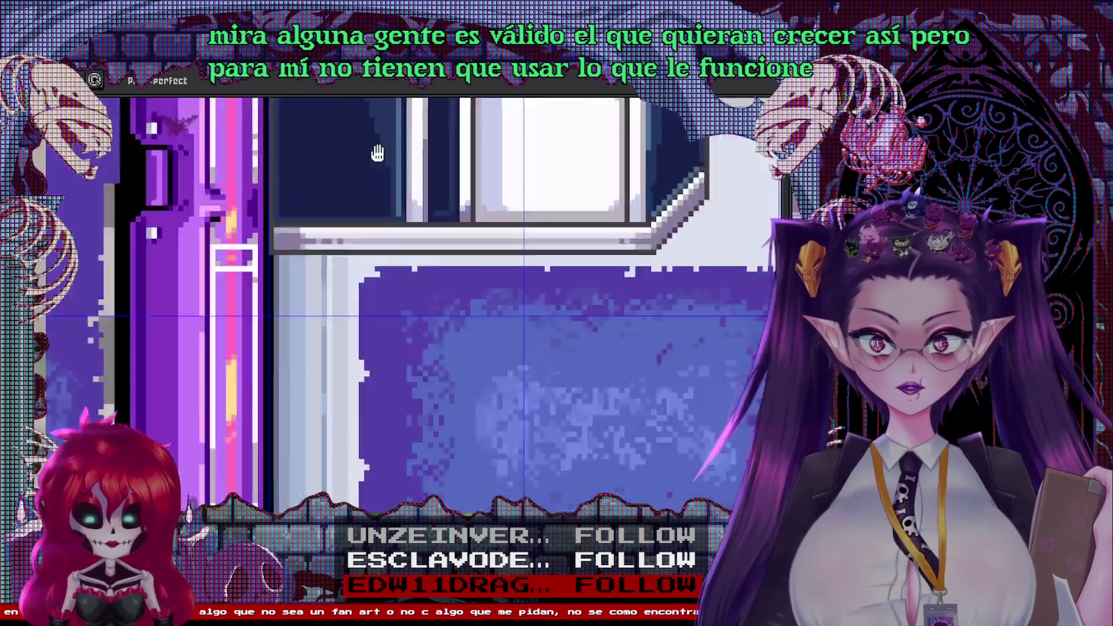
scroll(571, 372, "up", 1)
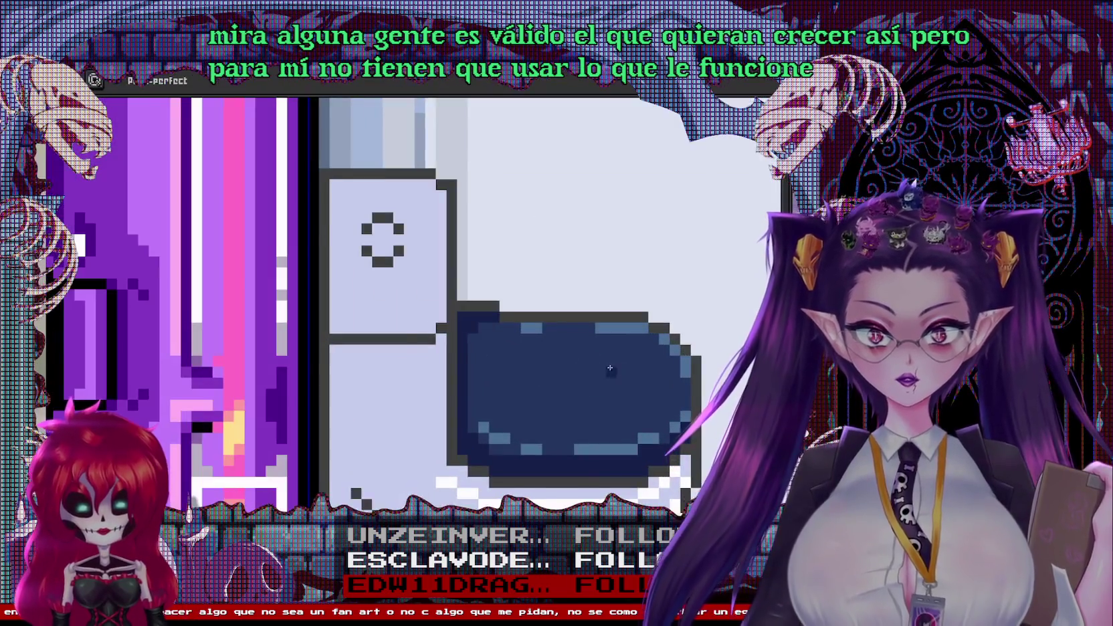
scroll(435, 357, "up", 1)
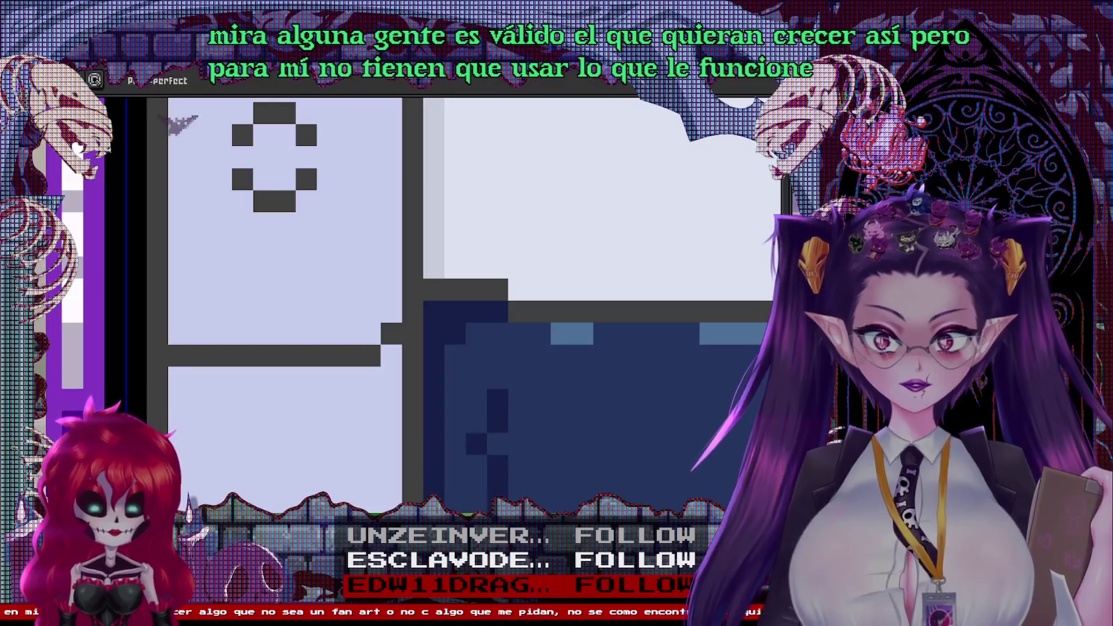
key("g")
left_click_drag(548, 375, 538, 449)
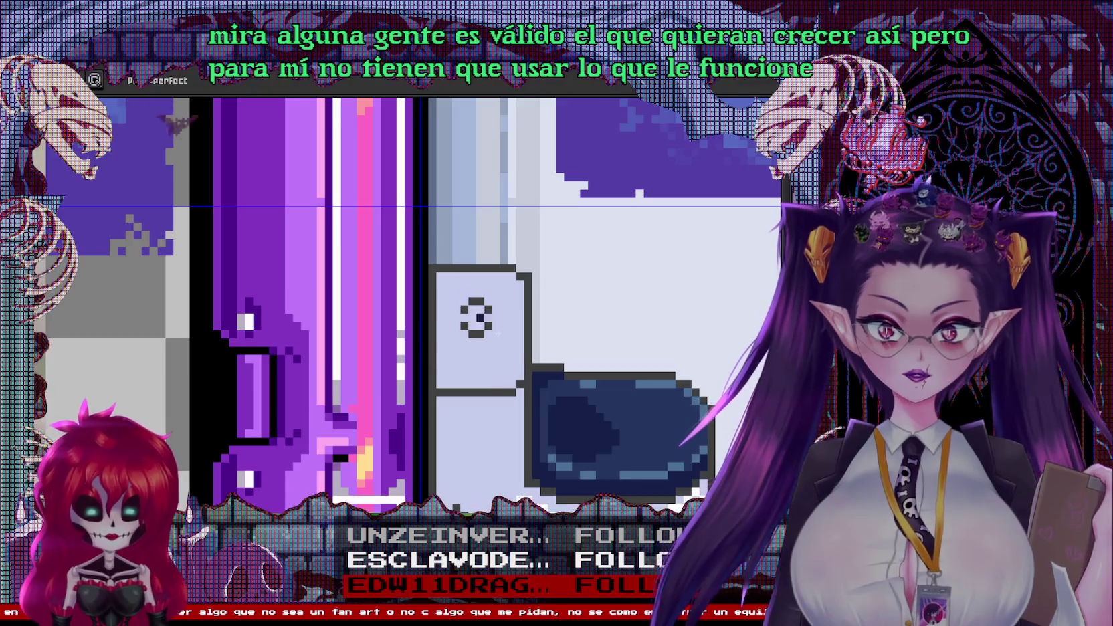
Repaint the bowl's grey top outline in dark navy, including the top-right pixel
left_click_drag(476, 311, 282, 131)
scroll(517, 236, "up", 2)
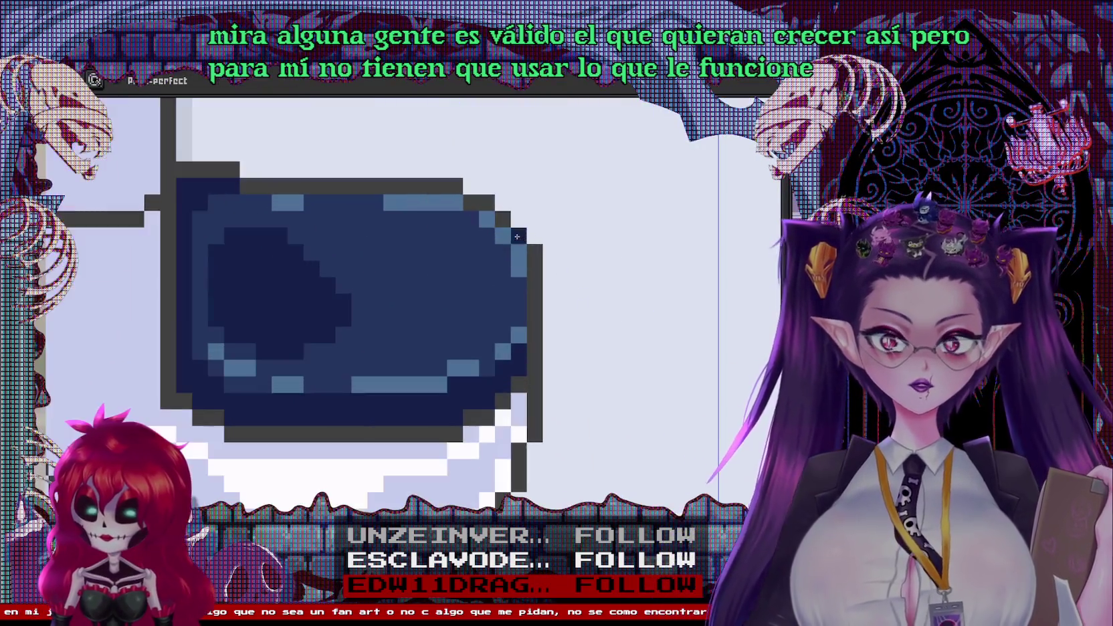
scroll(502, 268, "down", 1)
scroll(435, 274, "down", 1)
scroll(376, 263, "up", 2)
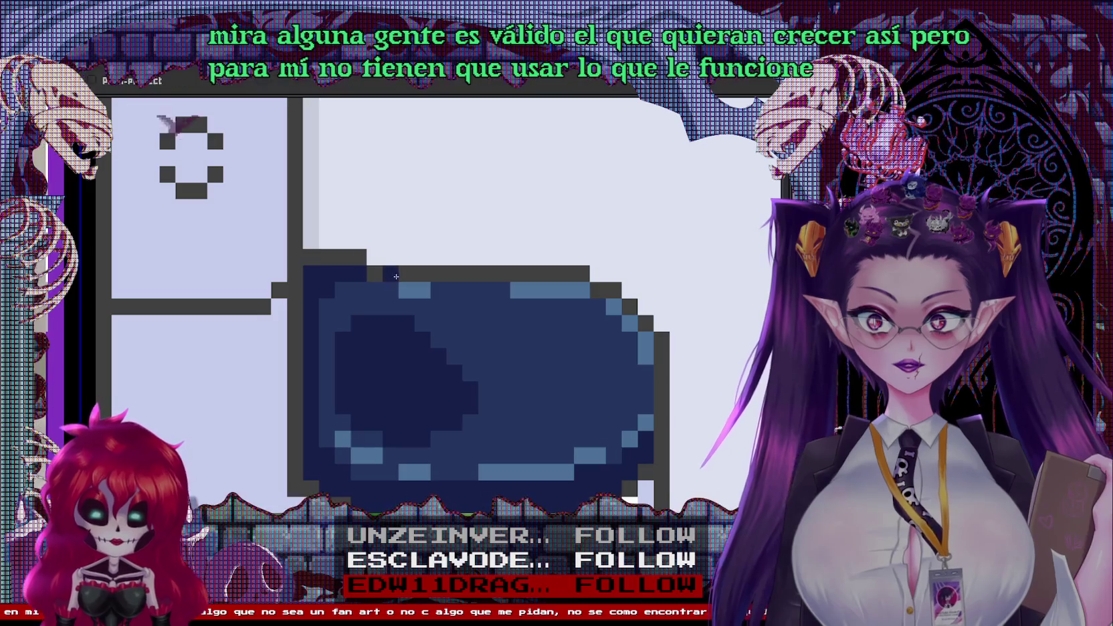
left_click_drag(395, 276, 599, 291)
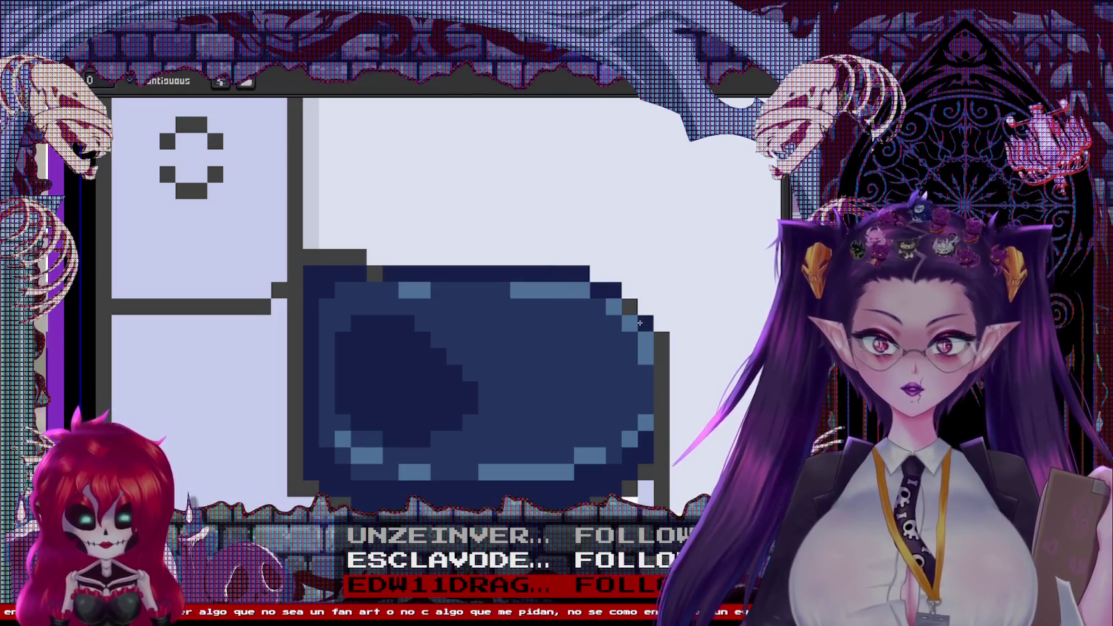
left_click(658, 342)
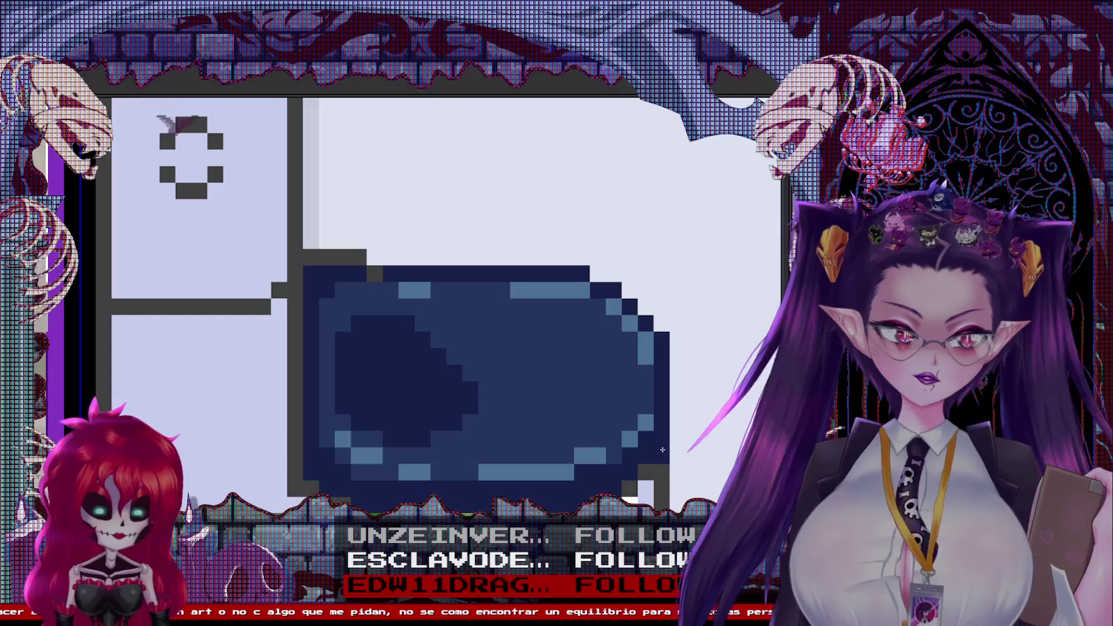
scroll(662, 449, "down", 1)
scroll(622, 414, "down", 1)
scroll(580, 382, "up", 1)
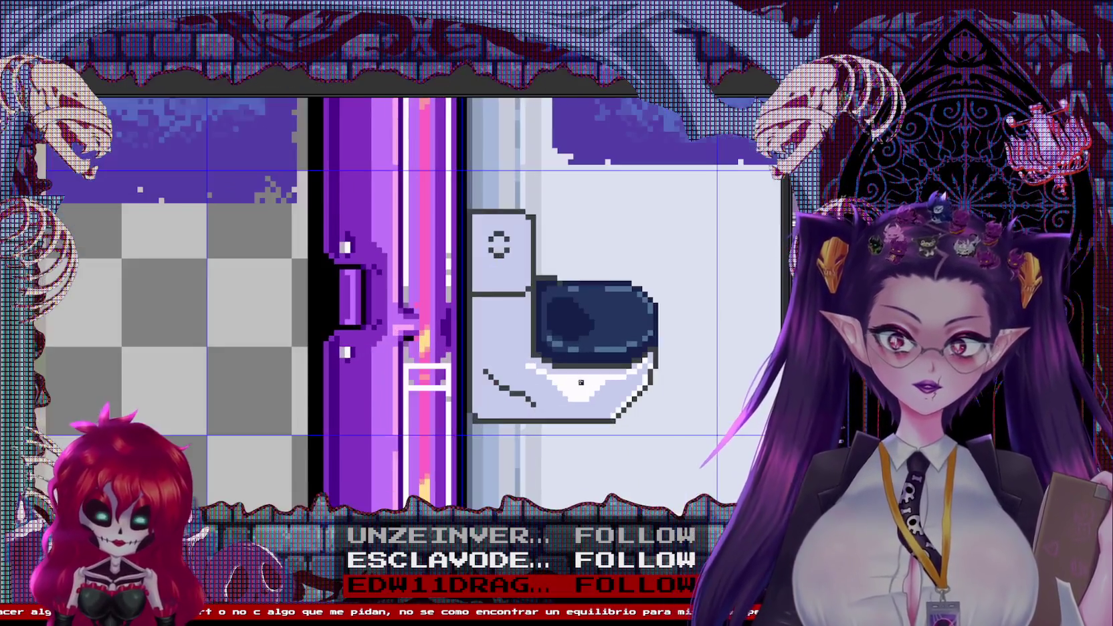
scroll(580, 382, "down", 1)
scroll(595, 374, "up", 1)
scroll(621, 361, "up", 1)
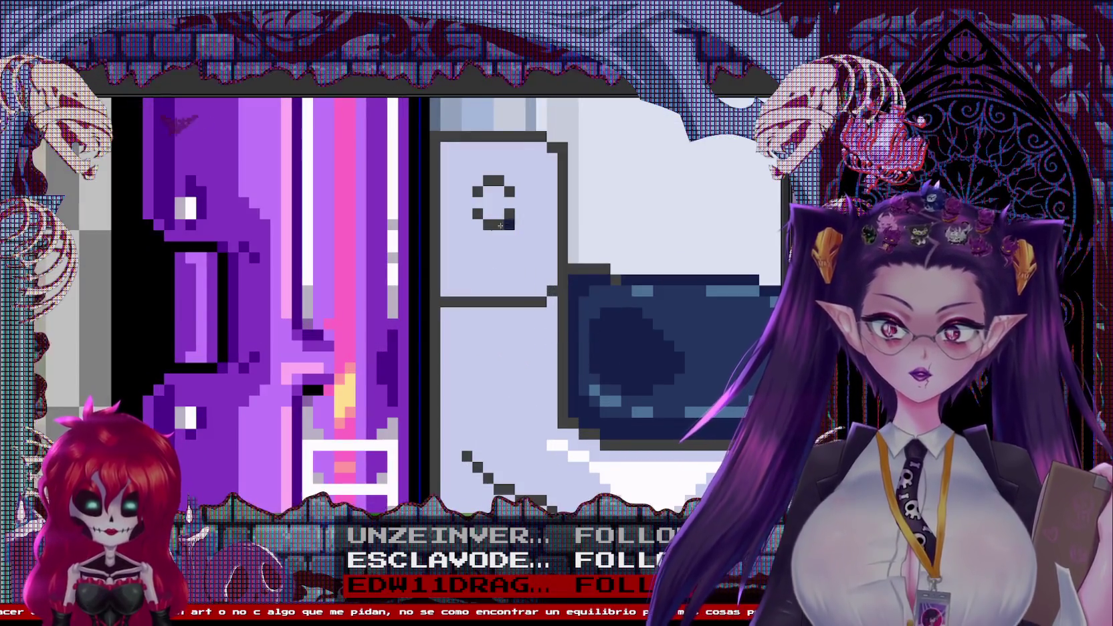
scroll(507, 222, "down", 1)
scroll(508, 341, "down", 1)
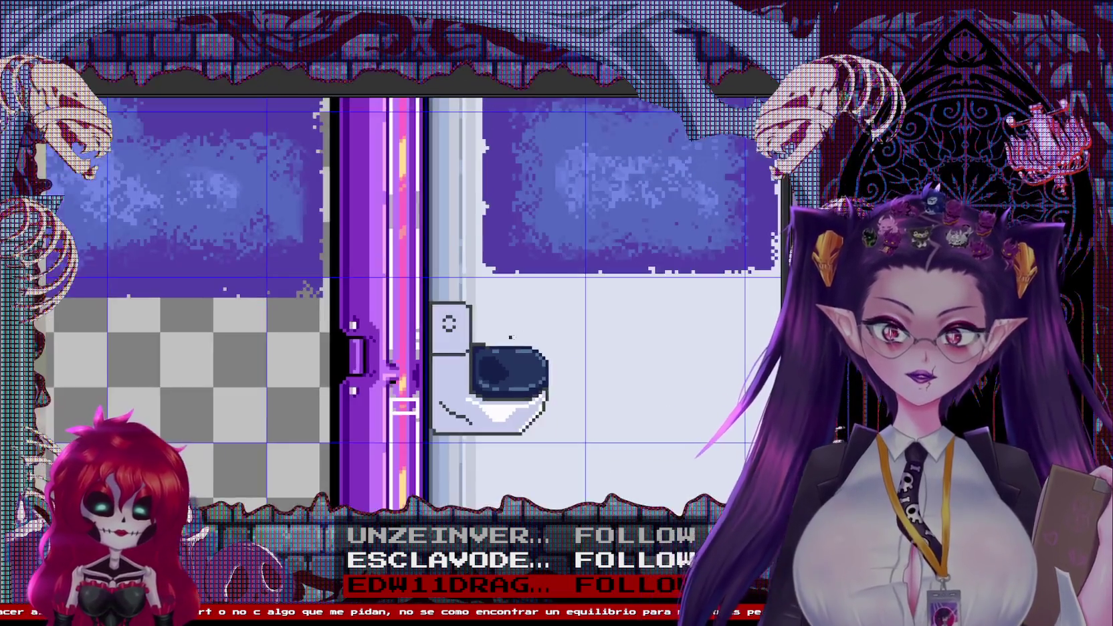
scroll(507, 340, "down", 1)
scroll(495, 361, "up", 1)
scroll(478, 395, "up", 1)
scroll(464, 422, "up", 2)
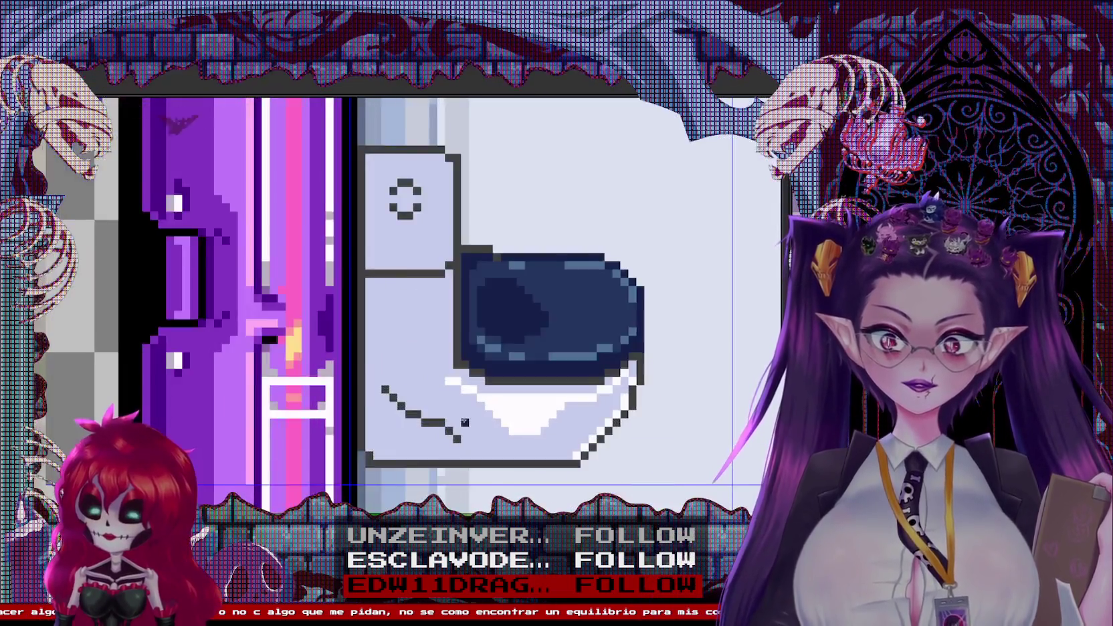
Erase the bowl's diagonal dark line and recolour its top-left edge pixel lavender
scroll(464, 422, "up", 1)
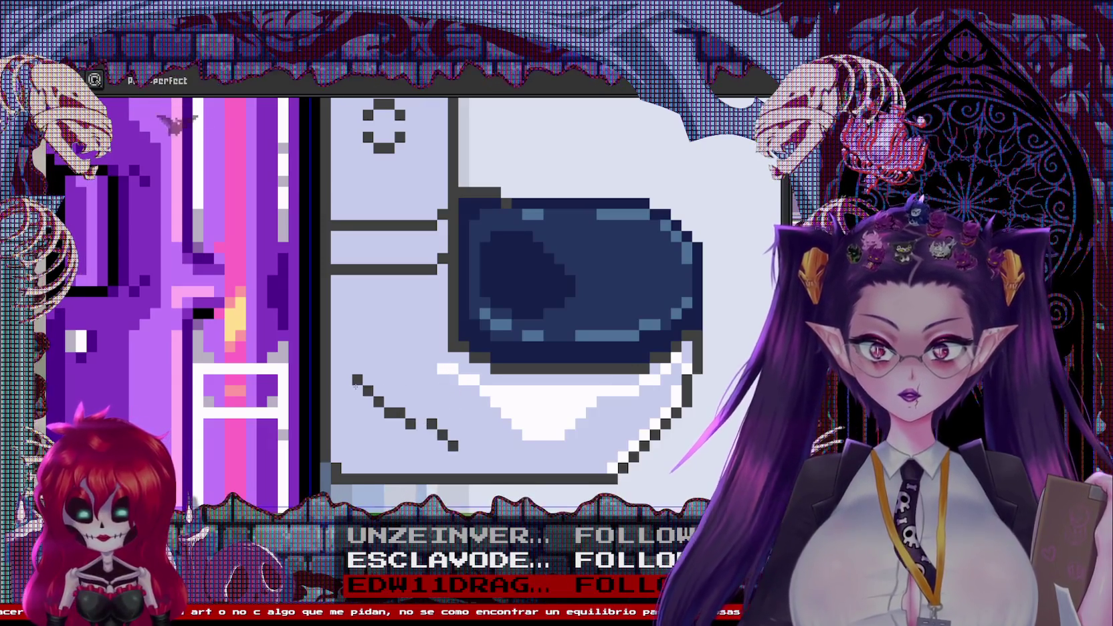
left_click_drag(358, 385, 458, 440)
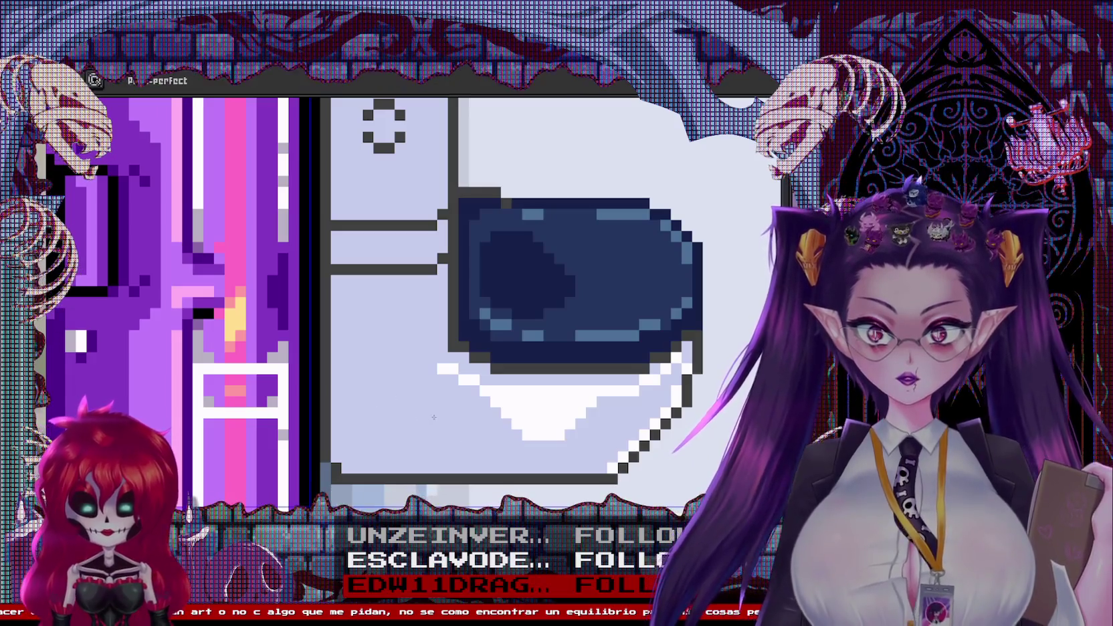
scroll(429, 417, "down", 3)
scroll(591, 390, "up", 3)
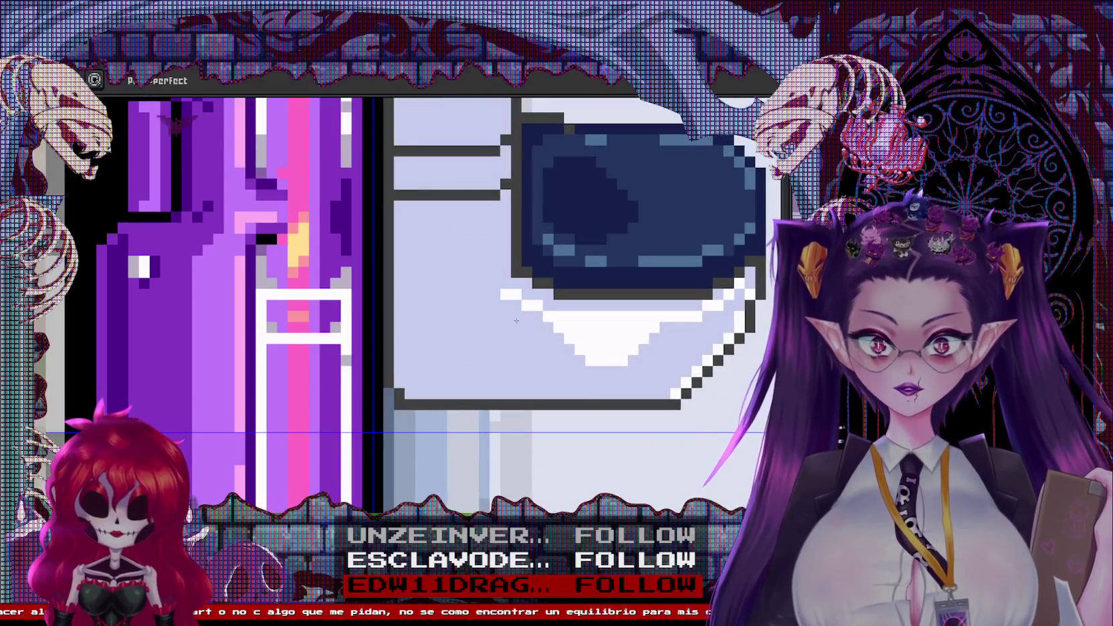
left_click(505, 293)
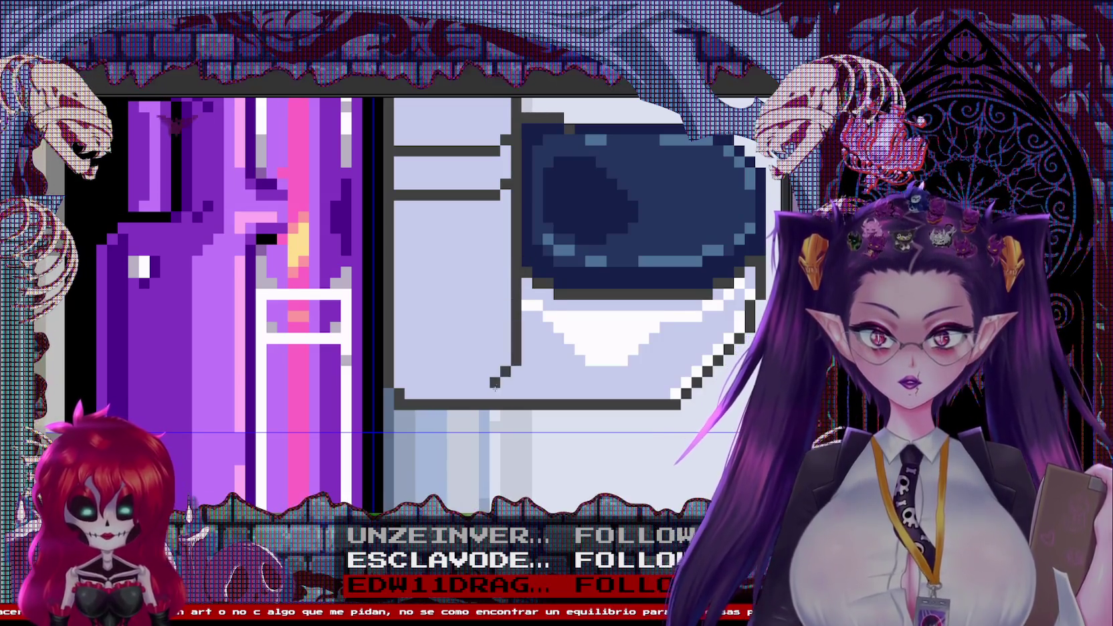
Extend the white highlight on the toilet tank
scroll(495, 385, "down", 3)
scroll(510, 402, "up", 2)
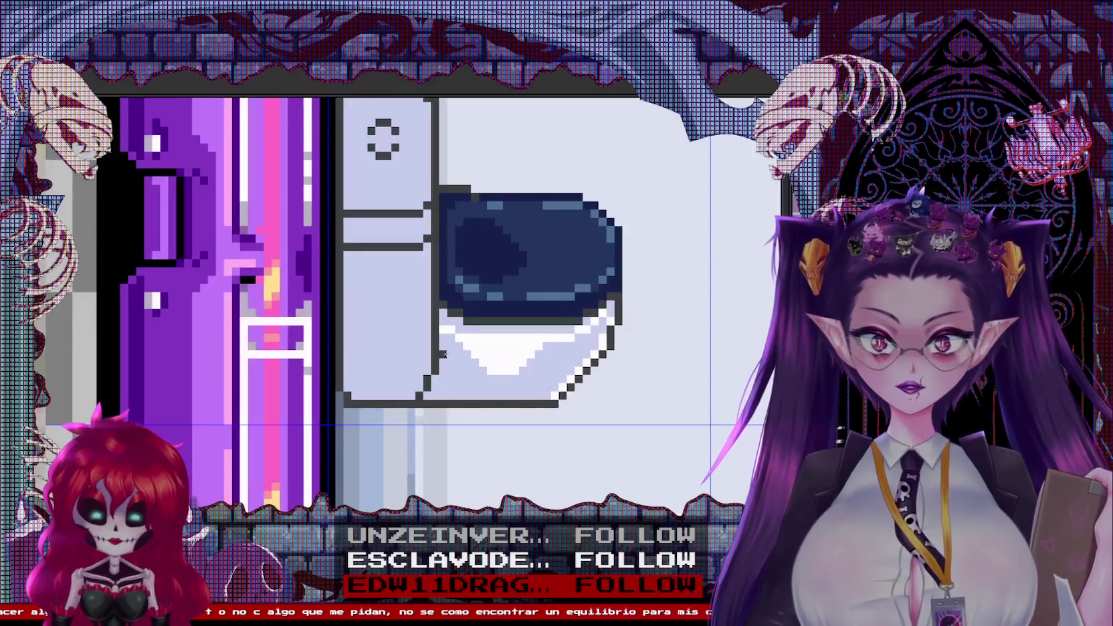
scroll(480, 400, "up", 2)
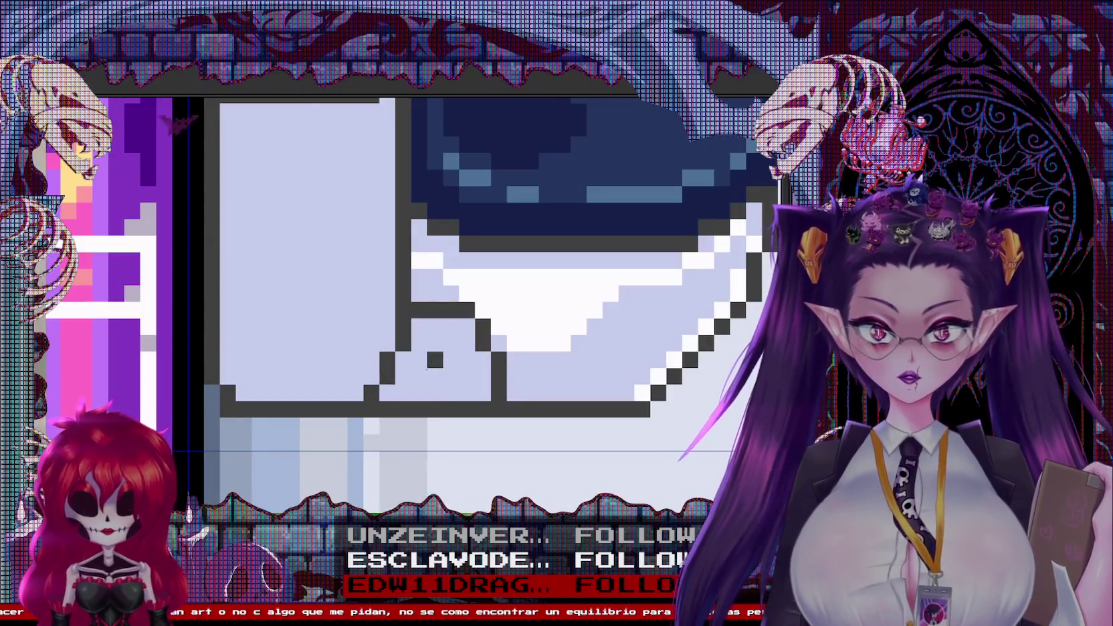
scroll(452, 393, "down", 3)
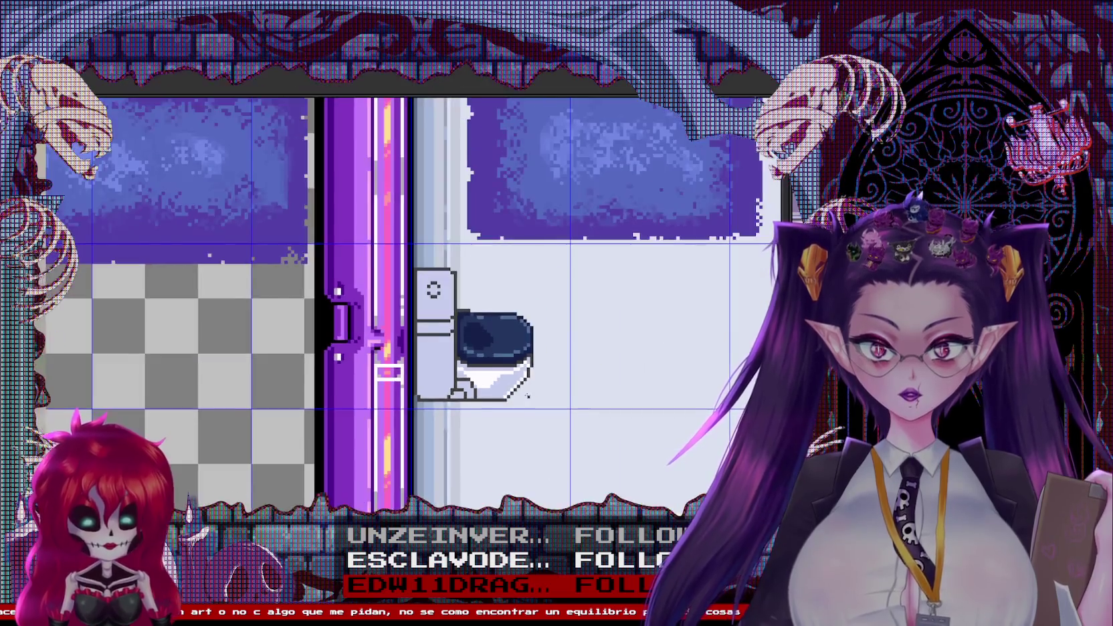
scroll(481, 379, "up", 1)
scroll(545, 271, "down", 2)
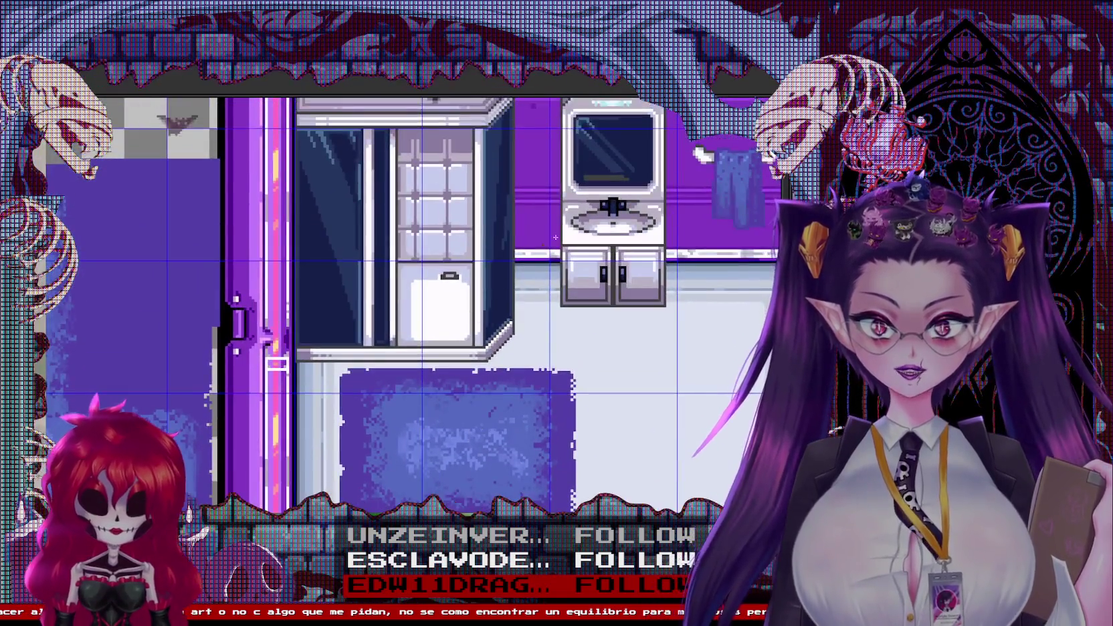
scroll(604, 296, "up", 3)
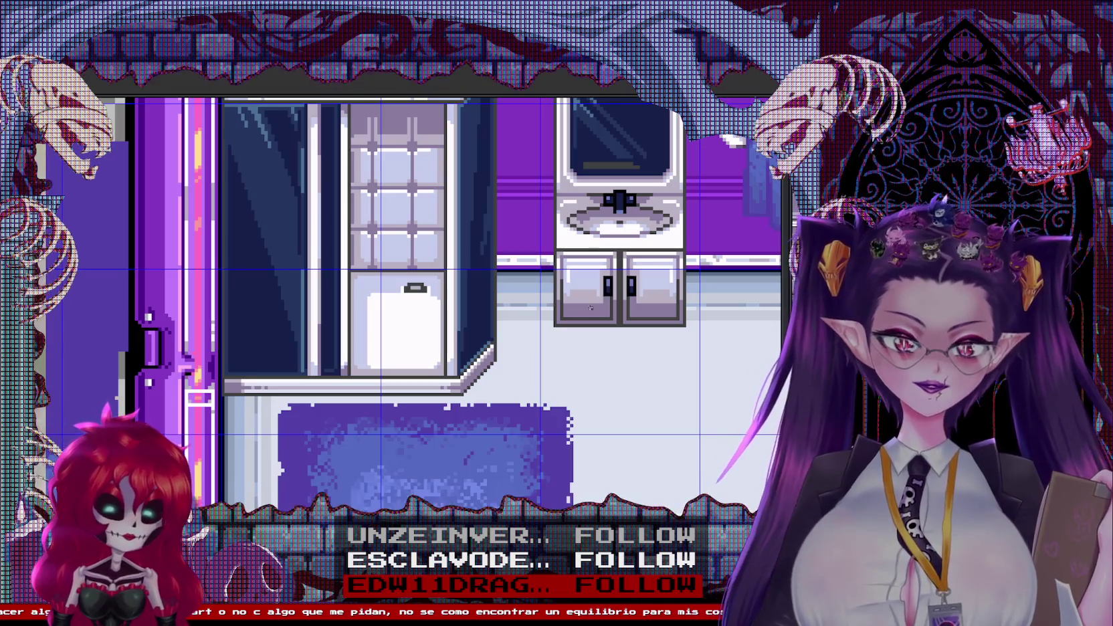
scroll(548, 206, "down", 3)
scroll(410, 301, "up", 2)
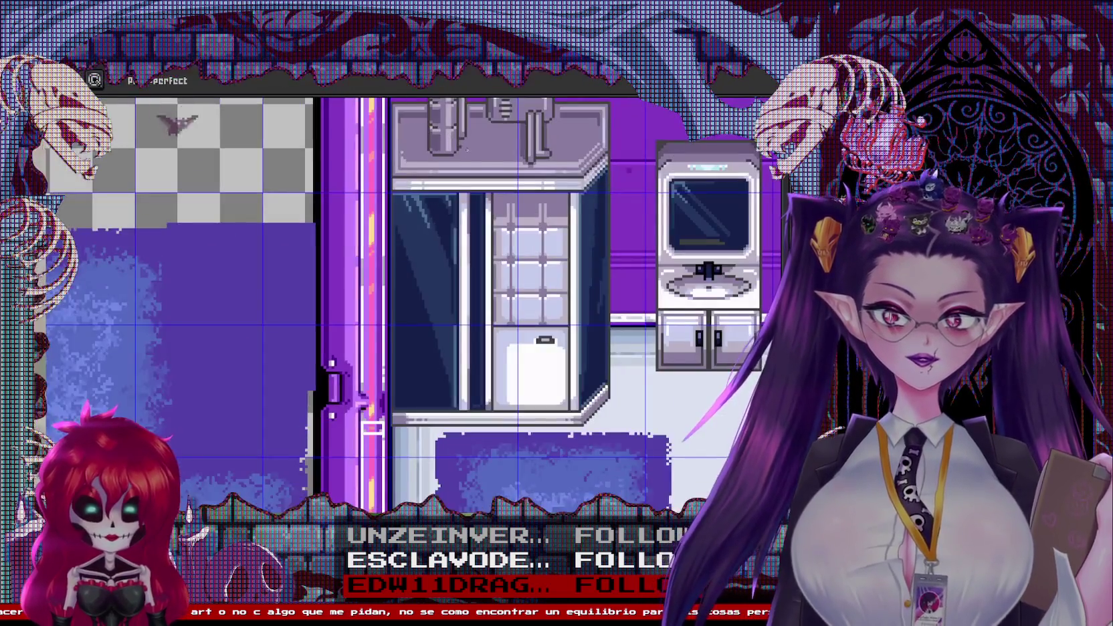
scroll(410, 374, "up", 1)
scroll(493, 369, "up", 1)
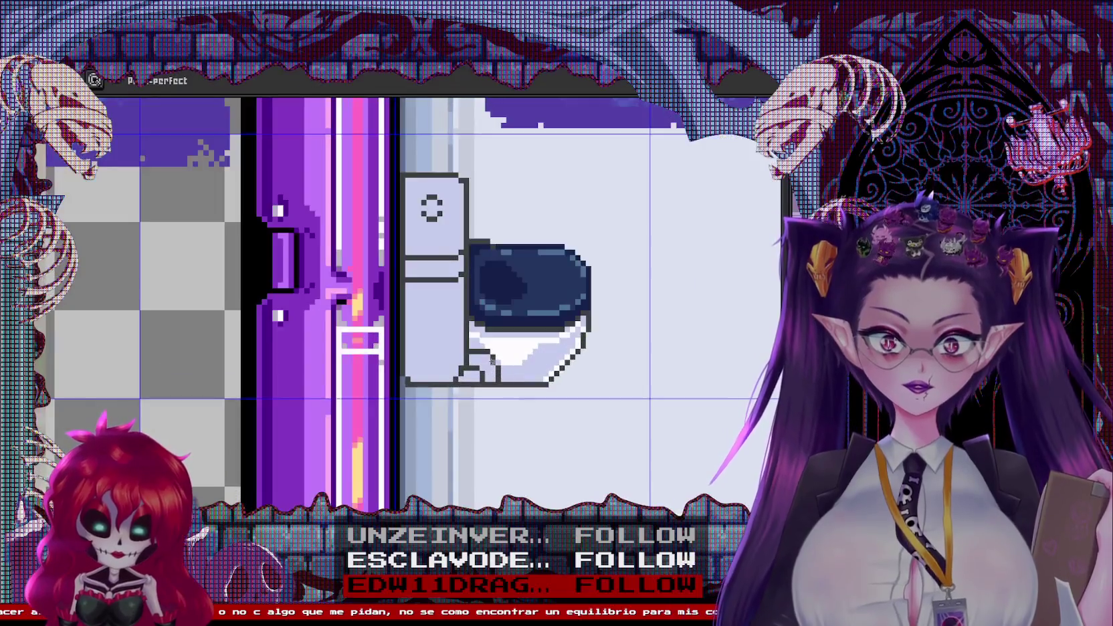
scroll(472, 365, "up", 1)
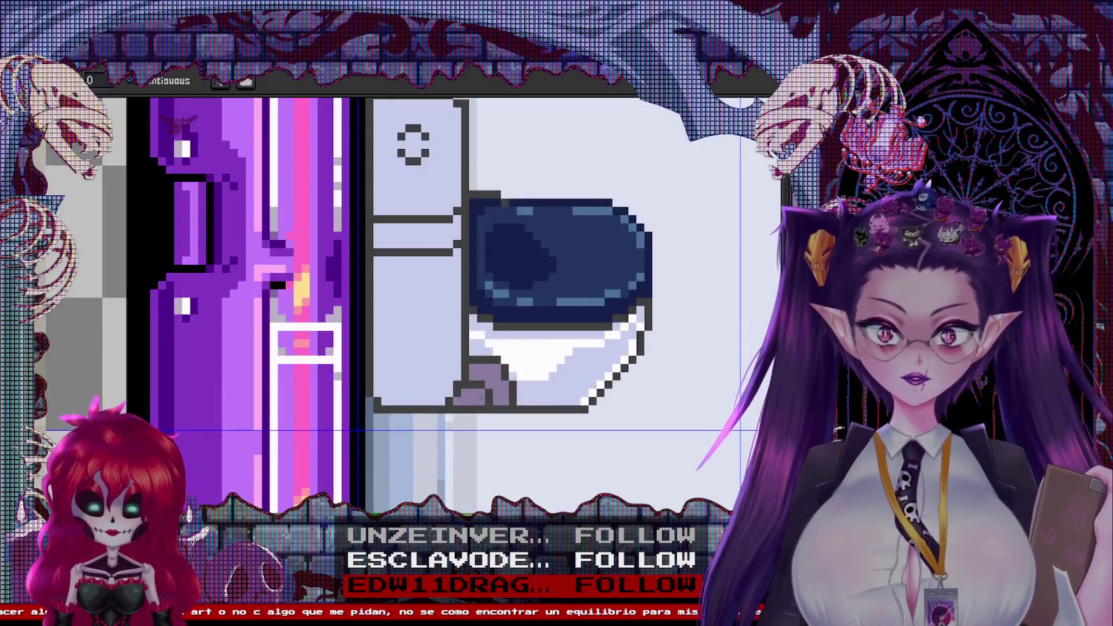
scroll(455, 254, "down", 3)
scroll(508, 281, "up", 1)
scroll(536, 304, "up", 2)
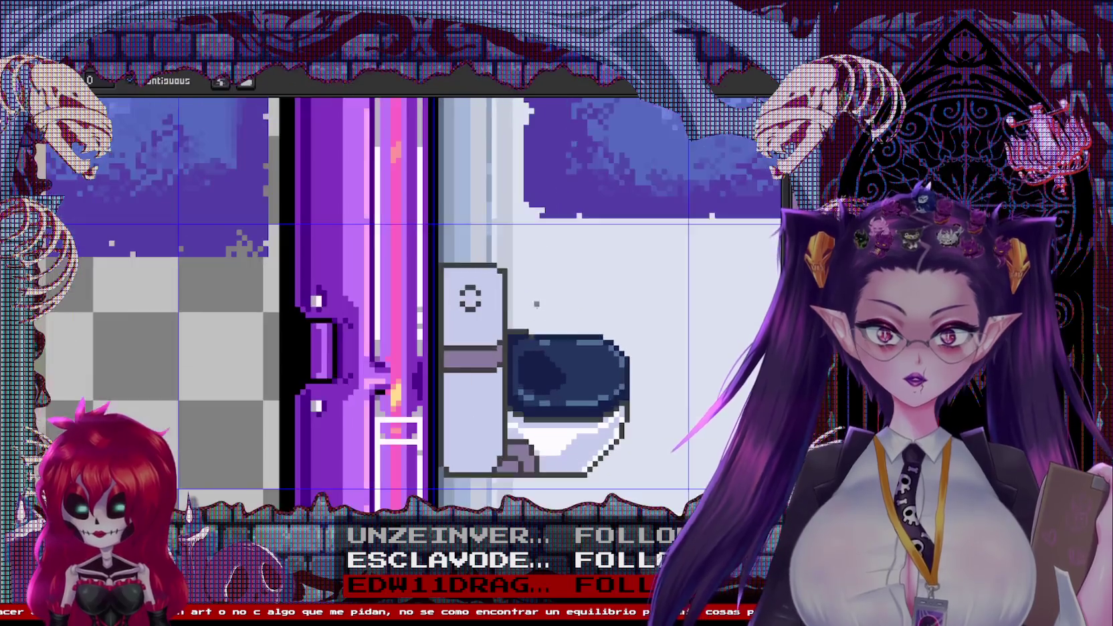
scroll(469, 307, "up", 1)
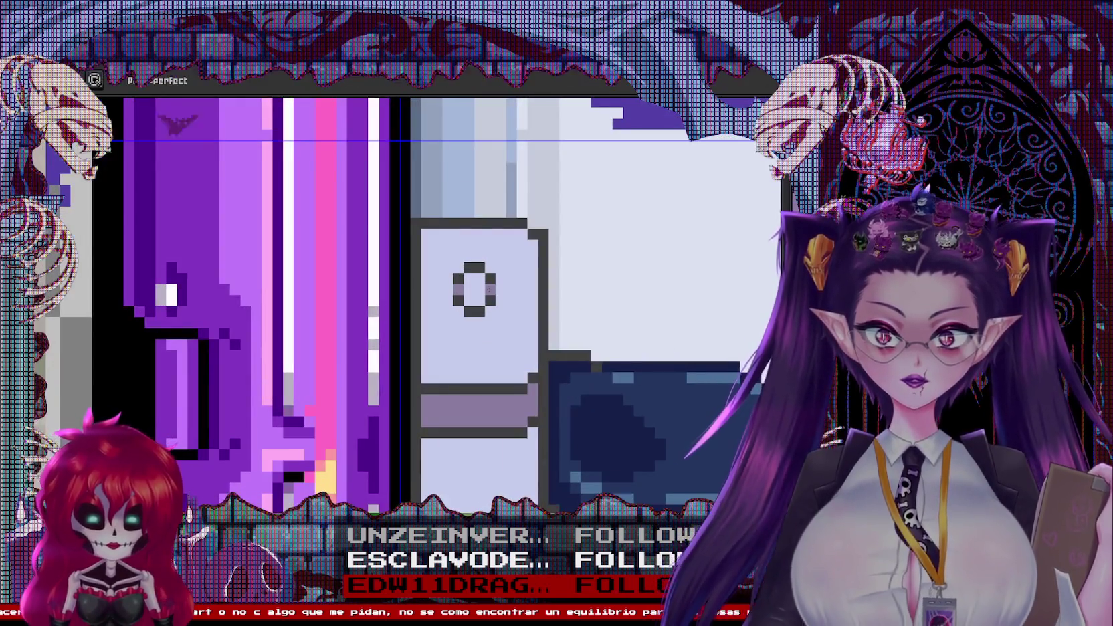
scroll(489, 291, "down", 3)
scroll(445, 292, "up", 1)
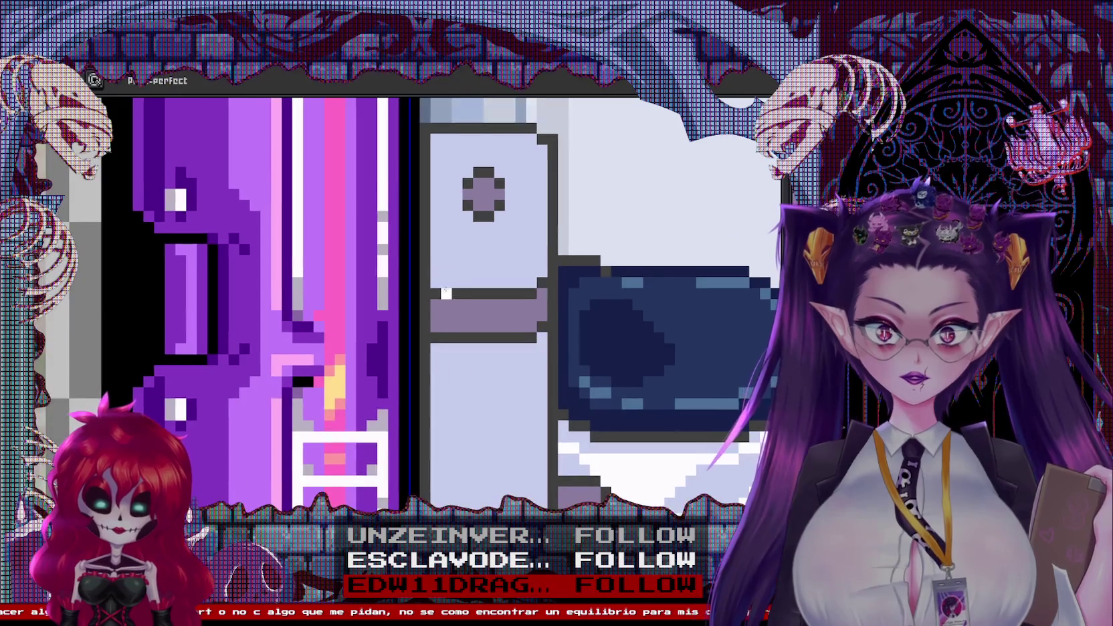
left_click_drag(519, 270, 540, 250)
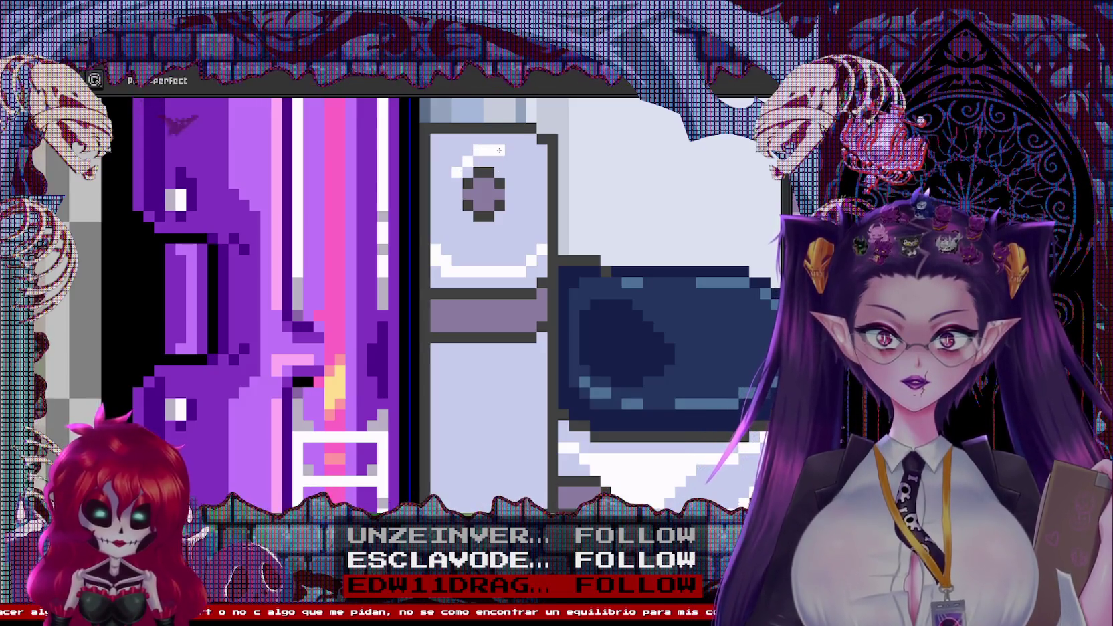
Paint over the bowl's lavender shading and a leftover pixel with white
scroll(537, 232, "down", 3)
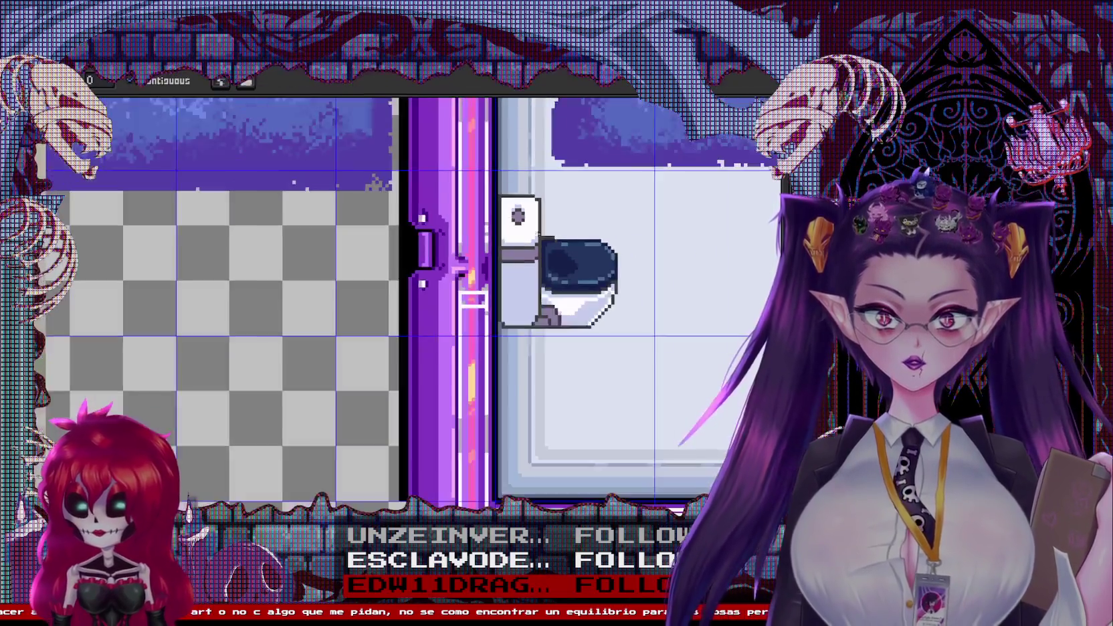
scroll(537, 232, "up", 1)
scroll(532, 280, "up", 1)
scroll(528, 304, "up", 1)
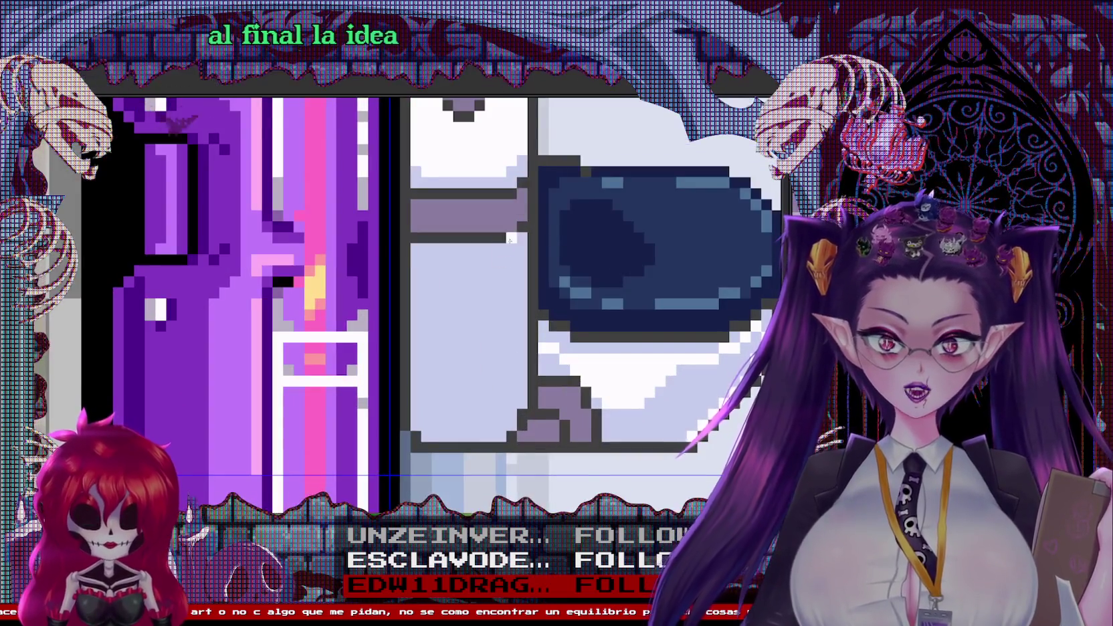
scroll(571, 399, "up", 1)
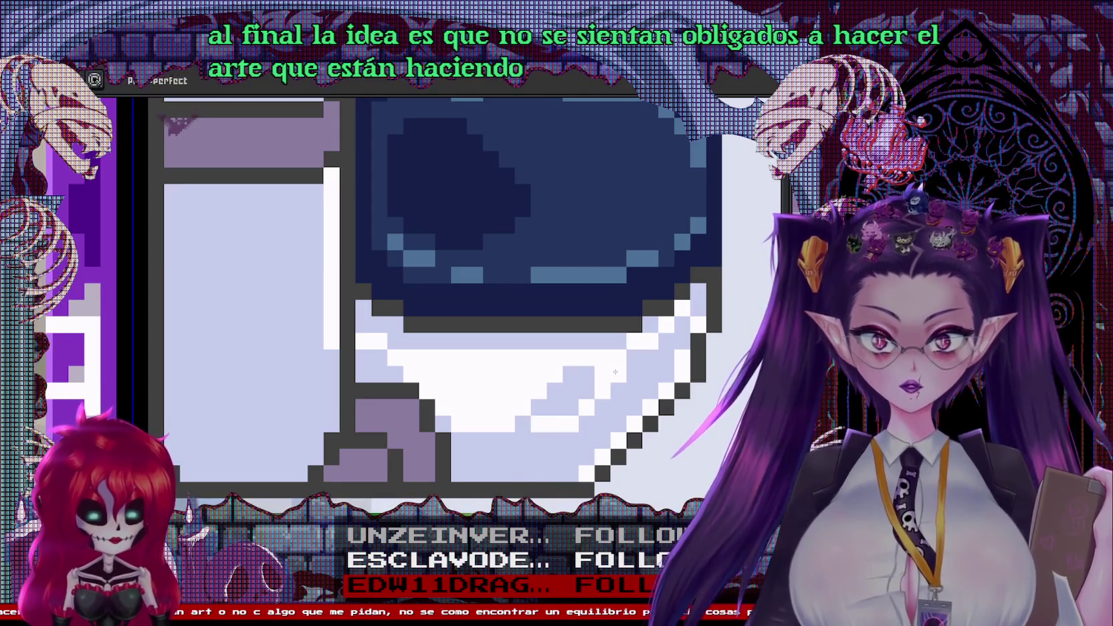
left_click_drag(615, 371, 555, 401)
left_click(515, 423)
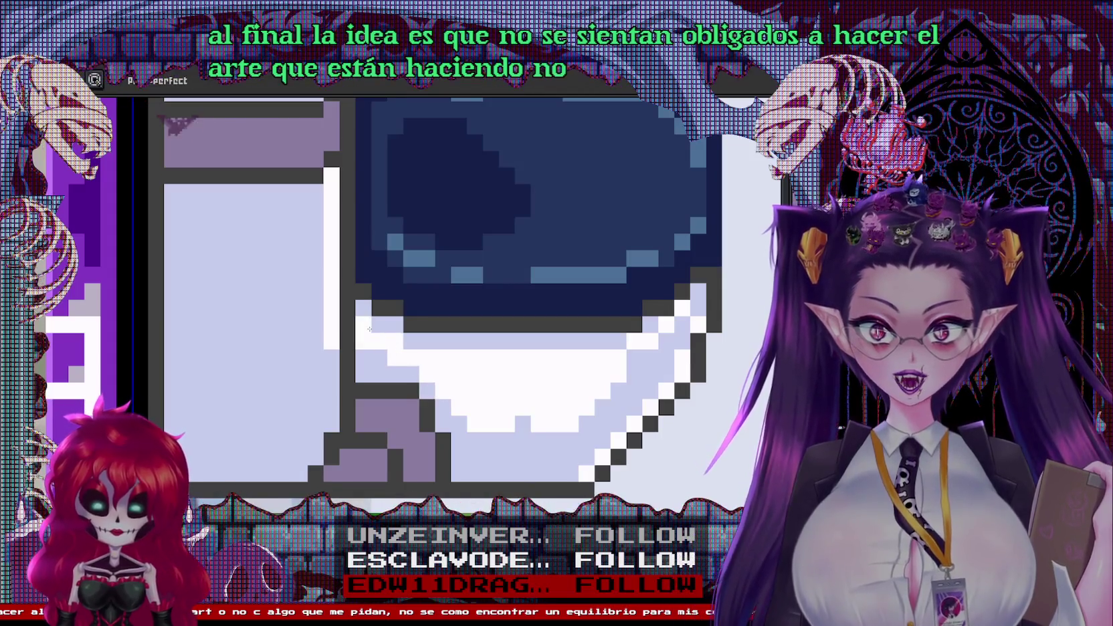
left_click_drag(370, 328, 387, 362)
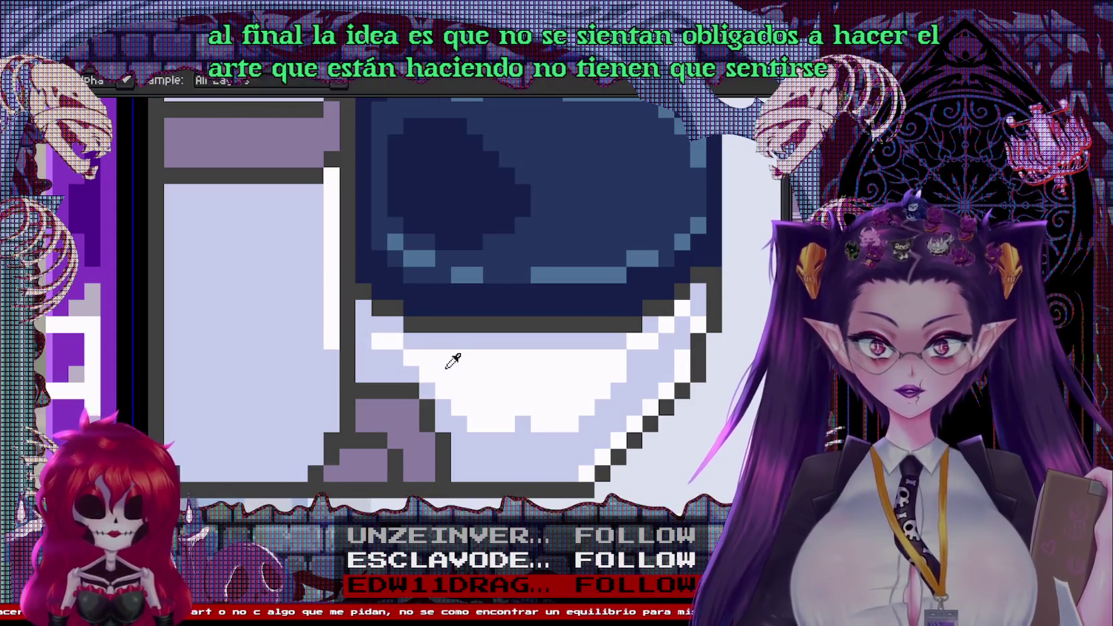
Add a white vertical highlight strip beside the tank, undoing misplaced strokes
scroll(453, 361, "down", 2)
scroll(592, 348, "up", 2)
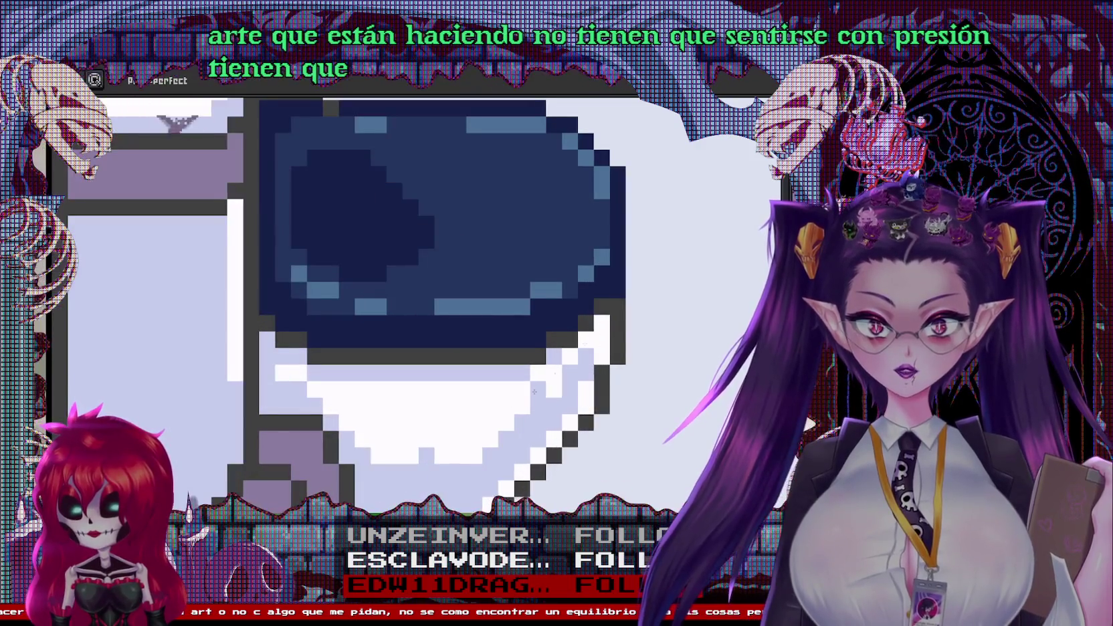
scroll(602, 332, "down", 2)
scroll(493, 384, "up", 2)
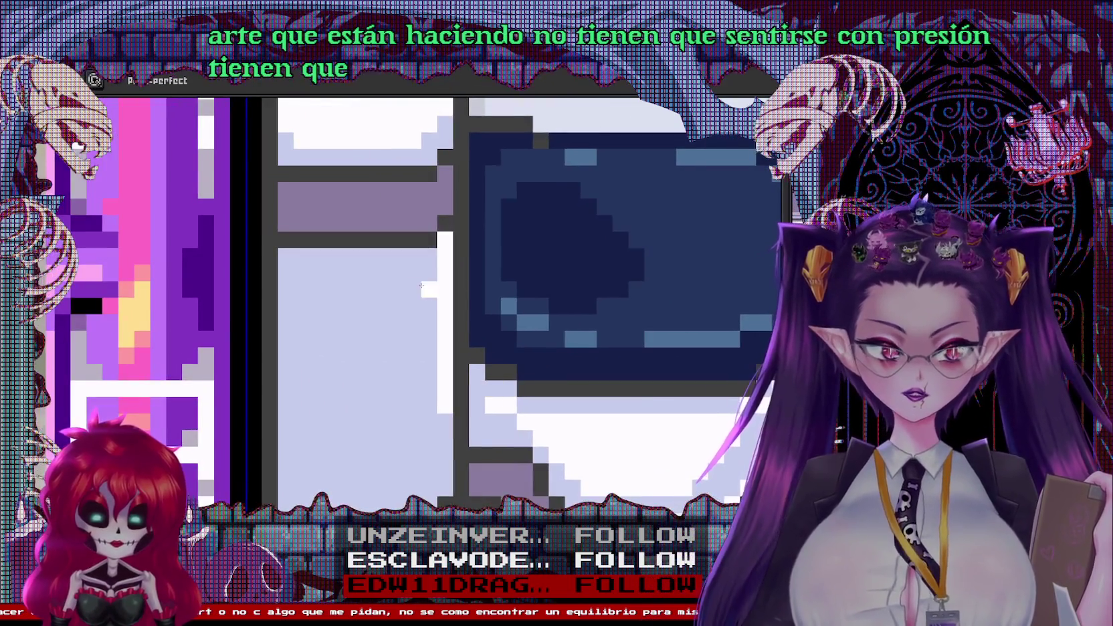
key("ctrl+z")
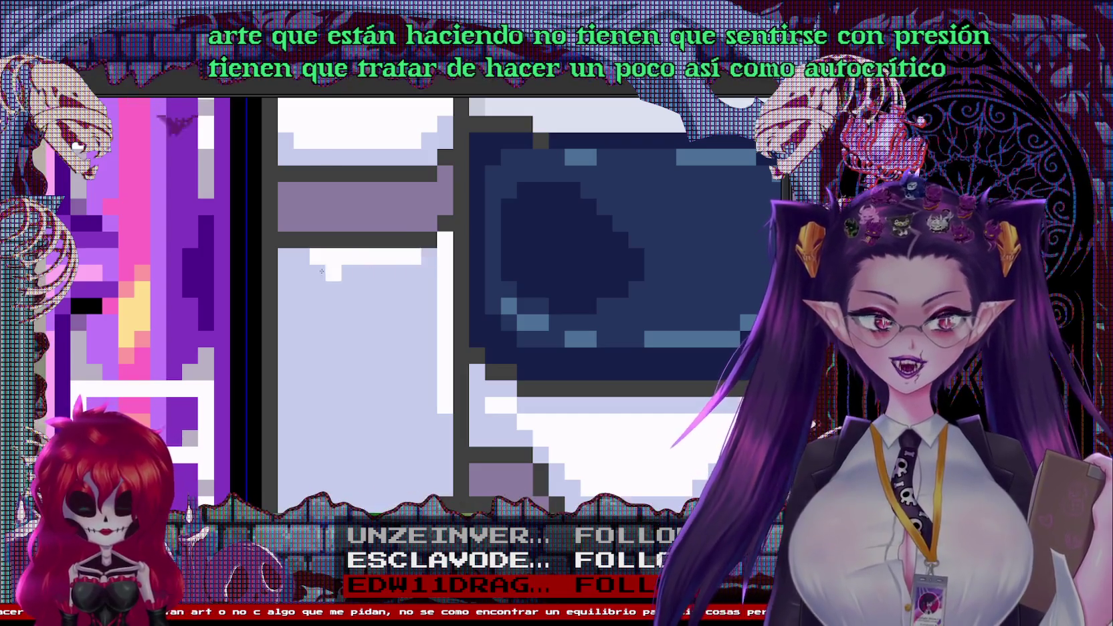
left_click_drag(270, 255, 279, 457)
key("ctrl+z")
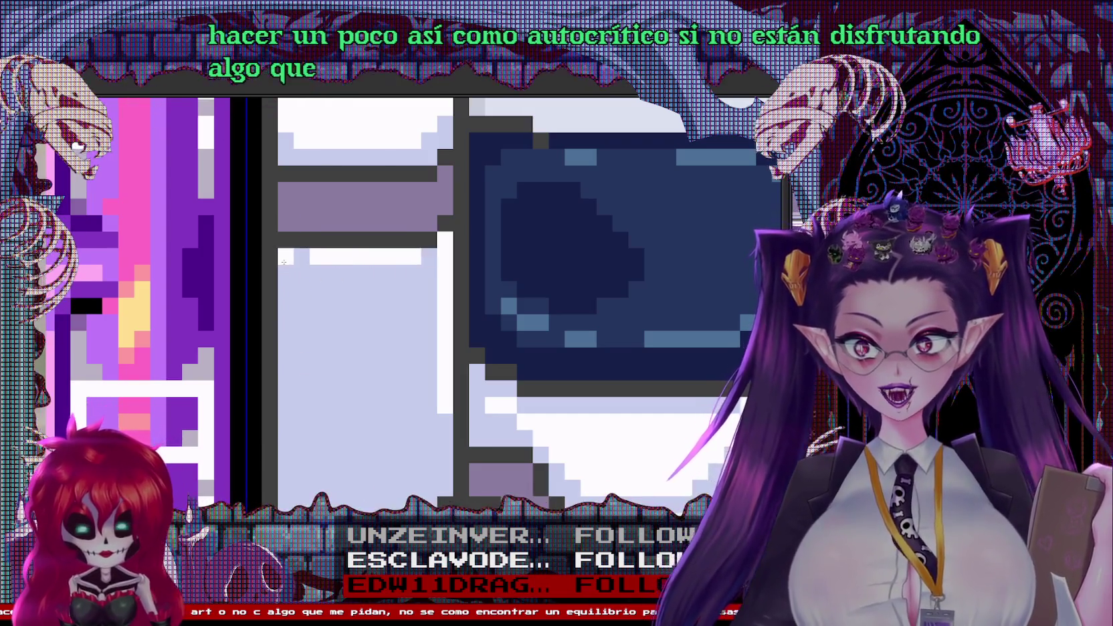
left_click_drag(444, 489, 444, 420)
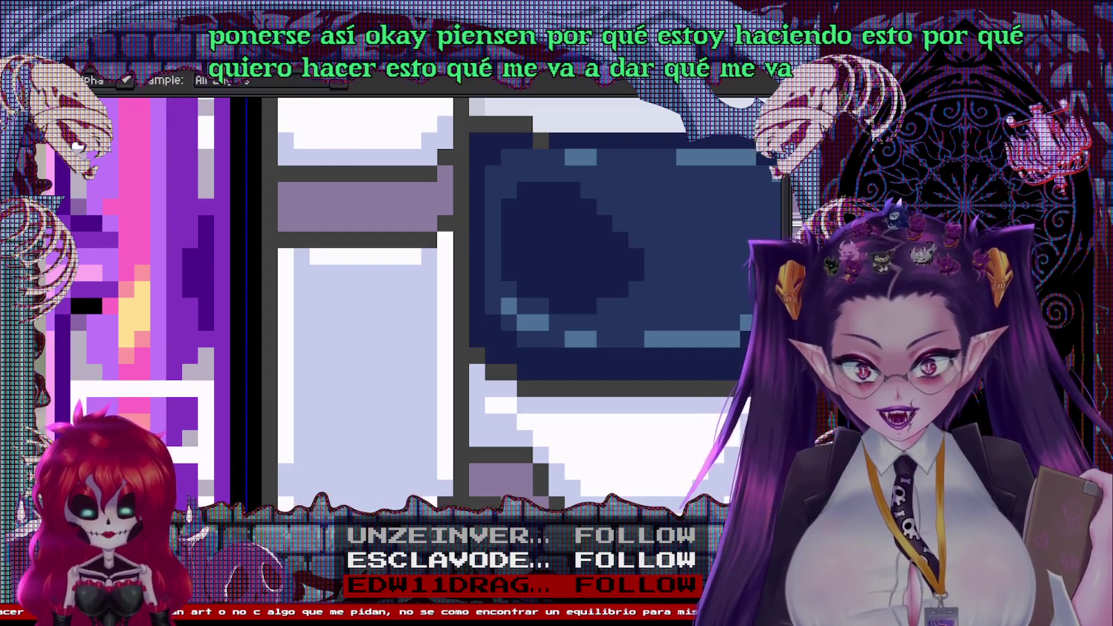
scroll(445, 343, "down", 2)
scroll(445, 343, "down", 1)
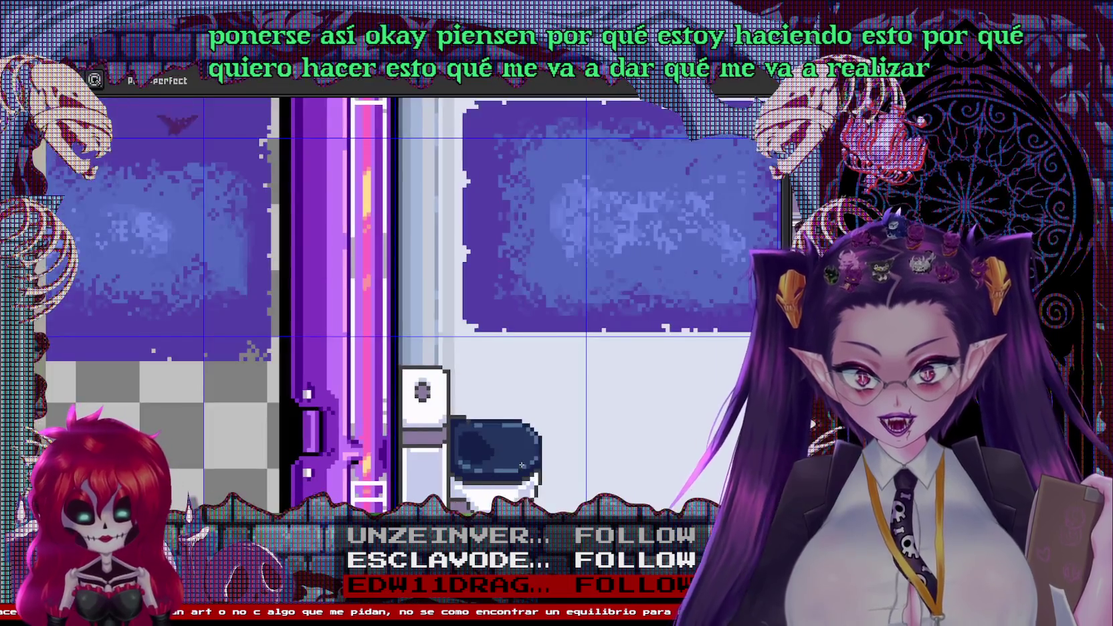
Paint a grey vertical shading stroke and a grey shadow along the bottom of the toilet bowl
scroll(444, 342, "up", 1)
scroll(428, 382, "up", 1)
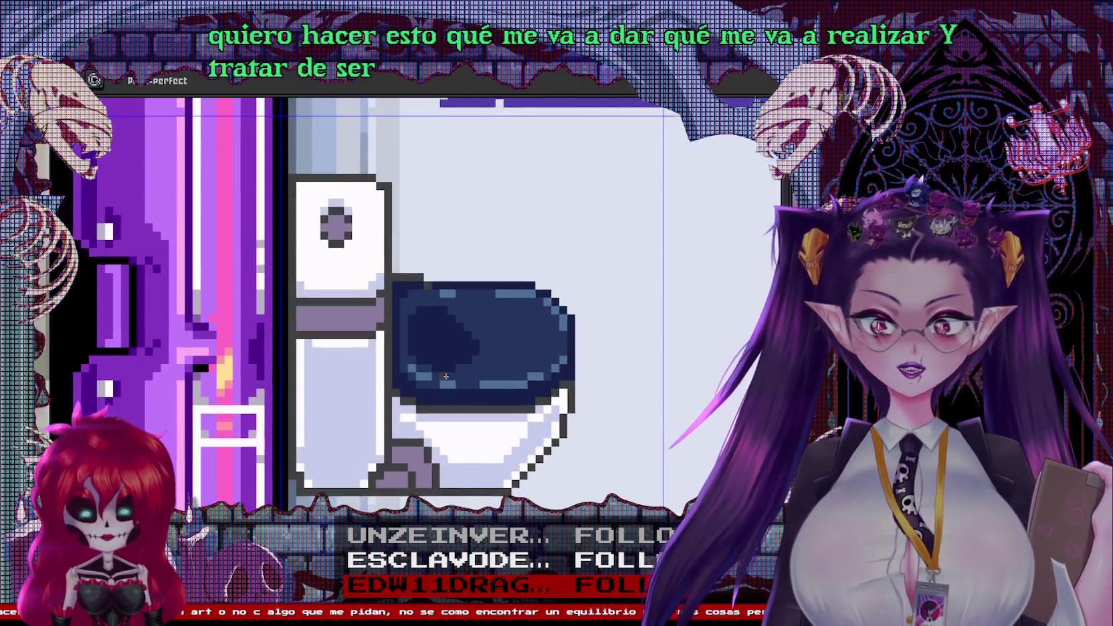
scroll(412, 422, "down", 2)
scroll(396, 462, "up", 1)
scroll(458, 370, "up", 2)
scroll(458, 371, "right", 2)
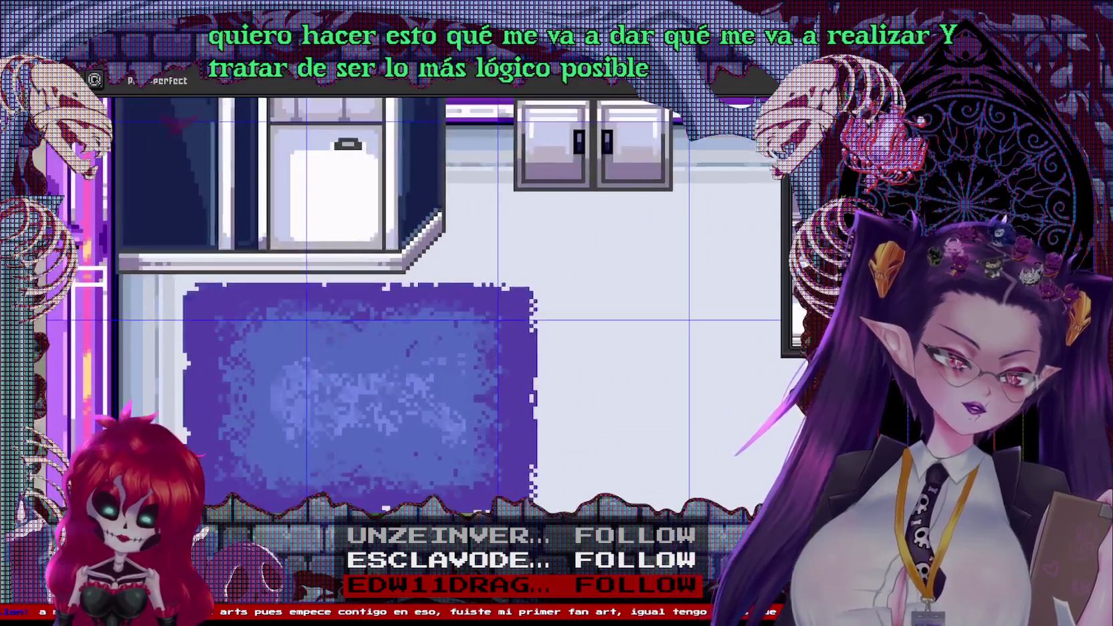
scroll(522, 279, "up", 2)
scroll(522, 278, "right", 1)
scroll(522, 279, "down", 1)
scroll(498, 280, "down", 2)
scroll(498, 280, "left", 2)
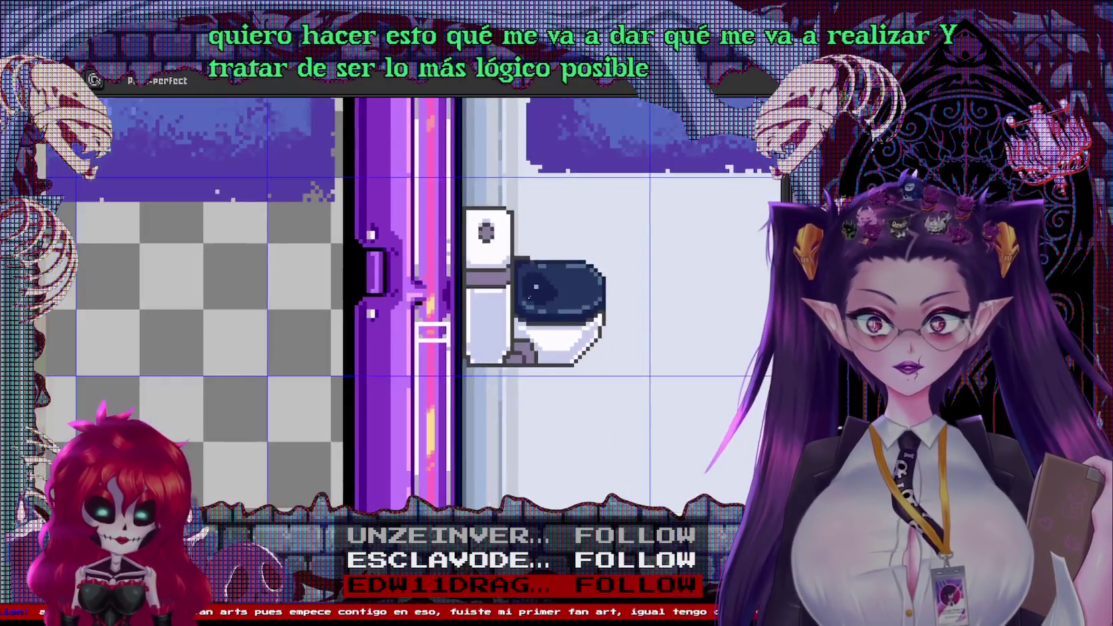
scroll(450, 281, "up", 3)
mouse_move(368, 252)
left_mouse_down()
mouse_move(366, 239)
mouse_move(483, 294)
left_mouse_up()
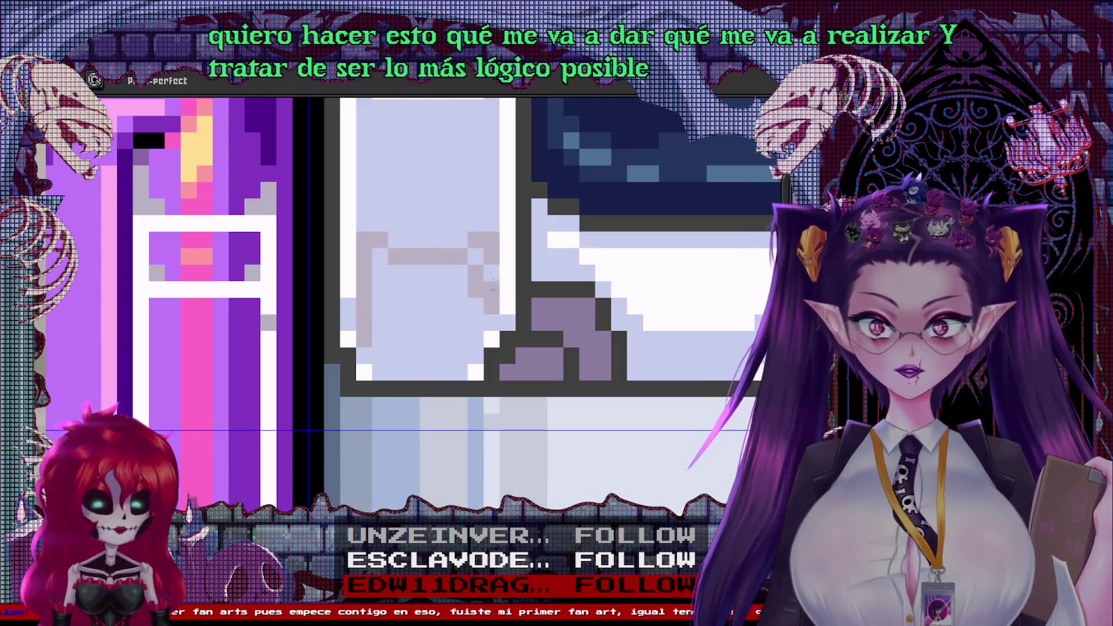
left_click_drag(377, 358, 457, 361)
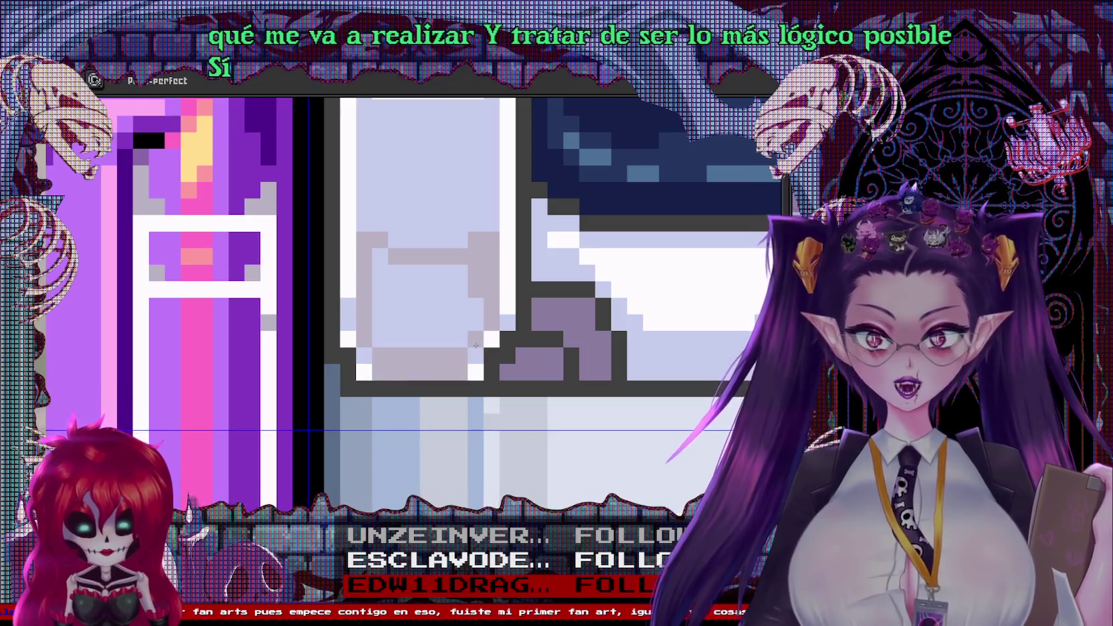
Add grey shading pixels along the bowl's lower-right diagonal edge
scroll(427, 310, "down", 3)
scroll(427, 310, "up", 2)
scroll(427, 310, "up", 1)
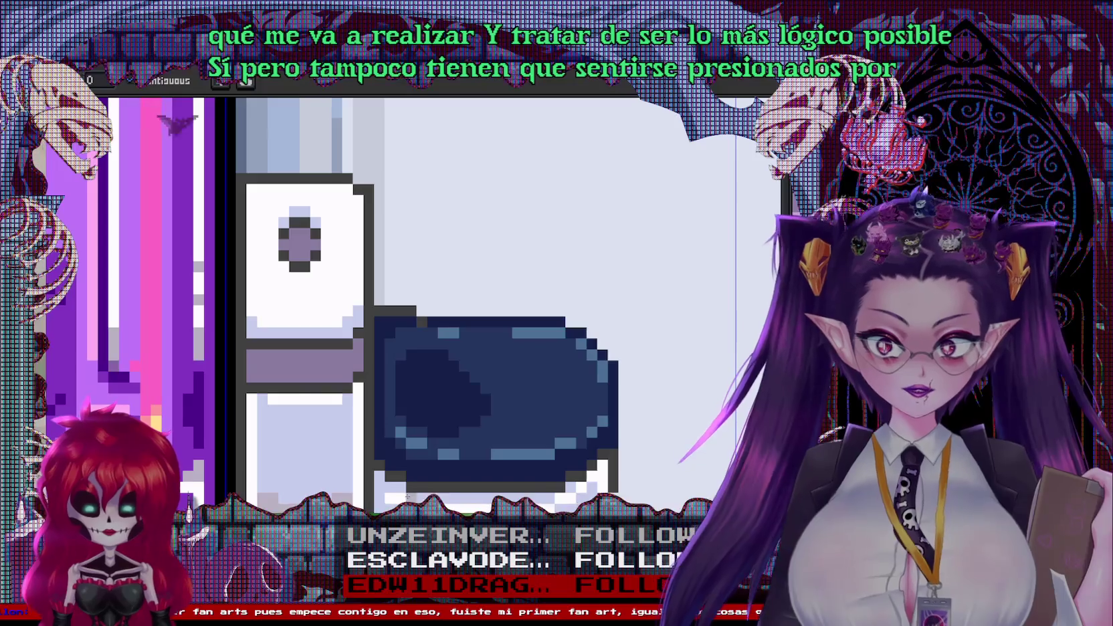
scroll(365, 482, "up", 1)
scroll(449, 435, "up", 1)
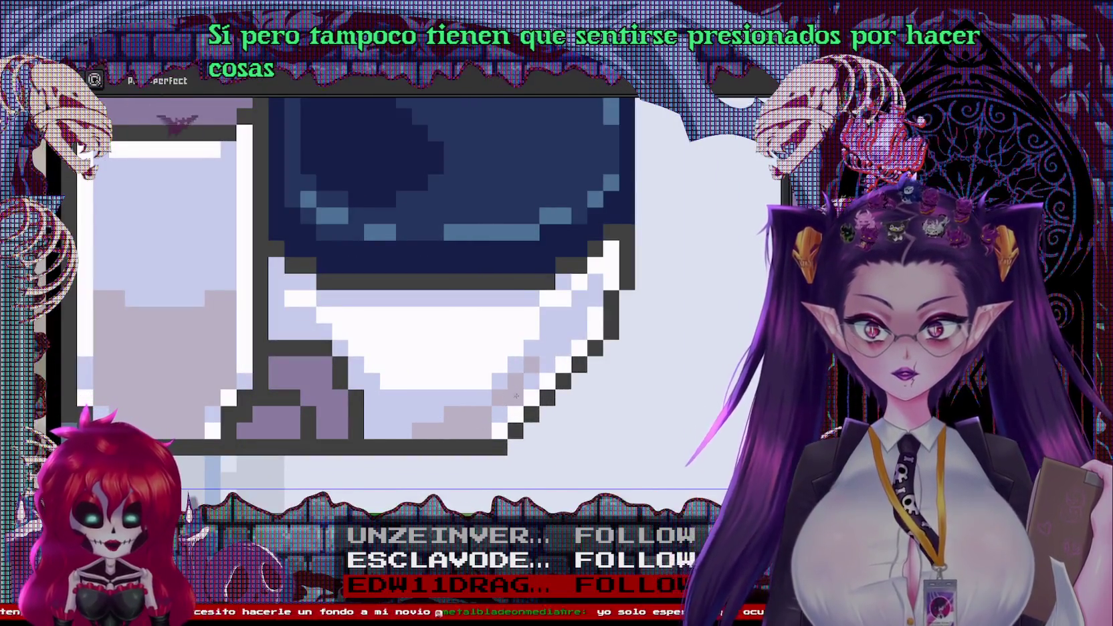
left_click_drag(508, 401, 562, 348)
left_click(483, 364)
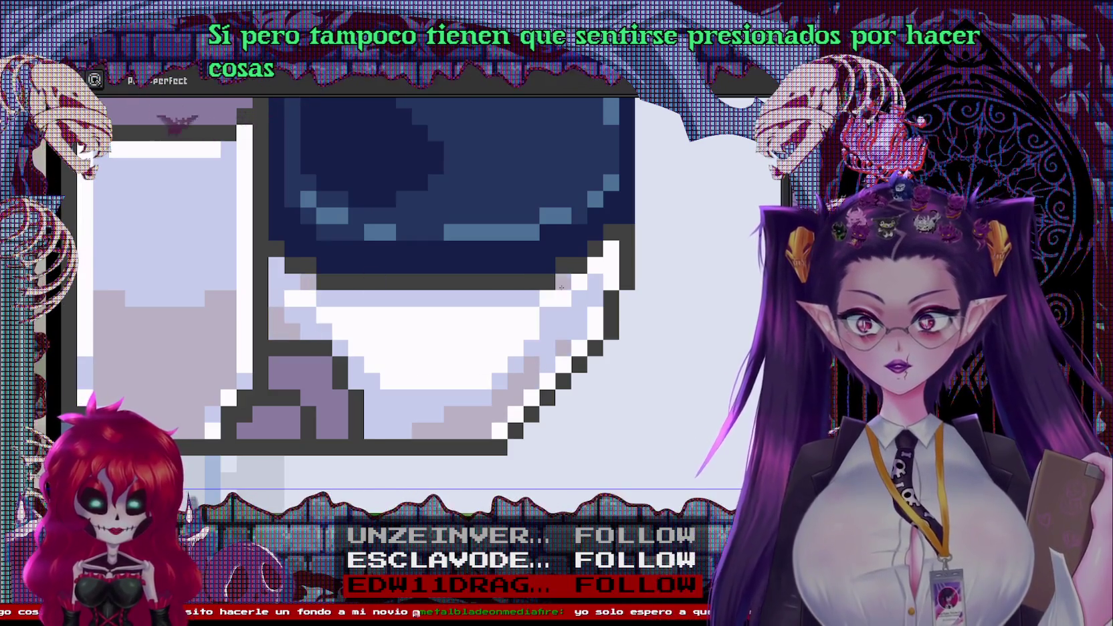
Centre the toilet and repaint the light highlight row of its grey band
scroll(560, 287, "down", 2)
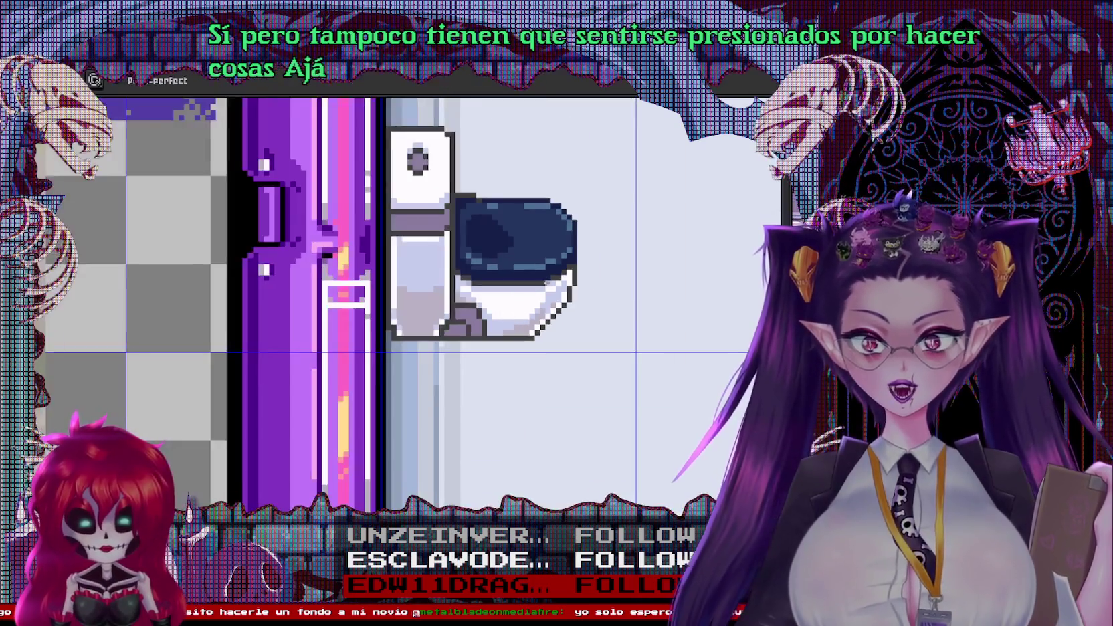
left_click_drag(509, 278, 479, 379)
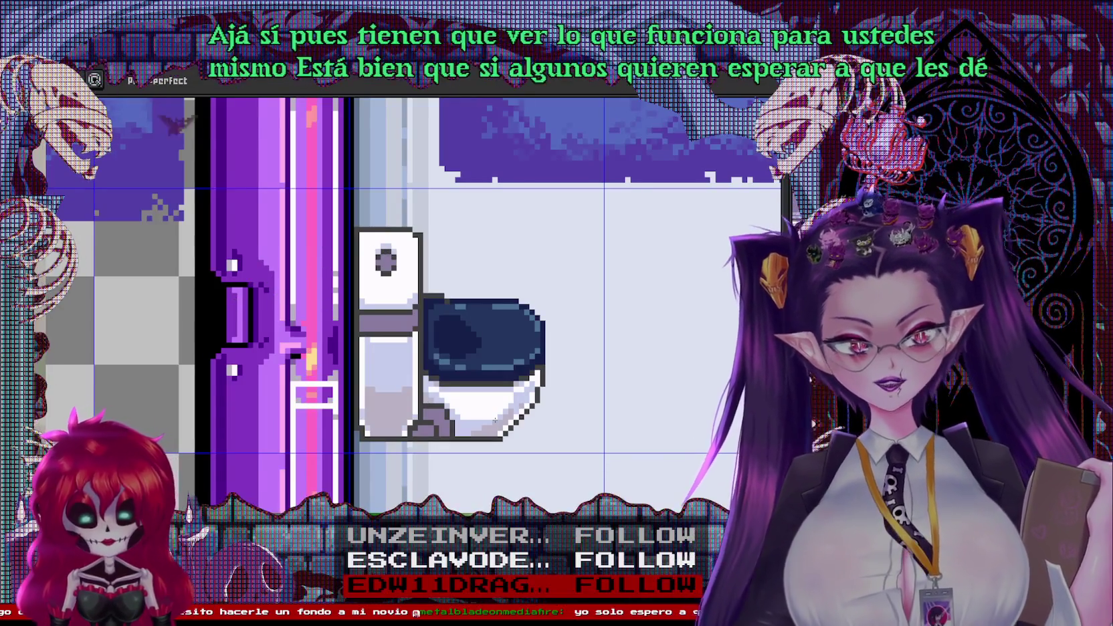
scroll(431, 294, "up", 2)
scroll(330, 293, "down", 2)
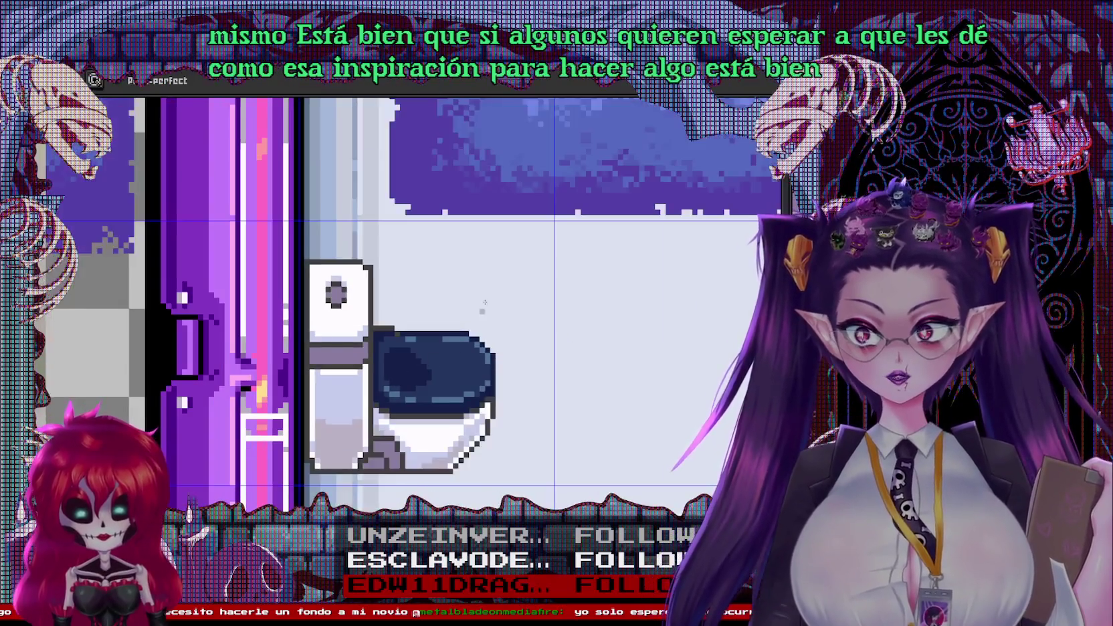
scroll(469, 343, "up", 2)
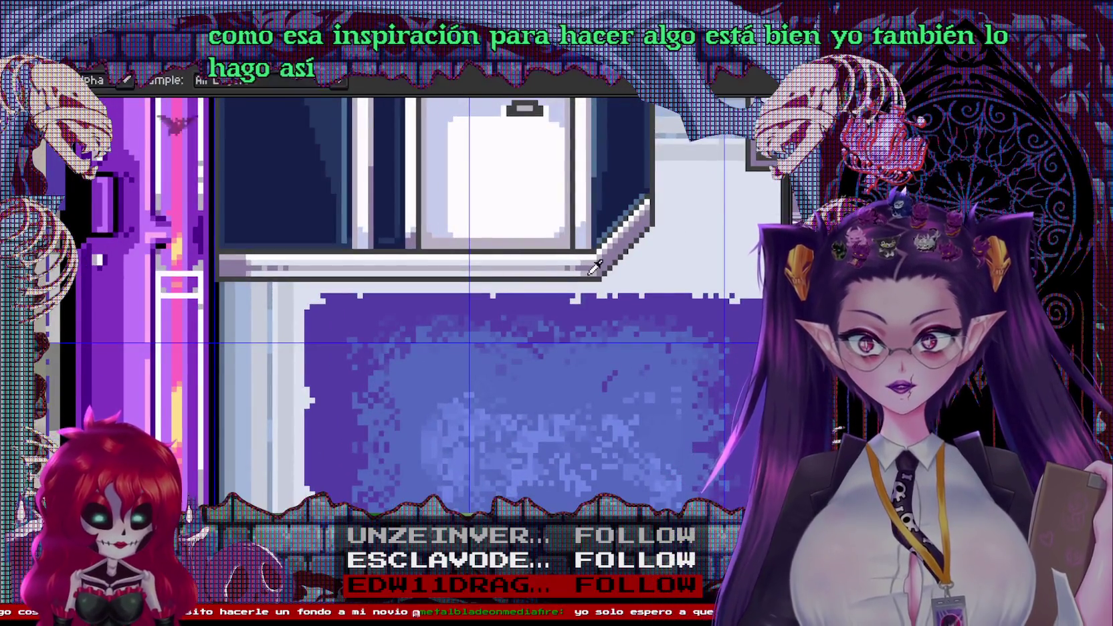
scroll(593, 266, "down", 2)
scroll(550, 424, "up", 2)
scroll(551, 424, "up", 2)
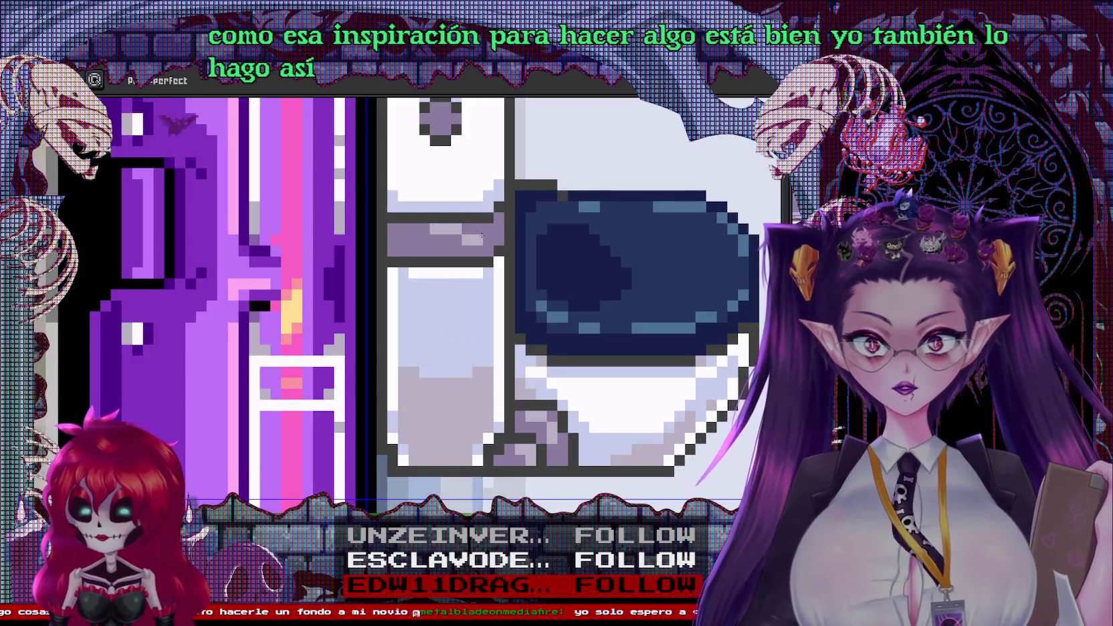
left_click_drag(482, 235, 495, 228)
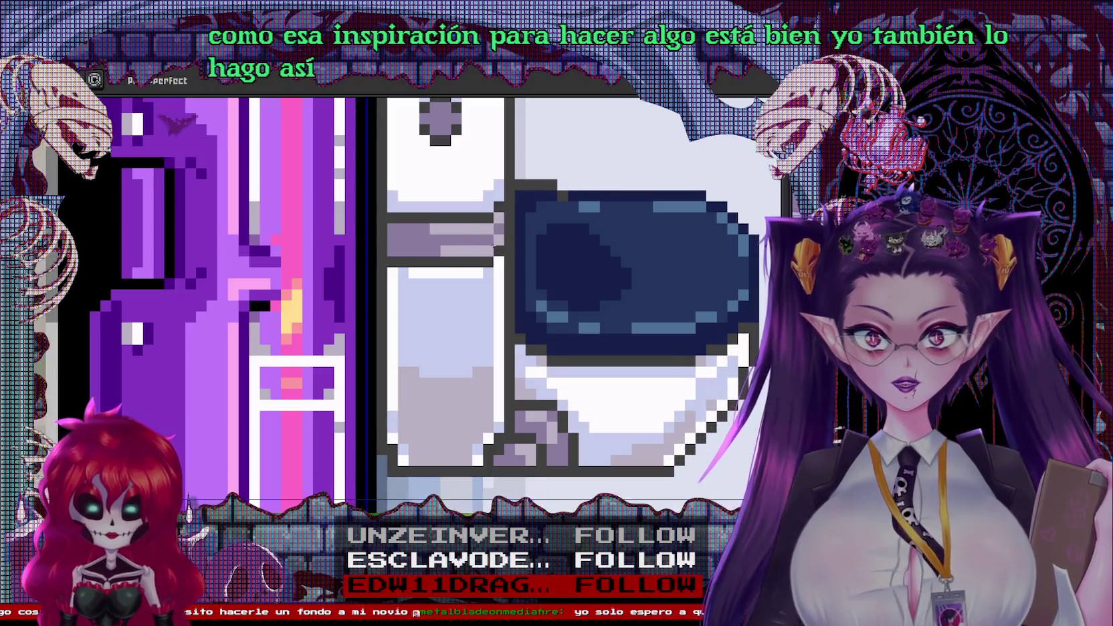
scroll(494, 242, "up", 1)
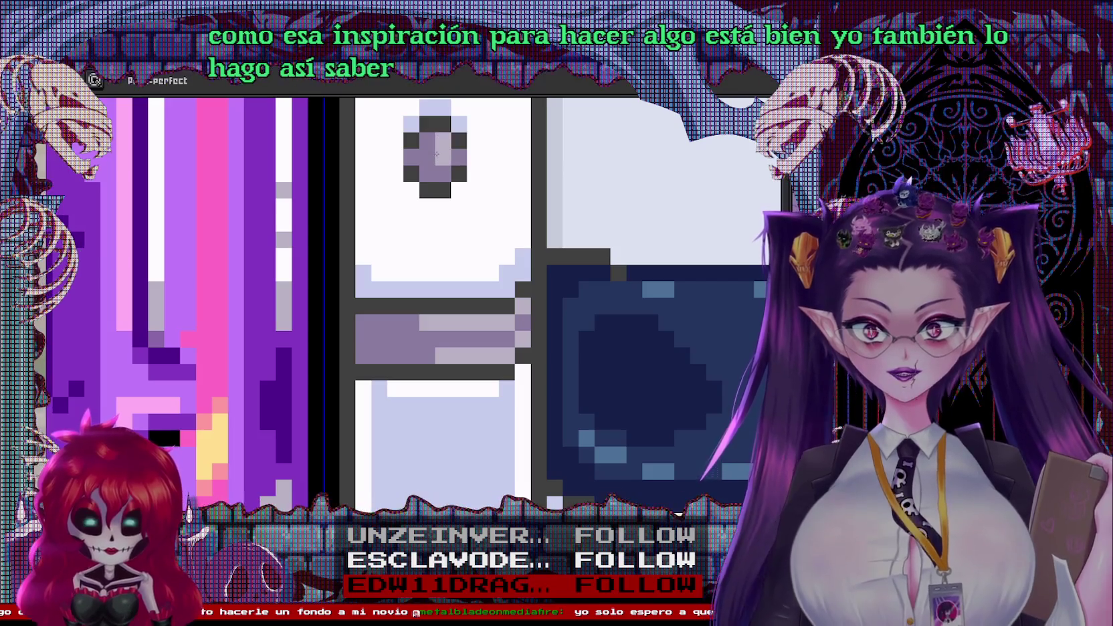
scroll(436, 154, "down", 2)
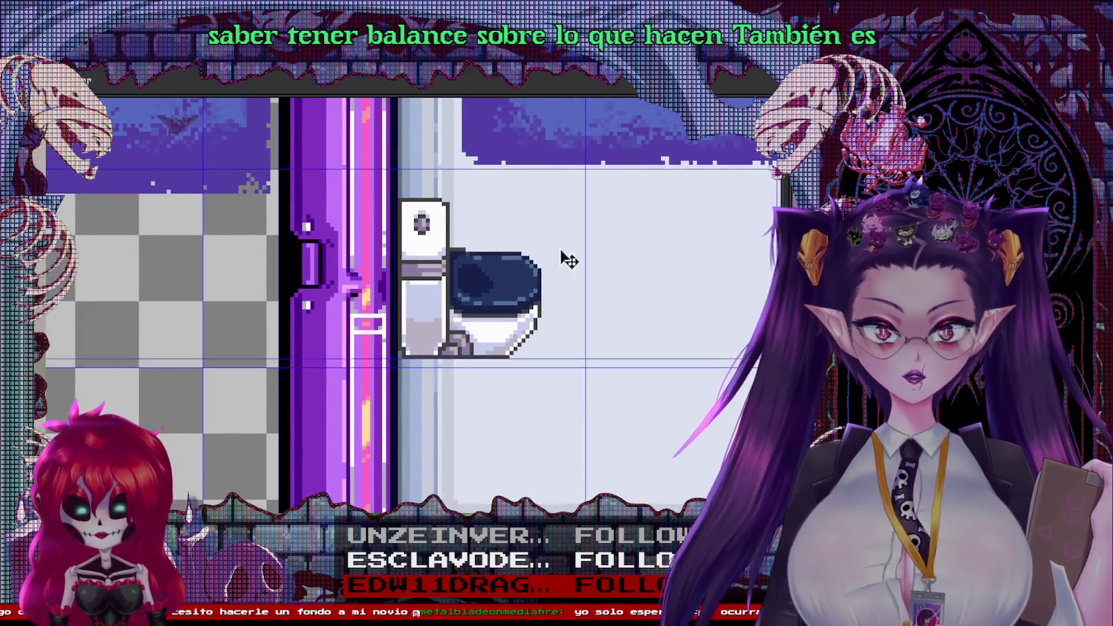
Zoom around the finished toilet, then draw a rectangular marquee selection around its tile
scroll(429, 281, "up", 1)
scroll(429, 281, "down", 1)
scroll(468, 375, "down", 1)
scroll(508, 434, "up", 1)
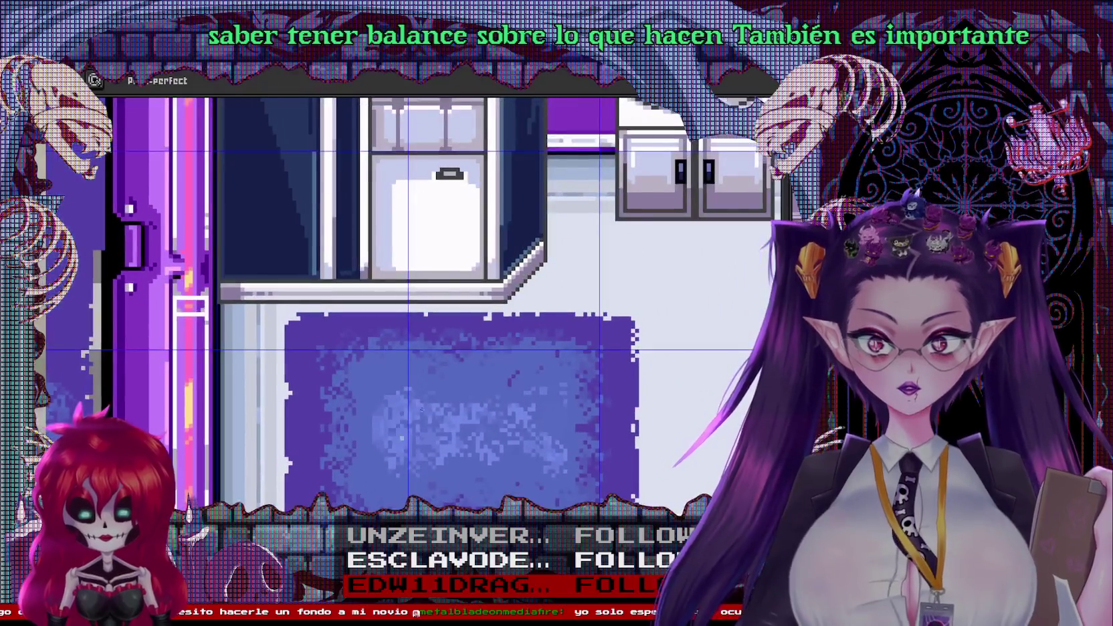
scroll(523, 421, "up", 1)
scroll(523, 421, "down", 1)
scroll(502, 455, "up", 1)
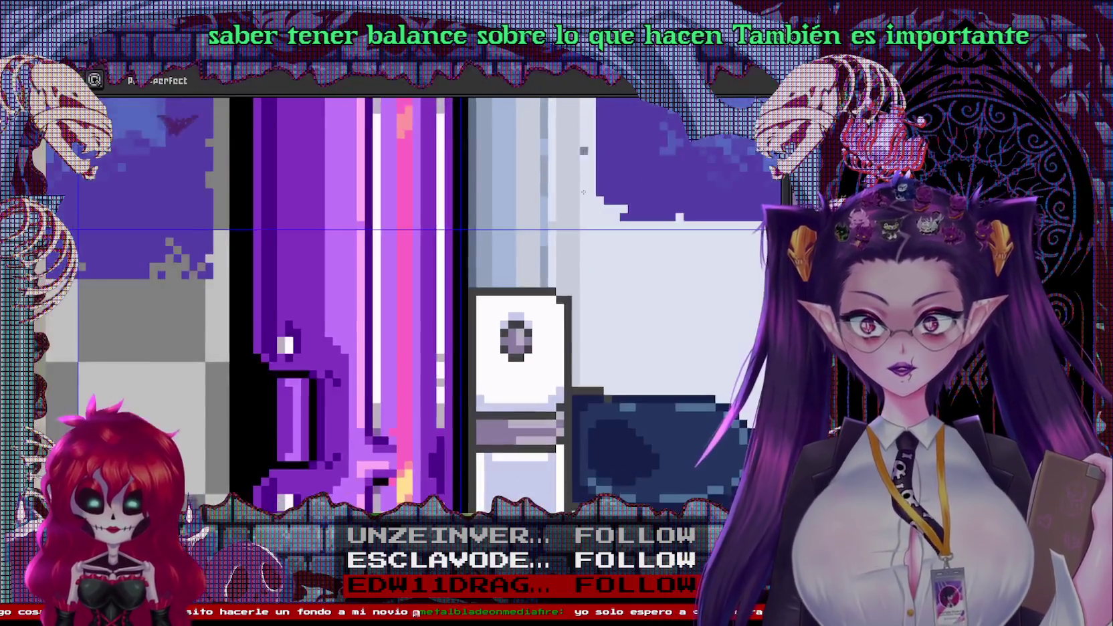
scroll(486, 482, "up", 1)
scroll(486, 483, "down", 1)
scroll(715, 181, "up", 2)
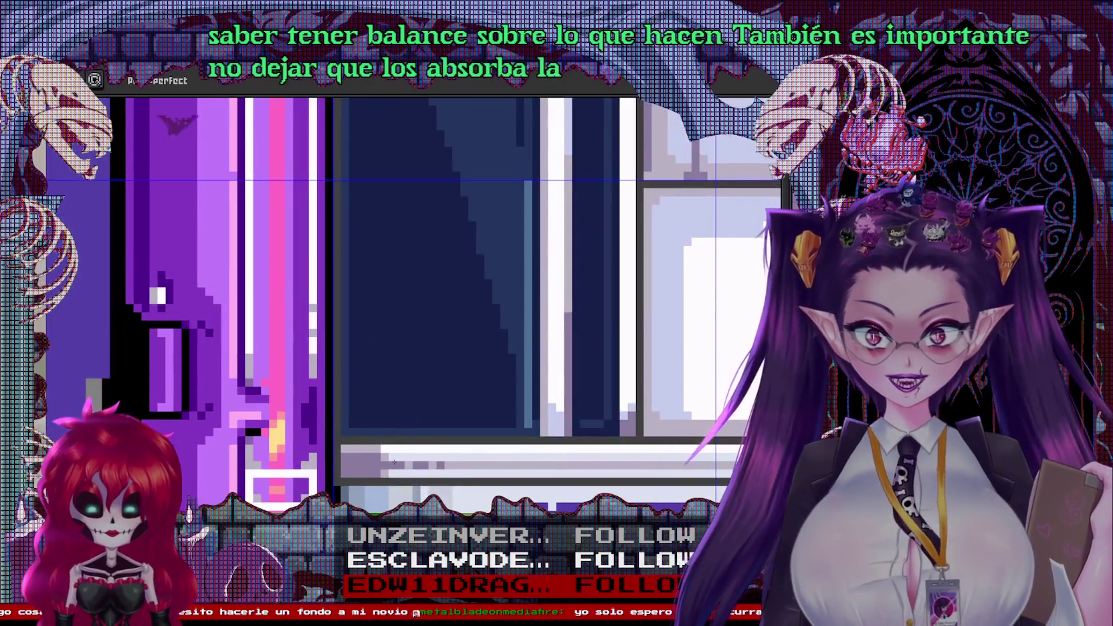
scroll(394, 462, "down", 1)
scroll(484, 232, "up", 2)
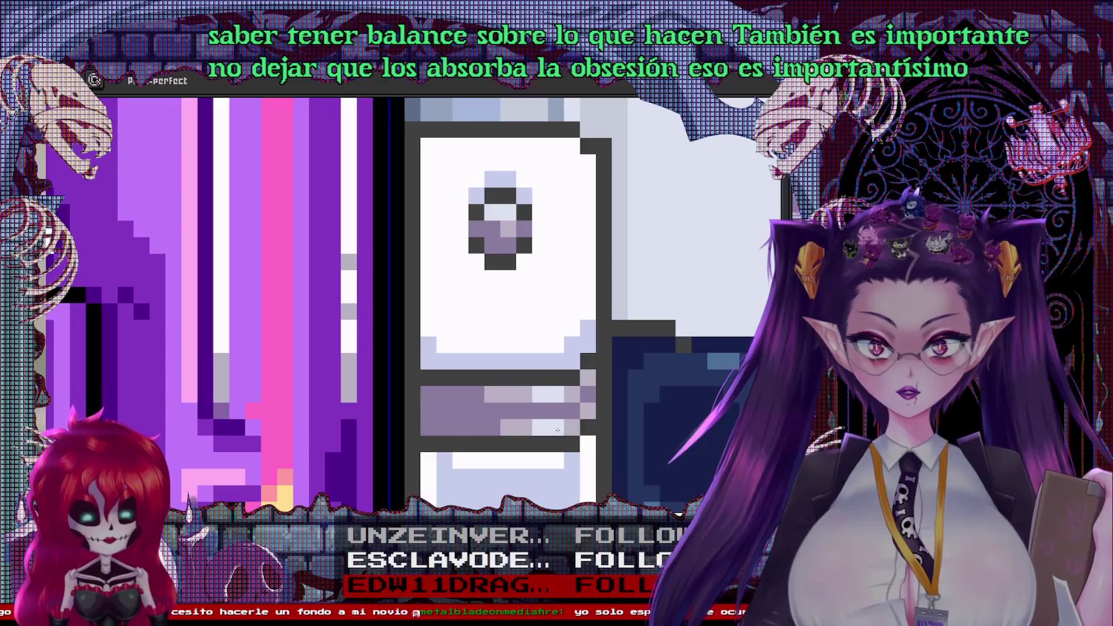
scroll(555, 431, "down", 3)
scroll(474, 414, "up", 3)
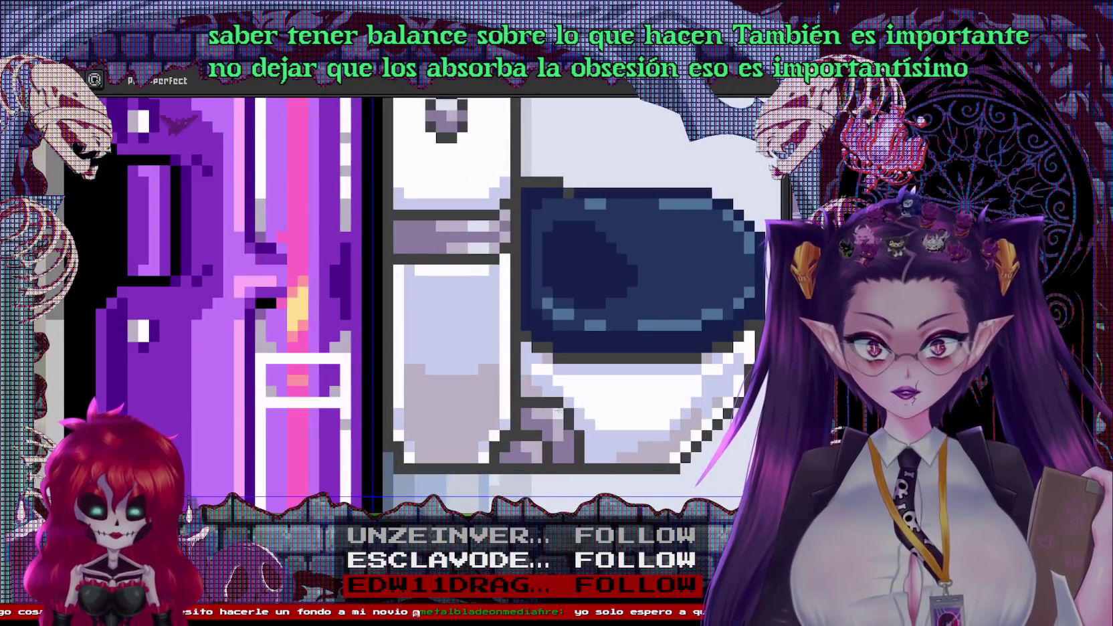
scroll(563, 425, "down", 3)
scroll(563, 425, "up", 1)
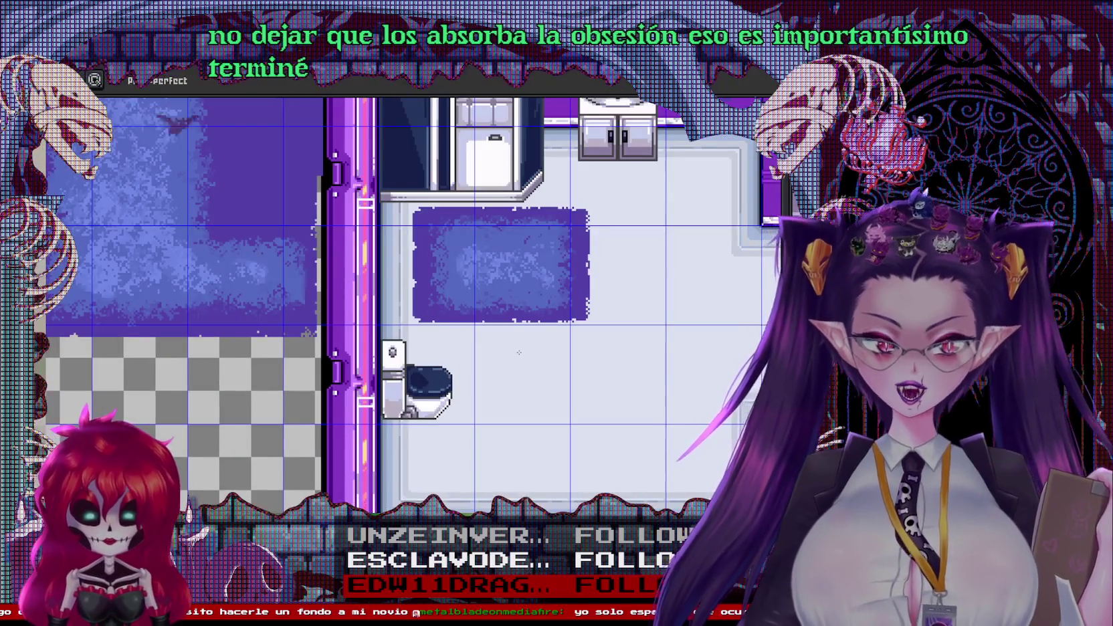
scroll(521, 364, "down", 3)
scroll(574, 372, "up", 3)
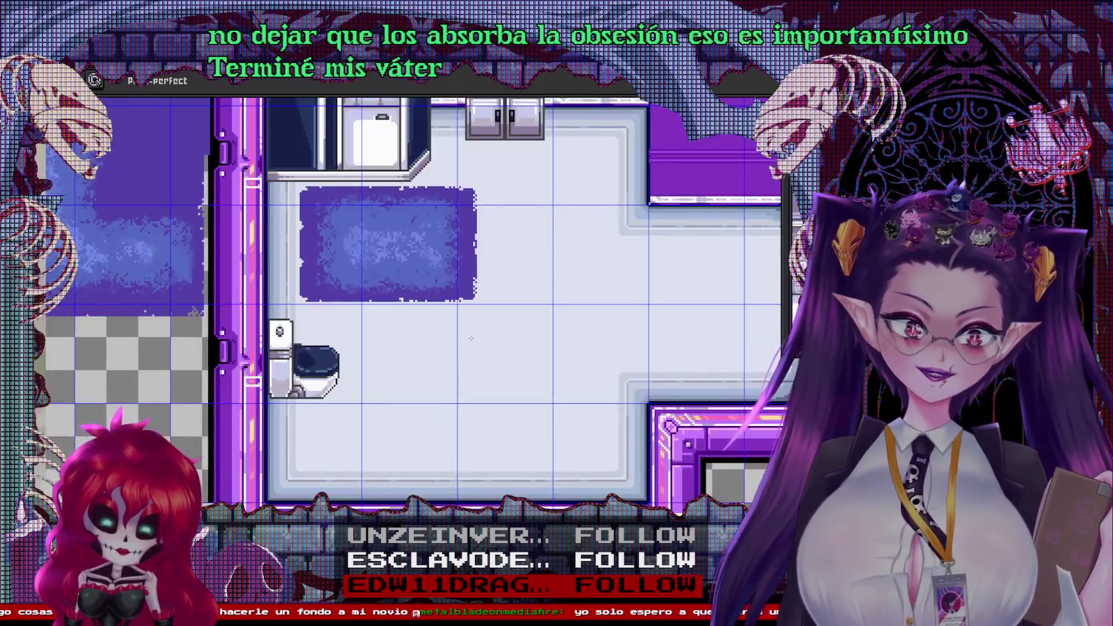
scroll(479, 336, "down", 3)
scroll(479, 337, "up", 1)
scroll(478, 337, "down", 2)
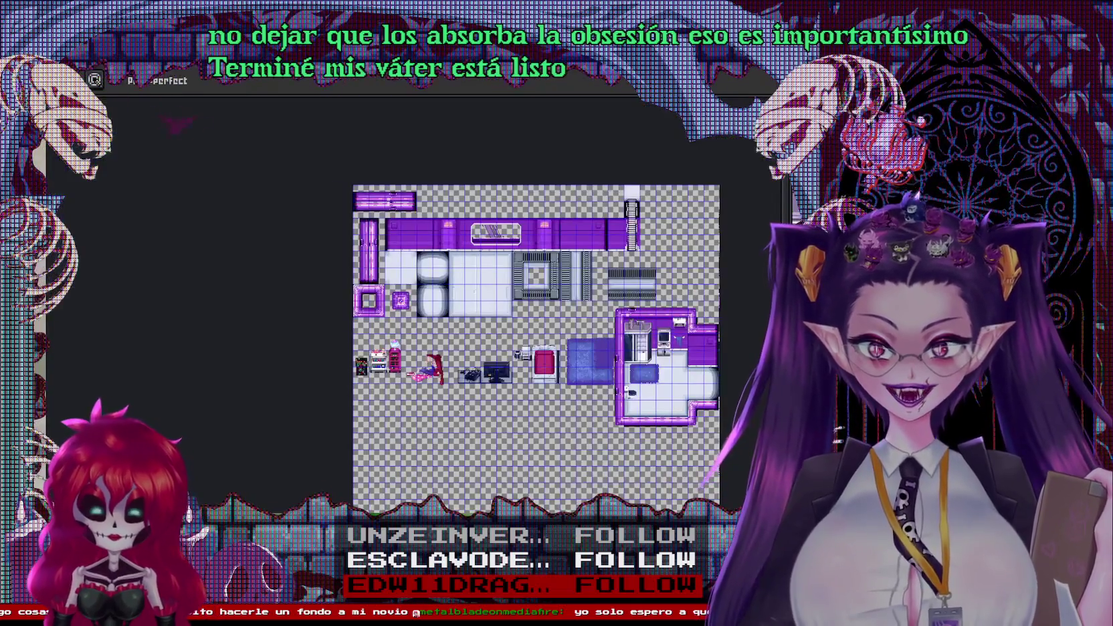
scroll(681, 398, "up", 4)
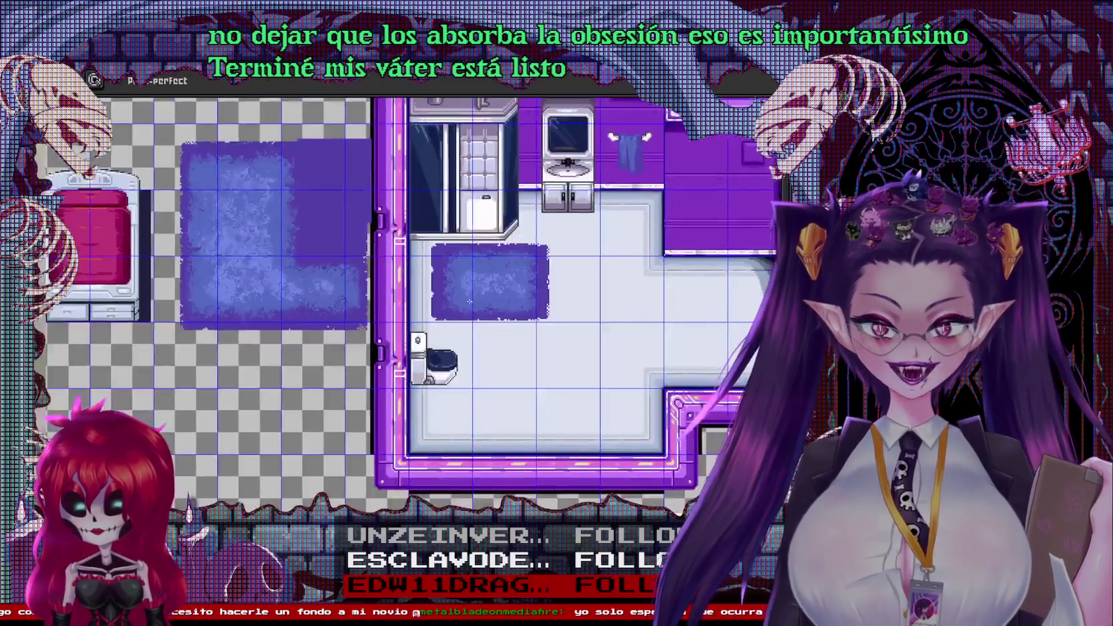
scroll(459, 307, "up", 2)
key("m")
left_click_drag(354, 332, 488, 472)
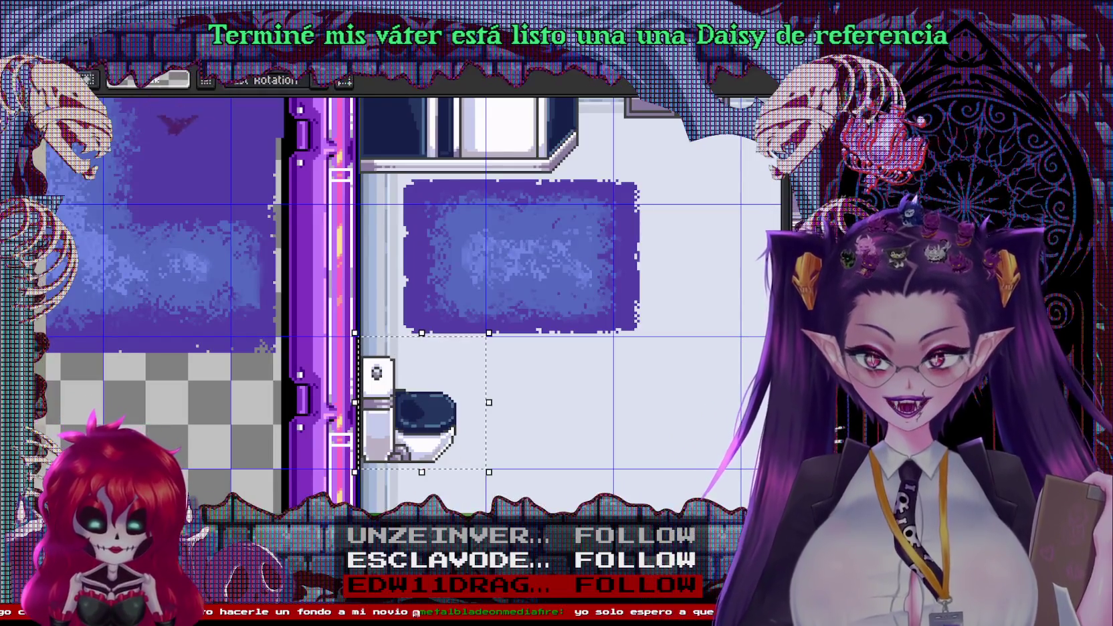
Try placing the pasted toilet beside the rug, then remove it from the room
scroll(224, 333, "down", 3)
scroll(224, 332, "up", 1)
scroll(224, 333, "up", 2)
left_click_drag(520, 374, 253, 388)
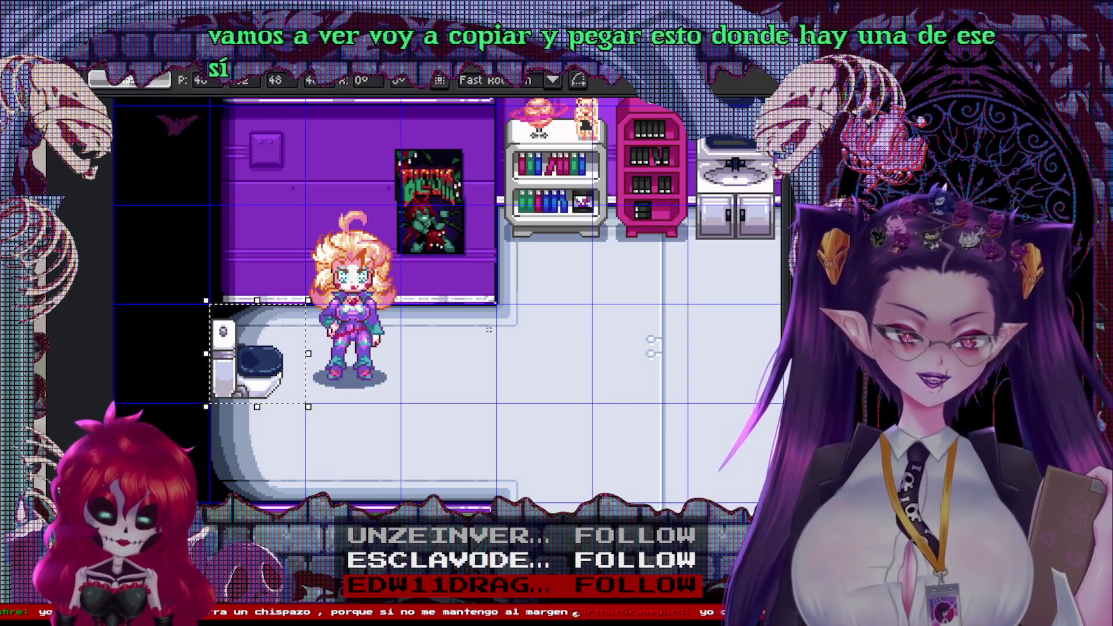
key("Escape")
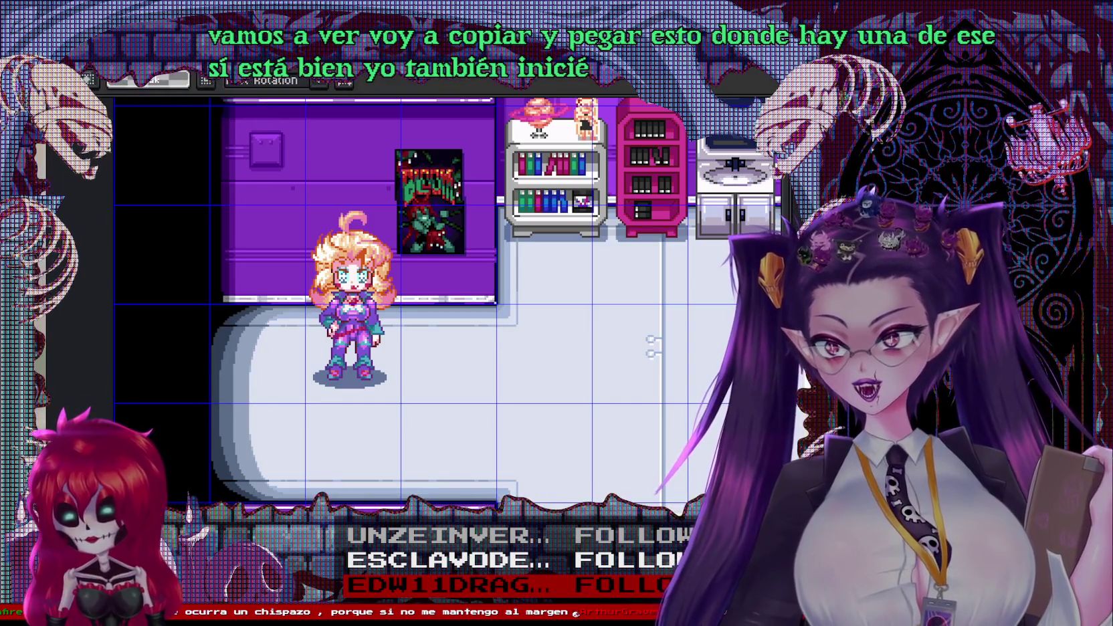
Open the recent character-sprites file and pan to view its sprites
left_click(16, 63)
left_click(163, 143)
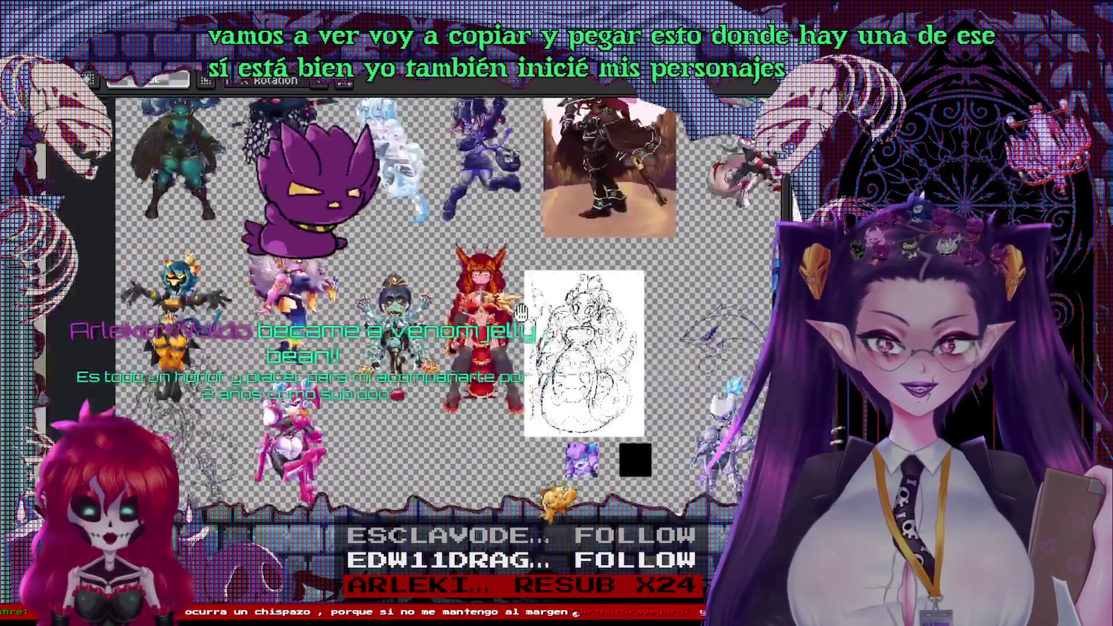
left_click_drag(40, 262, 483, 316)
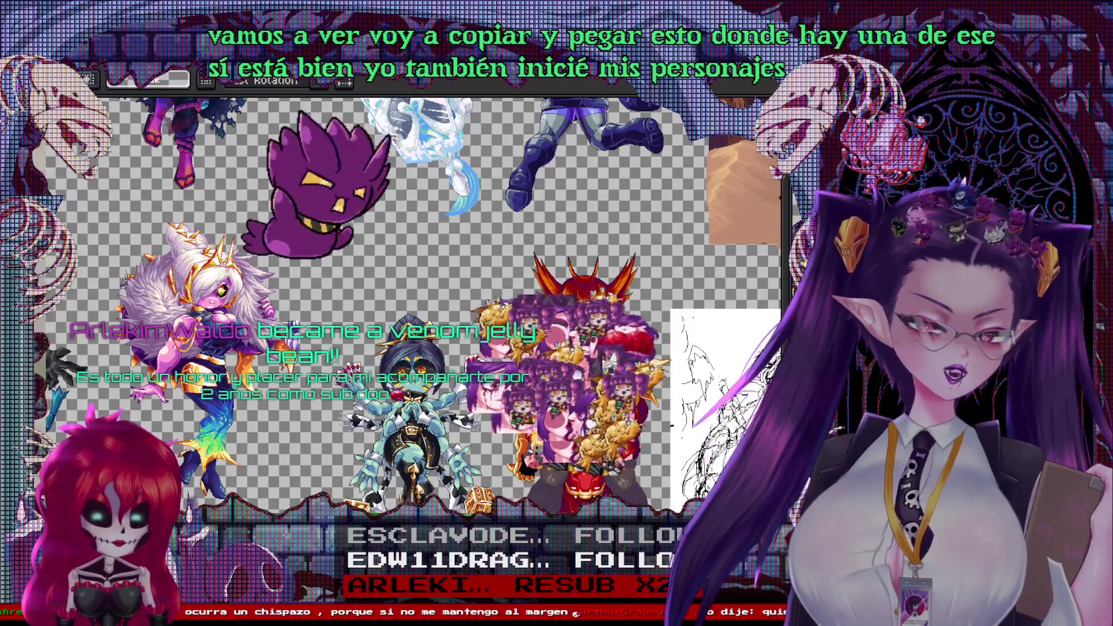
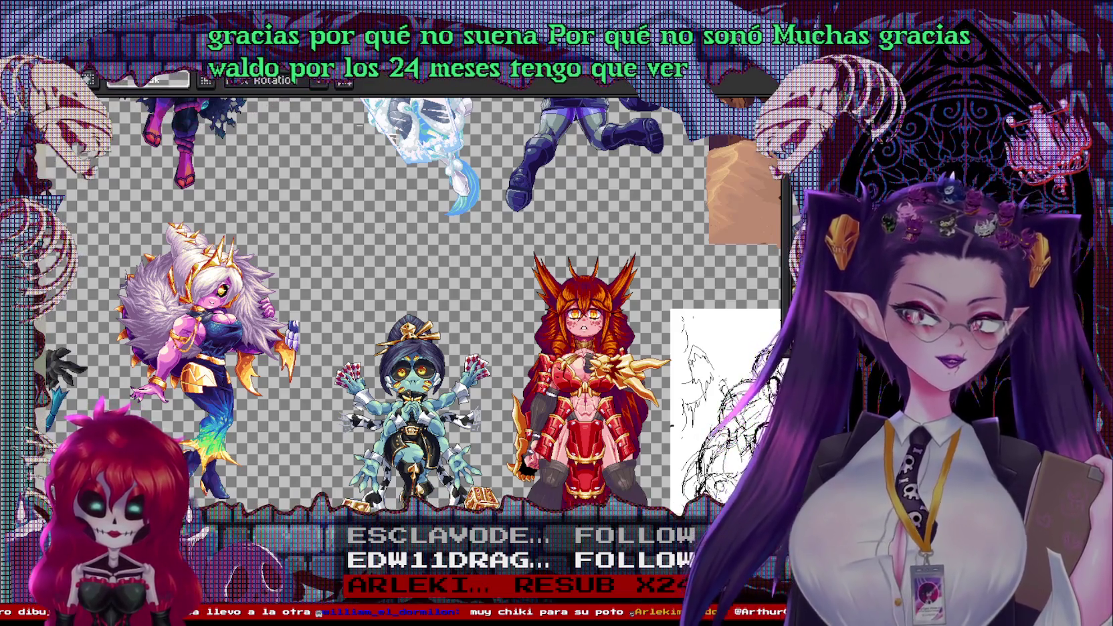
Pan and zoom around the sprite sheet to view the character artworks up close
scroll(392, 283, "up", 2)
scroll(392, 284, "down", 3)
scroll(392, 283, "down", 2)
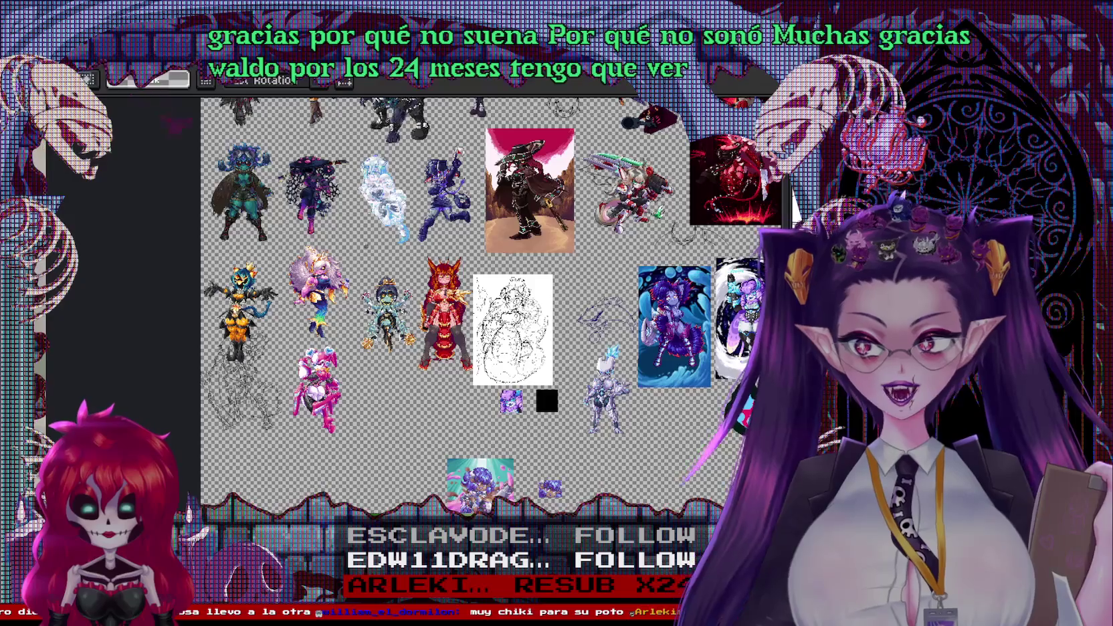
scroll(392, 283, "up", 4)
mouse_move(283, 620)
left_mouse_down()
mouse_move(430, 412)
mouse_move(350, 361)
mouse_move(554, 444)
mouse_move(313, 558)
left_mouse_up()
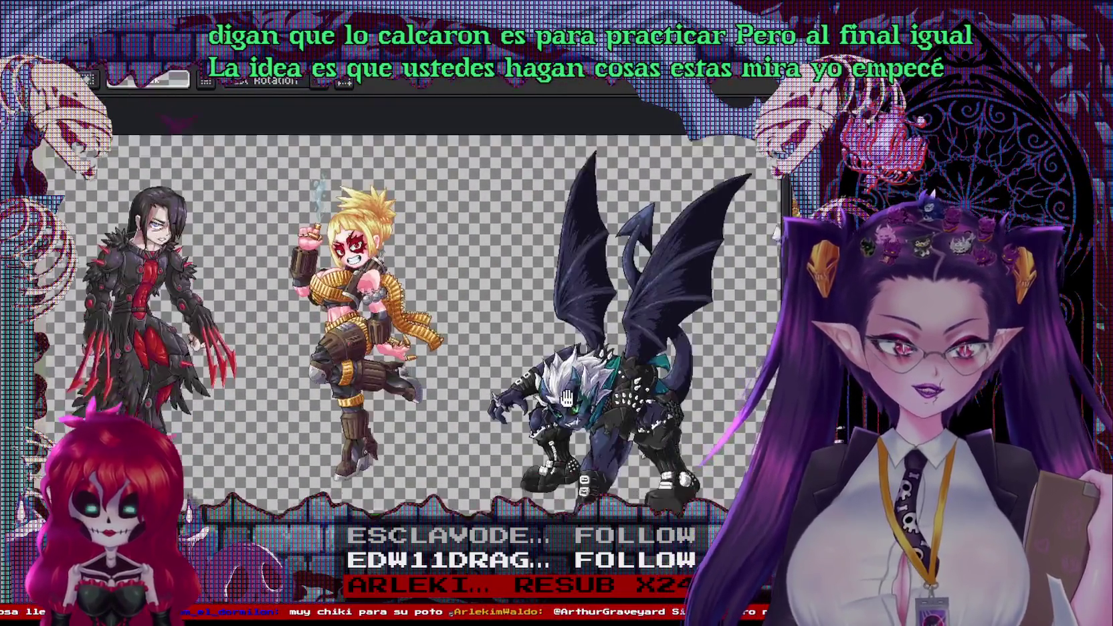
left_click_drag(572, 409, 365, 309)
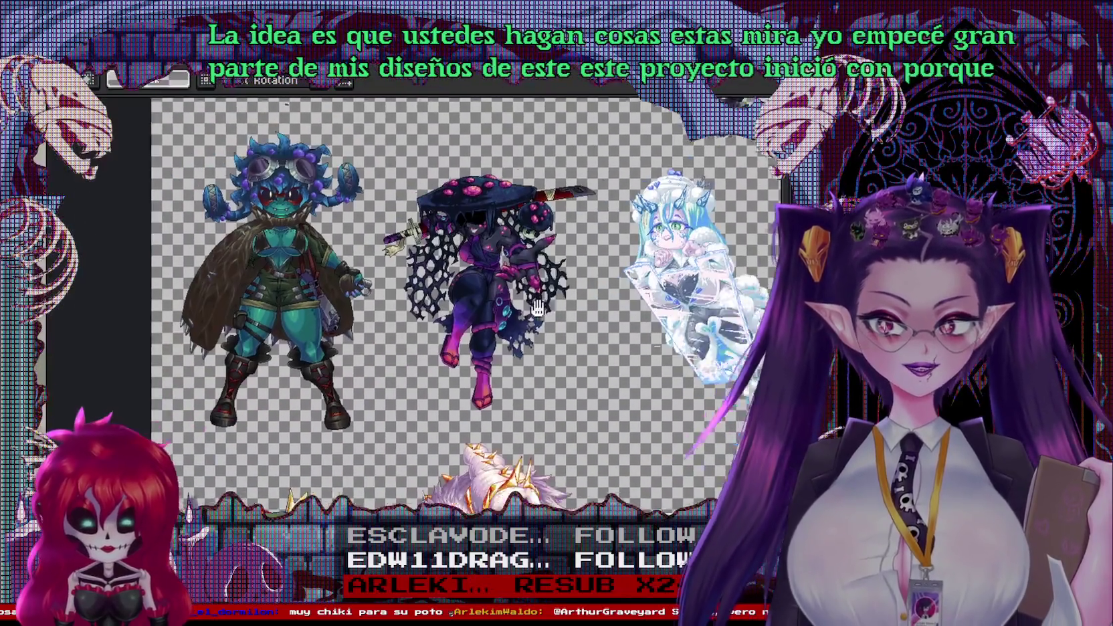
left_click_drag(537, 307, 544, 274)
left_click_drag(336, 281, 564, 348)
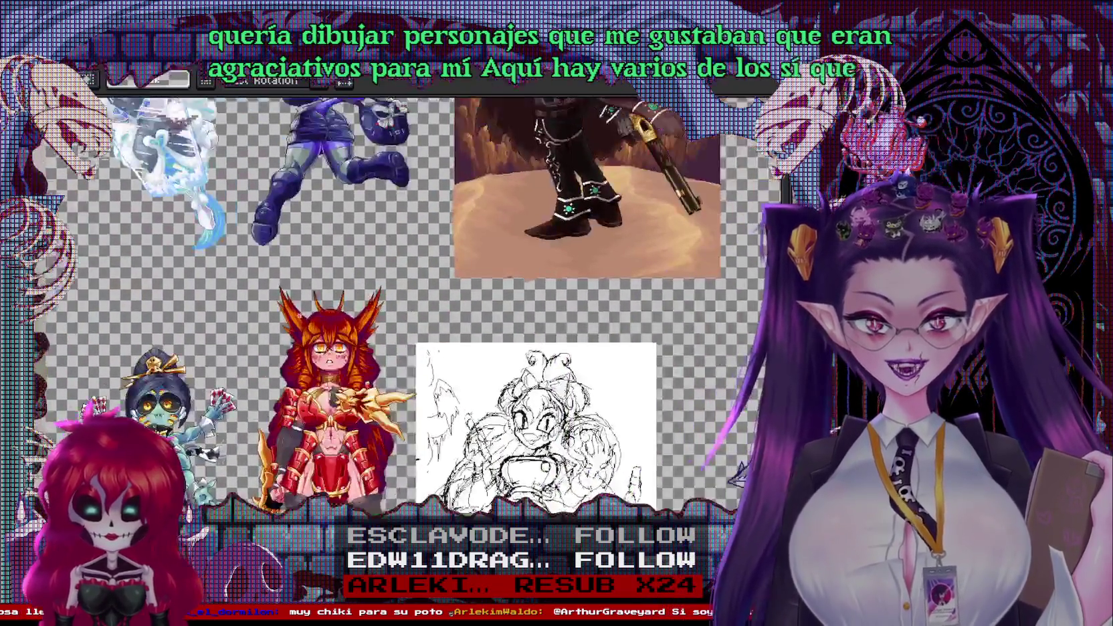
mouse_move(508, 221)
left_mouse_down()
mouse_move(428, 387)
mouse_move(301, 428)
mouse_move(393, 471)
left_mouse_up()
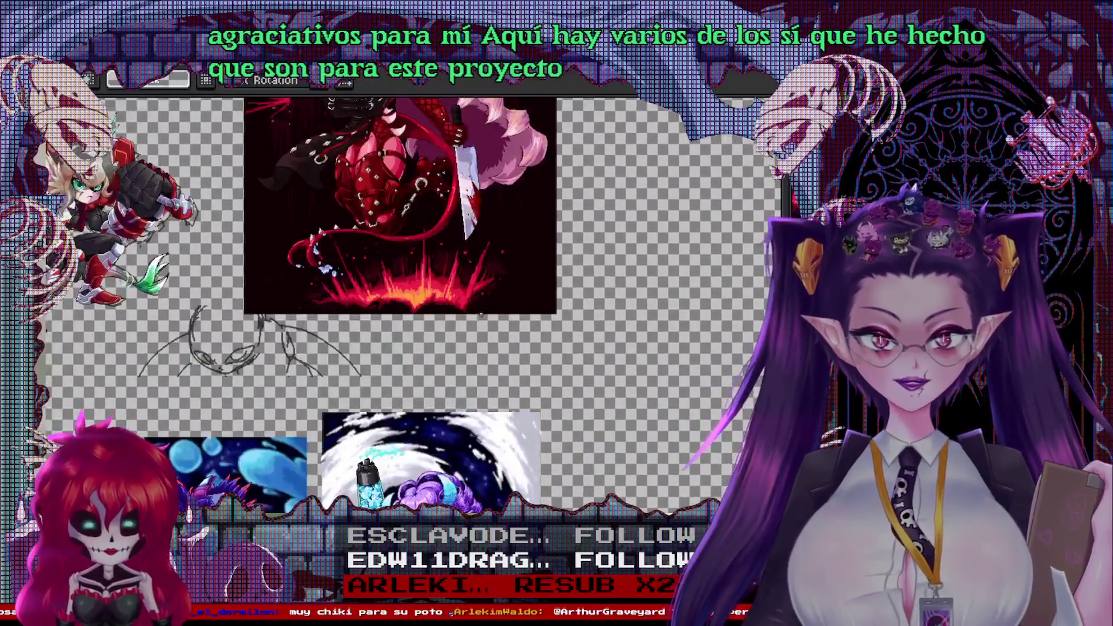
left_click_drag(362, 509, 506, 270)
scroll(506, 270, "up", 1)
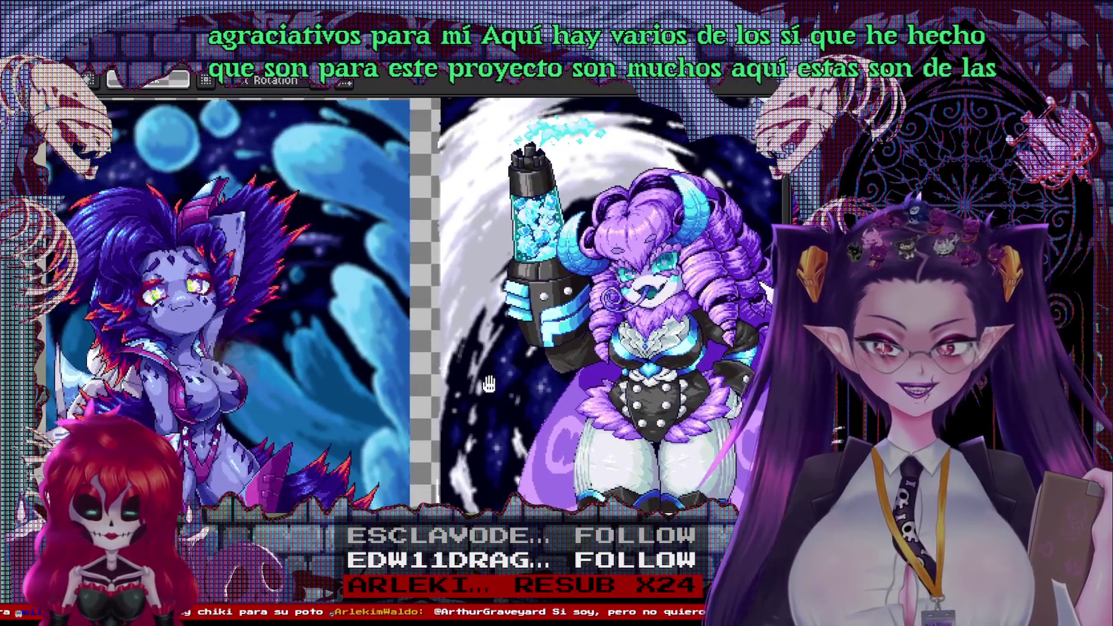
left_click_drag(489, 384, 495, 341)
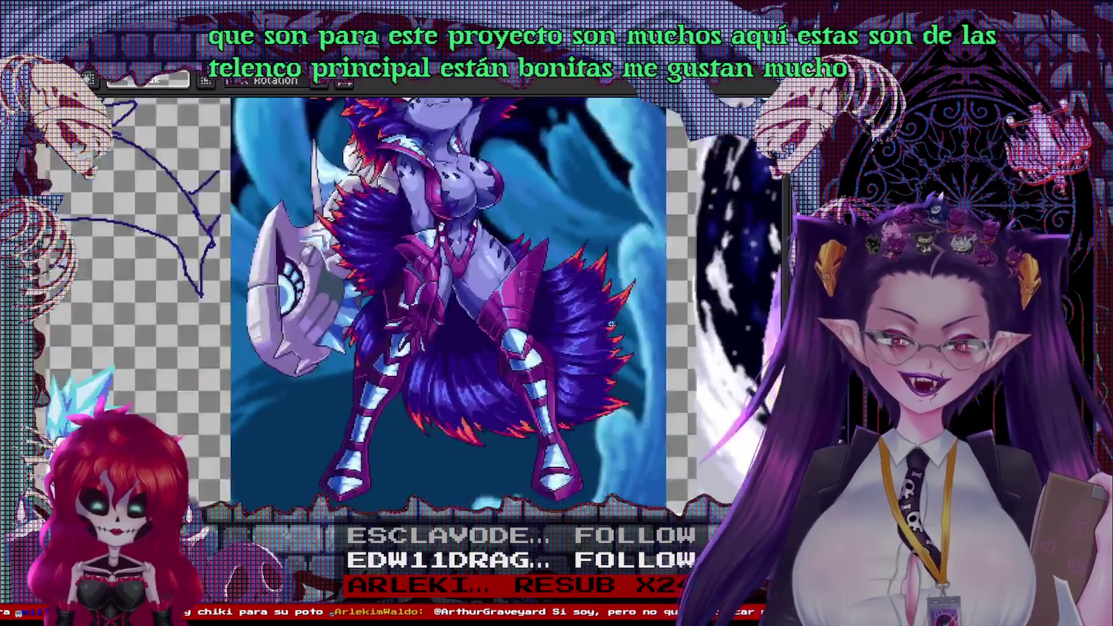
mouse_move(455, 368)
left_mouse_down()
mouse_move(251, 440)
mouse_move(541, 572)
left_mouse_up()
scroll(251, 440, "down", 2)
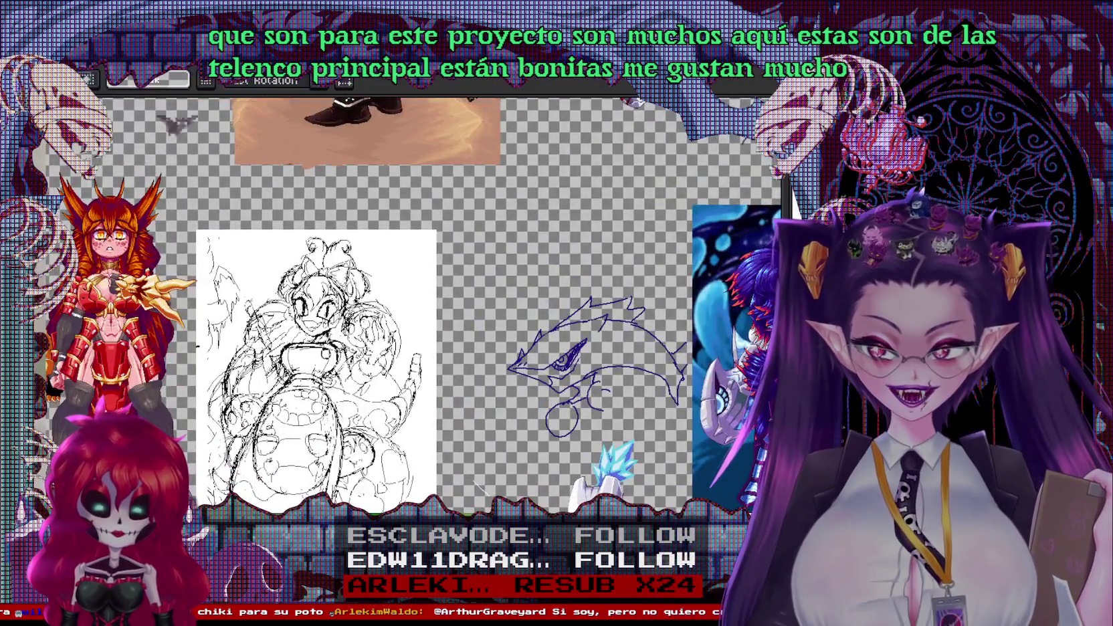
scroll(354, 301, "up", 2)
mouse_move(284, 379)
left_mouse_down()
mouse_move(431, 387)
mouse_move(408, 395)
left_mouse_up()
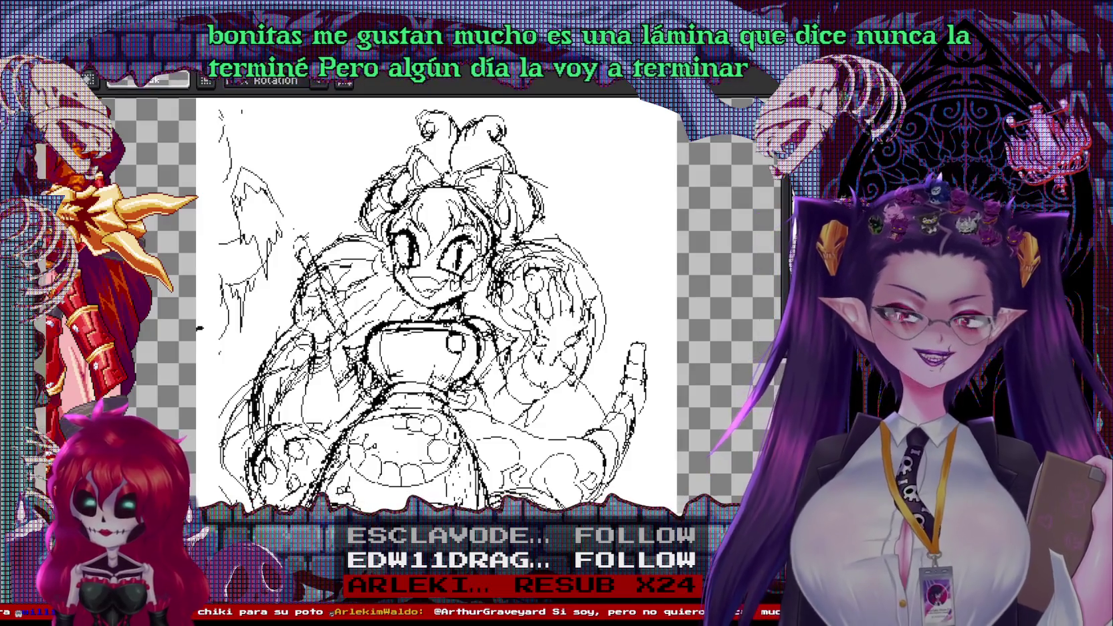
scroll(435, 301, "down", 3)
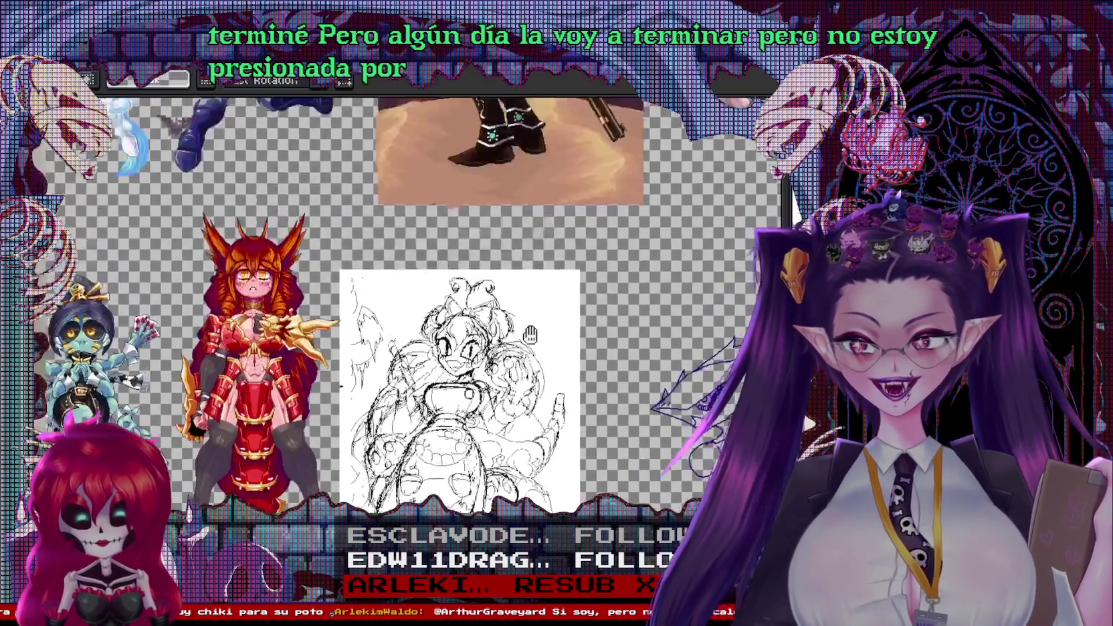
scroll(434, 301, "right", 5)
scroll(540, 430, "up", 1)
scroll(540, 430, "up", 1)
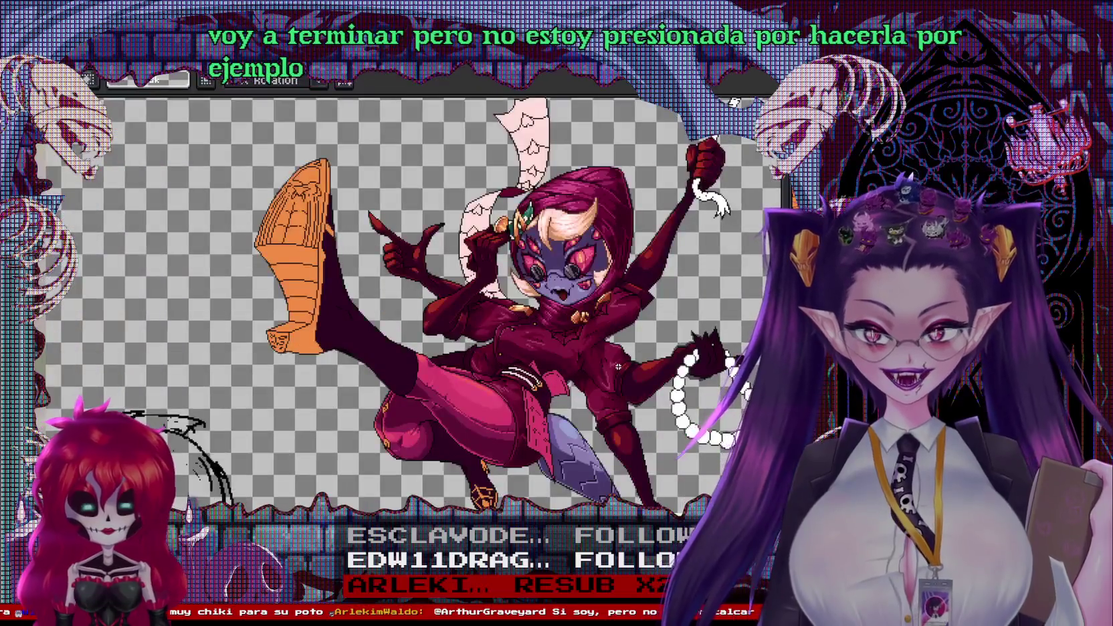
scroll(540, 430, "up", 1)
scroll(540, 430, "up", 1)
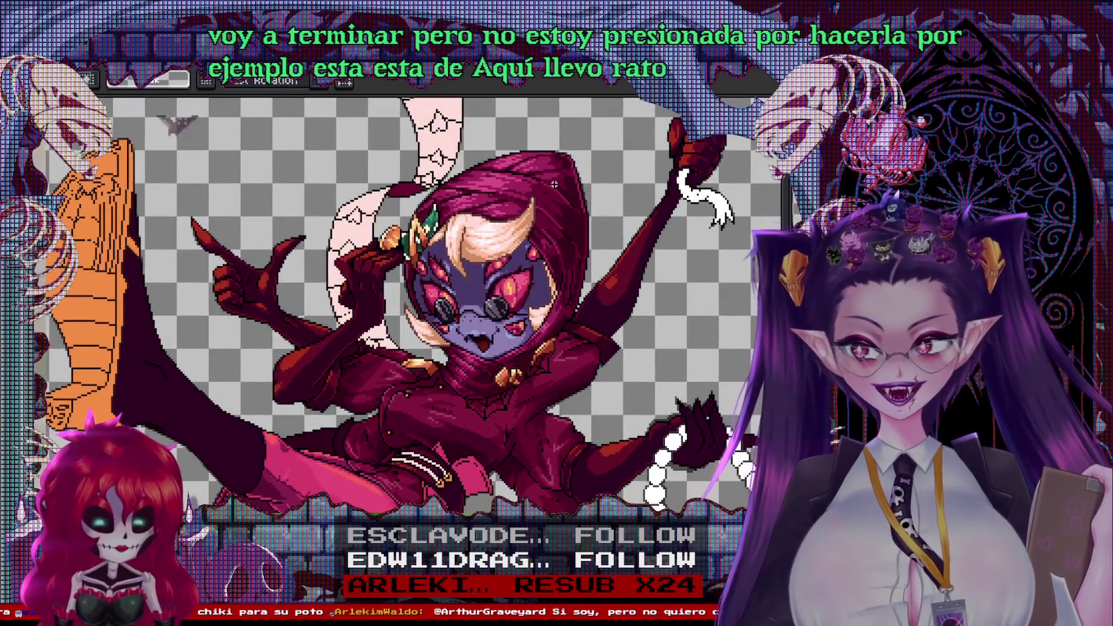
scroll(522, 305, "down", 1)
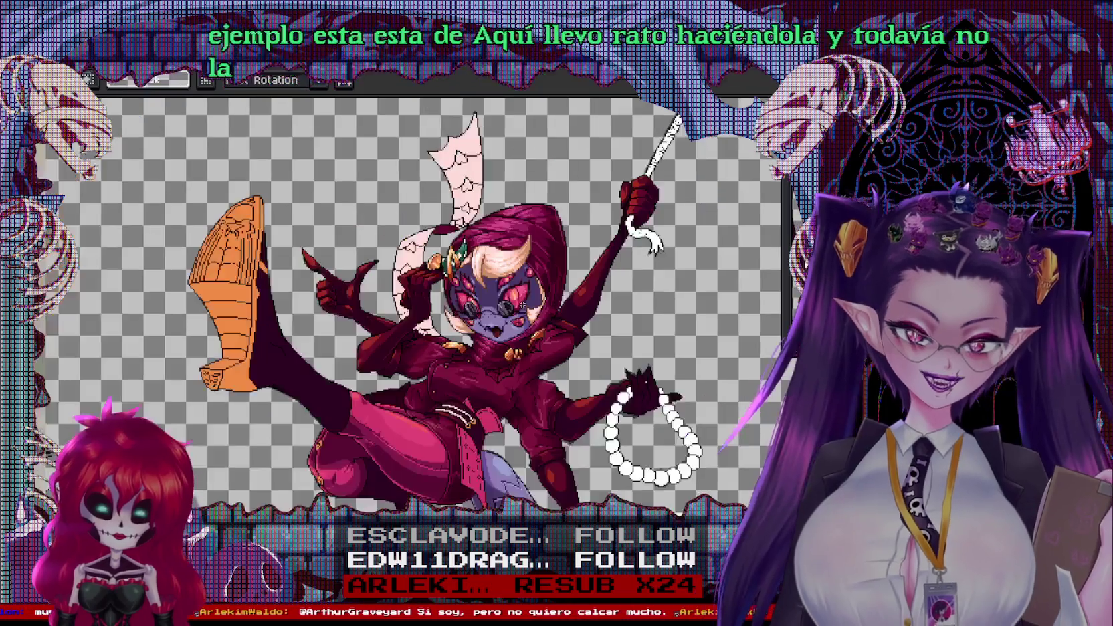
scroll(522, 304, "down", 5)
scroll(468, 334, "right", 5)
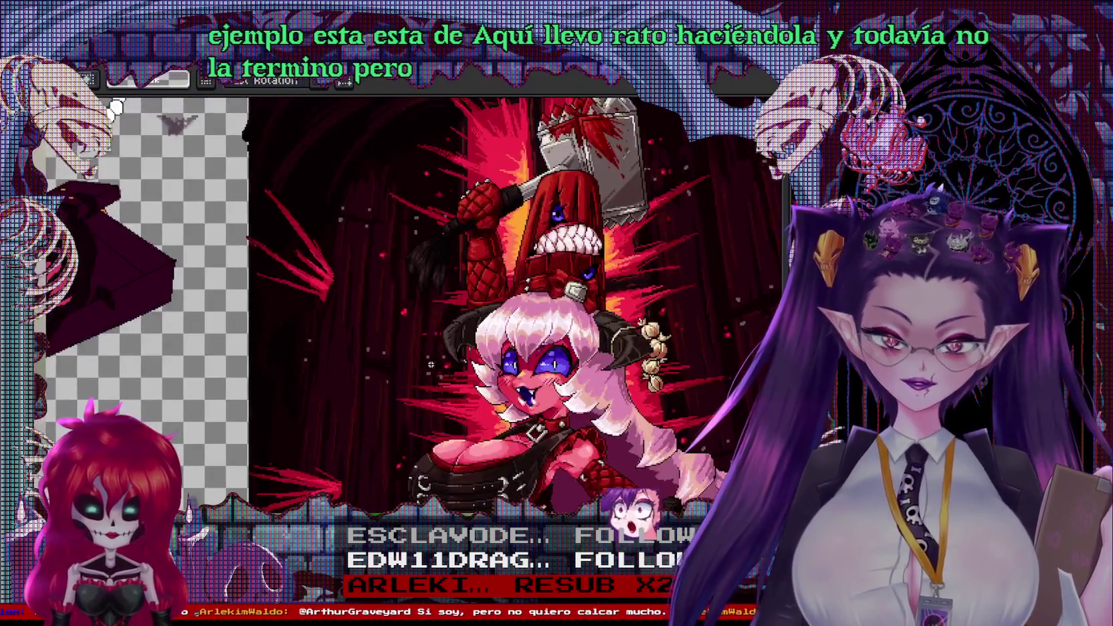
scroll(441, 355, "down", 5)
scroll(468, 321, "left", 5)
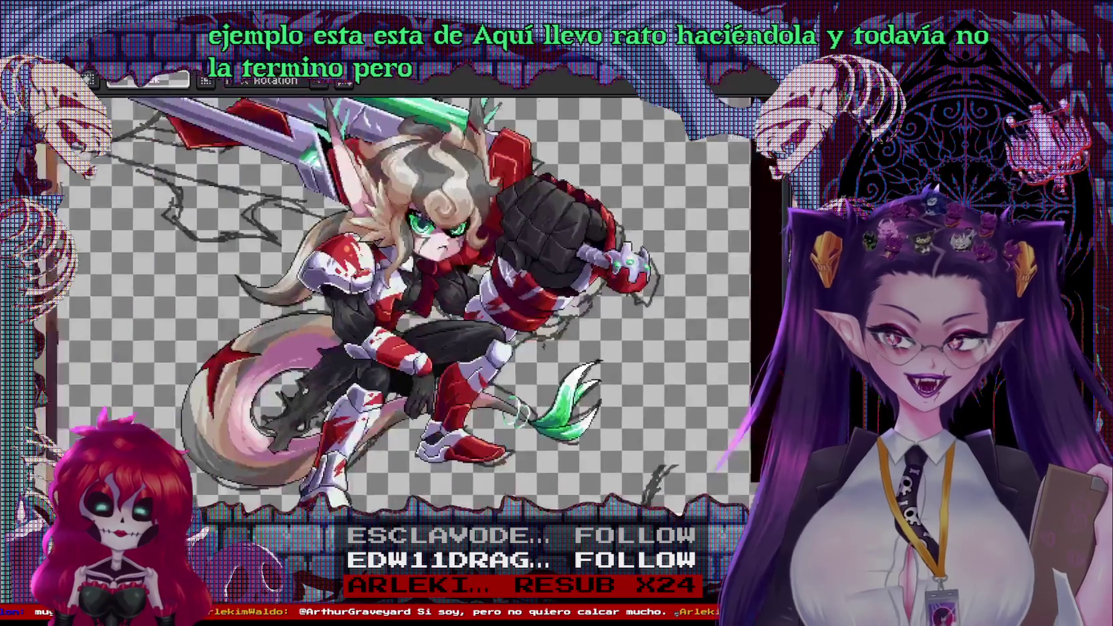
scroll(545, 294, "left", 3)
scroll(268, 401, "down", 2)
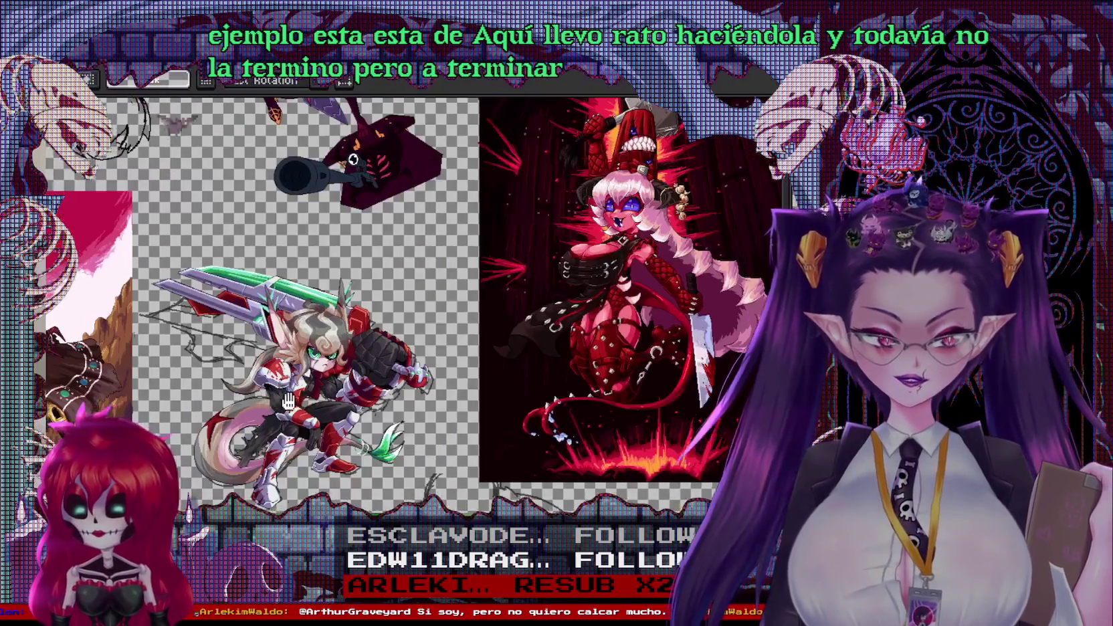
scroll(268, 401, "down", 3)
scroll(180, 362, "up", 3)
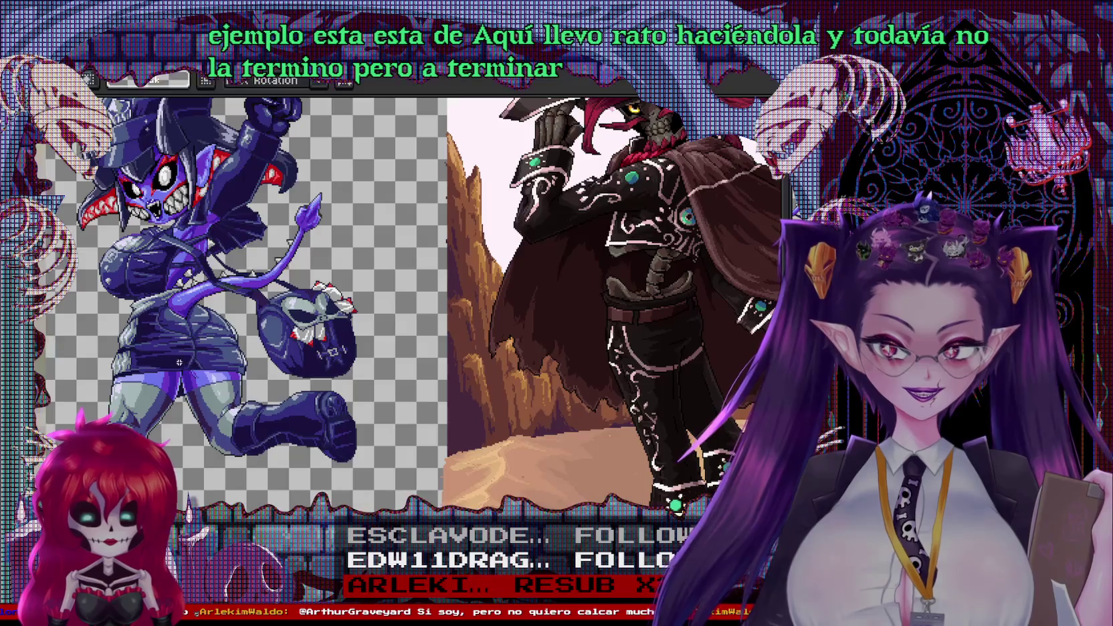
scroll(180, 361, "down", 3)
scroll(513, 317, "up", 2)
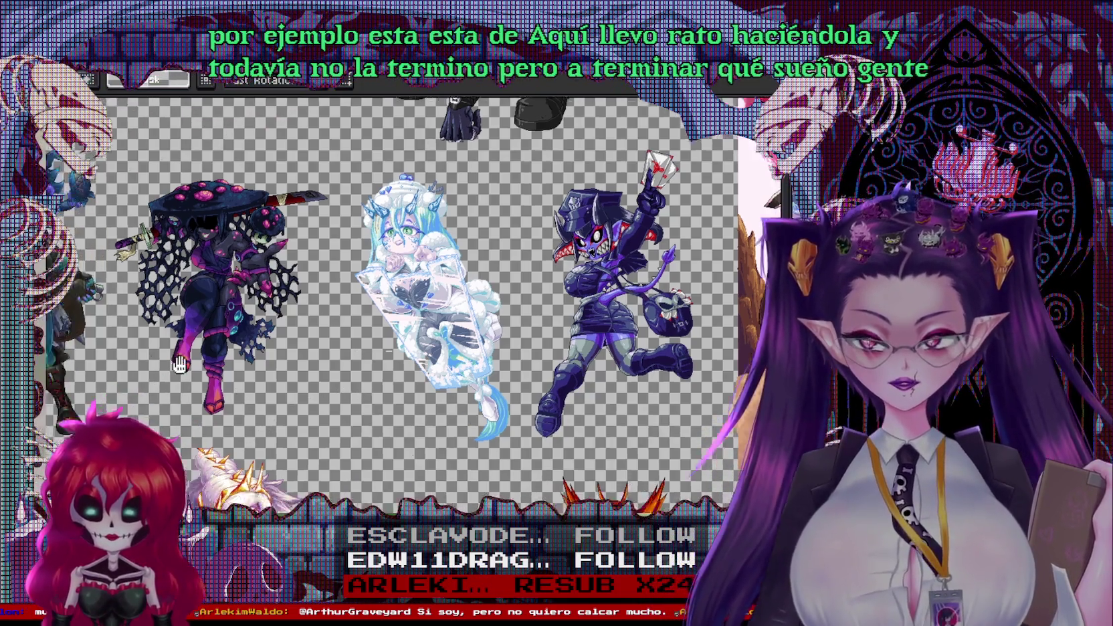
left_click_drag(230, 446, 500, 350)
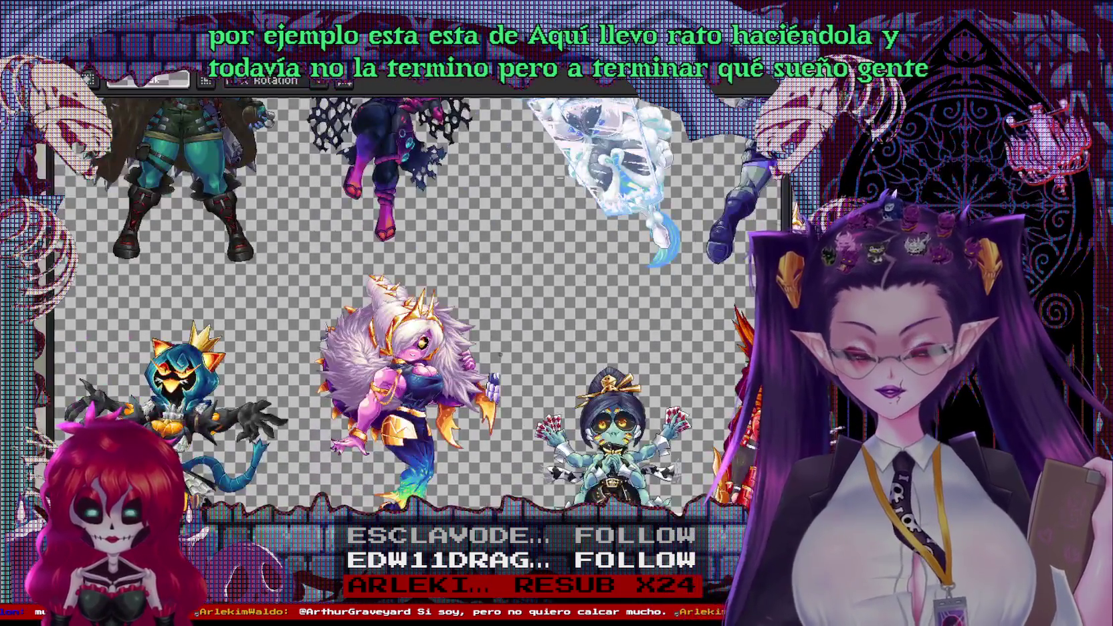
left_click_drag(414, 402, 441, 268)
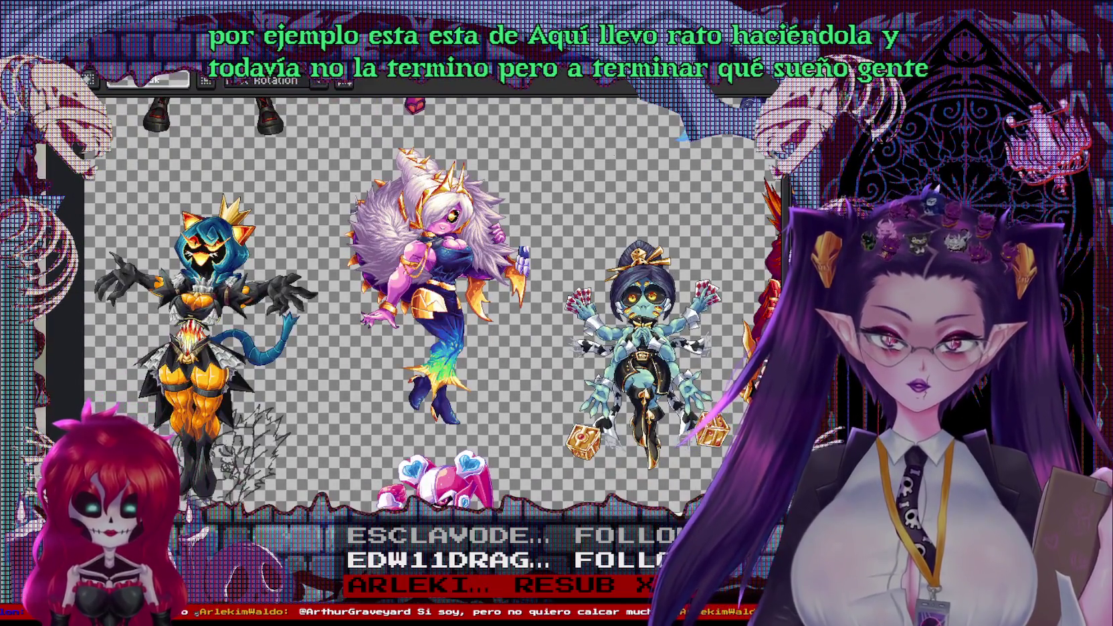
left_click_drag(428, 375, 511, 217)
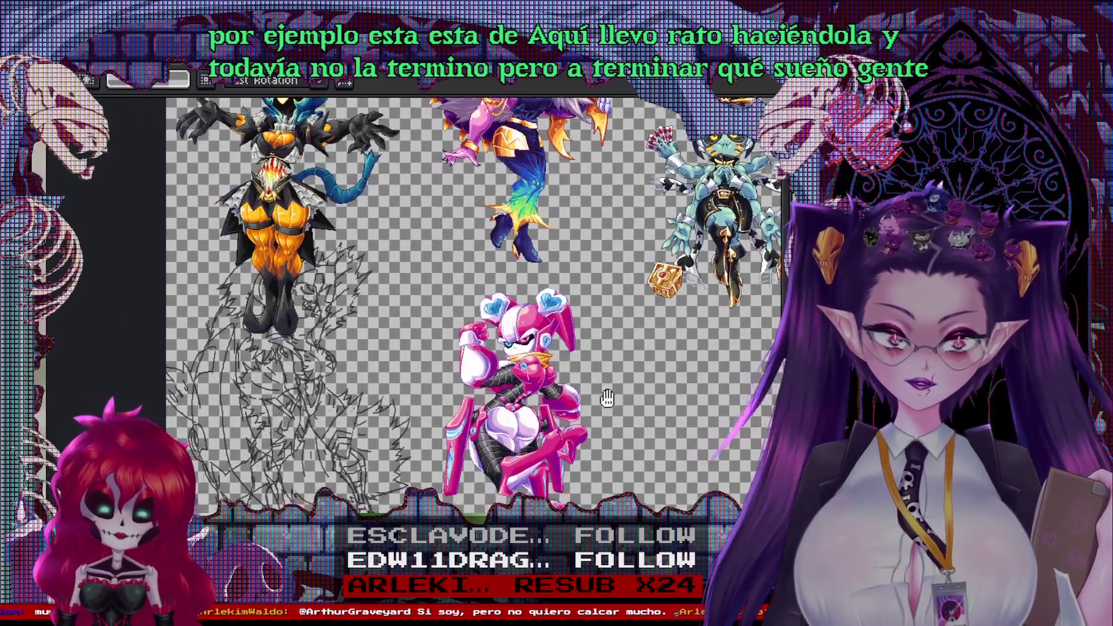
left_click_drag(608, 405, 186, 406)
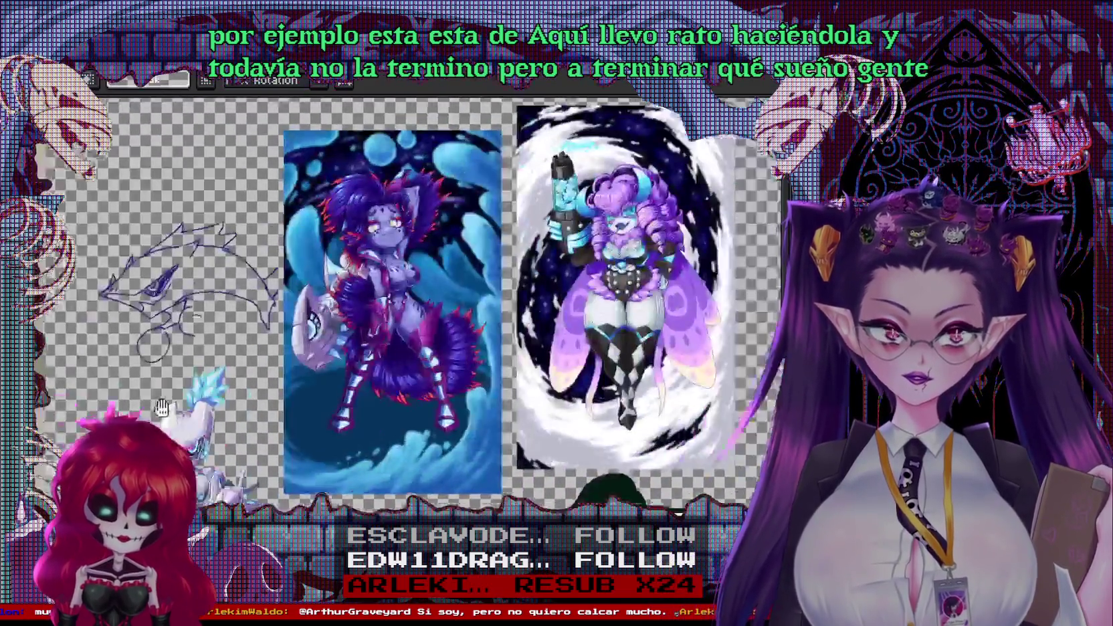
left_click_drag(602, 300, 515, 301)
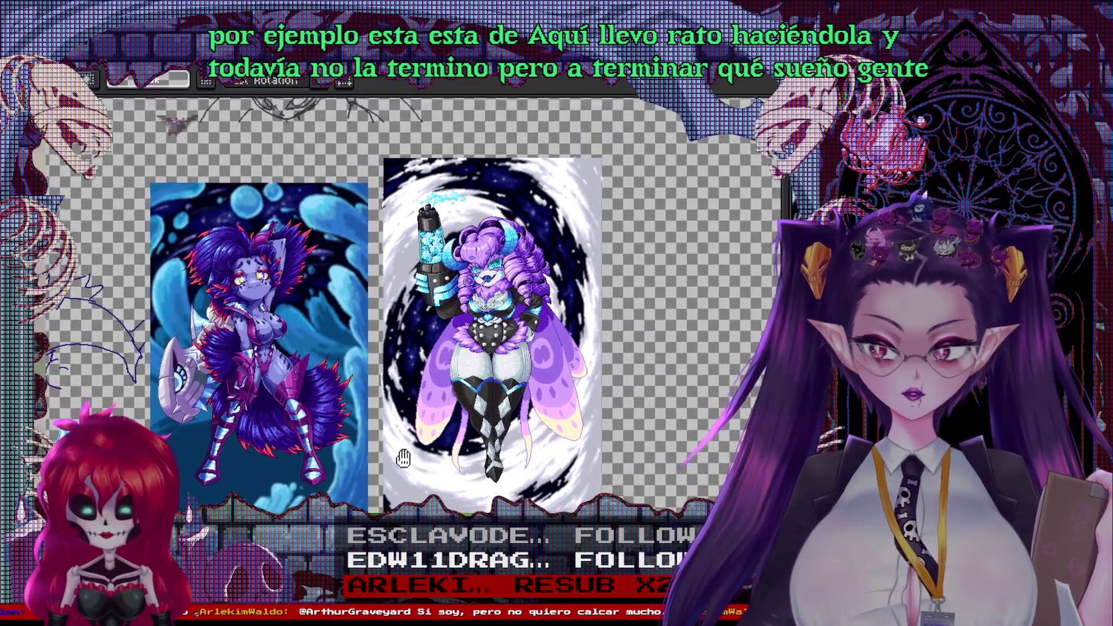
left_click_drag(468, 200, 468, 355)
mouse_move(428, 180)
left_mouse_down()
mouse_move(509, 402)
mouse_move(473, 110)
left_mouse_up()
scroll(515, 334, "up", 5)
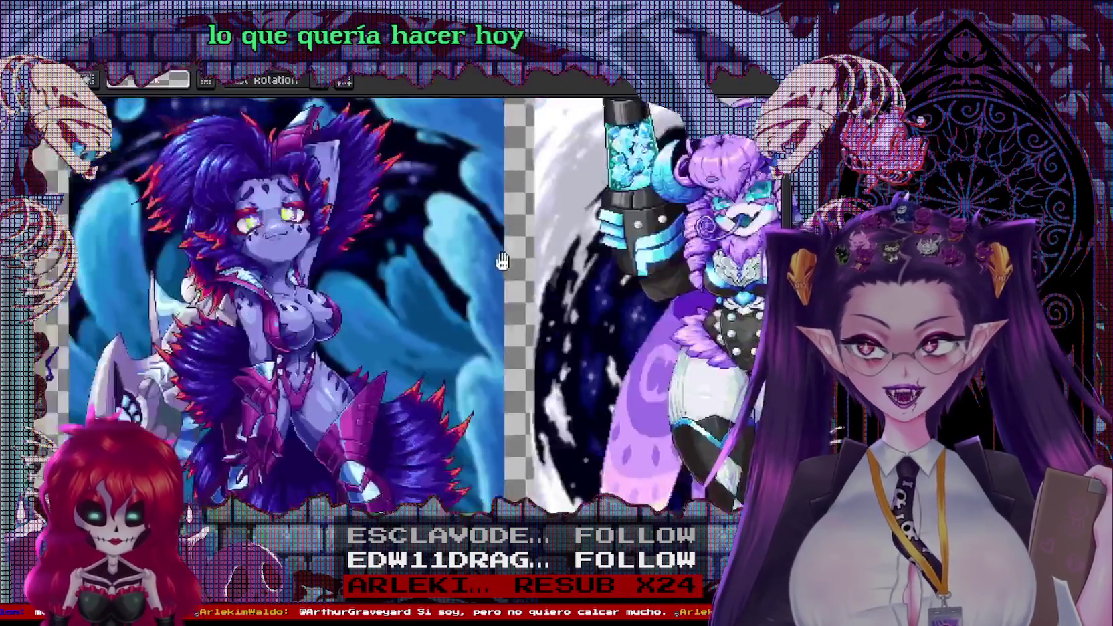
left_click_drag(66, 347, 129, 346)
scroll(129, 346, "down", 1)
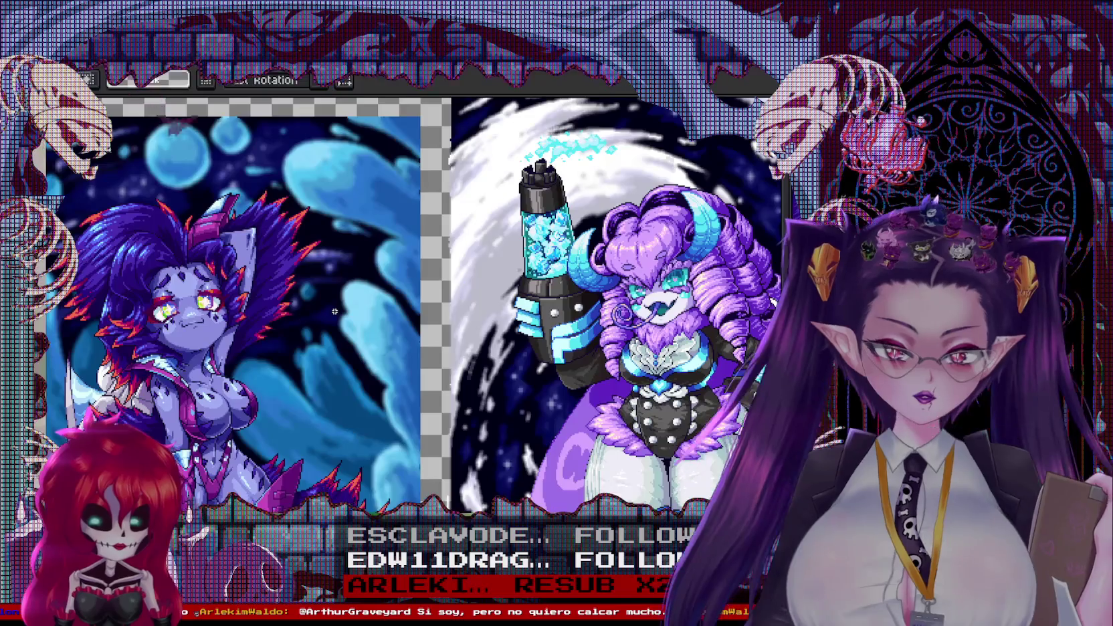
Zoom out and browse the surrounding sketches, cowboy artwork and spider sprite
key("minus")
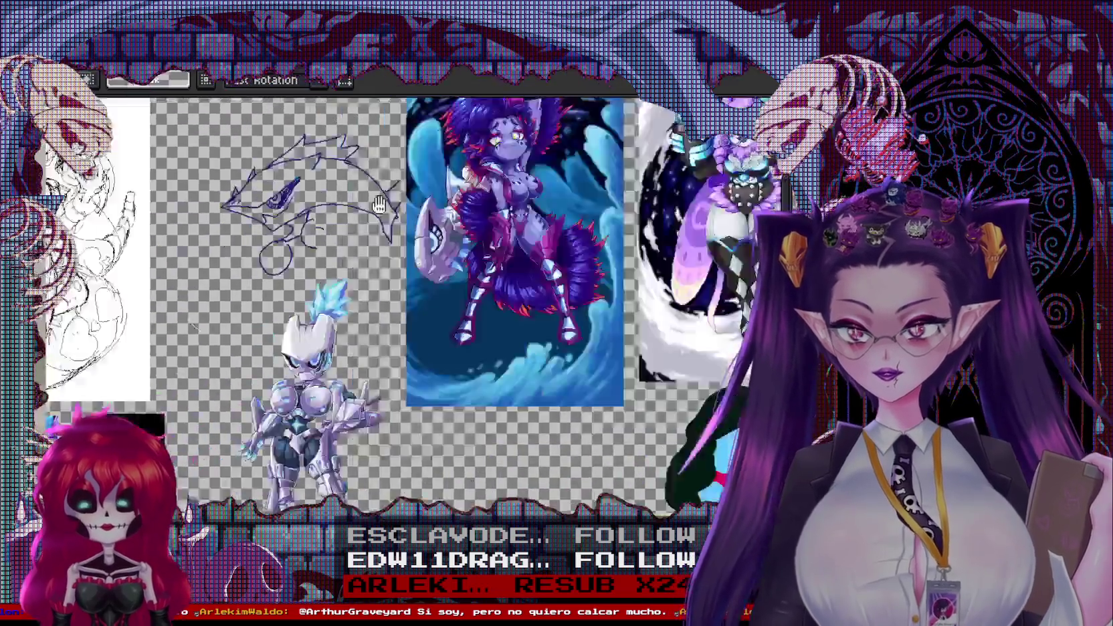
left_click_drag(271, 268, 434, 127)
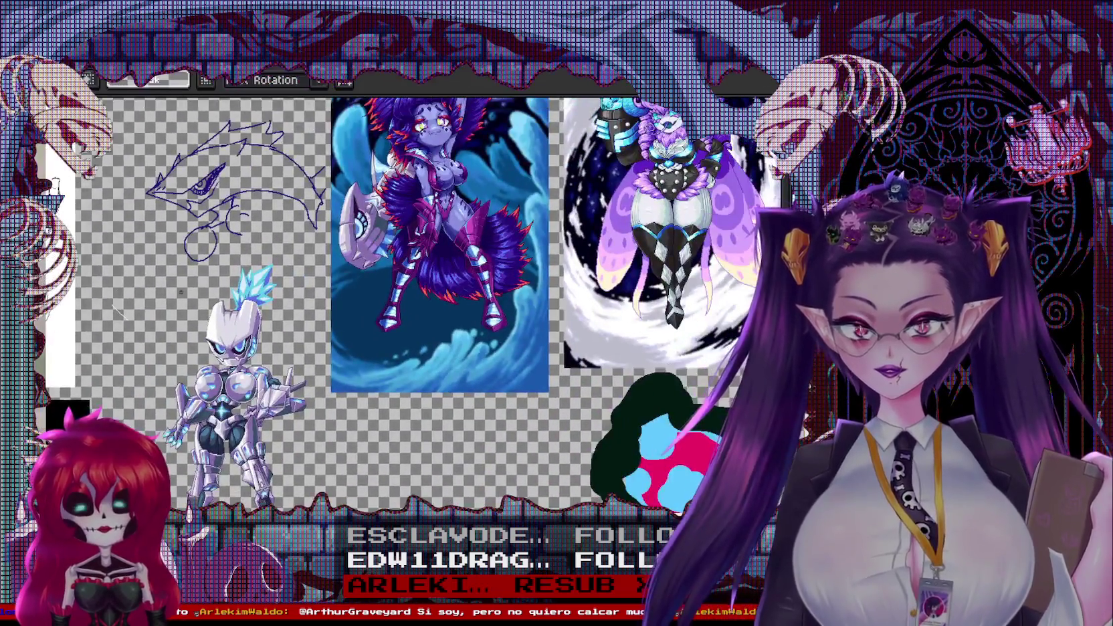
left_click_drag(221, 264, 562, 400)
left_click_drag(267, 268, 521, 468)
left_click_drag(521, 267, 401, 461)
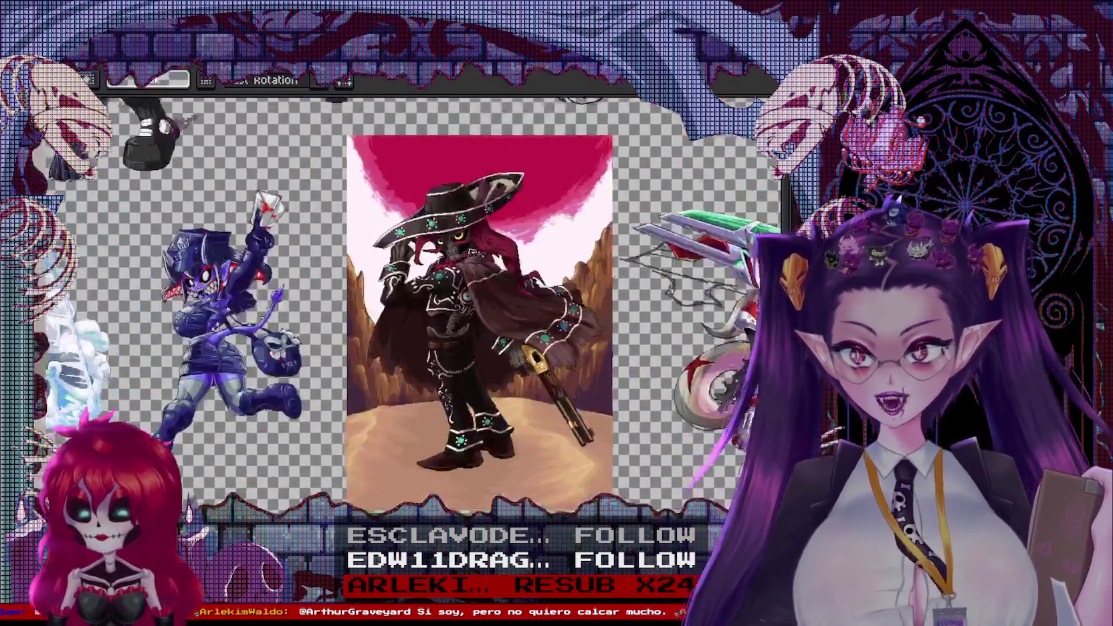
scroll(468, 321, "up", 2)
scroll(445, 291, "up", 2)
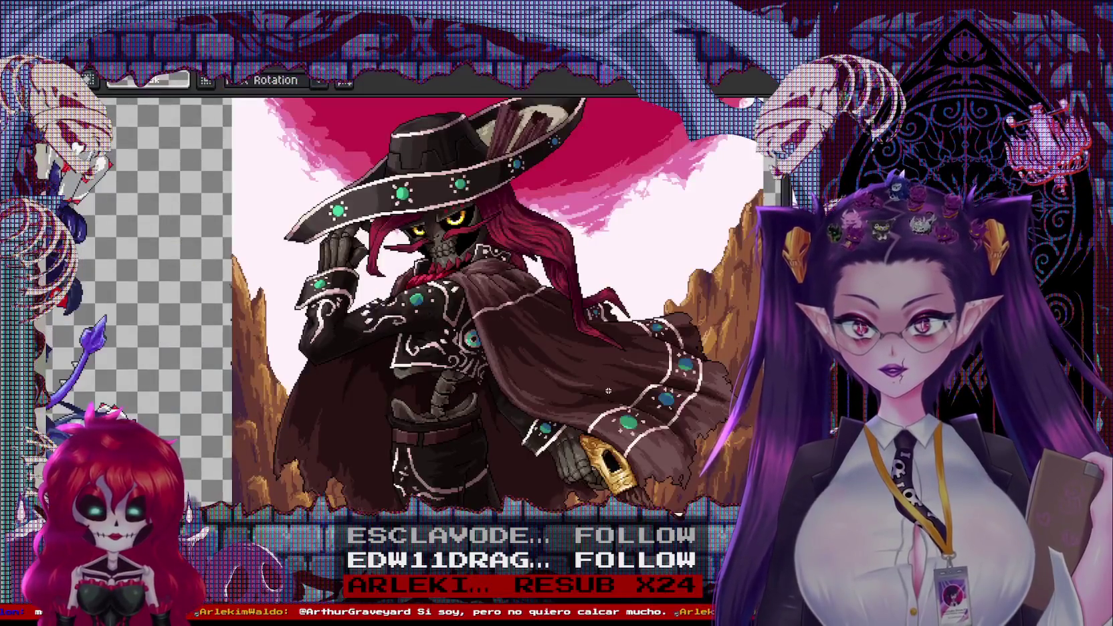
scroll(608, 391, "down", 2)
left_click_drag(608, 391, 260, 415)
mouse_move(550, 112)
left_mouse_down()
mouse_move(426, 225)
mouse_move(341, 270)
mouse_move(432, 472)
left_mouse_up()
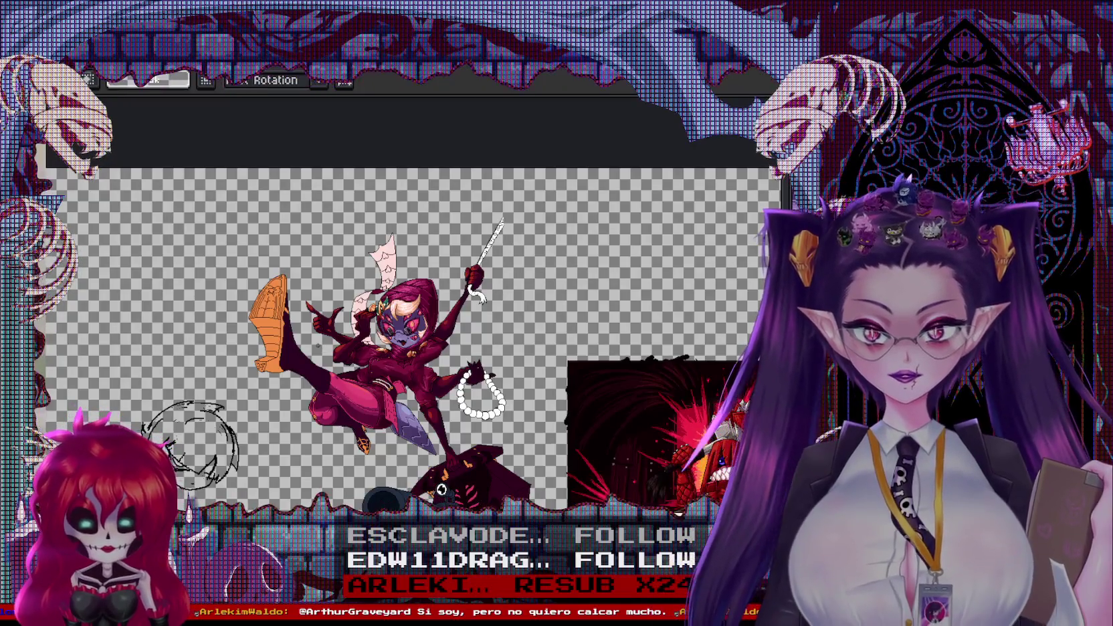
scroll(303, 339, "up", 2)
mouse_move(508, 335)
left_mouse_down()
mouse_move(407, 328)
mouse_move(167, 200)
left_mouse_up()
scroll(408, 328, "up", 1)
scroll(237, 387, "up", 1)
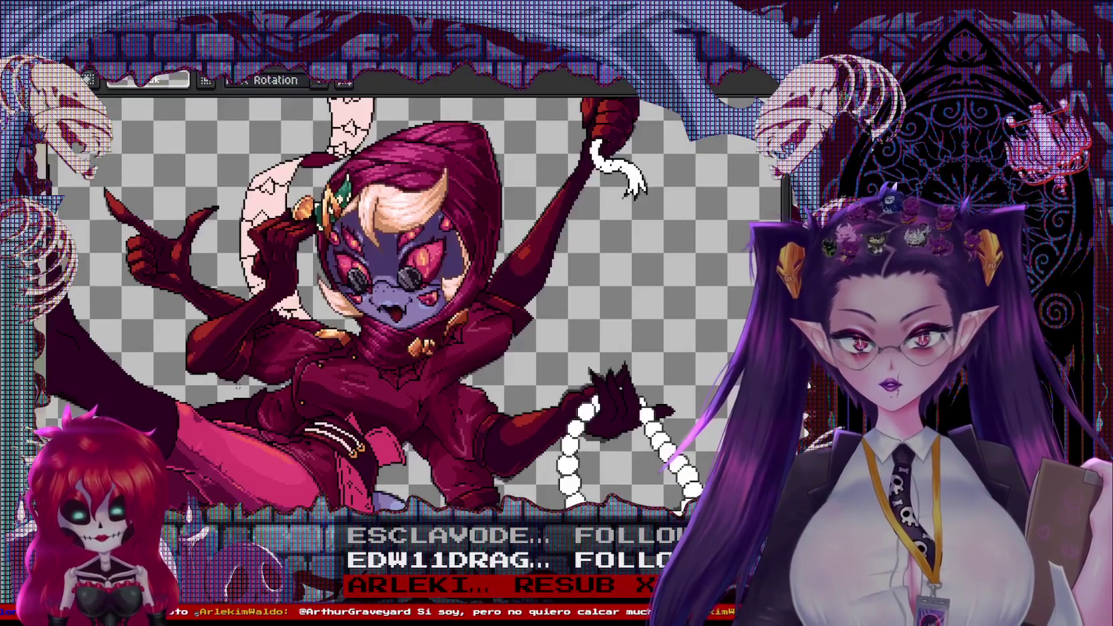
mouse_move(241, 475)
left_mouse_down()
mouse_move(254, 240)
mouse_move(474, 414)
mouse_move(434, 376)
left_mouse_up()
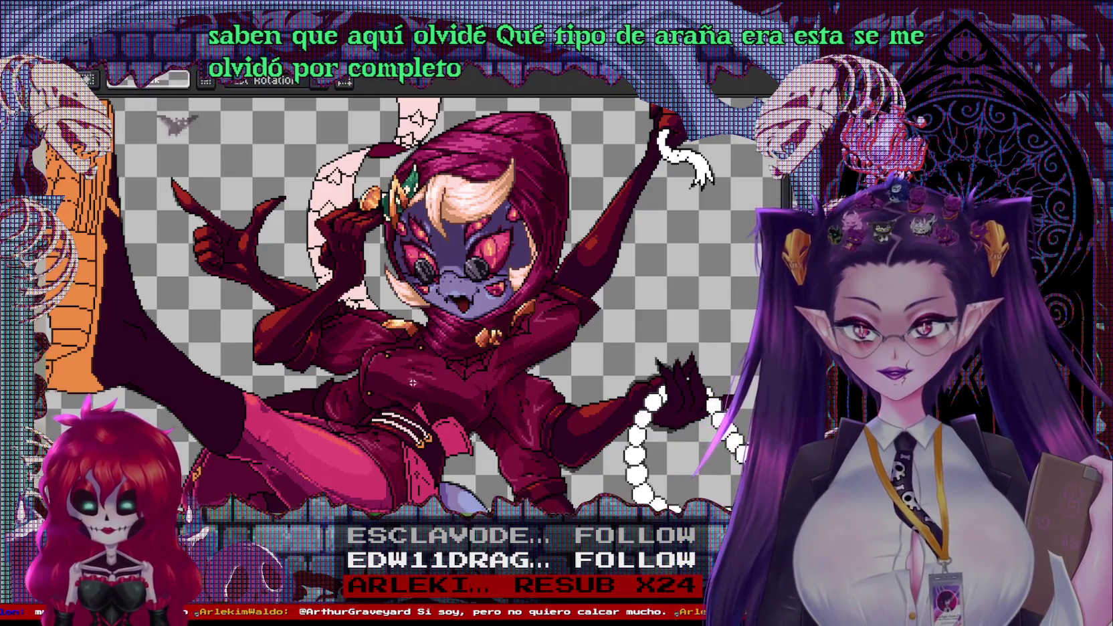
scroll(413, 382, "down", 2)
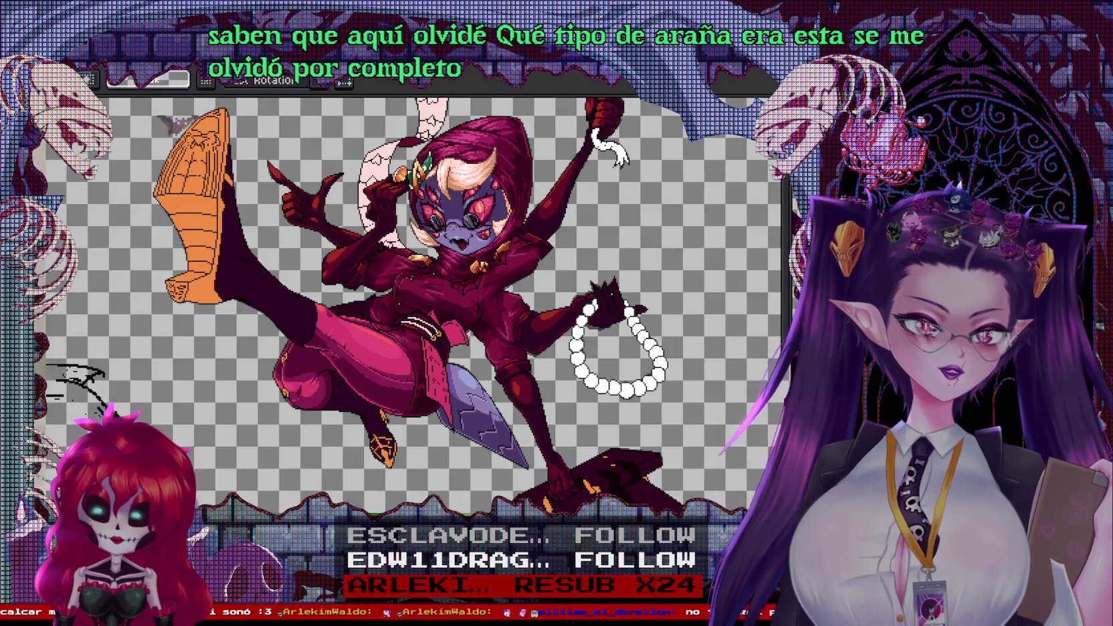
Try pasting the bathroom toilet into the room scene document, then discard it
key("ctrl+Tab")
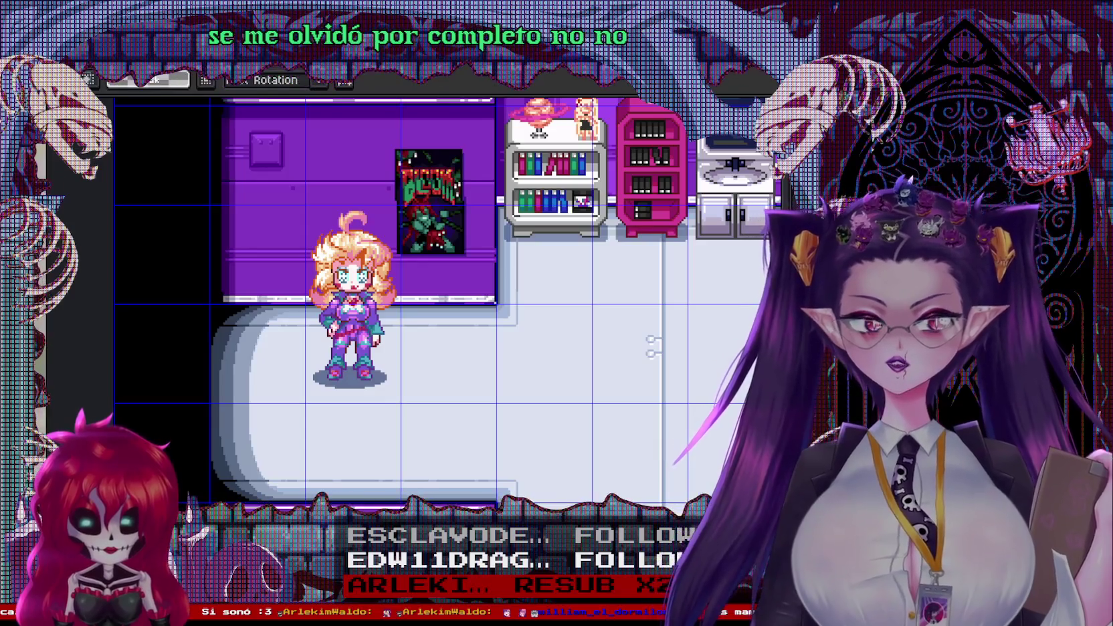
scroll(398, 332, "down", 2)
key("ctrl+Tab")
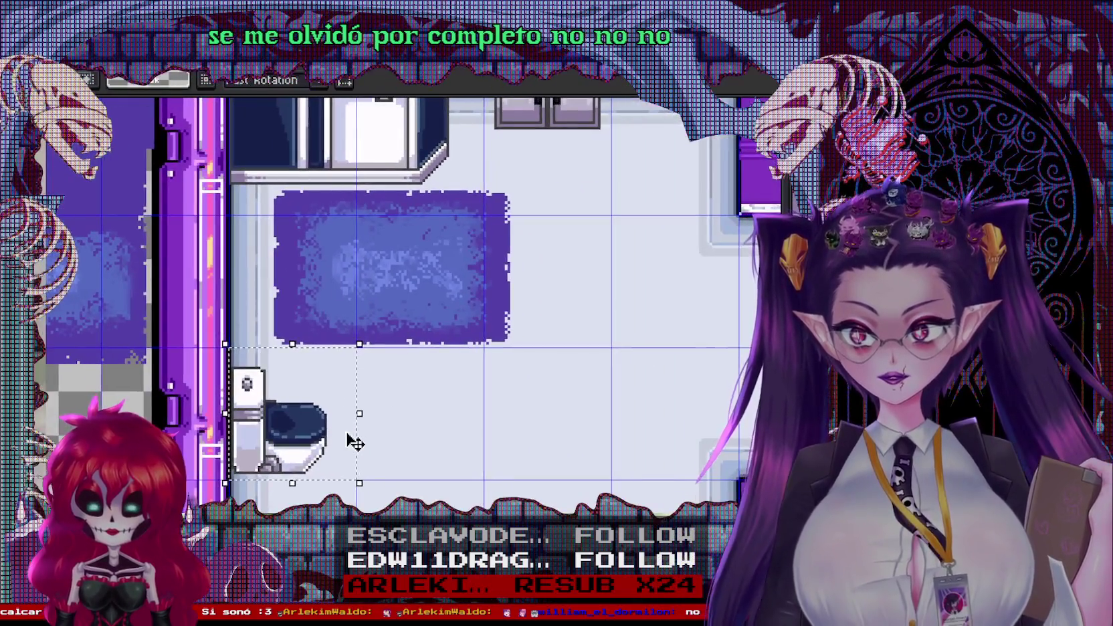
scroll(289, 455, "up", 1)
left_click(289, 455)
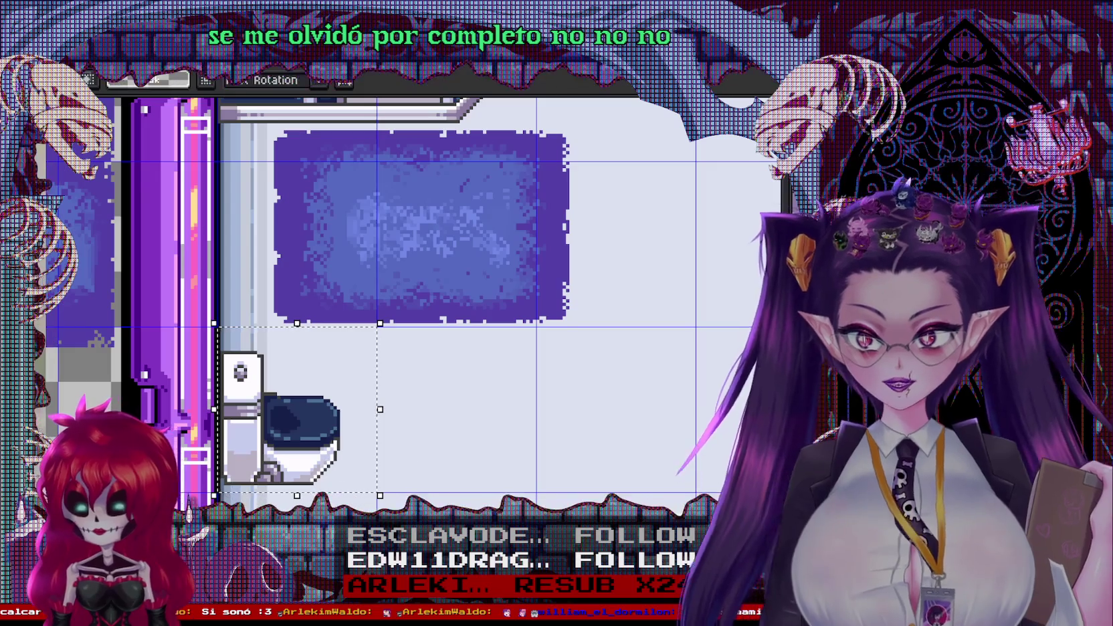
key("ctrl+Tab")
scroll(297, 342, "up", 1)
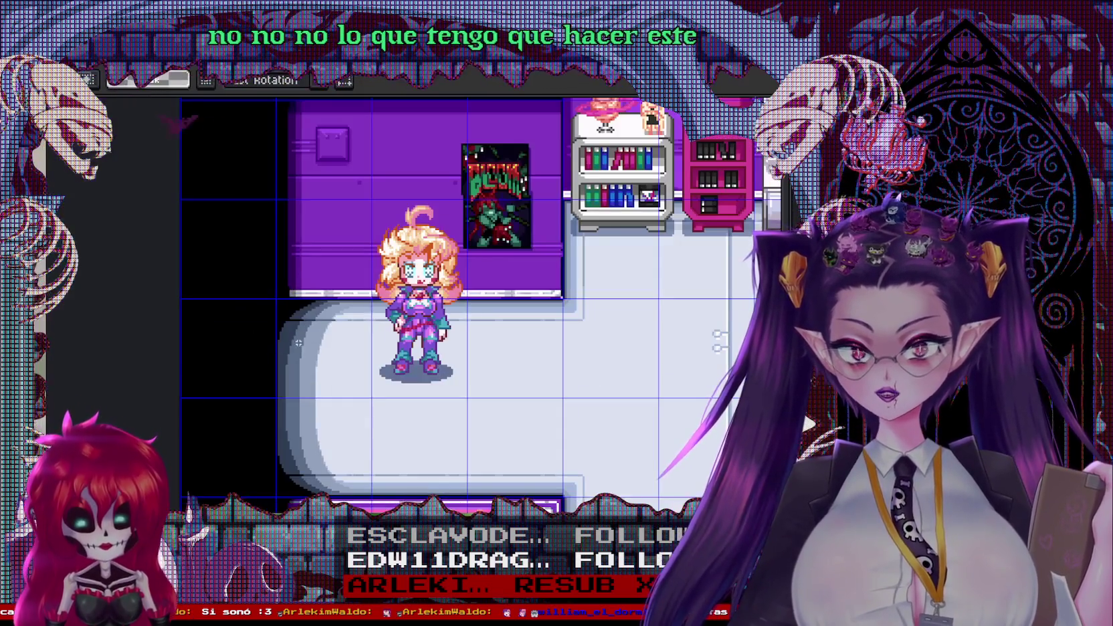
key("ctrl+v")
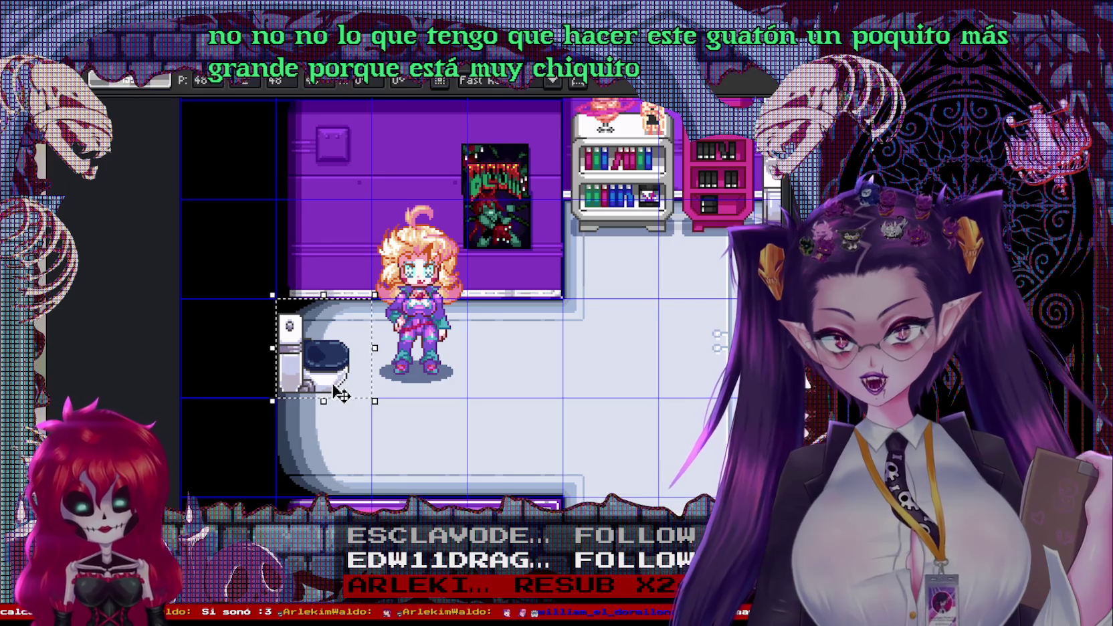
key("Escape")
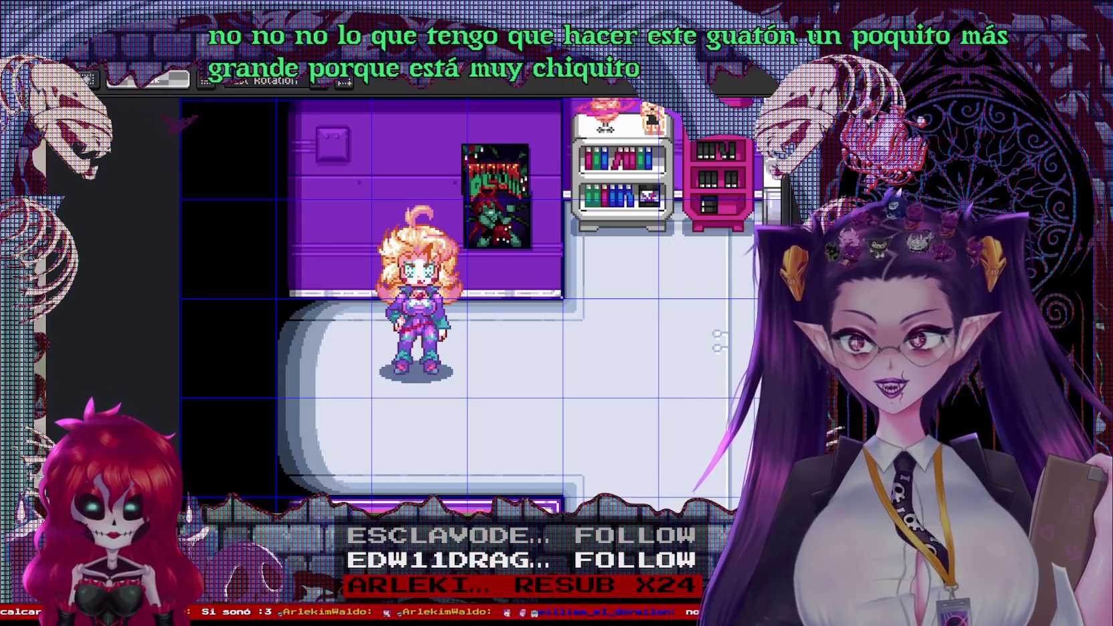
Back in the bathroom document, raise the top of the toilet tank
key("ctrl+Tab")
scroll(274, 361, "up", 1)
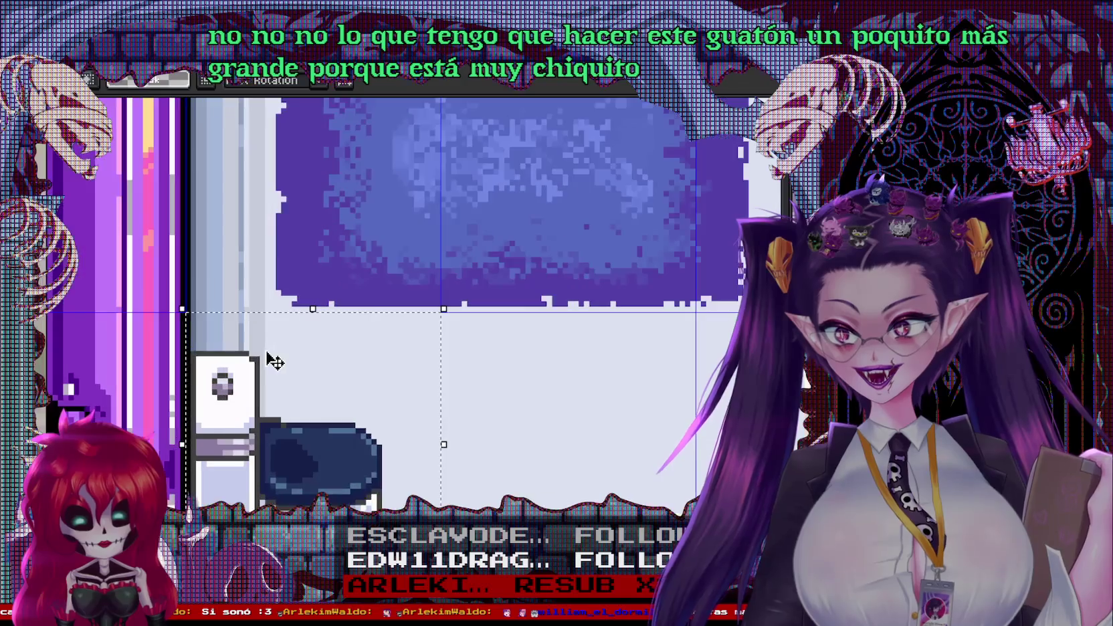
scroll(275, 361, "up", 1)
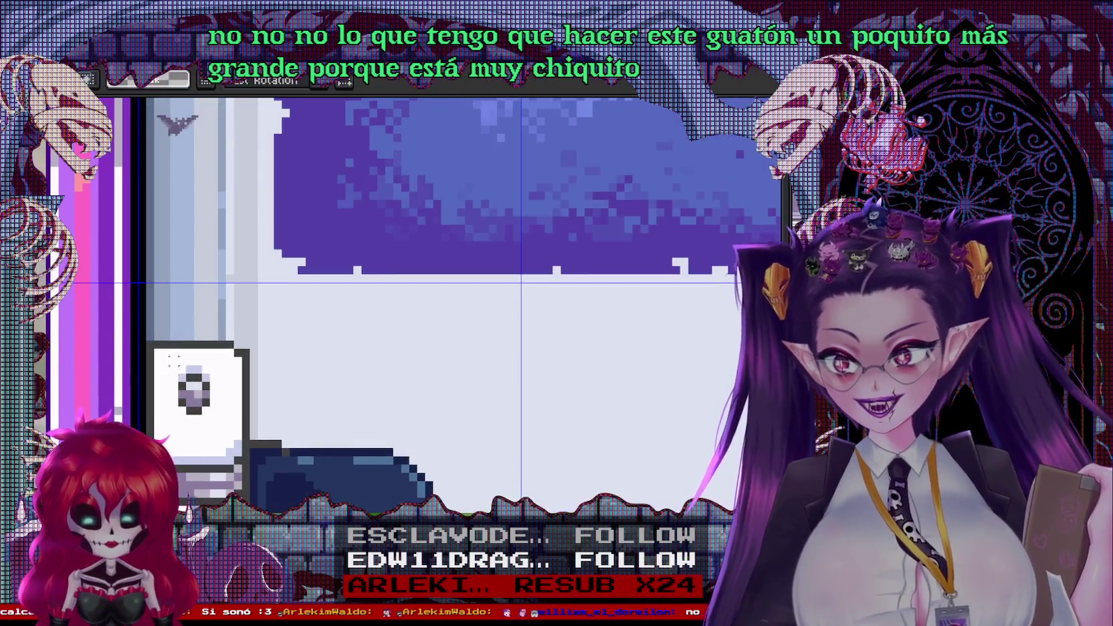
scroll(238, 358, "up", 1)
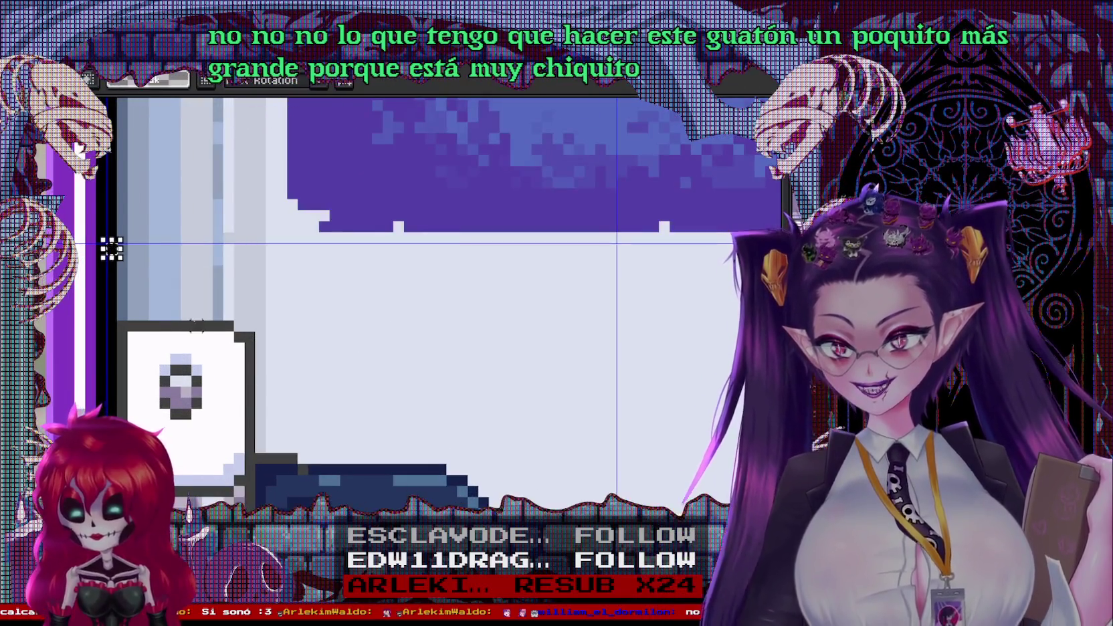
left_click_drag(221, 382, 213, 315)
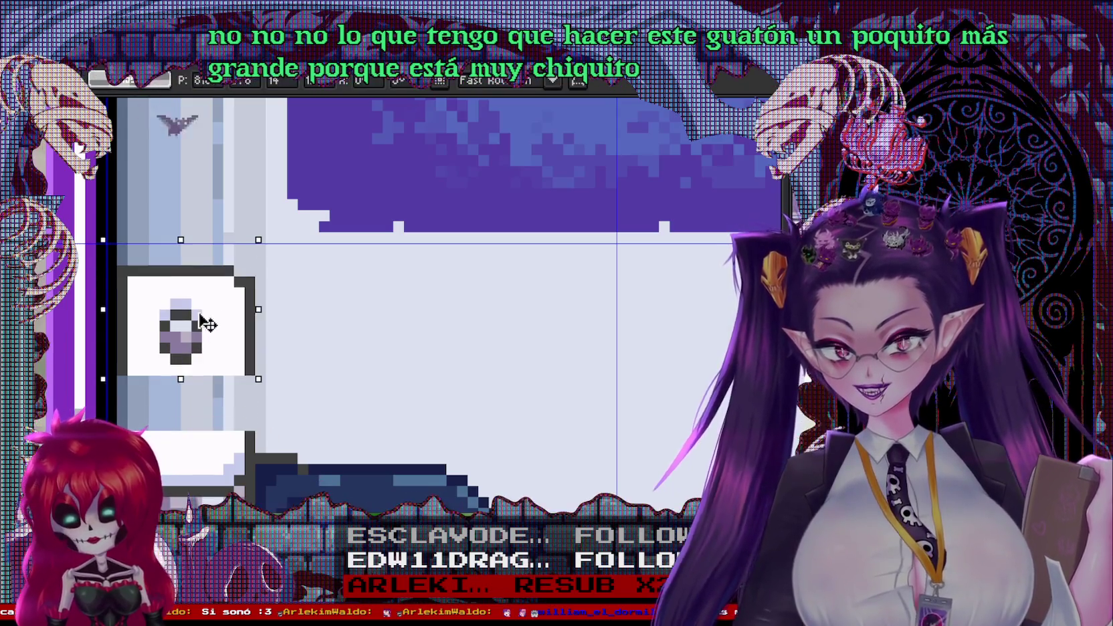
key("b")
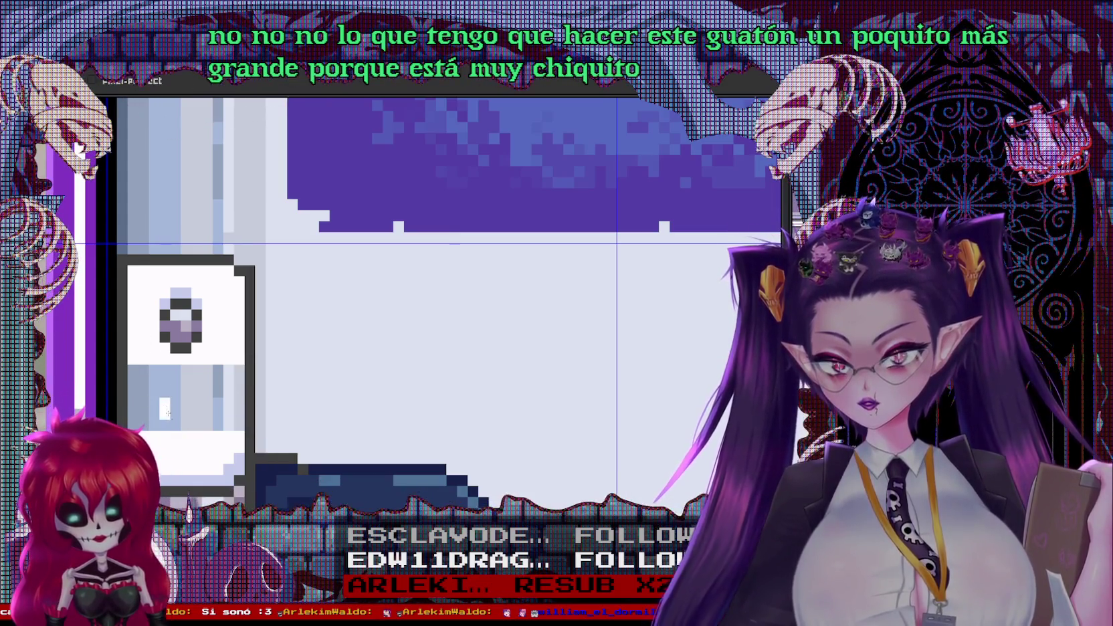
Move the tank's round knob lower and fill the gap above it white
key("m")
mouse_move(156, 275)
left_mouse_down()
mouse_move(215, 369)
mouse_move(192, 409)
left_mouse_up()
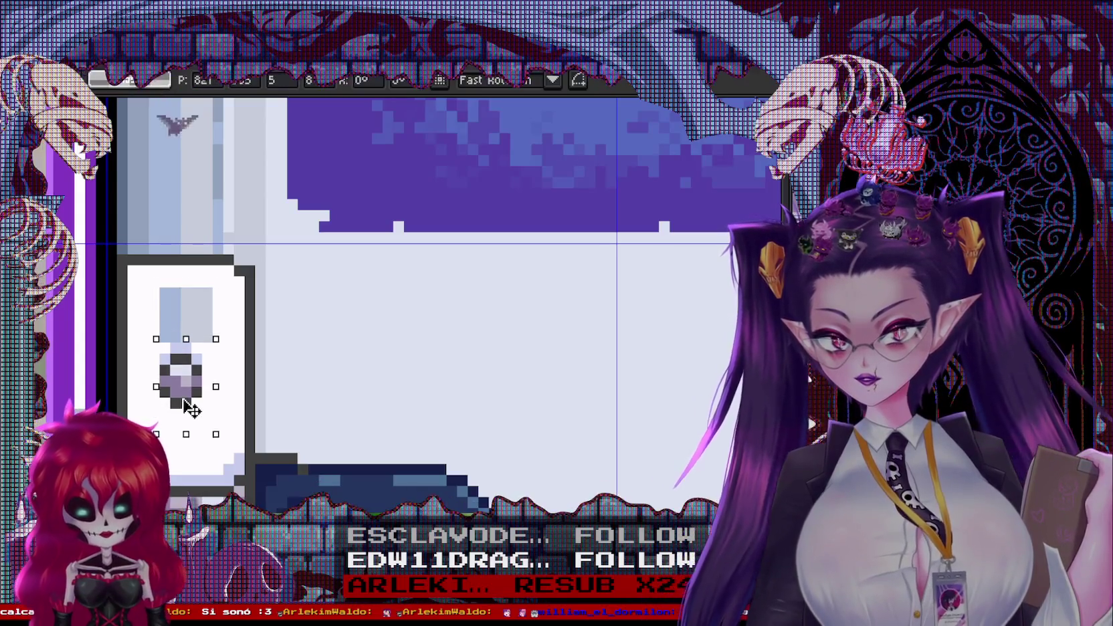
key("g")
left_click(200, 303)
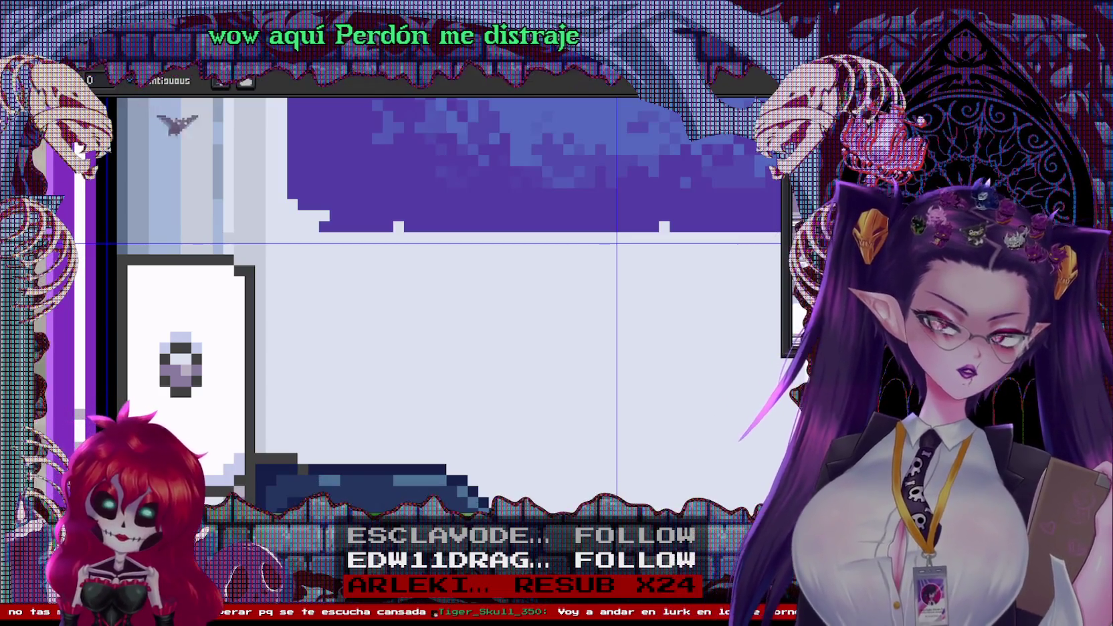
Raise the top of the toilet lid and paint over its white highlight
scroll(495, 188, "down", 2)
left_click_drag(304, 401, 495, 189)
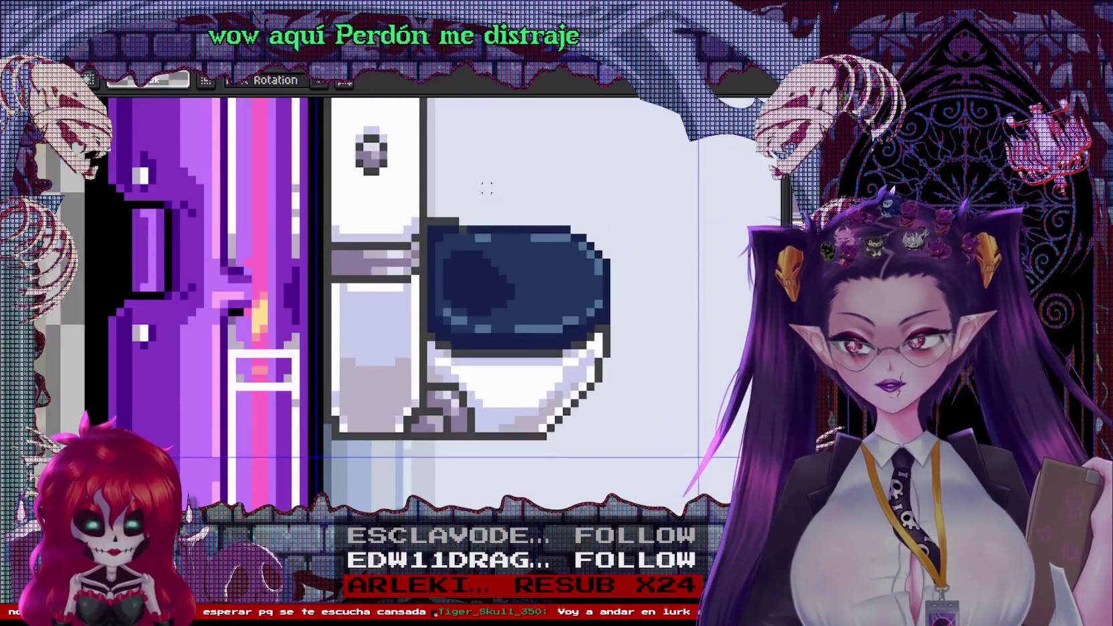
left_click_drag(424, 197, 614, 294)
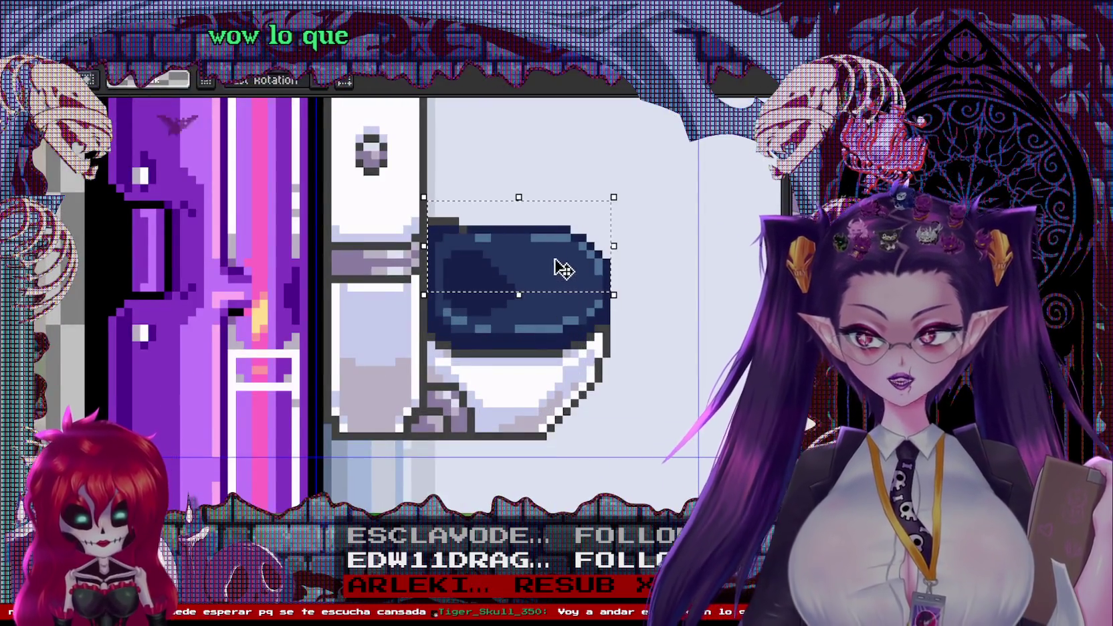
left_click_drag(555, 262, 549, 227)
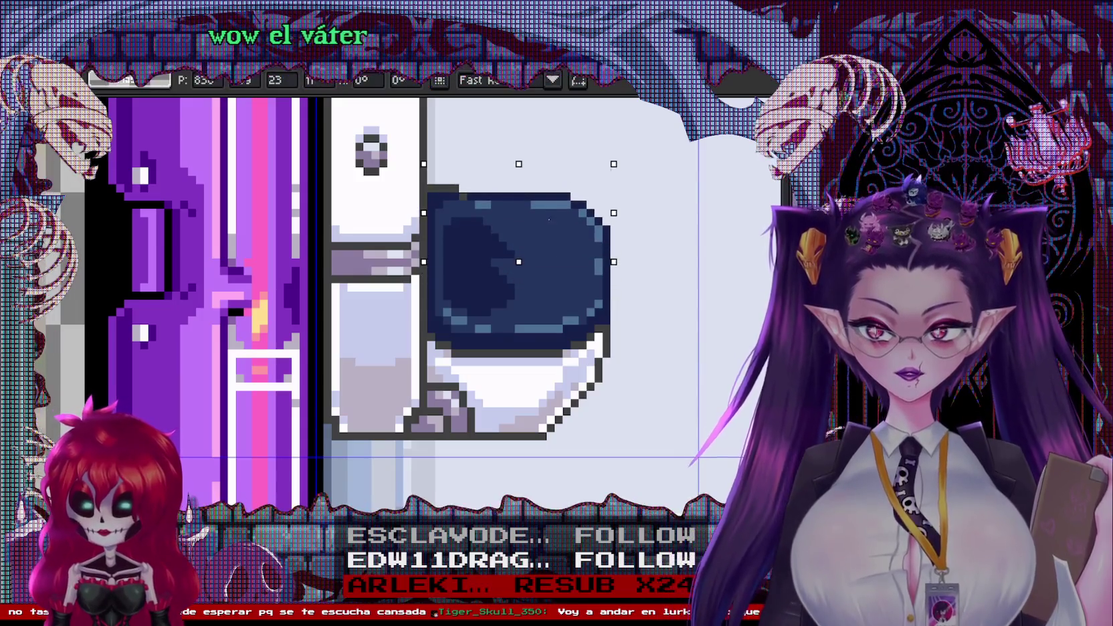
key("Return")
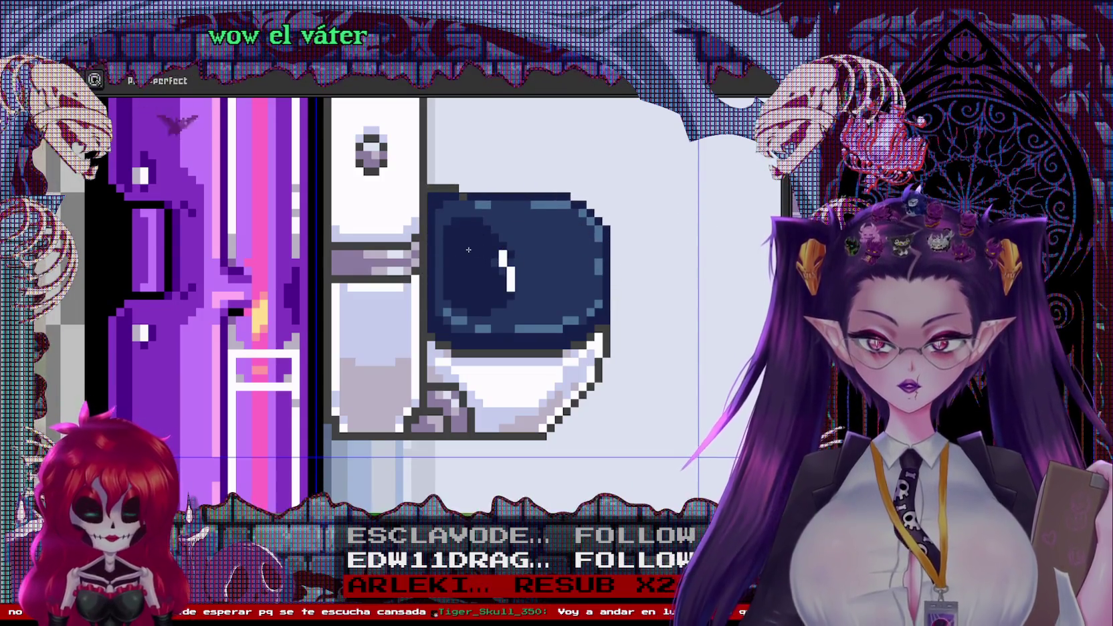
left_click_drag(503, 253, 513, 288)
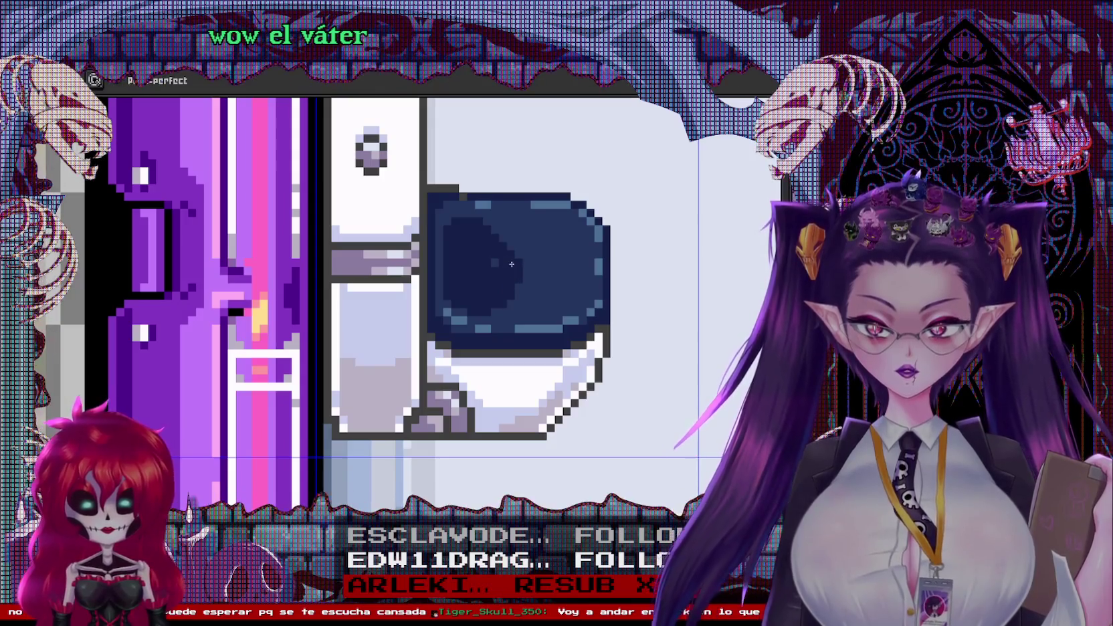
Widen the toilet by shifting its right half right and stretching the middle strip
key("m")
left_click_drag(498, 168, 621, 434)
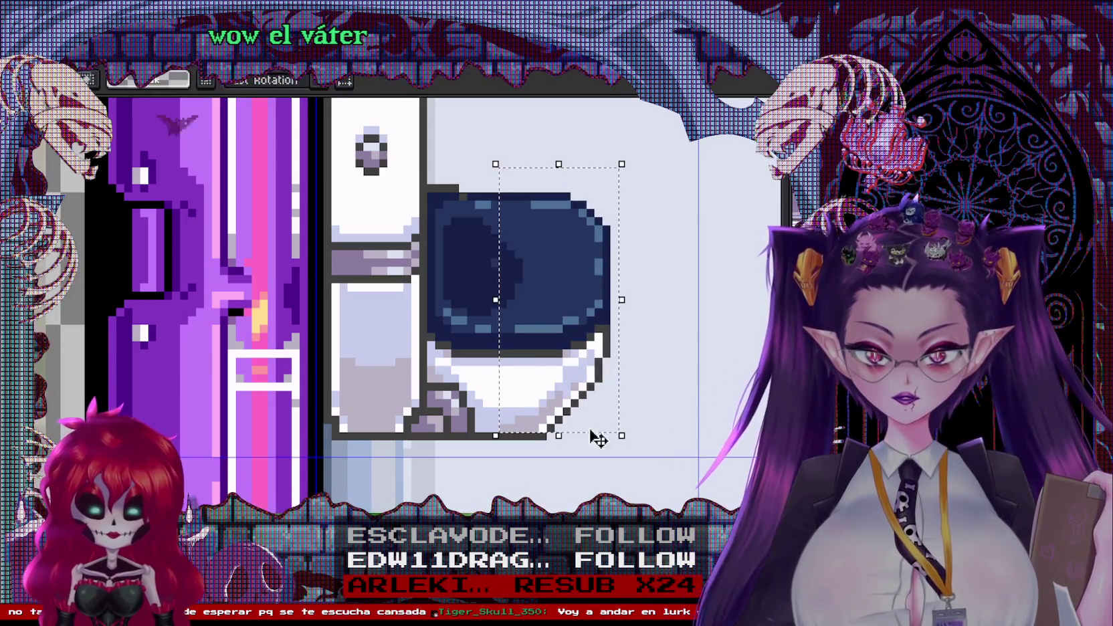
left_click_drag(531, 392, 596, 390)
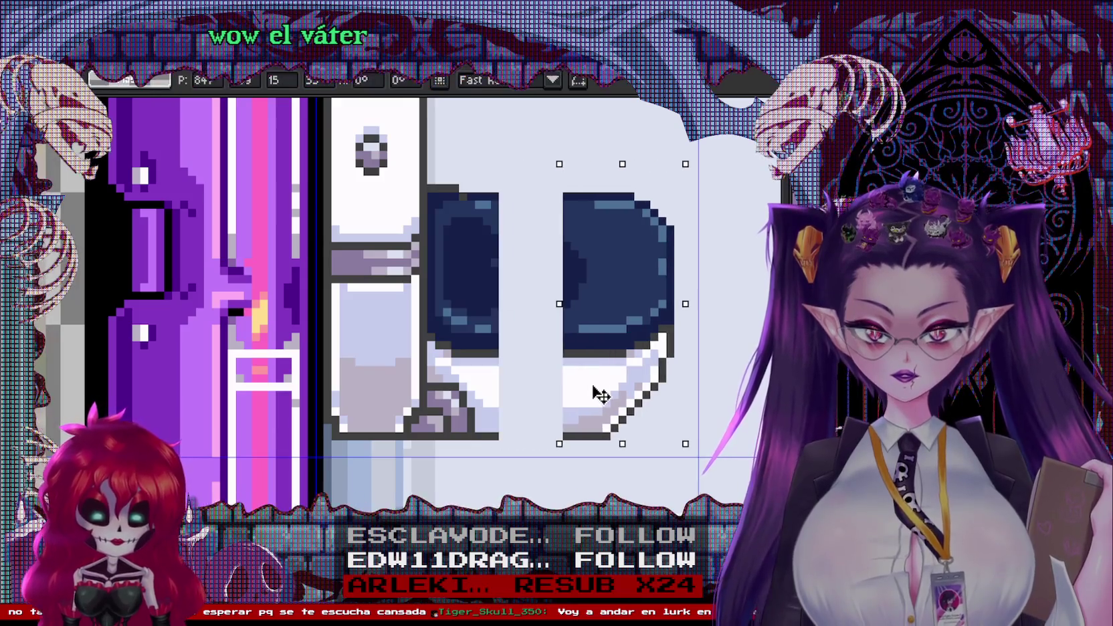
left_click_drag(551, 172, 579, 442)
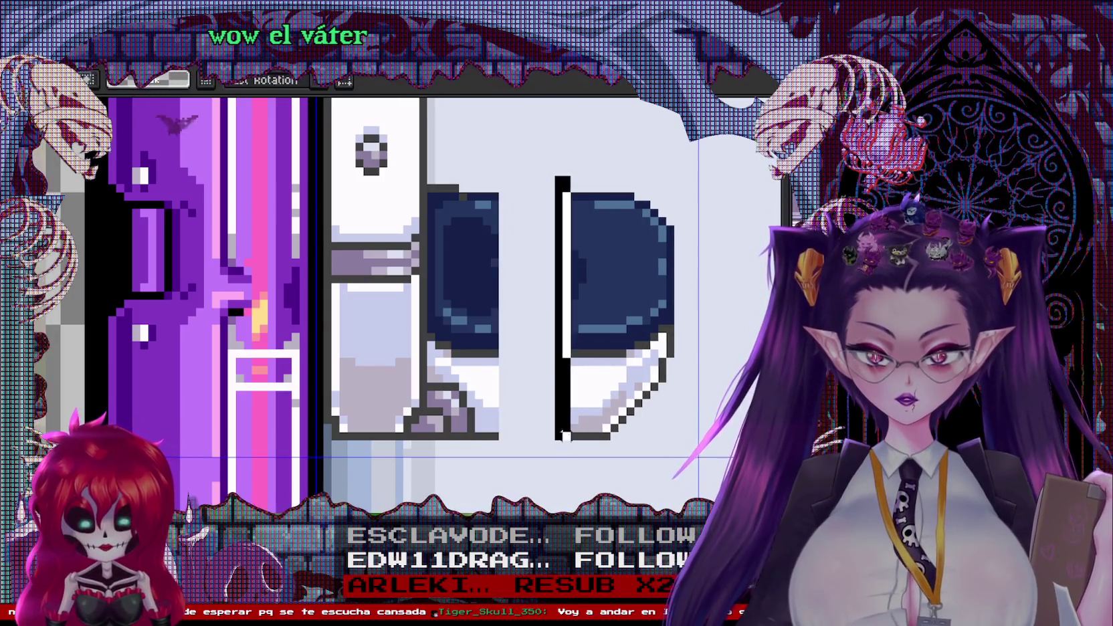
left_click_drag(567, 307, 456, 315)
scroll(579, 251, "up", 1)
key("b")
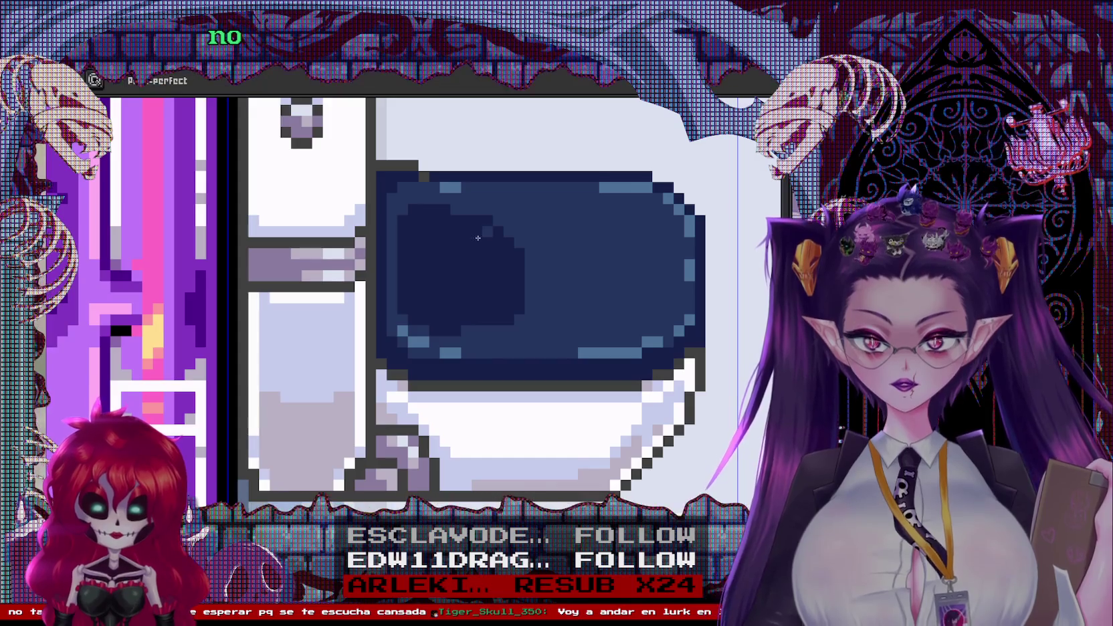
Draw a trial diagonal blue pixel stroke above the seat, then undo it
scroll(519, 316, "down", 3)
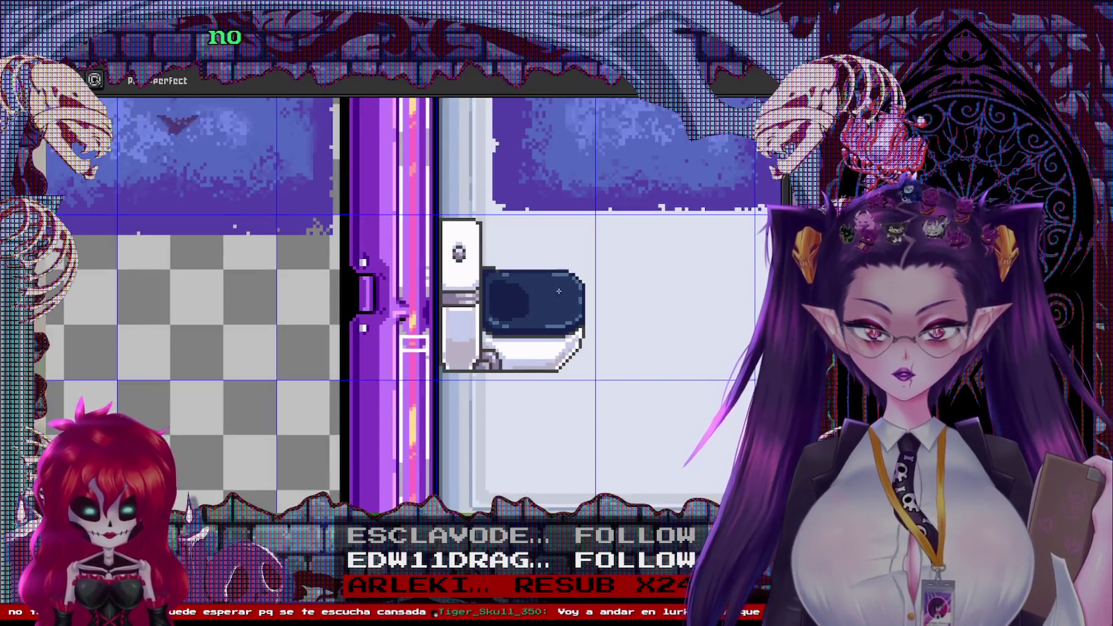
scroll(559, 291, "down", 2)
scroll(558, 291, "down", 2)
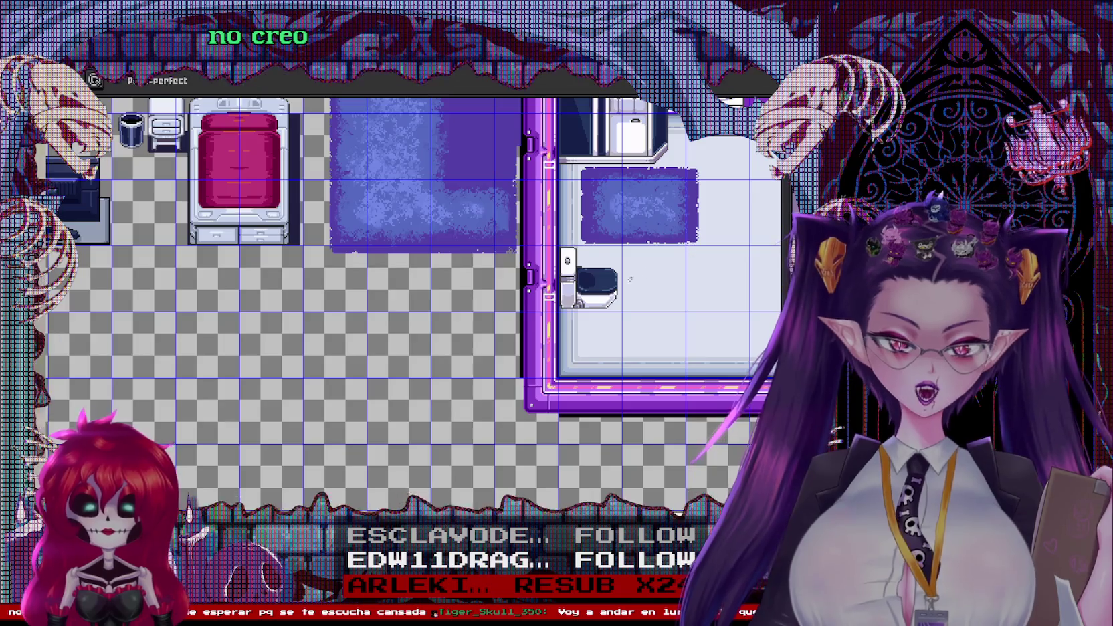
scroll(632, 278, "up", 3)
scroll(554, 268, "up", 2)
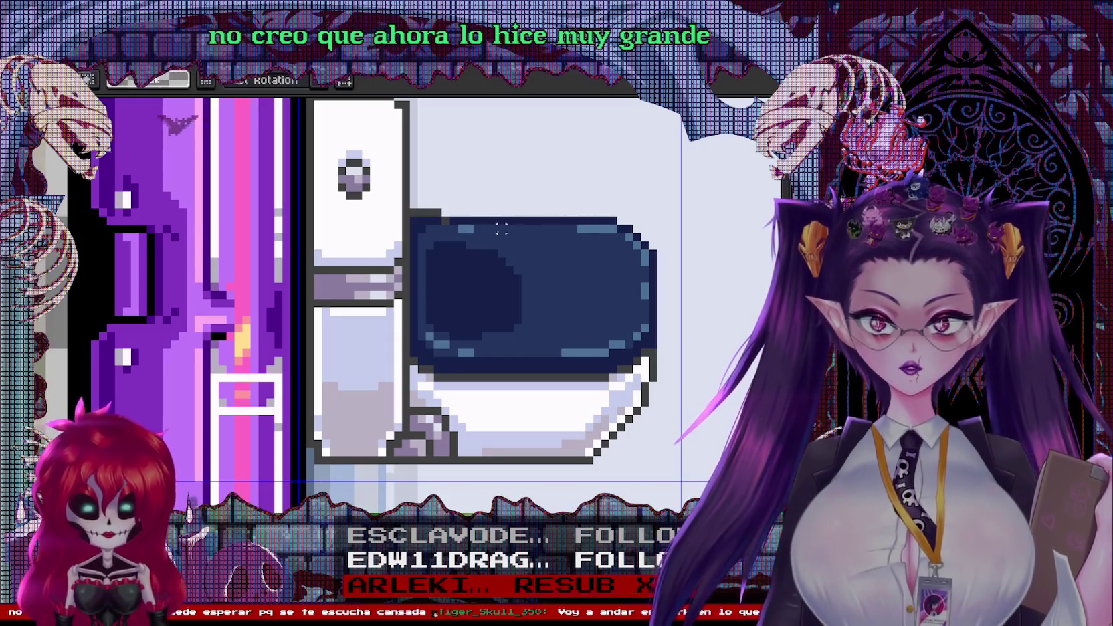
key("m")
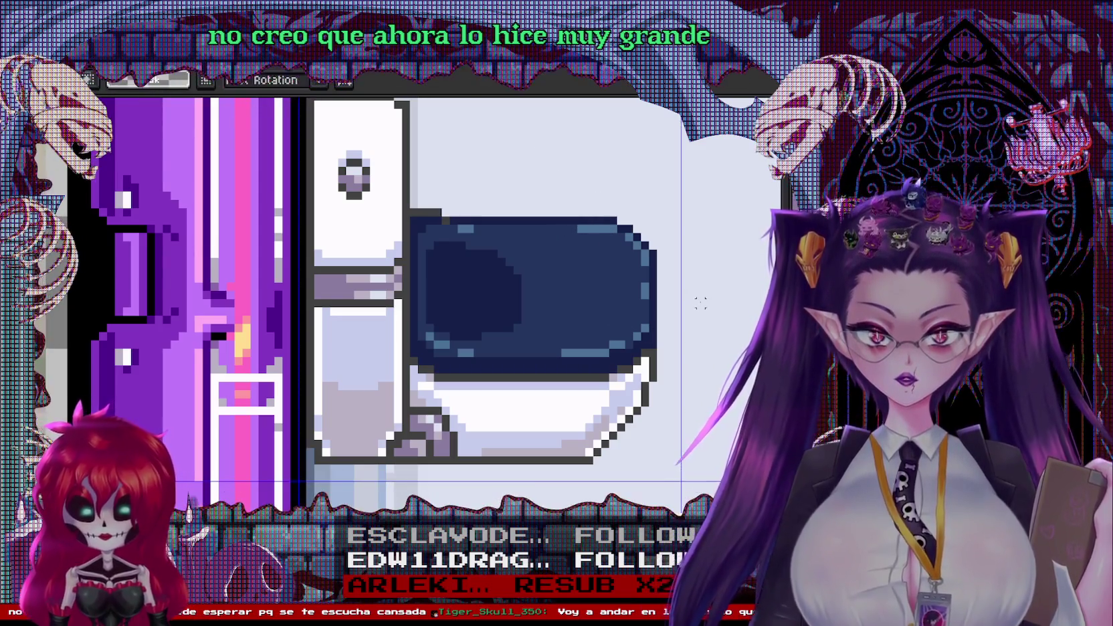
scroll(573, 245, "down", 2)
scroll(578, 242, "up", 1)
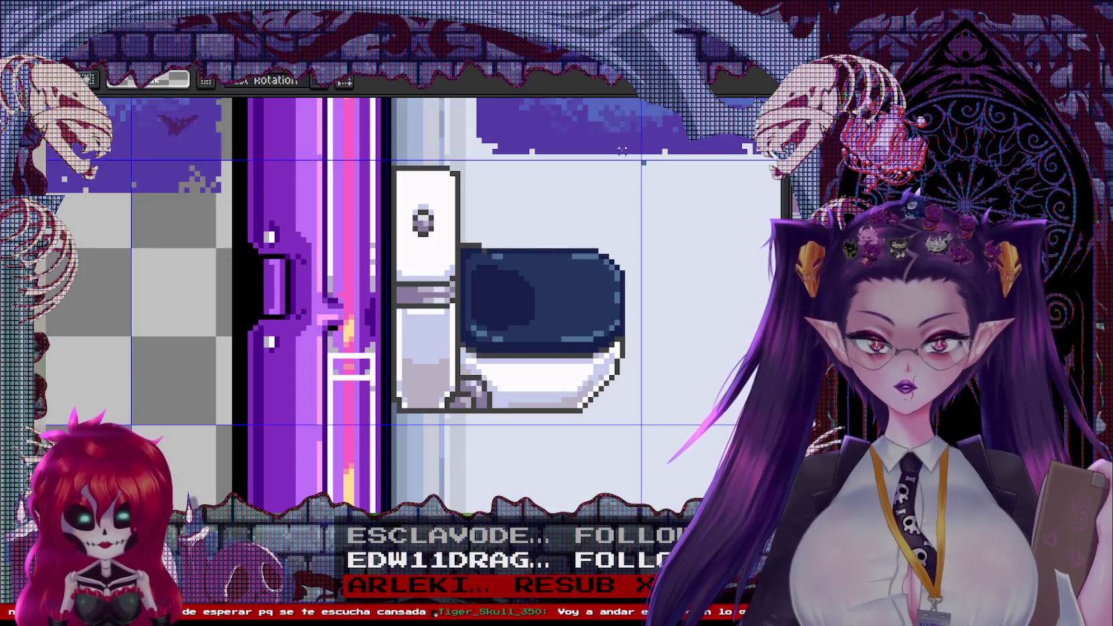
scroll(622, 149, "up", 2)
key("b")
left_click_drag(639, 104, 555, 221)
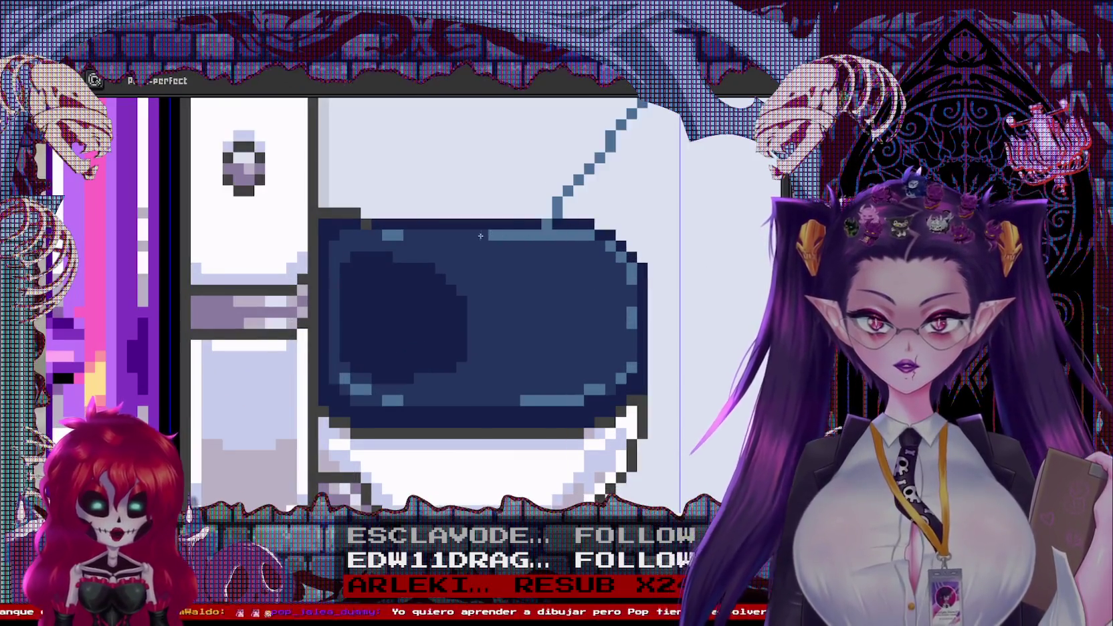
key("ctrl+z")
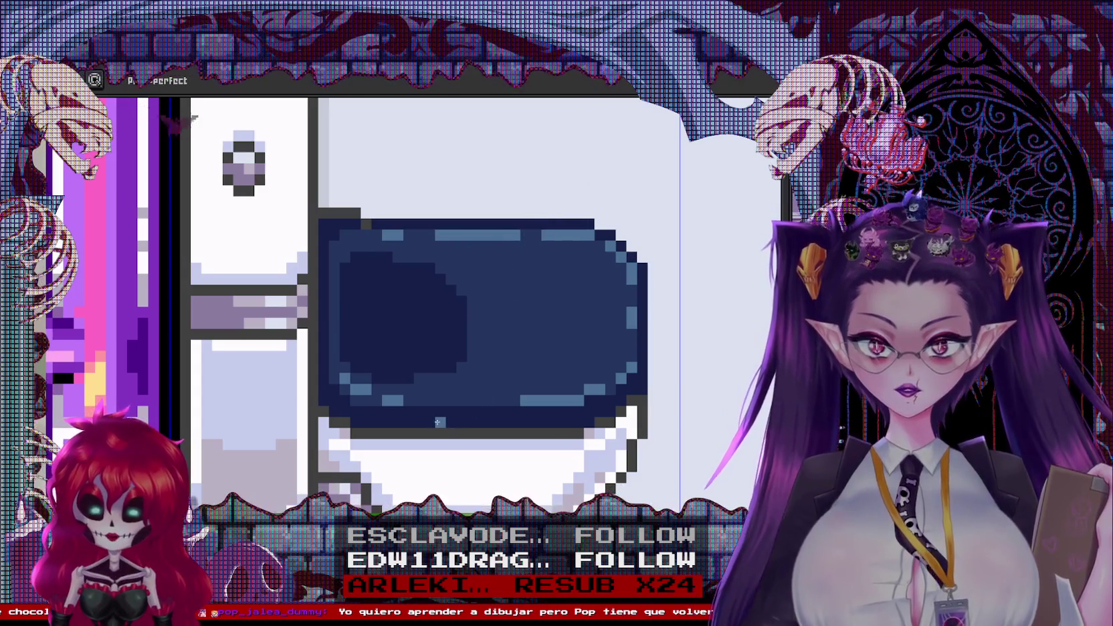
Draw a light-blue highlight line along the bottom edge of the toilet lid
left_click_drag(427, 400, 519, 400)
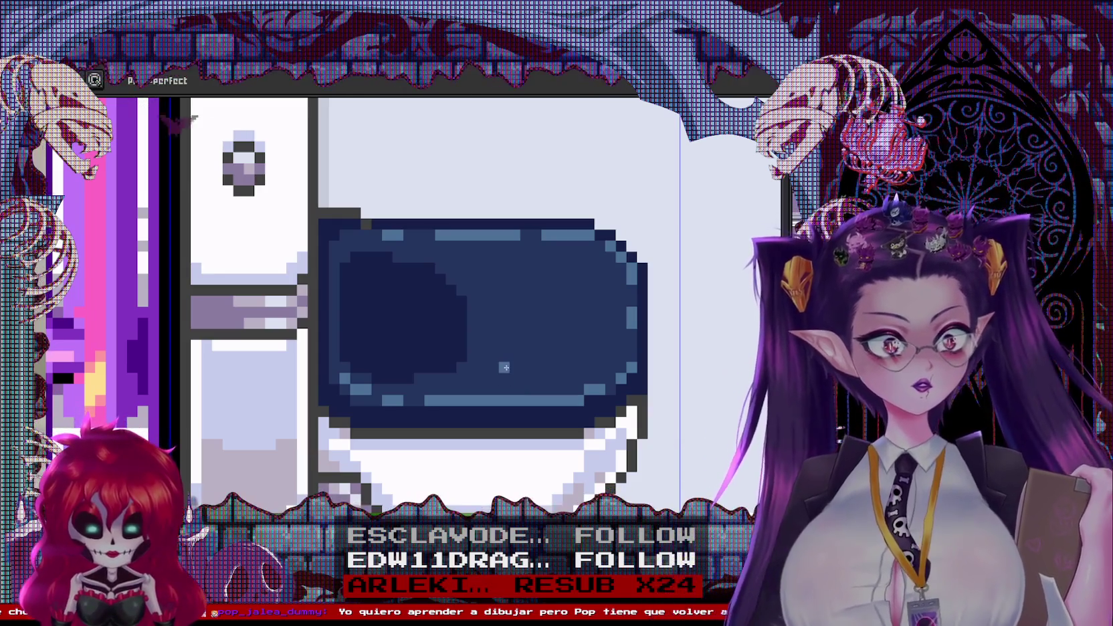
scroll(582, 336, "down", 3)
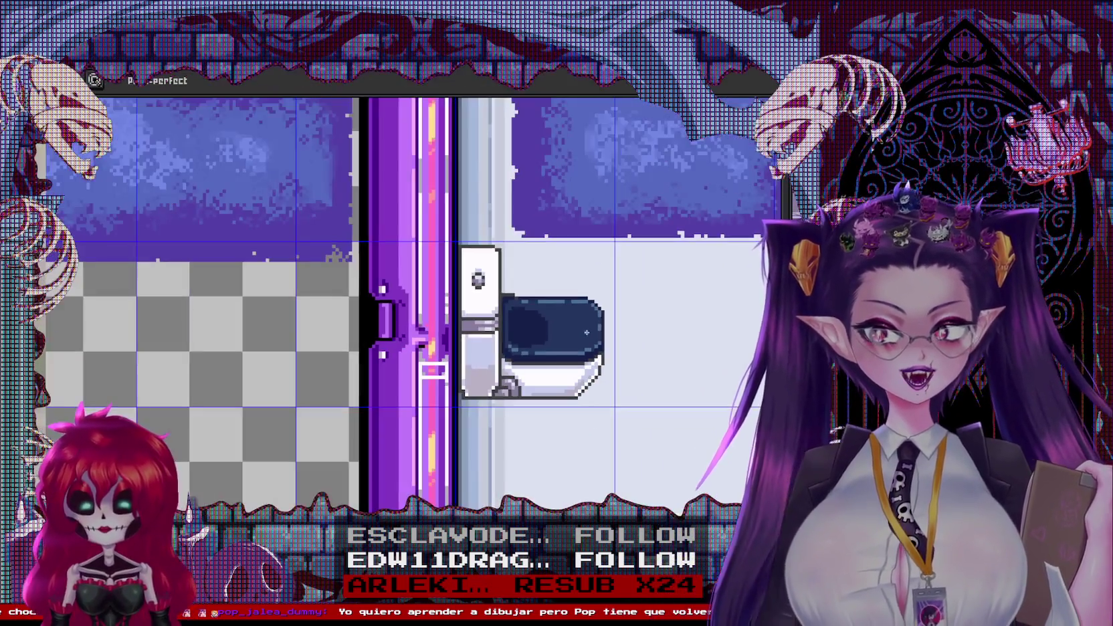
scroll(582, 337, "up", 2)
scroll(581, 337, "up", 2)
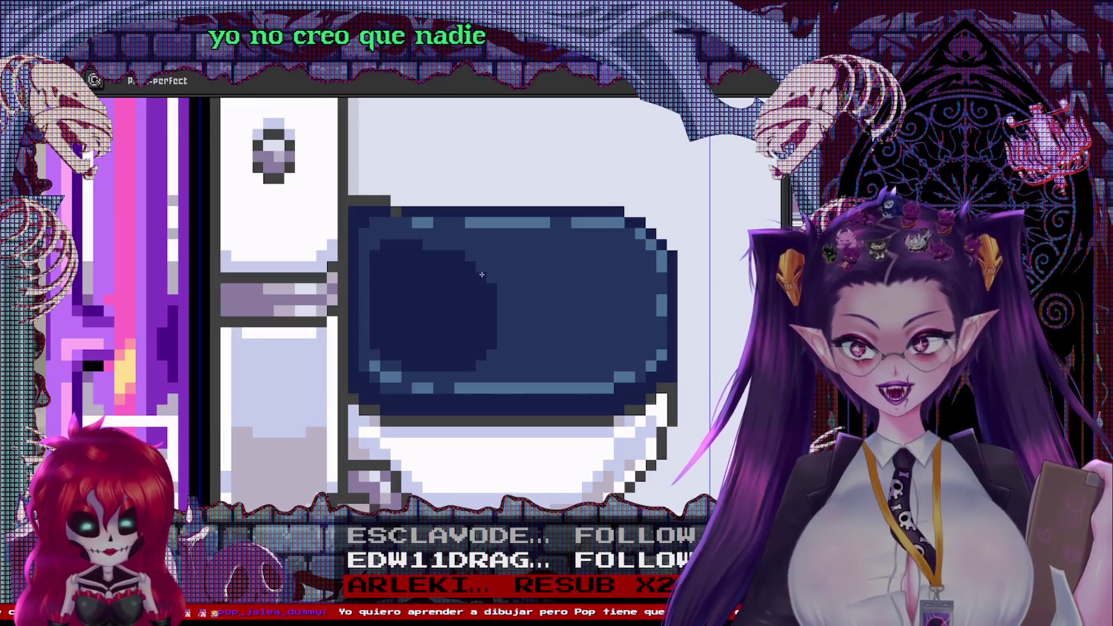
scroll(619, 220, "down", 3)
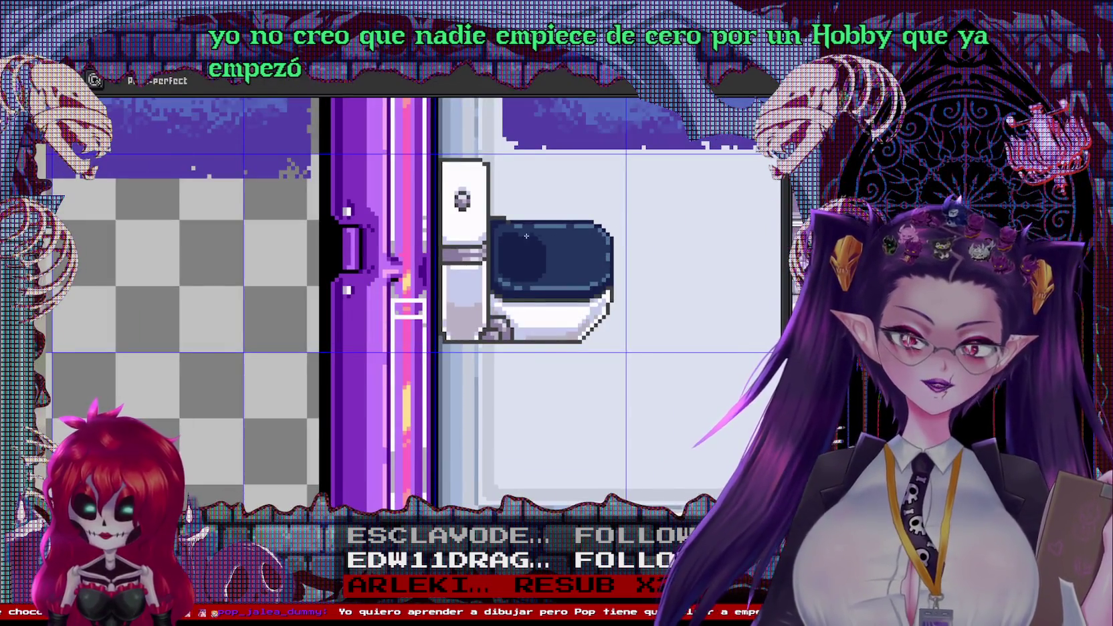
scroll(528, 236, "up", 2)
scroll(528, 236, "up", 1)
scroll(635, 318, "down", 3)
scroll(597, 173, "up", 2)
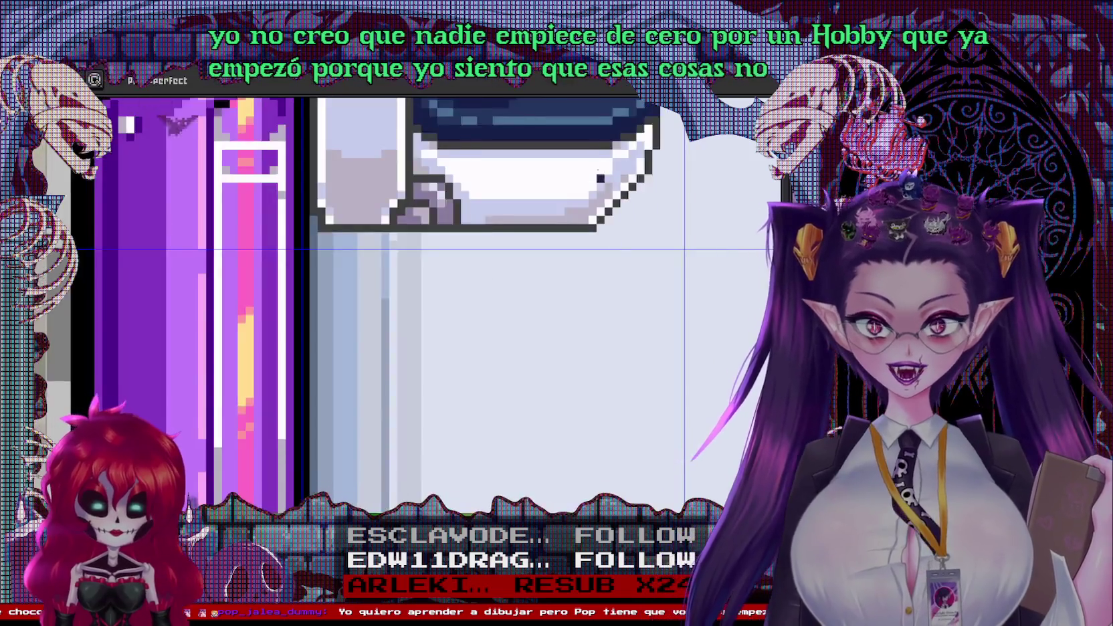
scroll(597, 174, "down", 2)
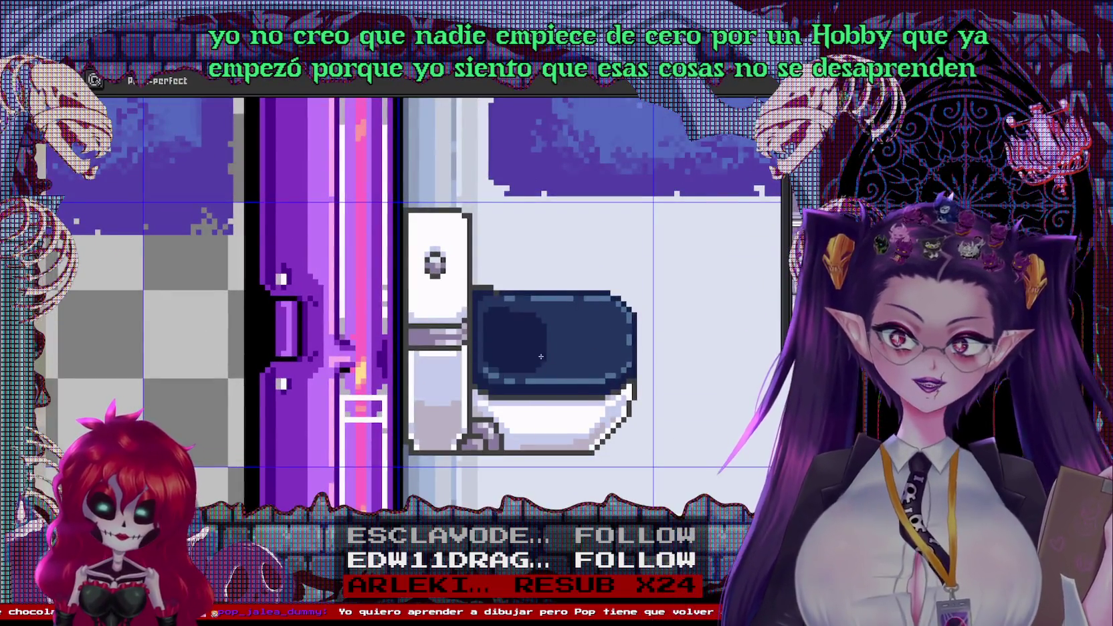
scroll(541, 357, "up", 1)
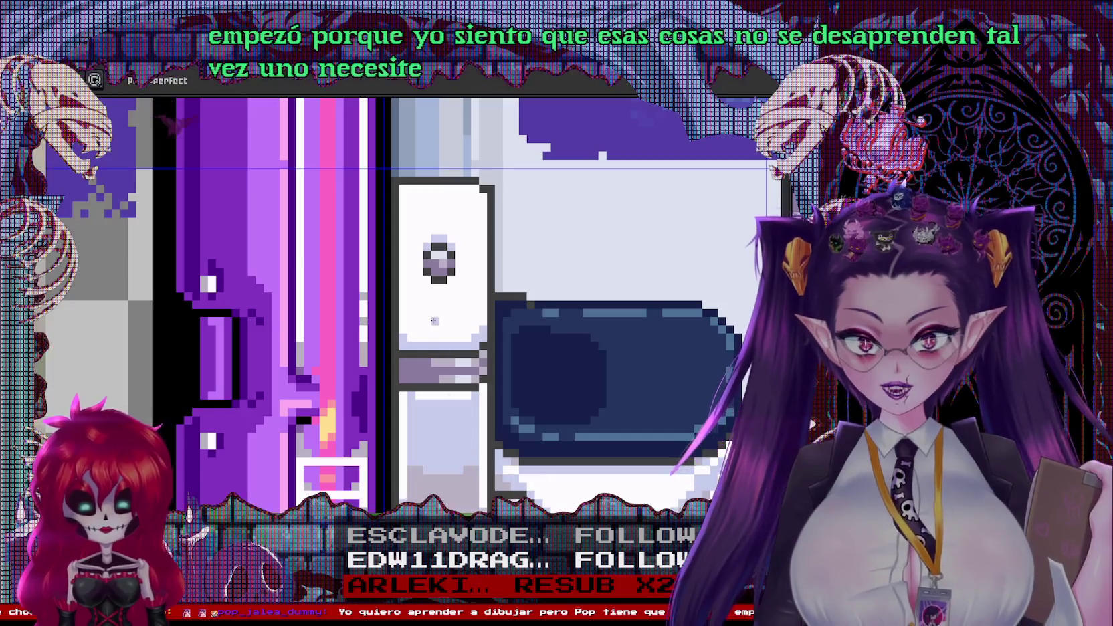
key("i")
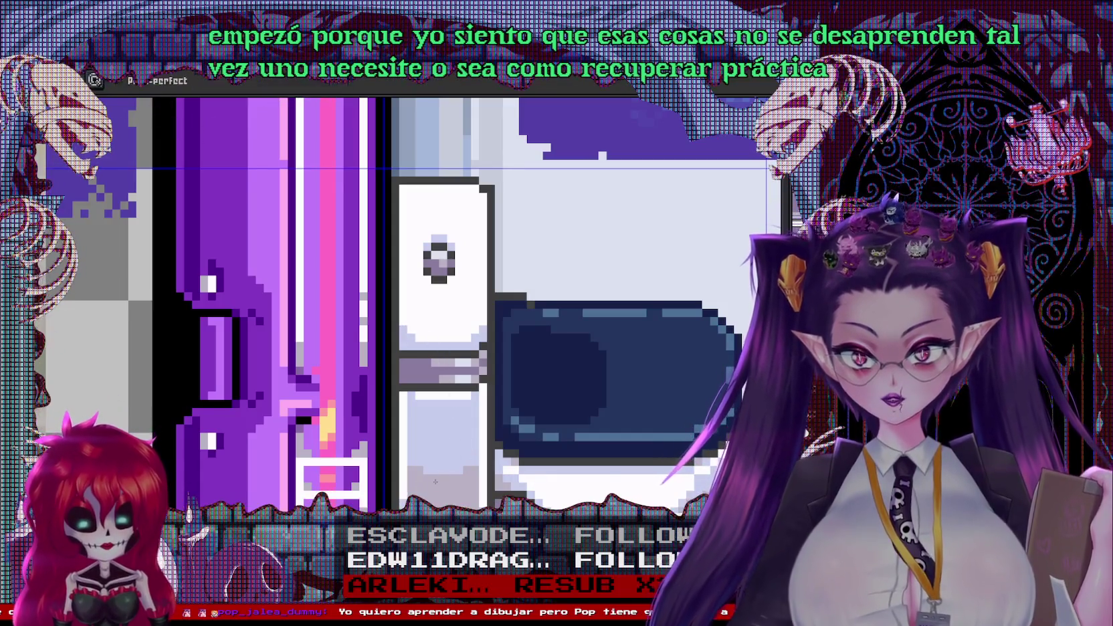
key("b")
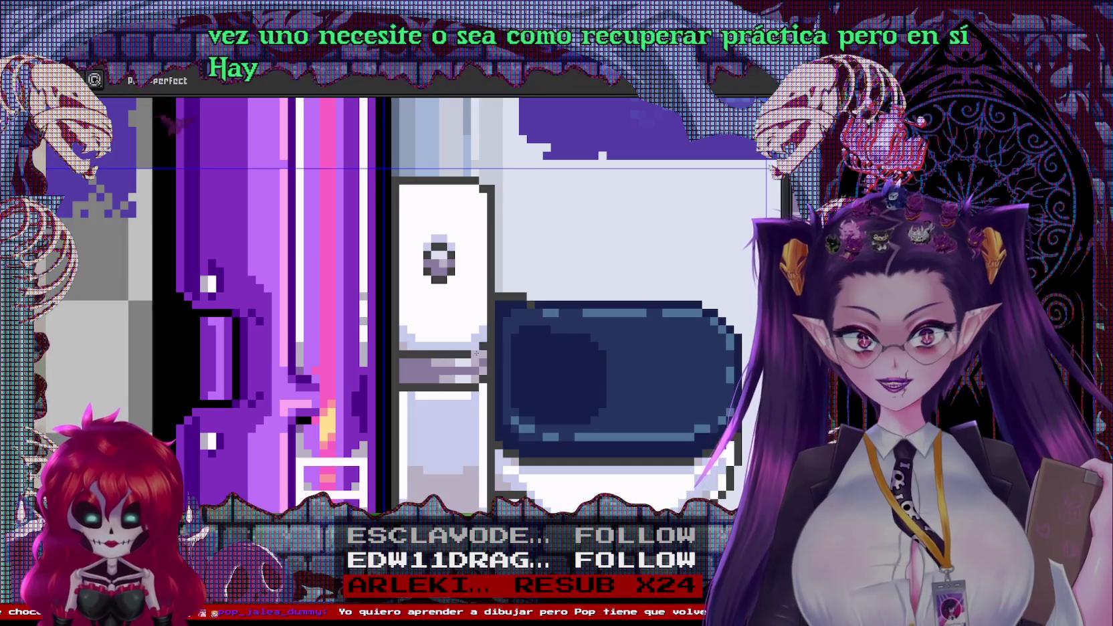
scroll(476, 352, "down", 2)
scroll(476, 370, "up", 2)
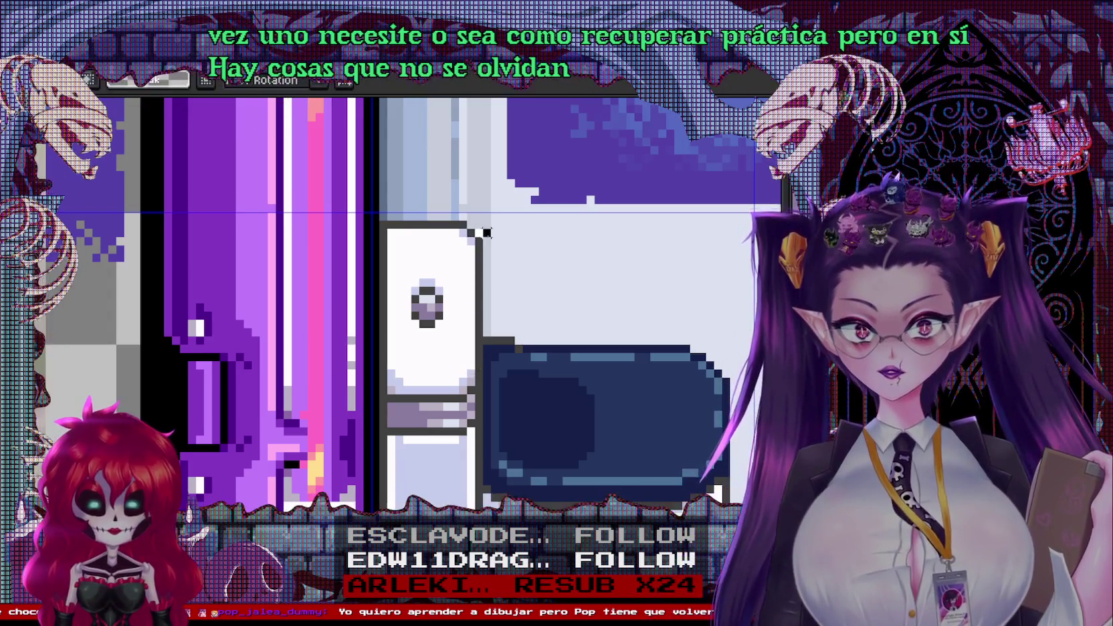
scroll(573, 274, "down", 2)
key("ctrl+t")
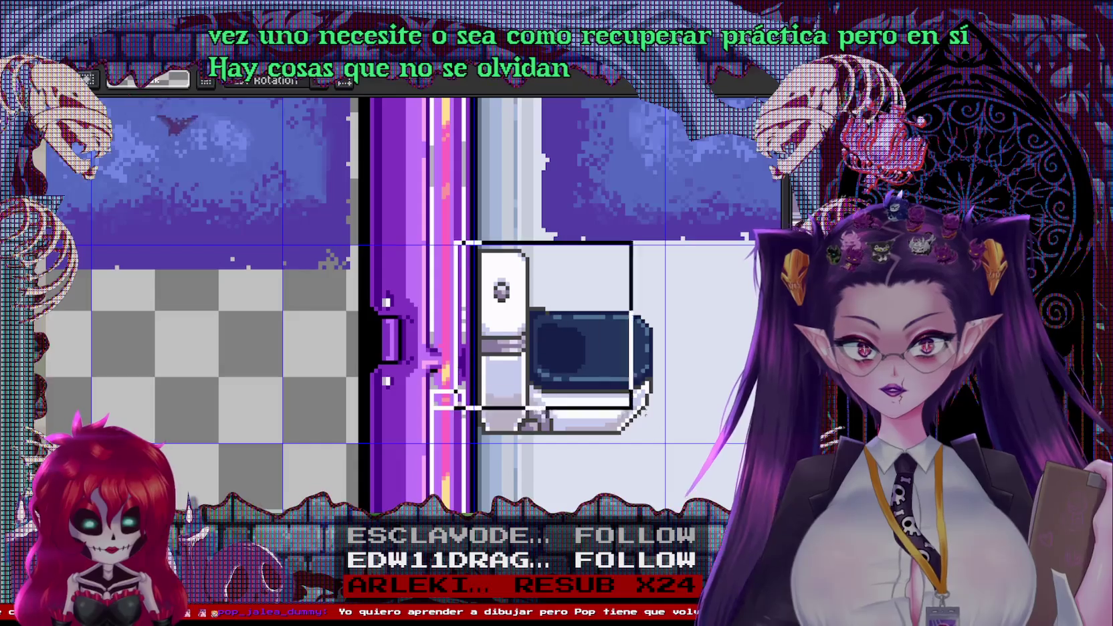
Try placing the toilet in the room scene, then remove it and return to the bathroom
scroll(471, 327, "down", 2)
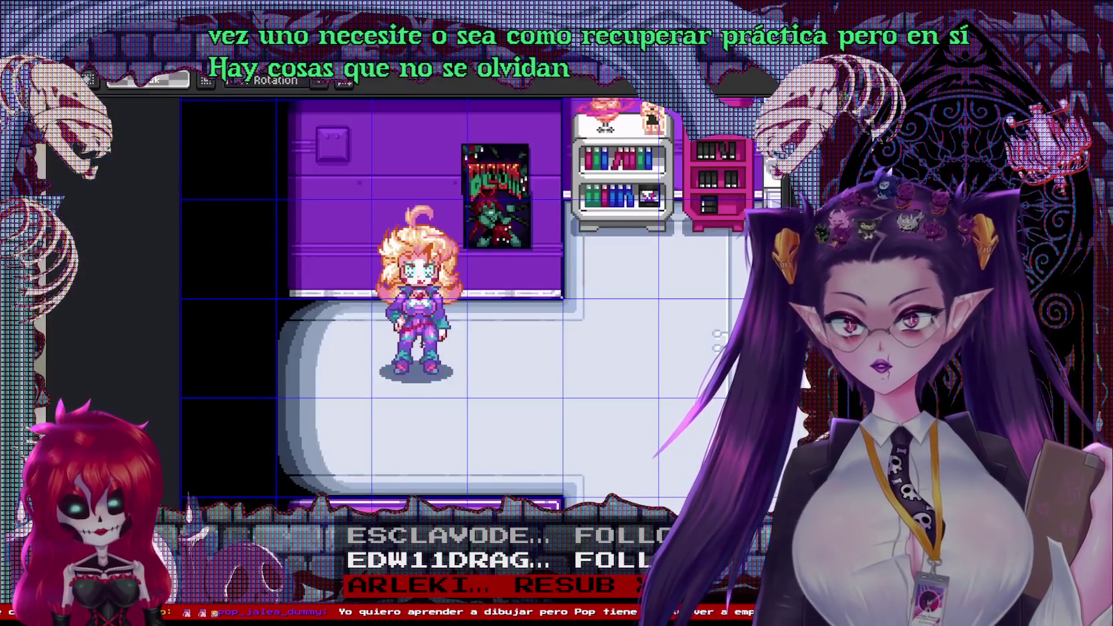
left_click_drag(524, 343, 335, 354)
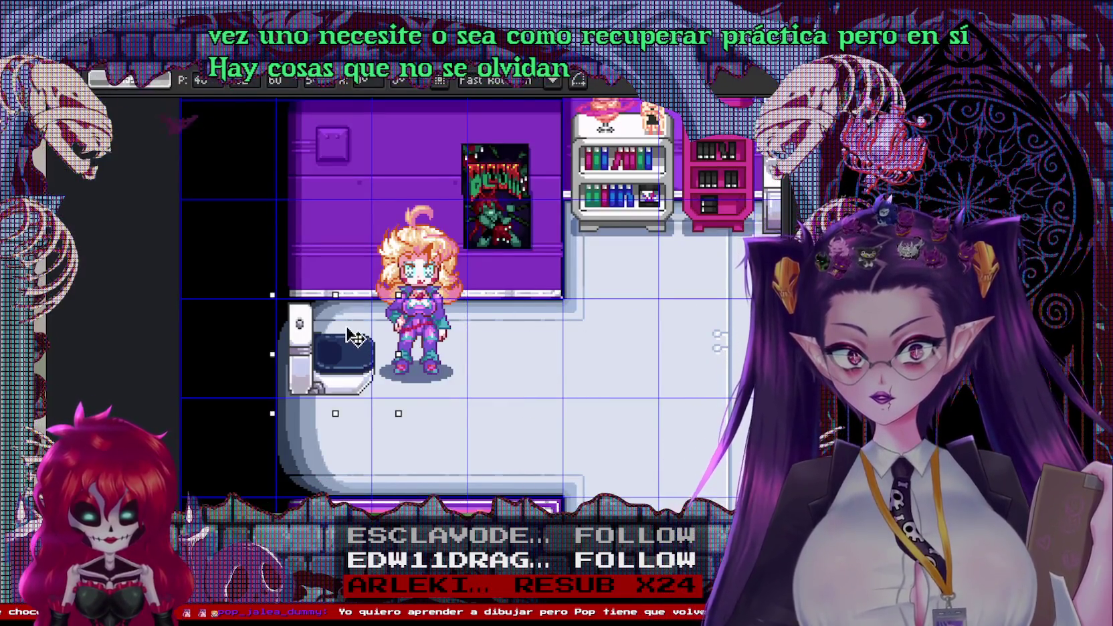
key("shift+Up")
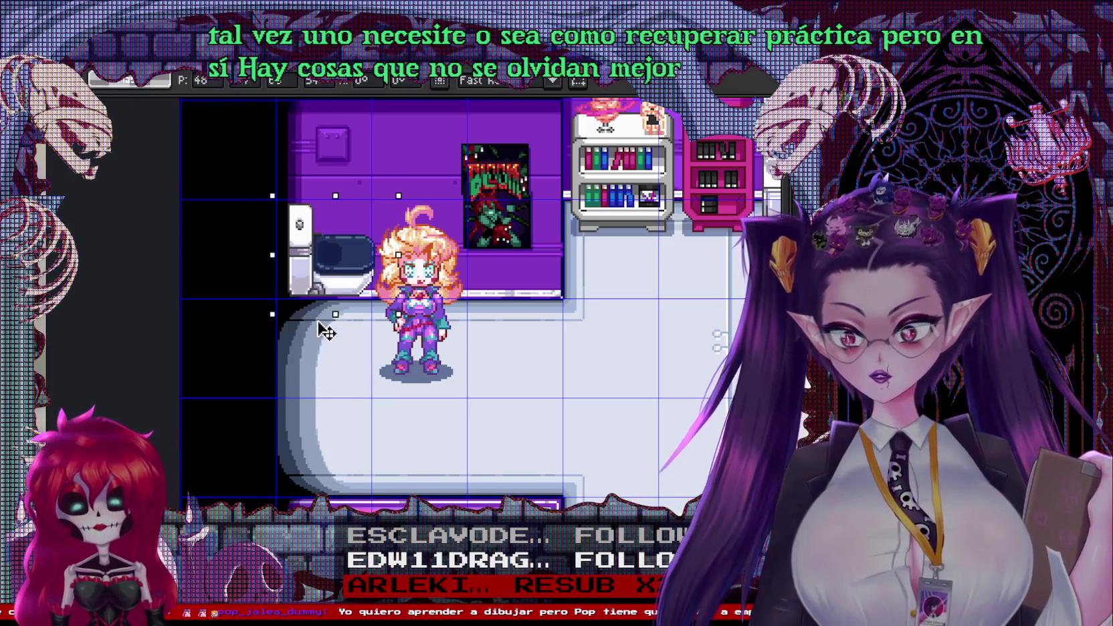
key("ctrl+z")
key("Delete")
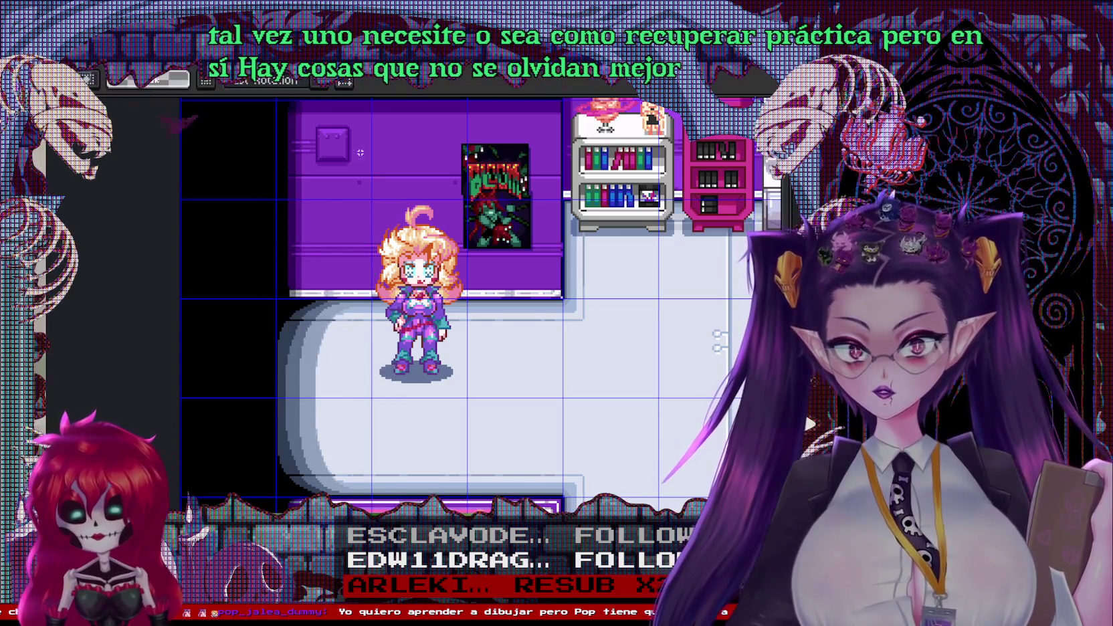
key("ctrl+Tab")
key("ctrl+Tab")
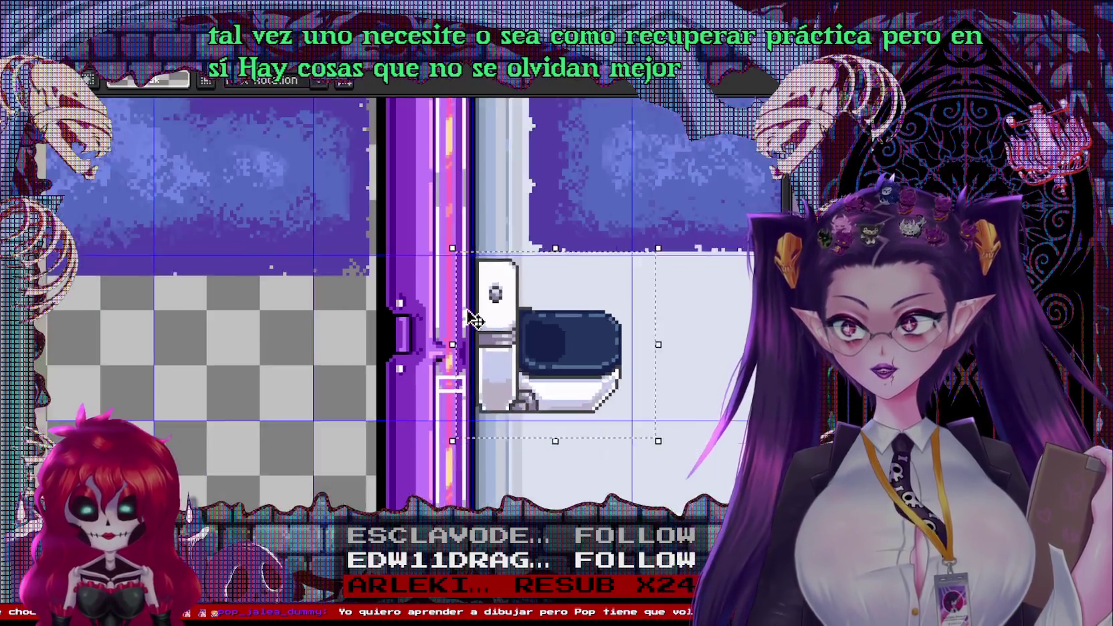
Reposition the toilet against the left wall just below the blue rug
scroll(560, 333, "right", 3)
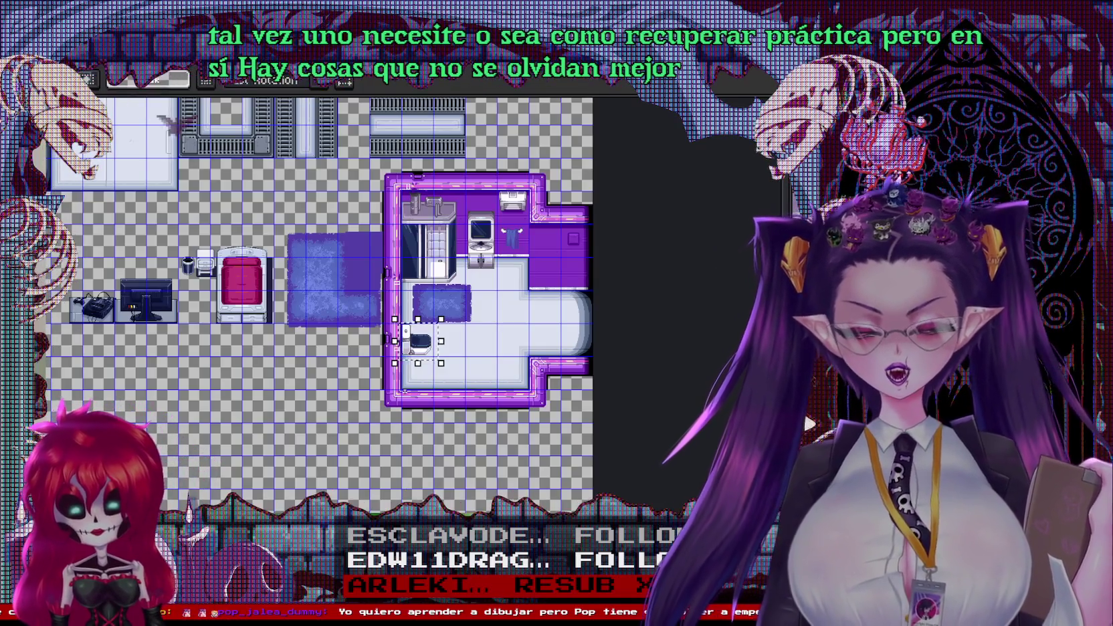
scroll(404, 391, "up", 2)
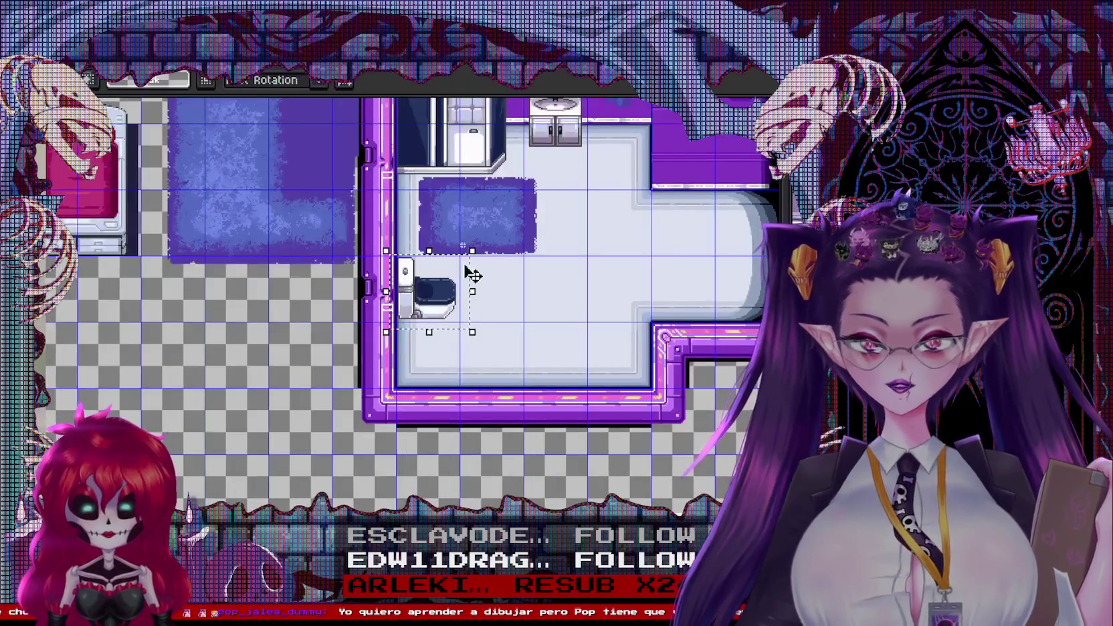
left_click_drag(428, 291, 439, 251)
left_click(612, 284)
mouse_move(448, 294)
left_mouse_down()
mouse_move(436, 333)
mouse_move(453, 259)
left_mouse_up()
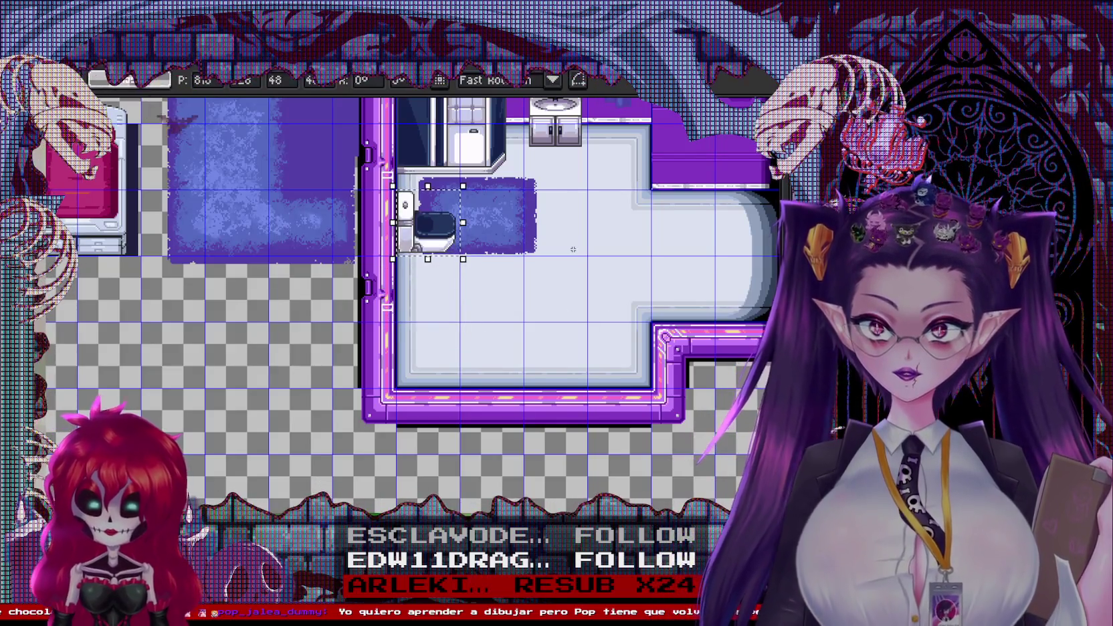
key("ctrl+z")
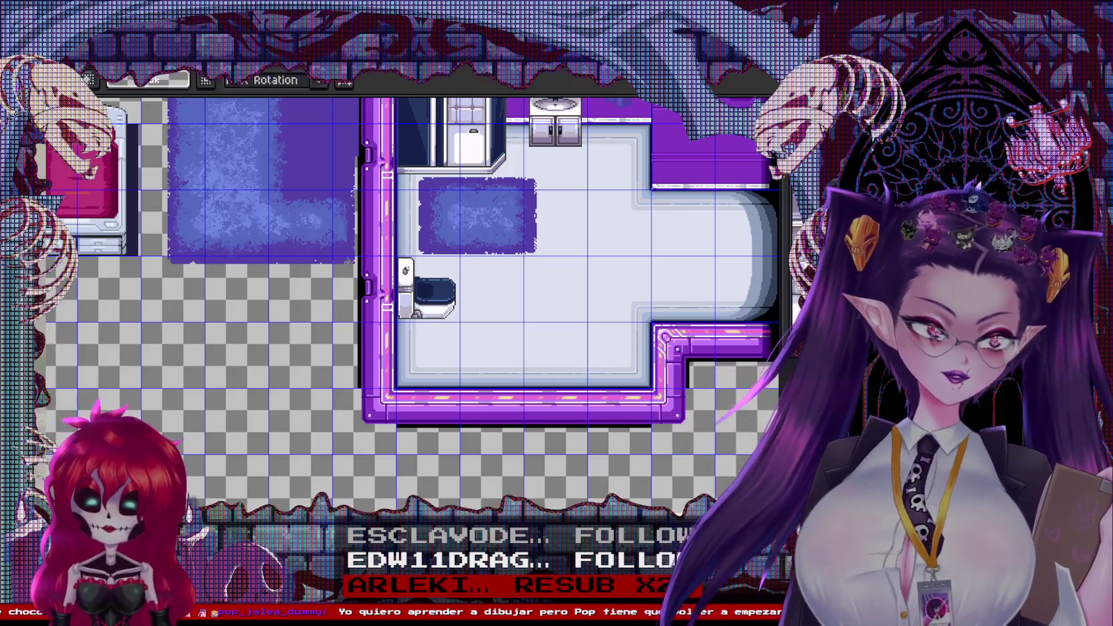
Select the toilet area and nudge it one pixel lower
scroll(447, 286, "up", 3)
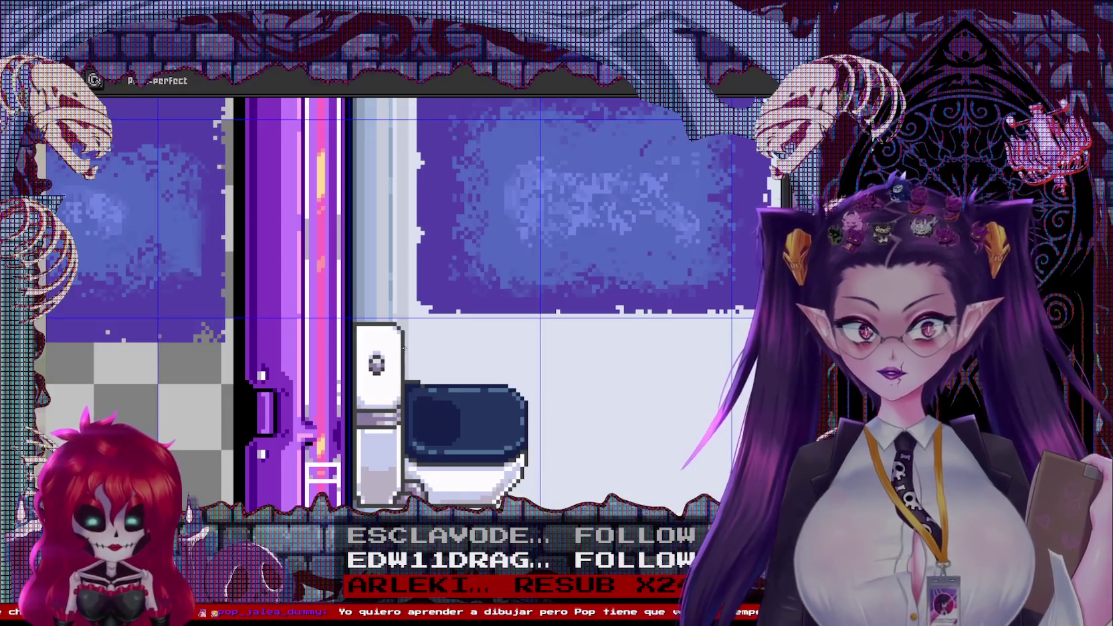
scroll(431, 261, "down", 1)
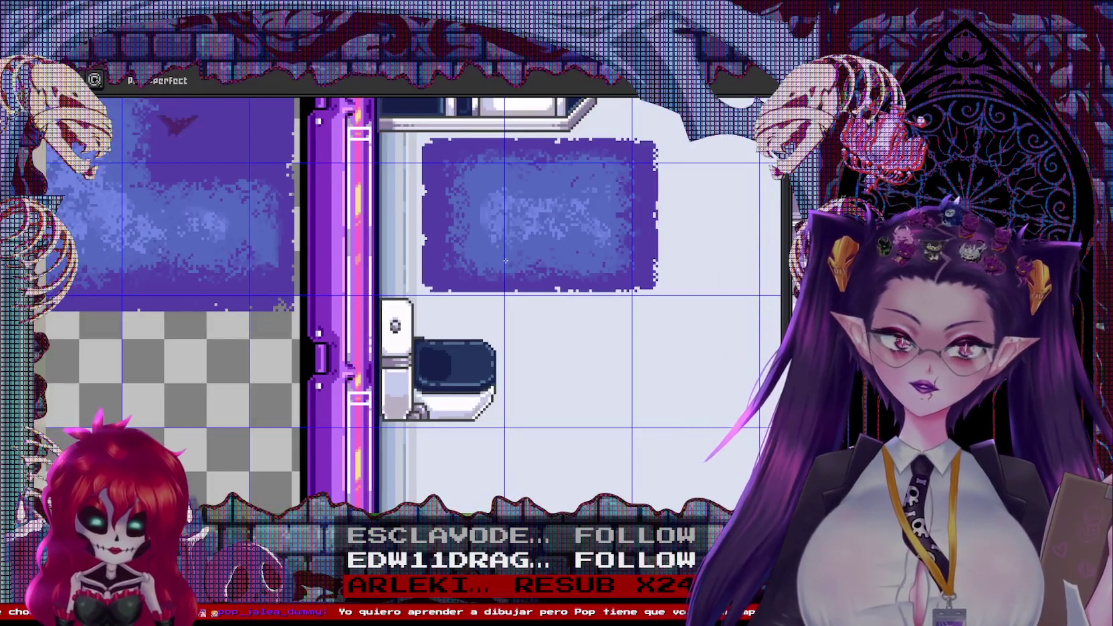
scroll(468, 360, "up", 1)
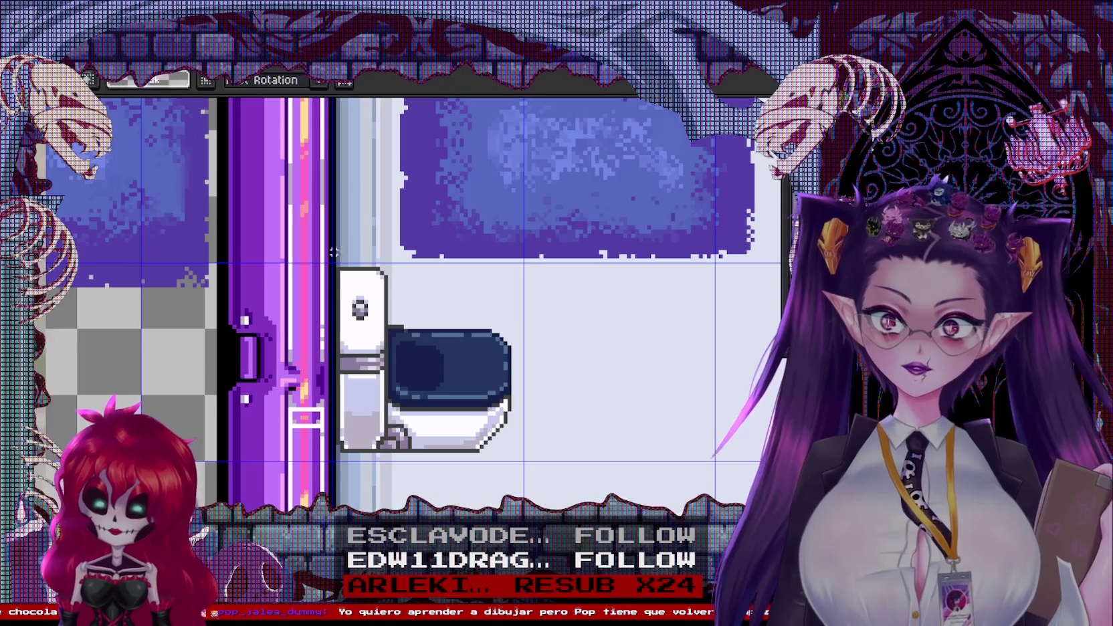
left_click_drag(333, 260, 525, 463)
key("Down")
key("Down")
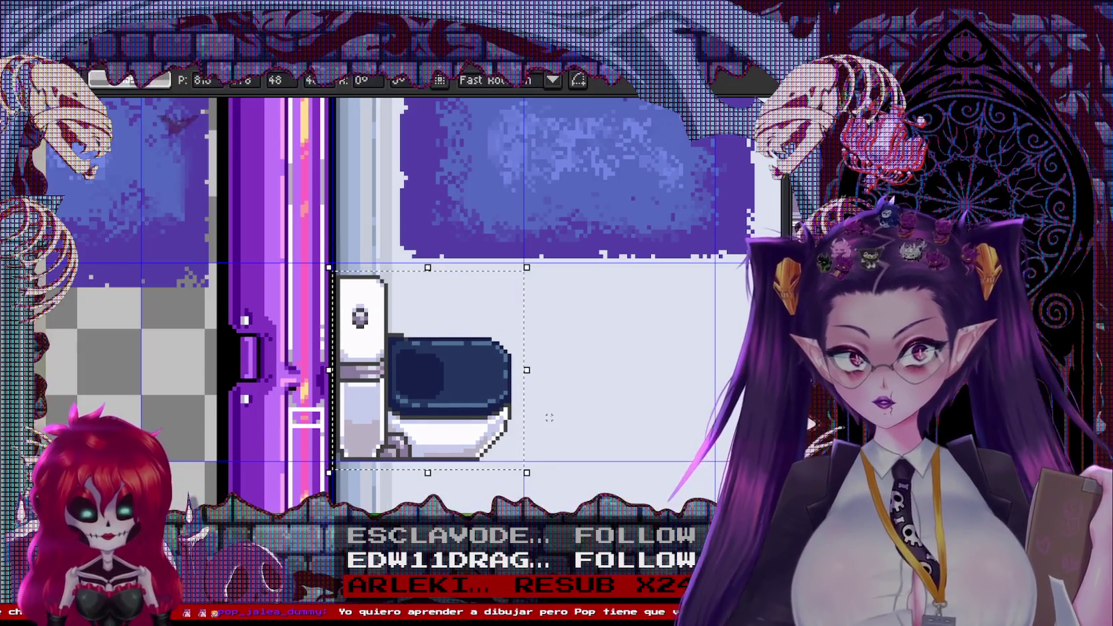
key("b")
scroll(362, 254, "up", 1)
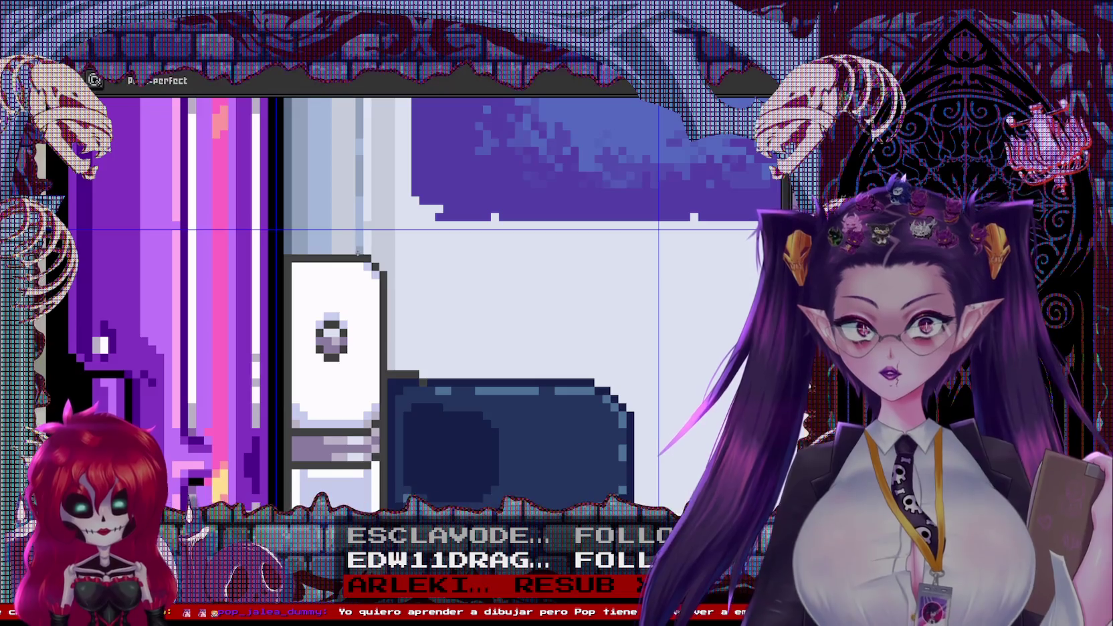
Draw a dark outline above the toilet tank and fill the lid dark navy
key("ctrl")
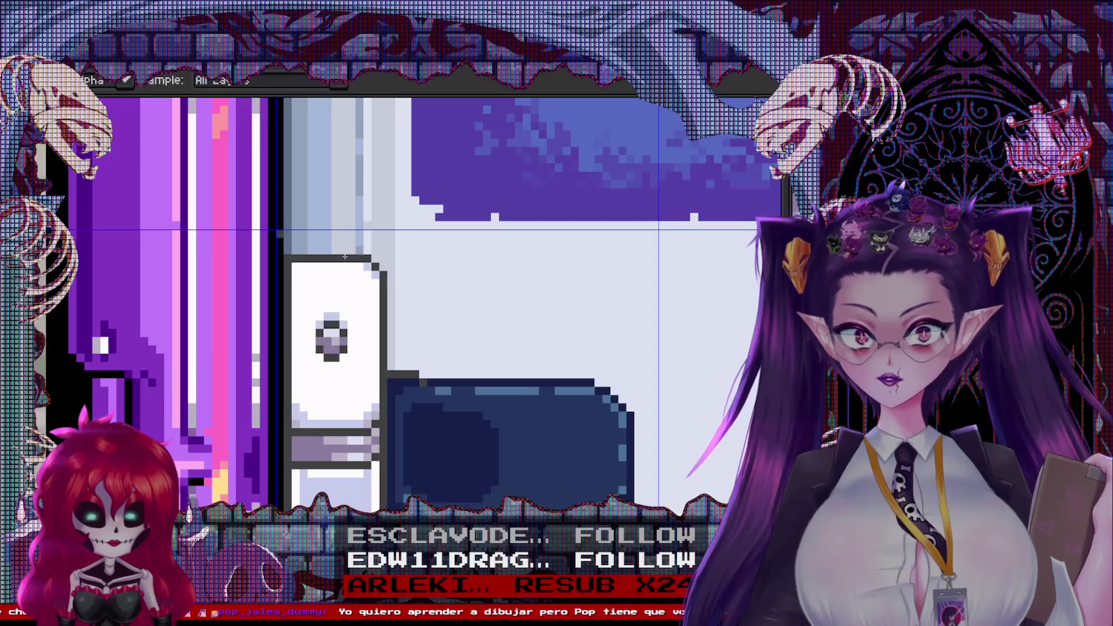
mouse_move(399, 240)
left_mouse_down()
mouse_move(461, 258)
mouse_move(462, 303)
left_mouse_up()
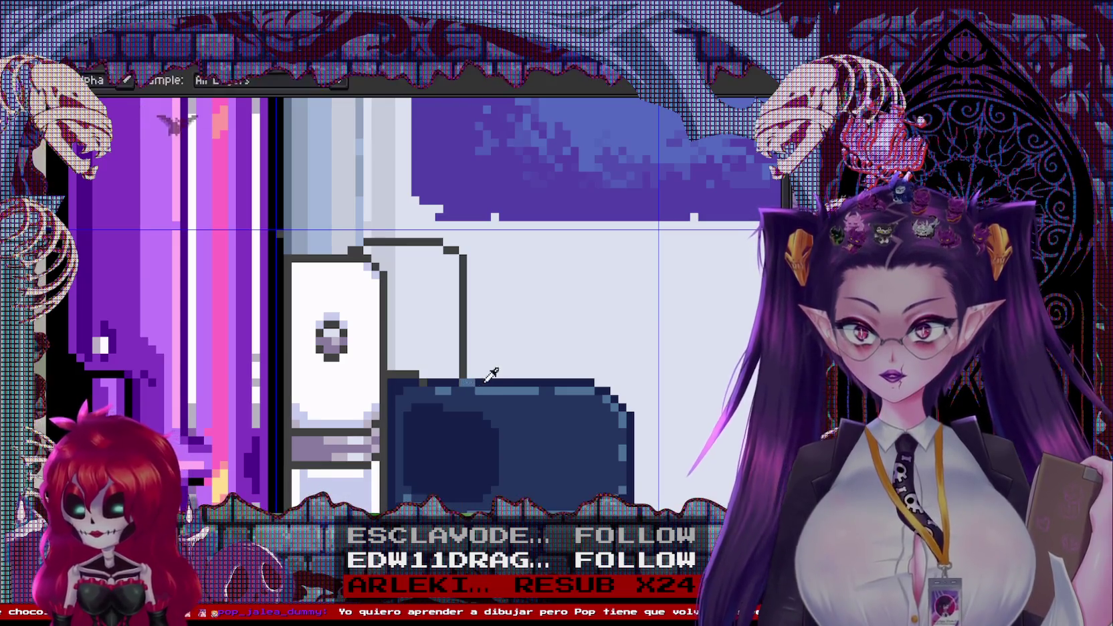
scroll(439, 381, "up", 1)
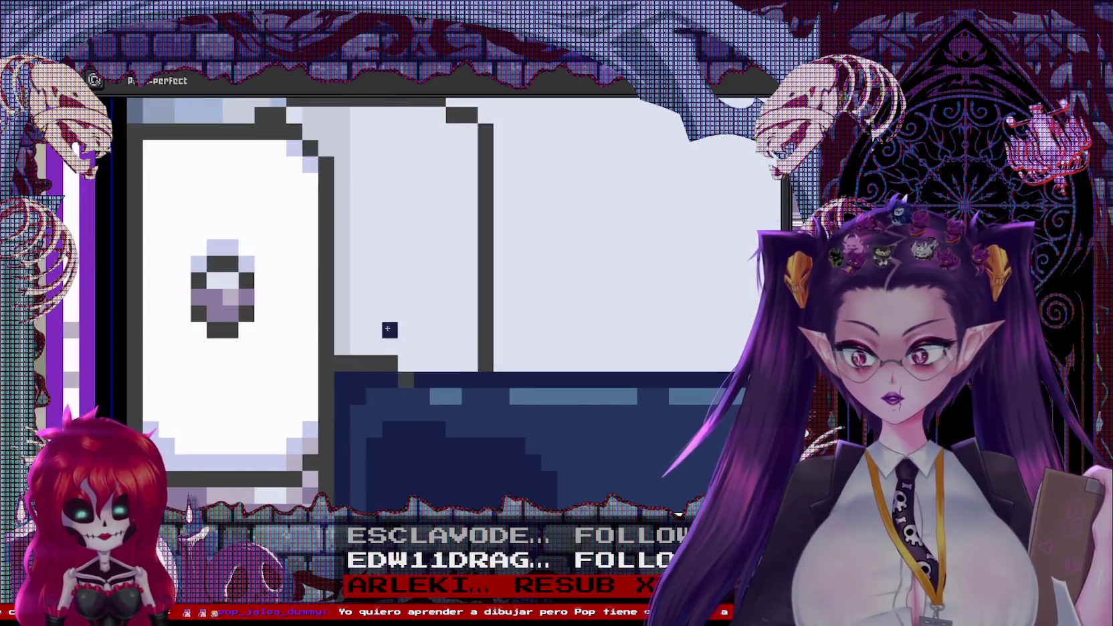
scroll(385, 329, "down", 1)
key("g")
left_click(403, 289)
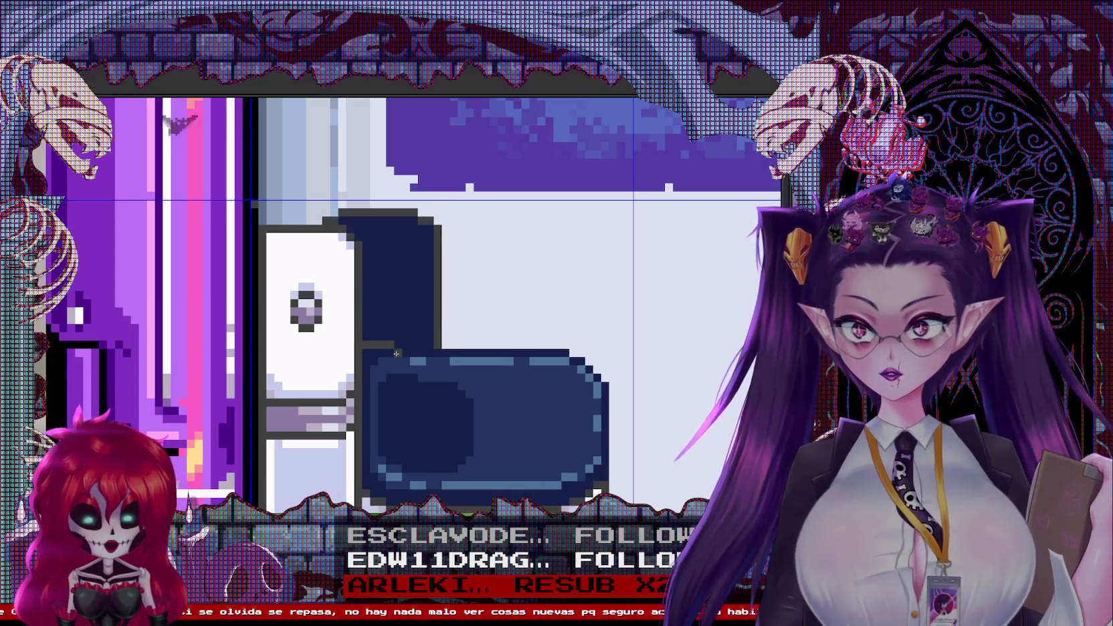
scroll(354, 220, "down", 1)
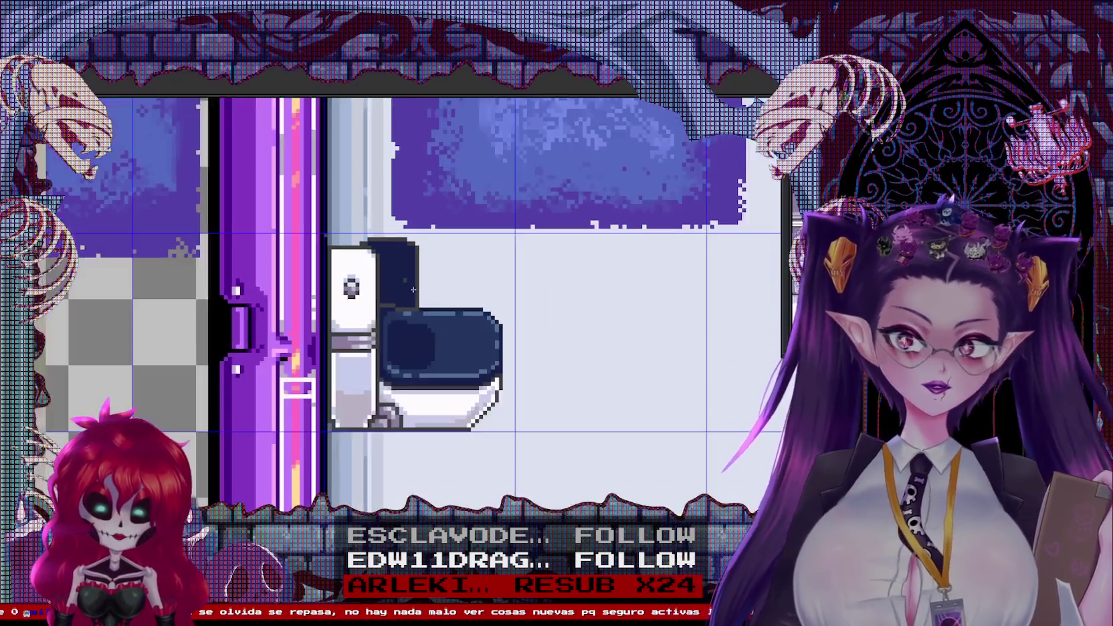
scroll(344, 176, "up", 1)
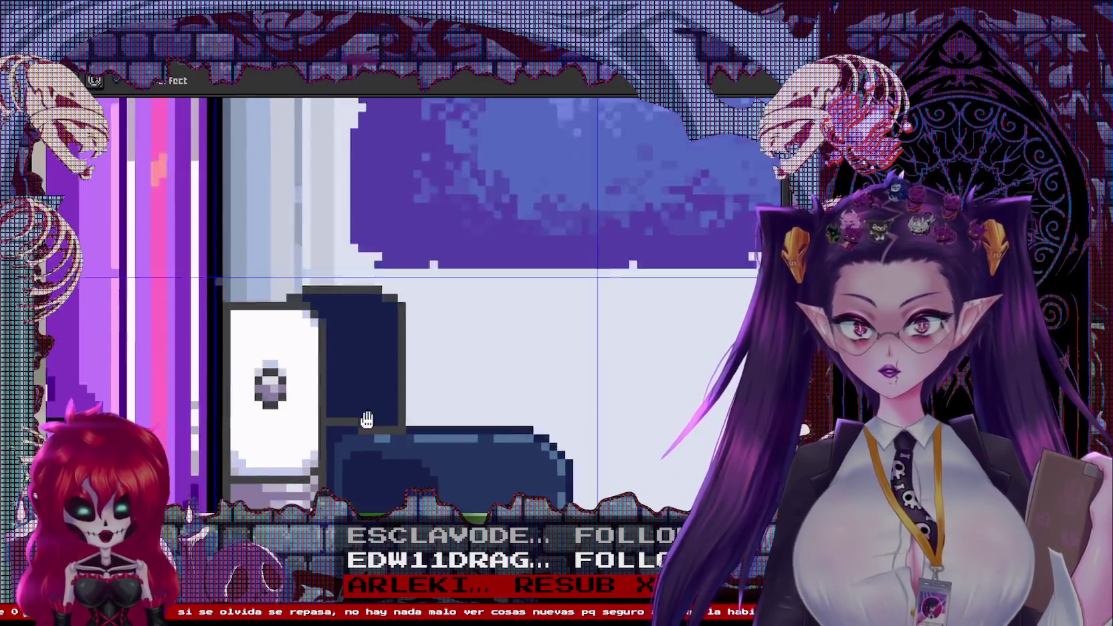
Fill the lid's right, bottom and top border edges black, undoing one accidental fill
left_click_drag(373, 213, 385, 312)
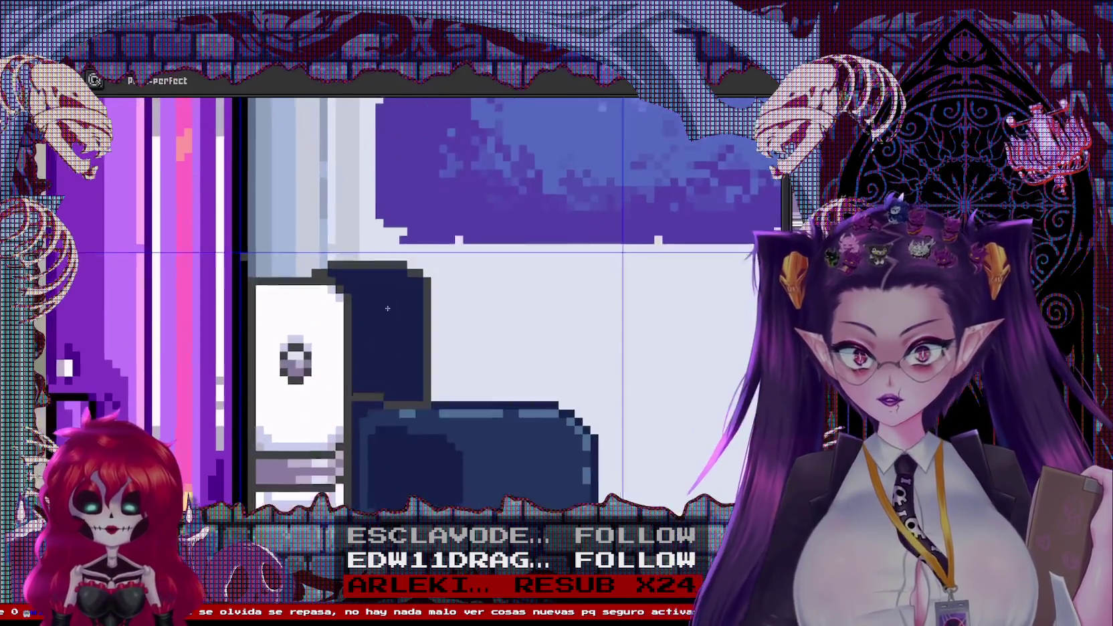
scroll(385, 313, "up", 1)
key("g")
left_click(443, 352)
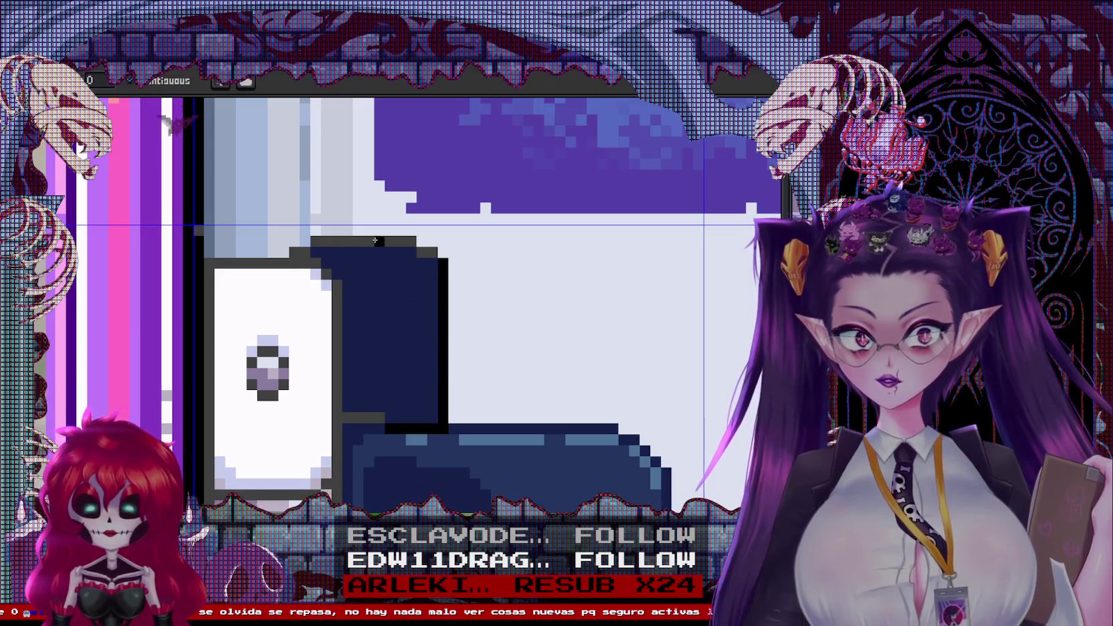
left_click(375, 240)
left_click(421, 253)
key("ctrl+z")
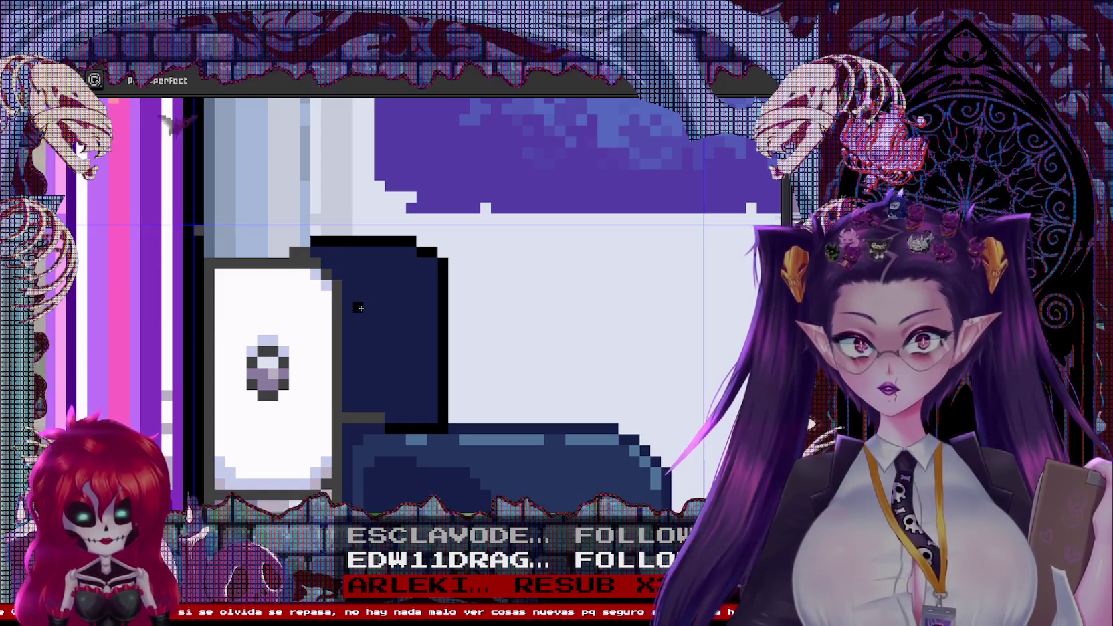
Draw a black diagonal fold line across the lid, with light-blue highlights and lighter navy shading
left_click_drag(333, 248, 383, 319)
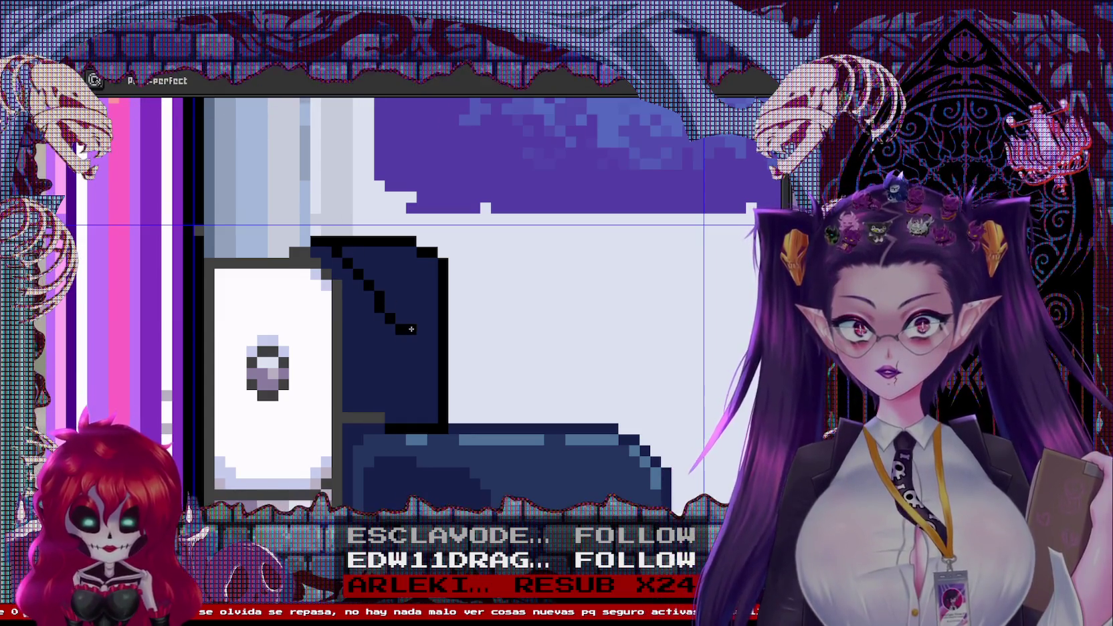
scroll(428, 318, "down", 3)
scroll(442, 436, "up", 3)
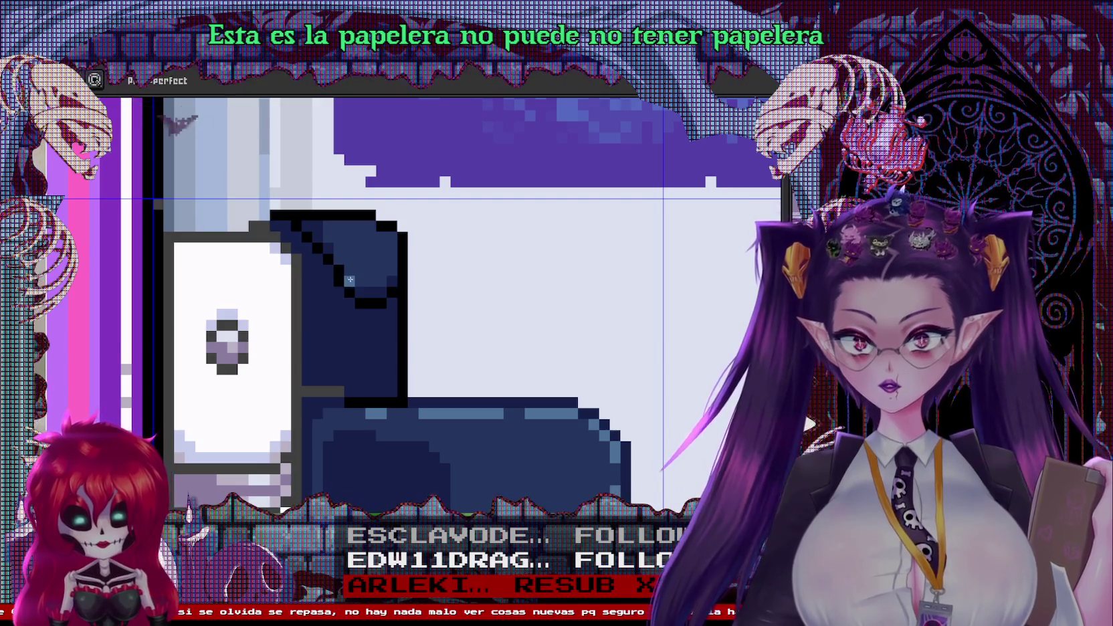
left_click_drag(344, 266, 380, 294)
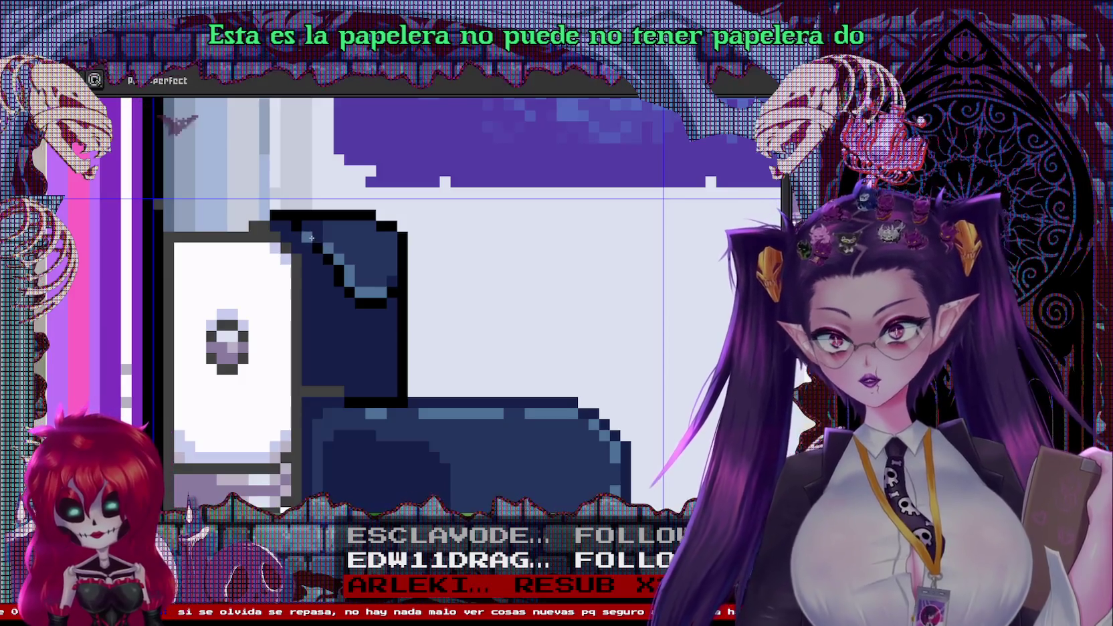
left_click_drag(366, 321, 377, 370)
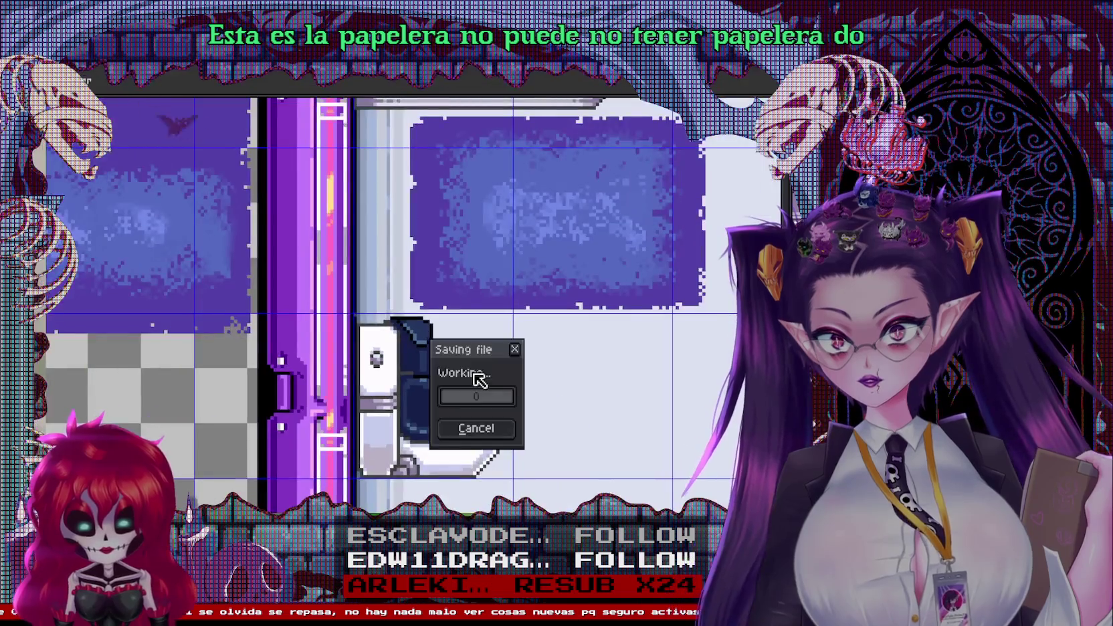
left_click(478, 377)
scroll(489, 348, "up", 2)
scroll(496, 341, "up", 2)
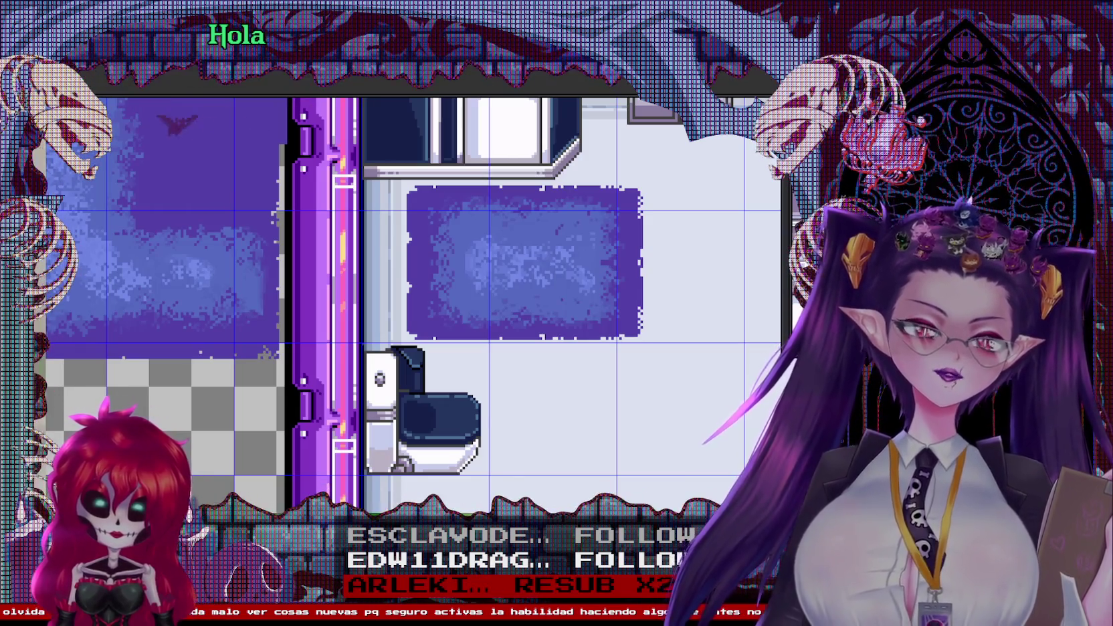
scroll(400, 342, "down", 2)
scroll(400, 342, "up", 1)
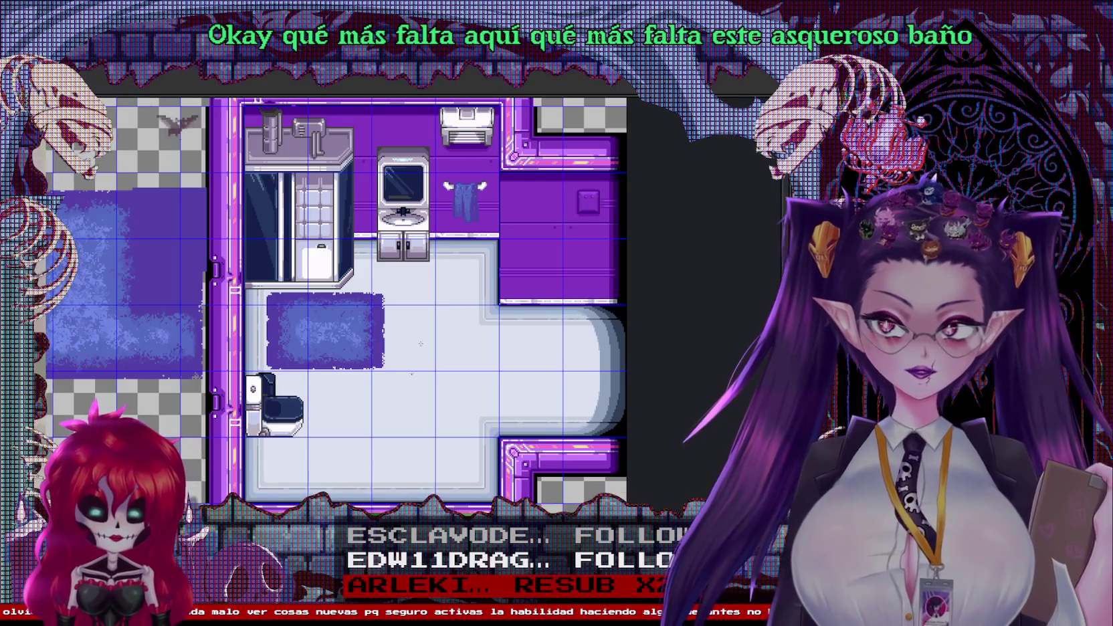
Nudge the toilet sprite, then draw a tall dark navy cabinet rectangle beside the rug
scroll(410, 373, "up", 1)
right_click(435, 337)
key("Escape")
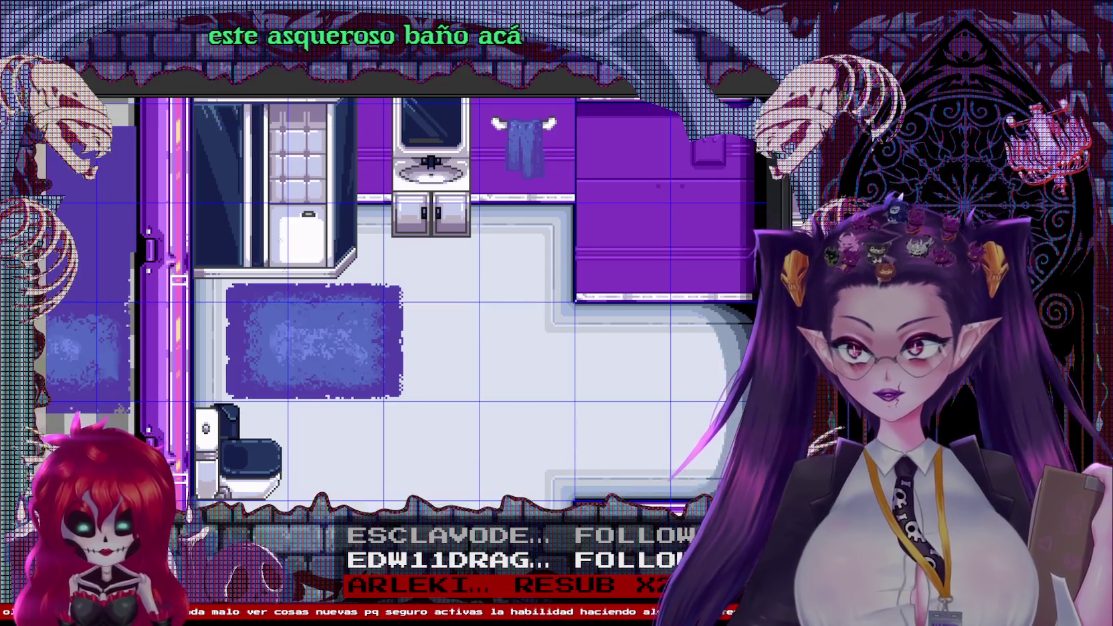
scroll(352, 233, "down", 1)
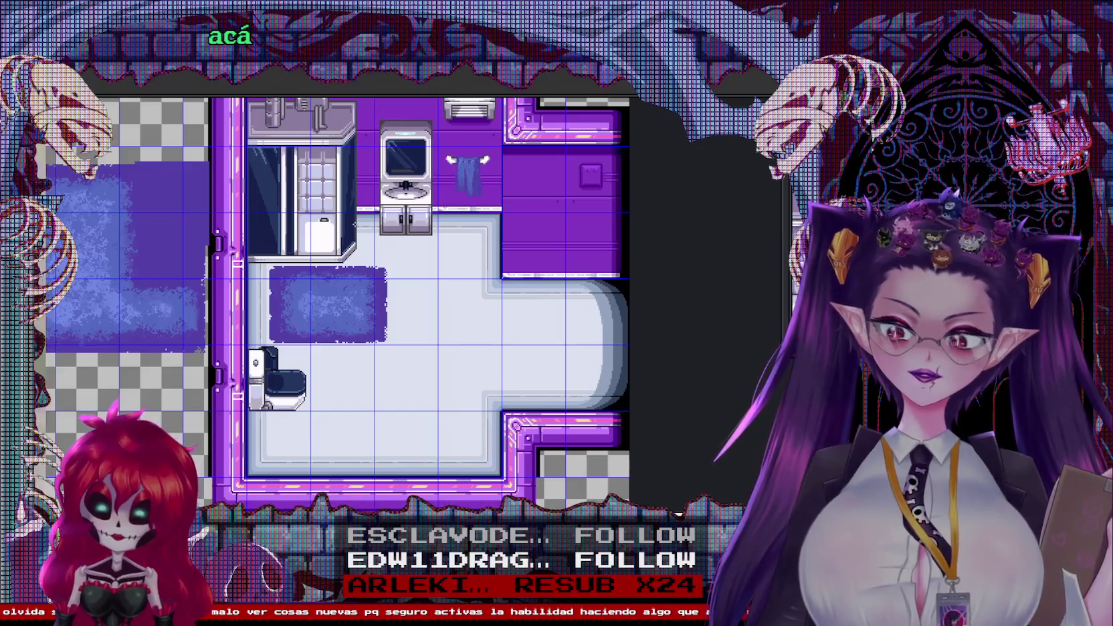
scroll(298, 402, "up", 1)
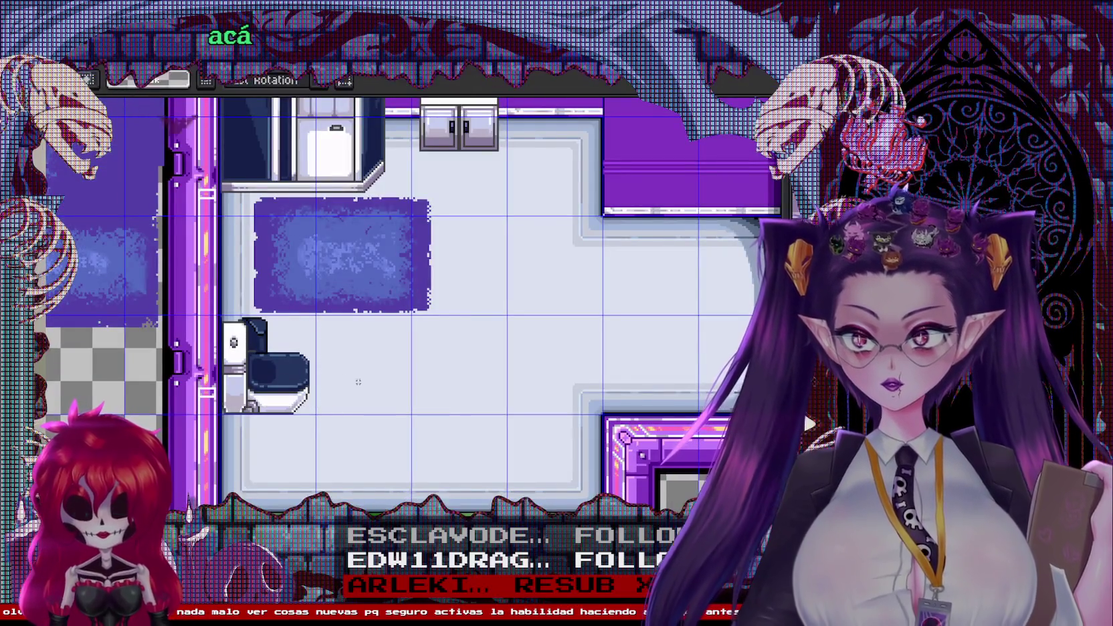
mouse_move(268, 380)
left_mouse_down()
mouse_move(364, 380)
mouse_move(294, 386)
left_mouse_up()
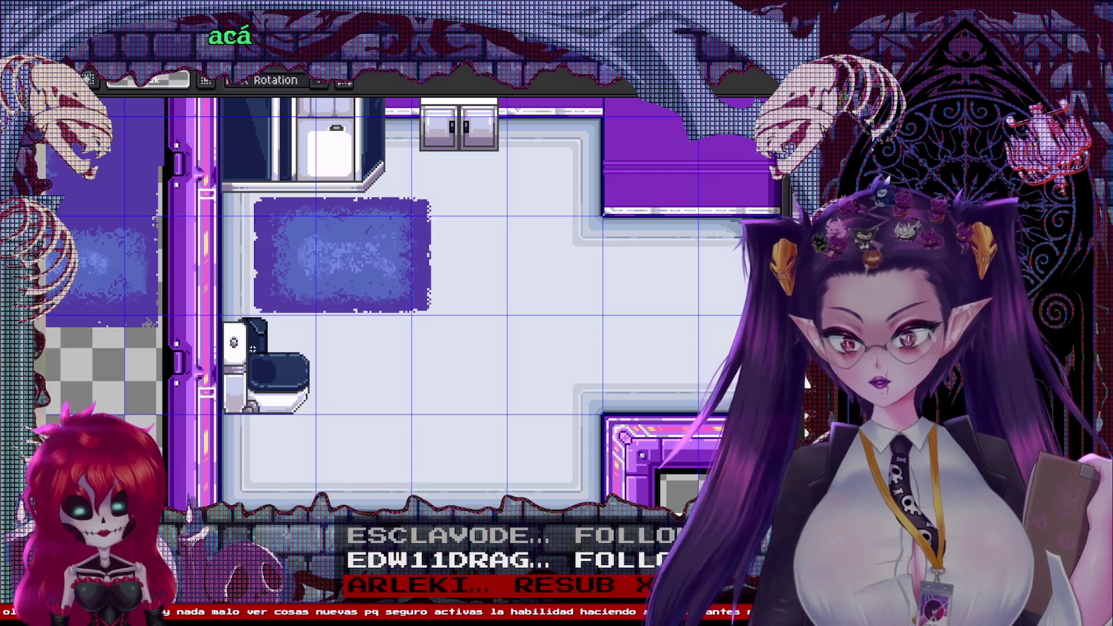
scroll(253, 351, "up", 2)
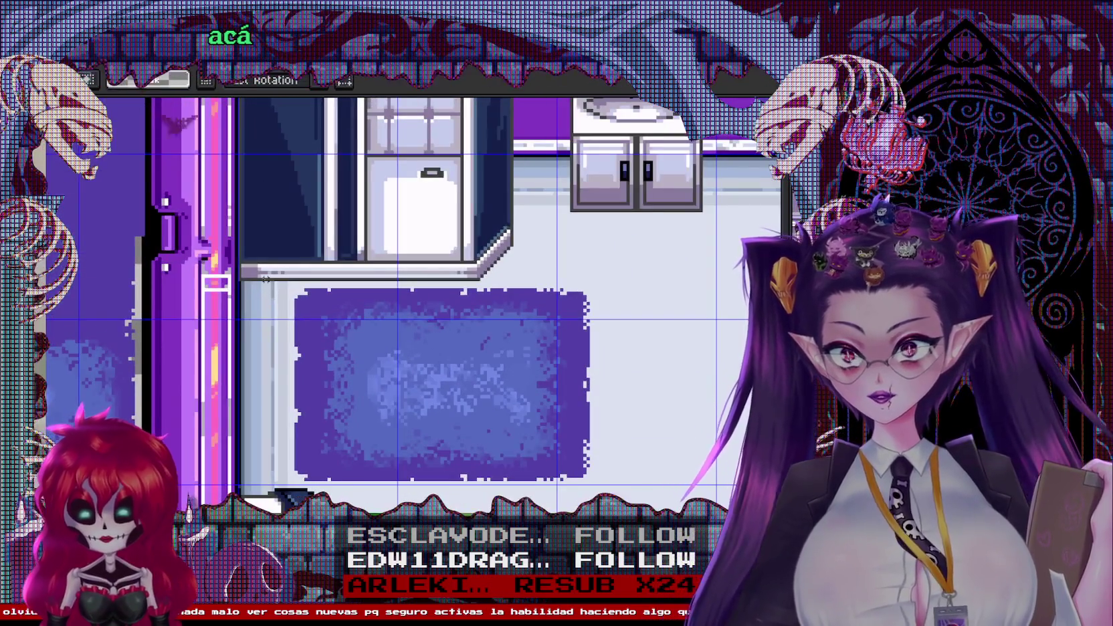
left_click_drag(238, 195, 343, 480)
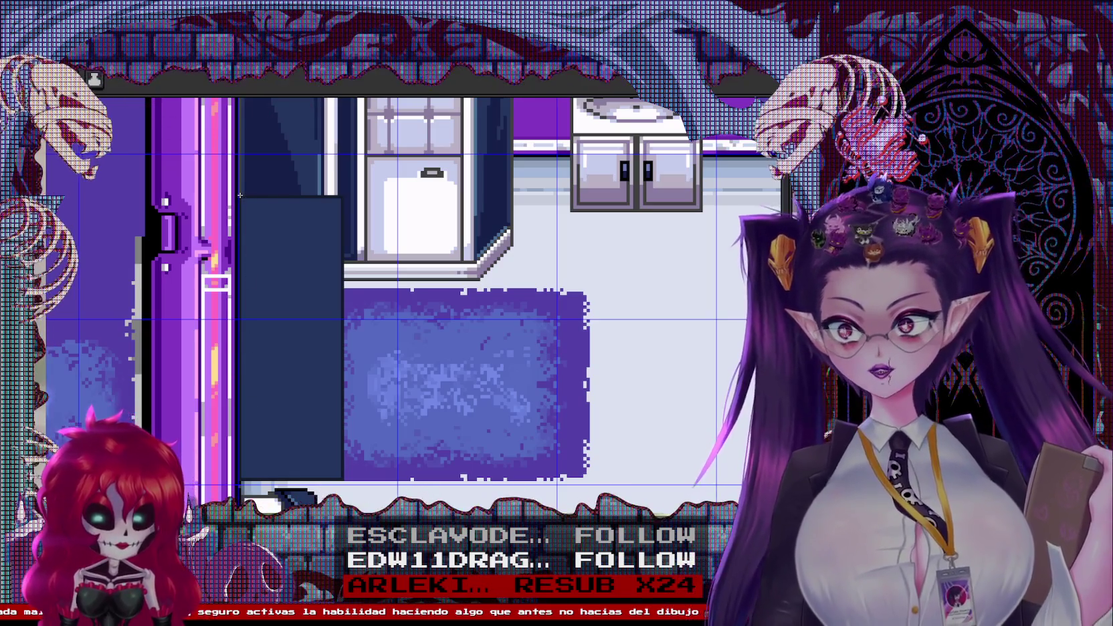
Divide the cabinet with a line near its bottom and a light shelf line across it
mouse_move(240, 197)
left_mouse_down()
mouse_move(341, 425)
mouse_move(341, 410)
left_mouse_up()
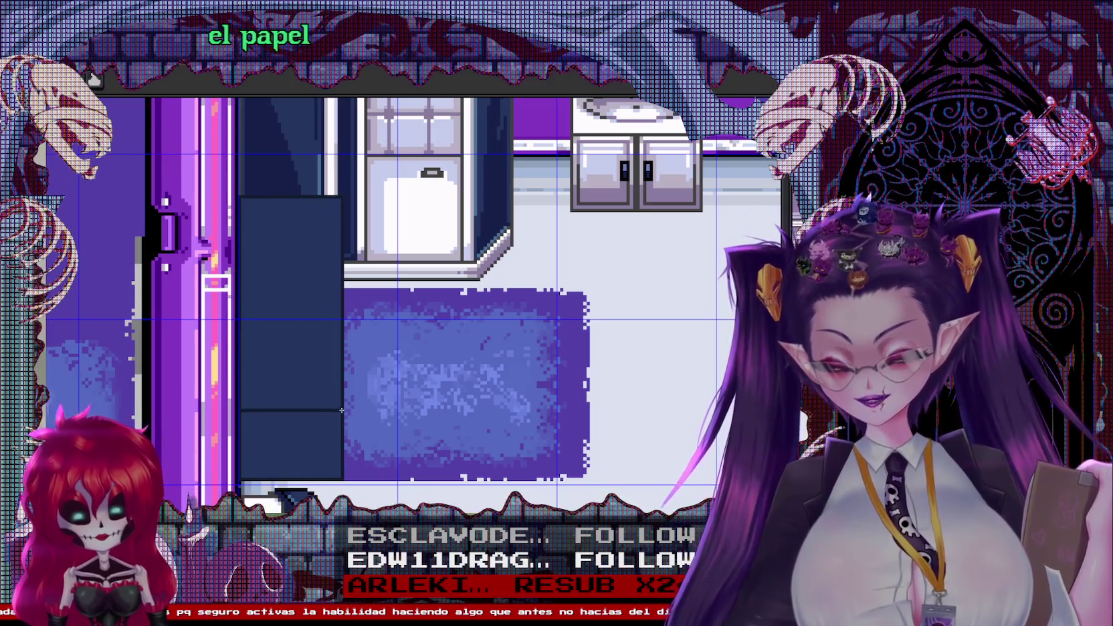
scroll(346, 412, "down", 2)
scroll(358, 346, "up", 1)
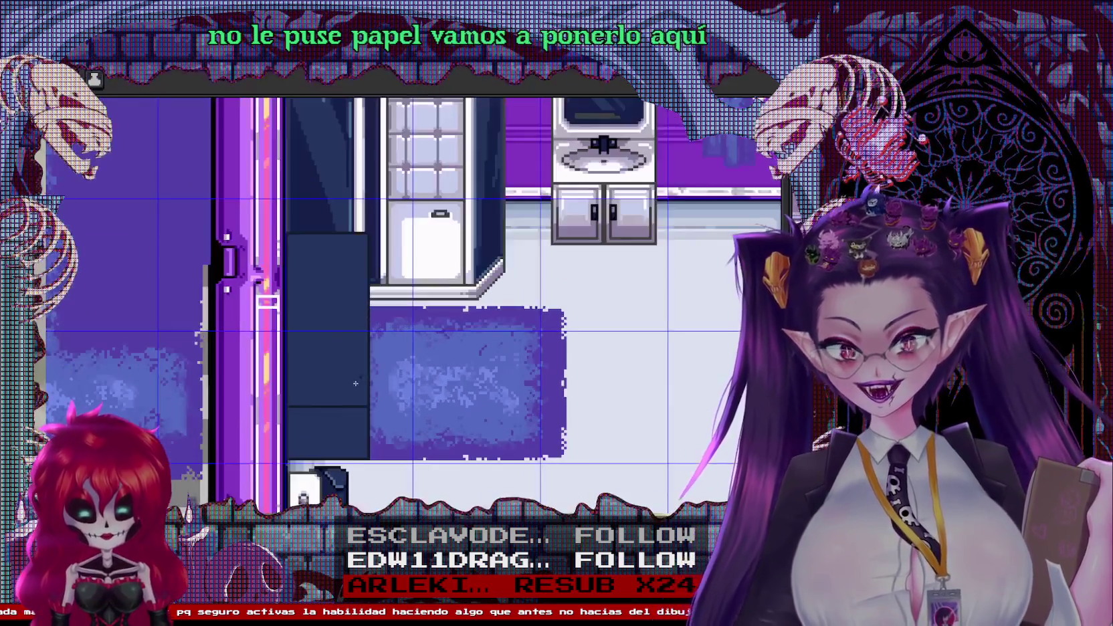
scroll(358, 346, "up", 1)
scroll(375, 346, "up", 1)
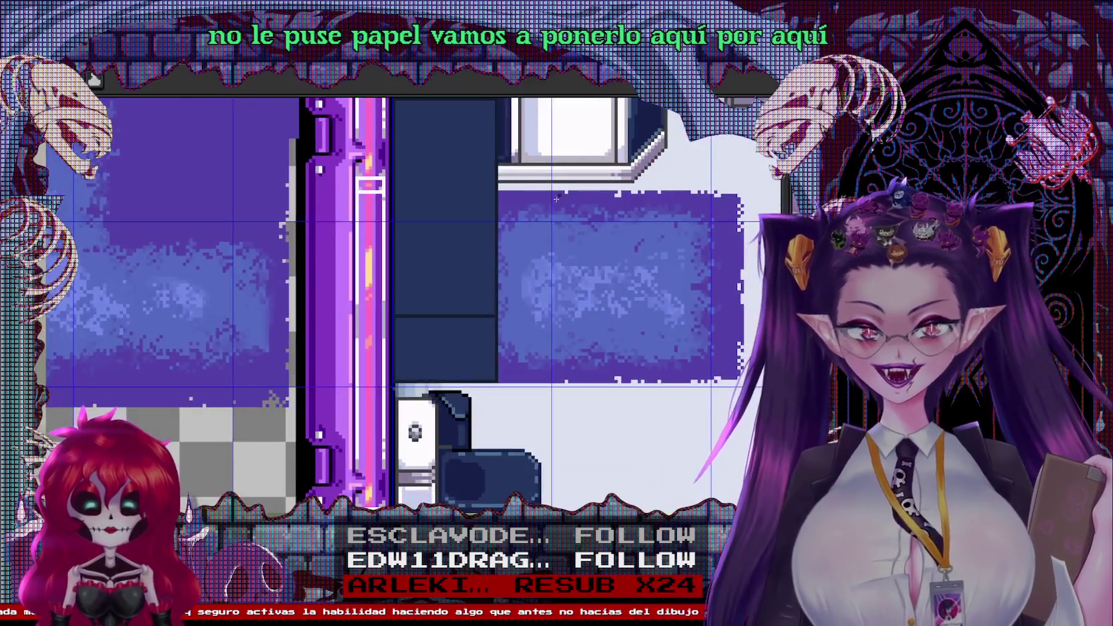
scroll(531, 321, "down", 1)
key("i")
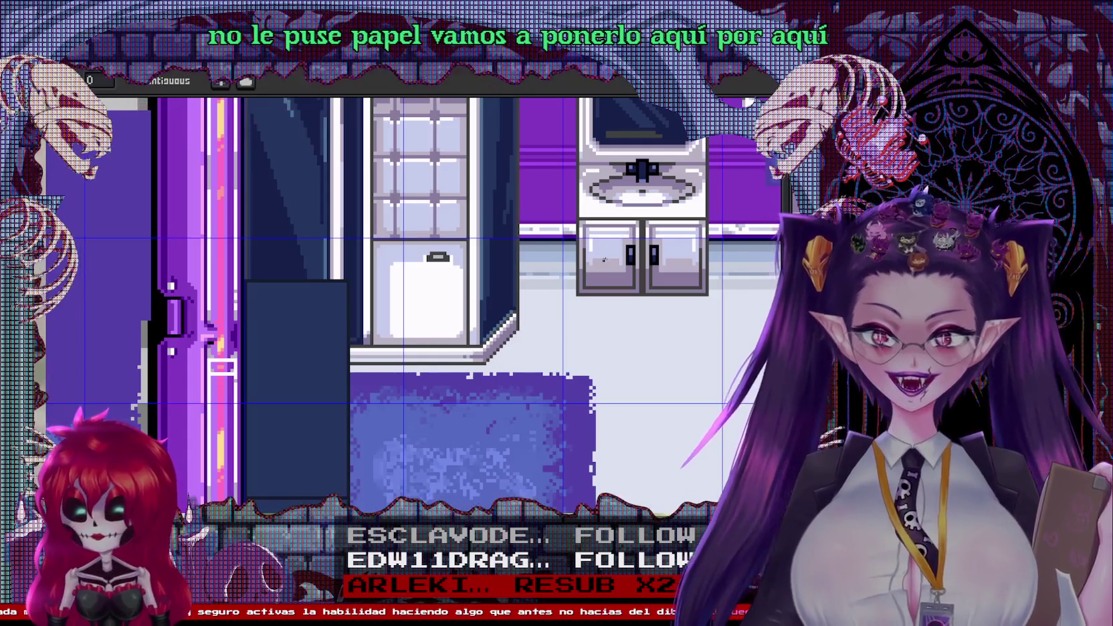
scroll(607, 255, "up", 2)
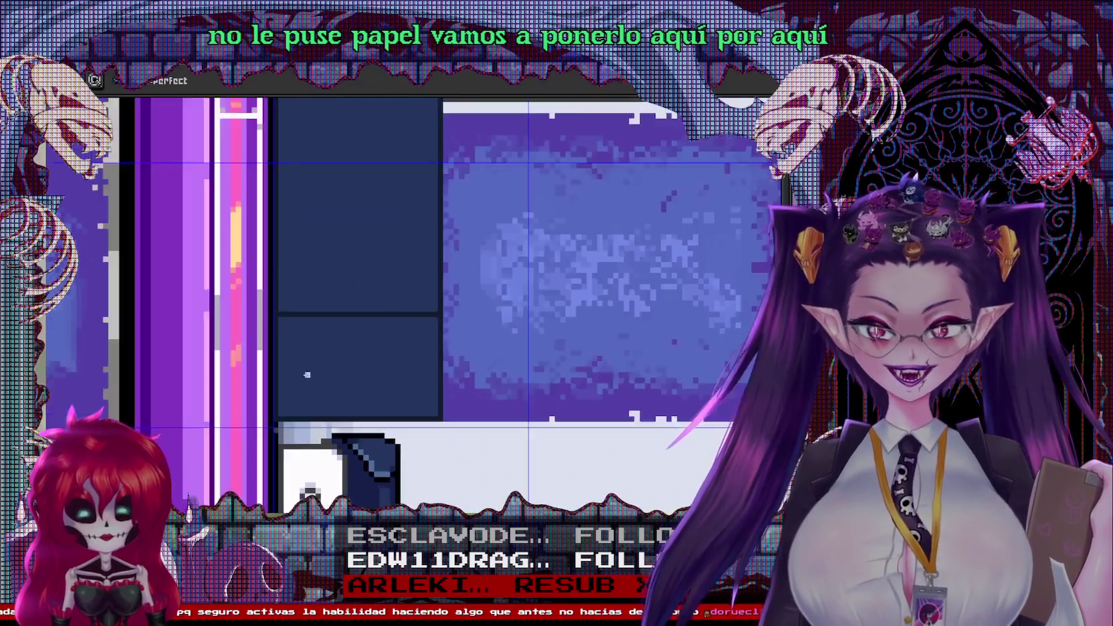
left_click_drag(280, 336, 432, 336)
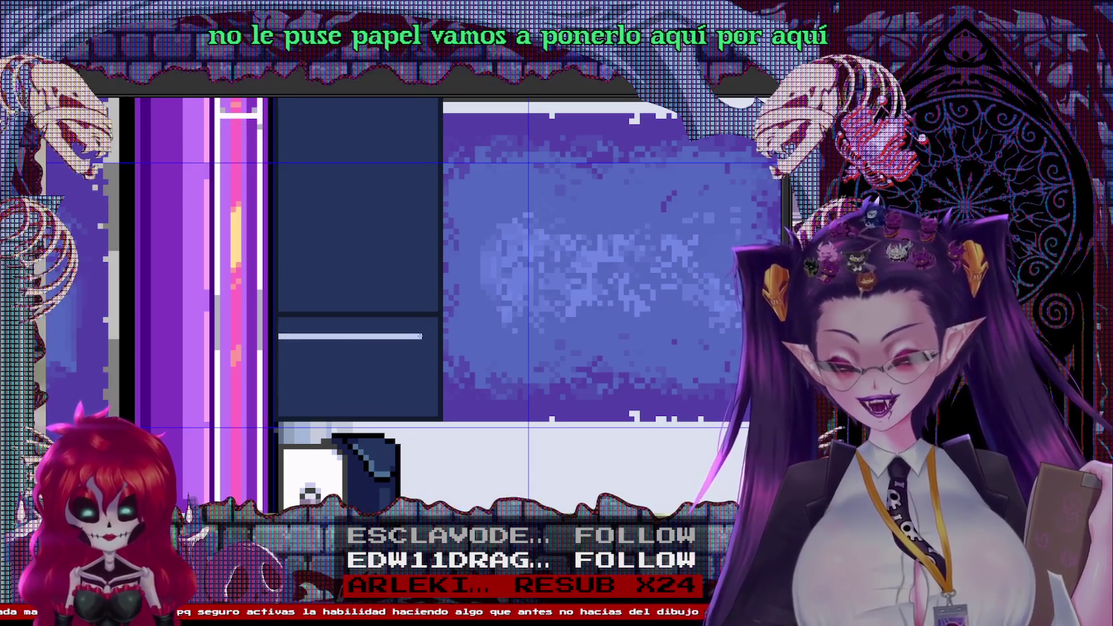
scroll(419, 368, "down", 2)
scroll(364, 349, "up", 3)
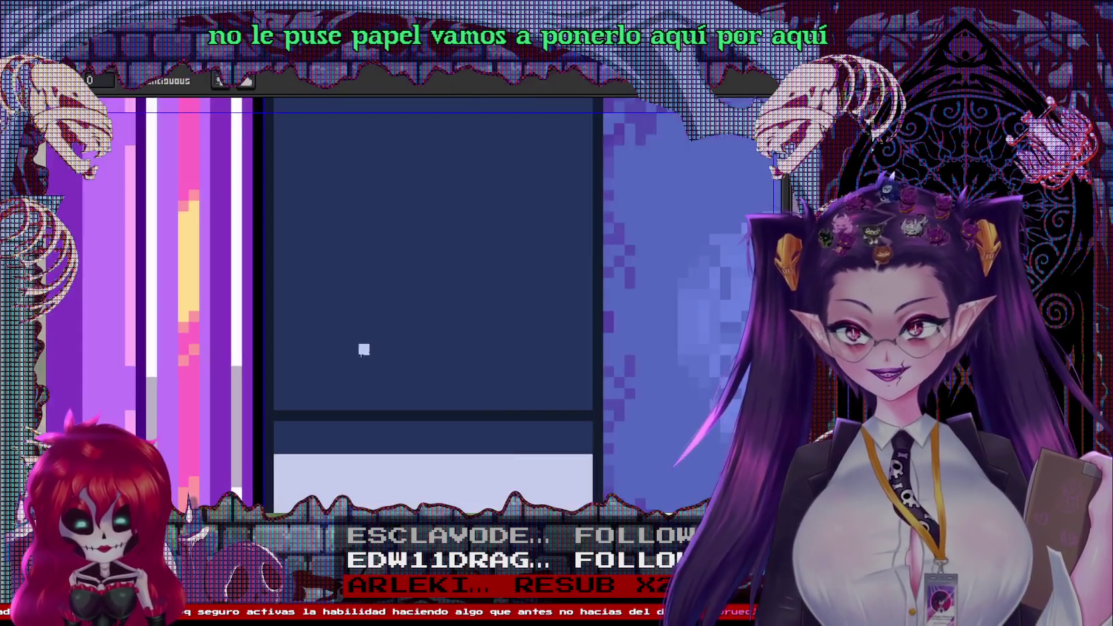
Draw a light-coloured paper roll shape, filled, with white highlight pixels
left_click_drag(291, 393, 348, 392)
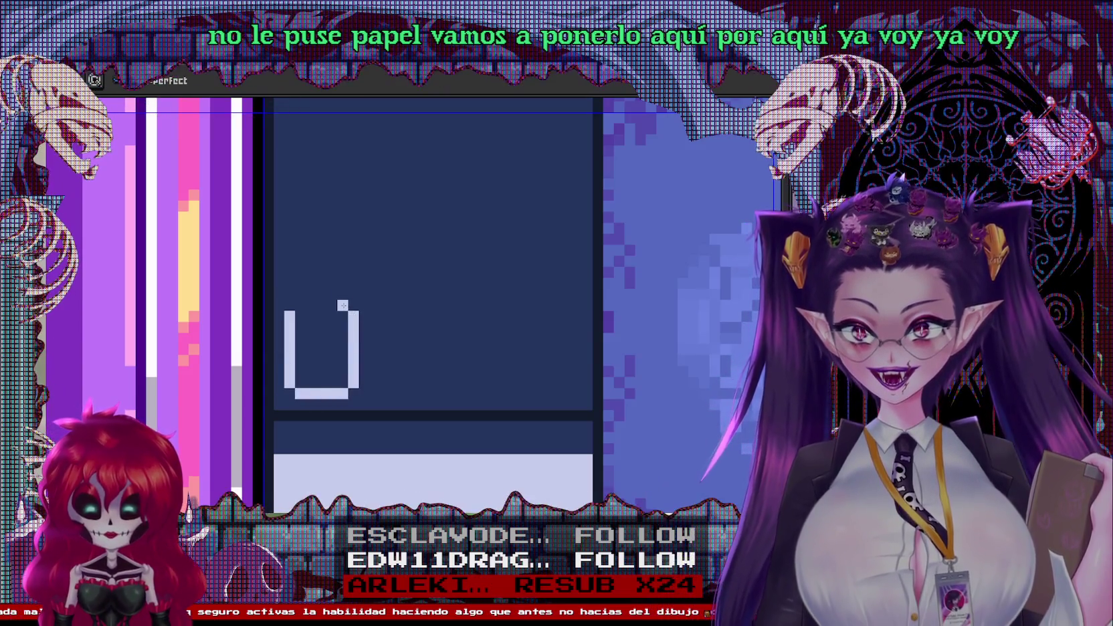
left_click(305, 294)
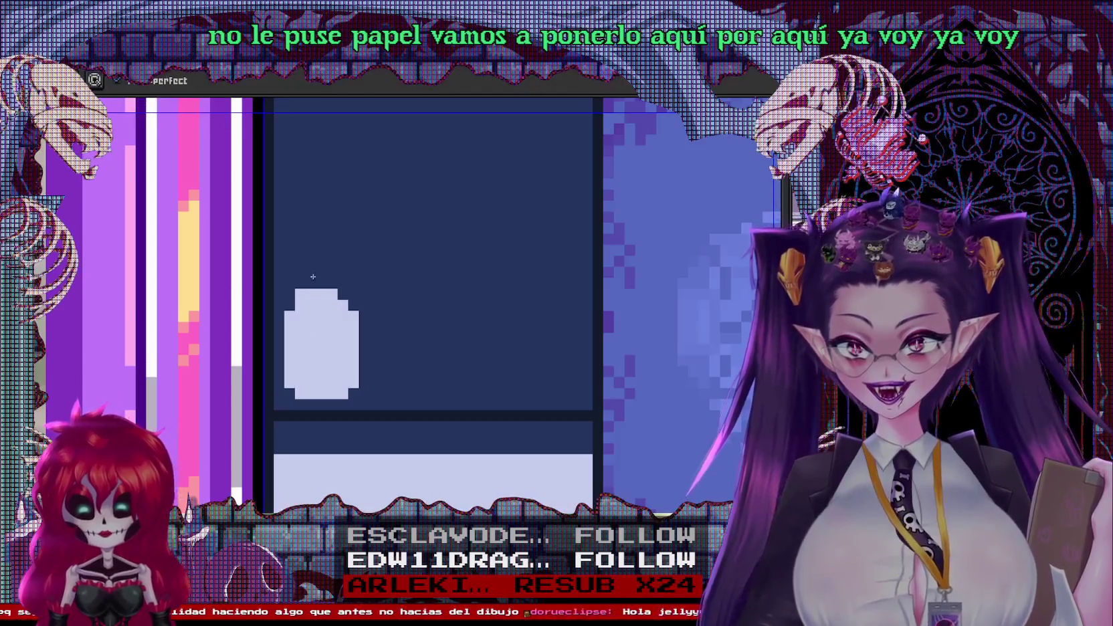
scroll(303, 292, "down", 3)
scroll(337, 298, "up", 1)
scroll(337, 298, "up", 1)
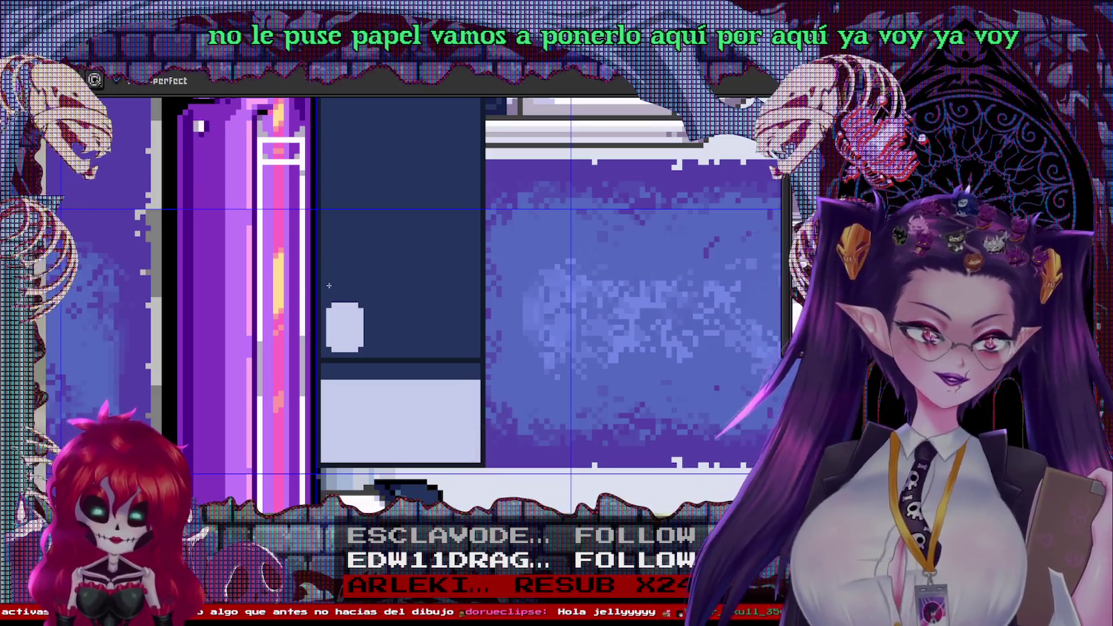
scroll(441, 303, "up", 1)
scroll(448, 301, "down", 2)
scroll(456, 299, "down", 1)
scroll(393, 296, "up", 3)
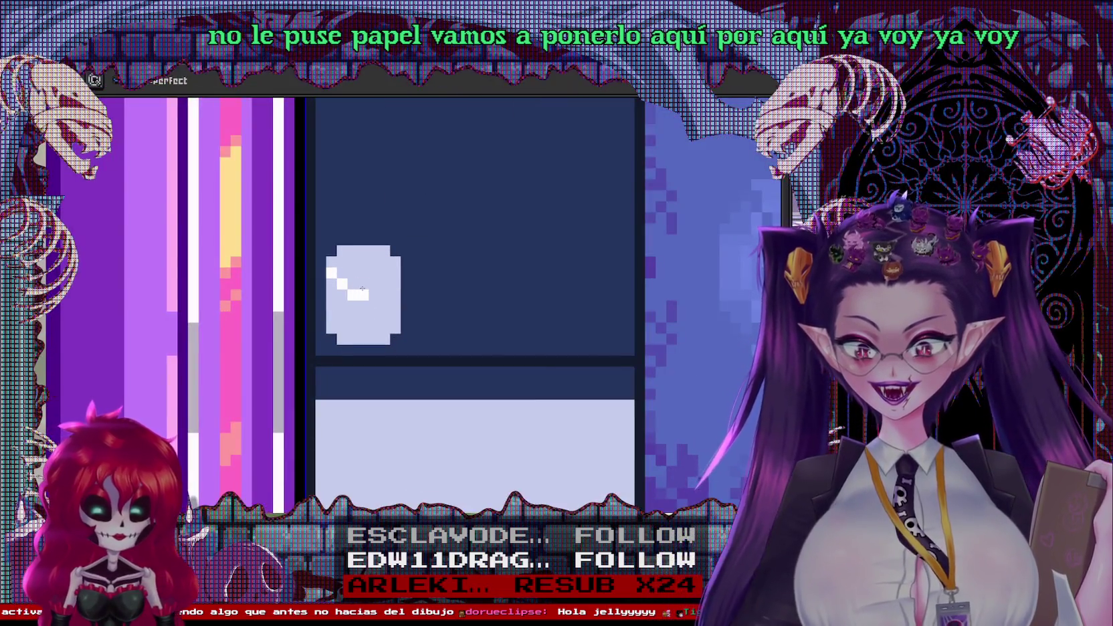
left_click_drag(343, 284, 395, 261)
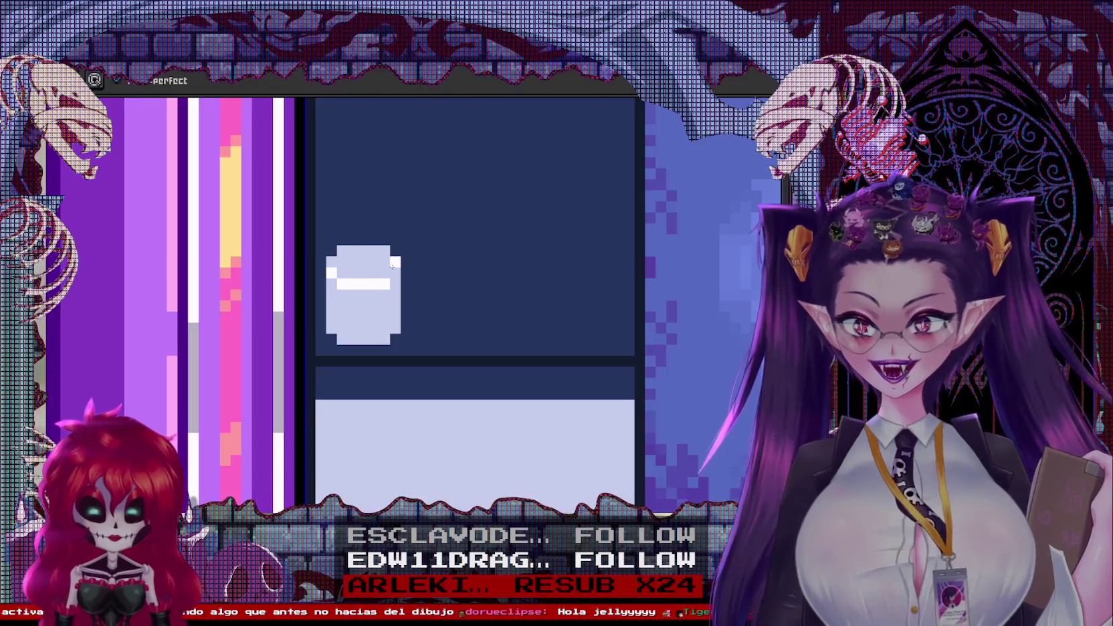
left_click(373, 273)
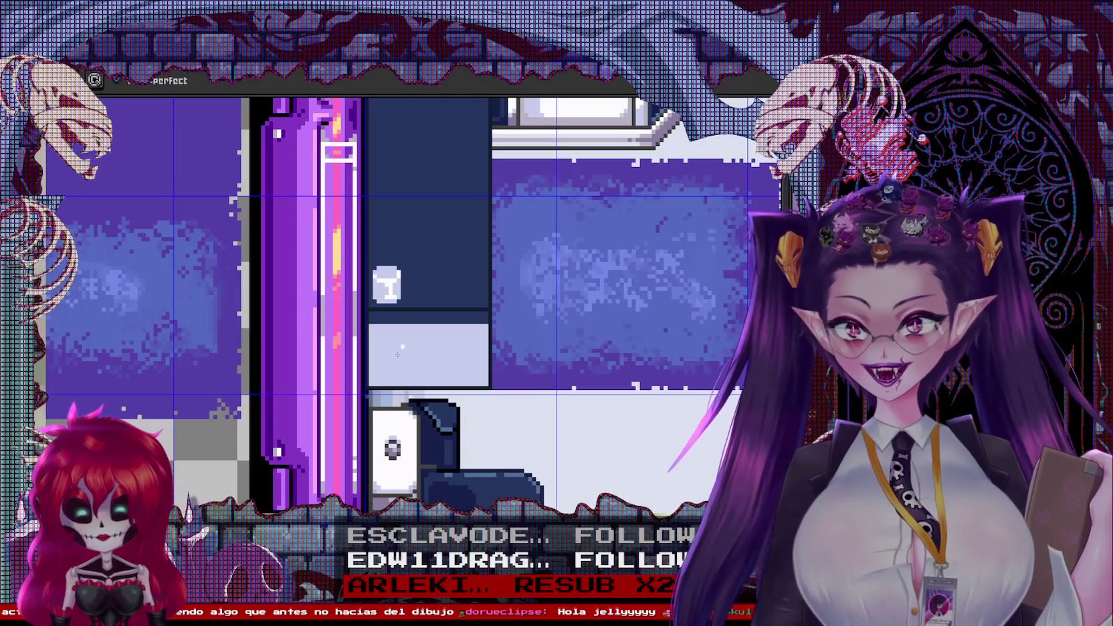
Outline both sides of the roll and add a light-lavender hanging paper end
scroll(345, 272, "up", 3)
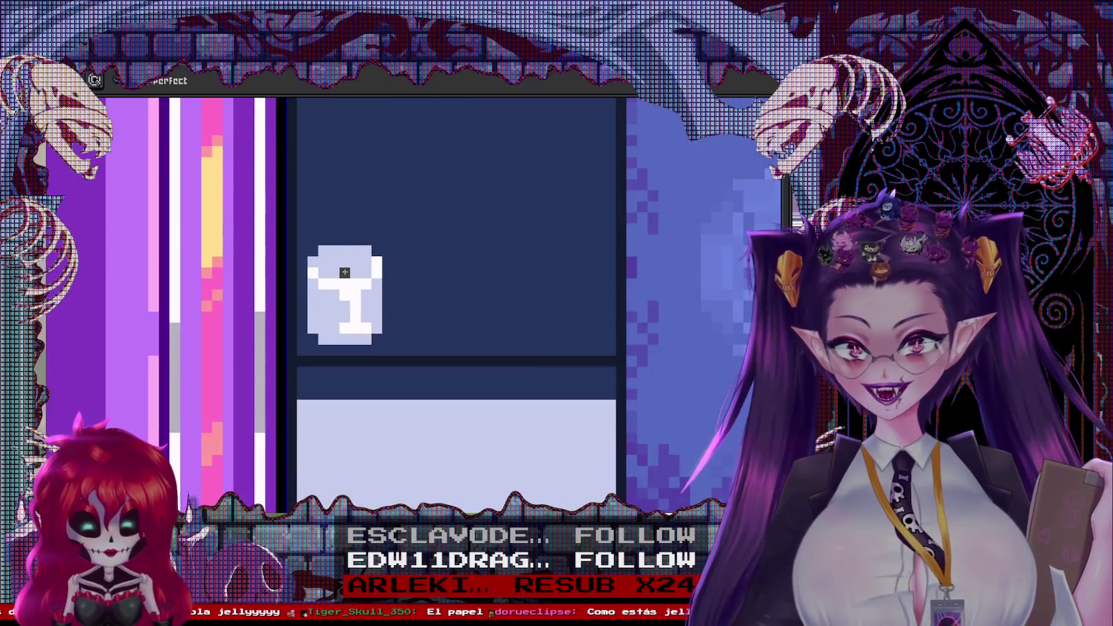
scroll(355, 264, "down", 3)
scroll(374, 281, "down", 1)
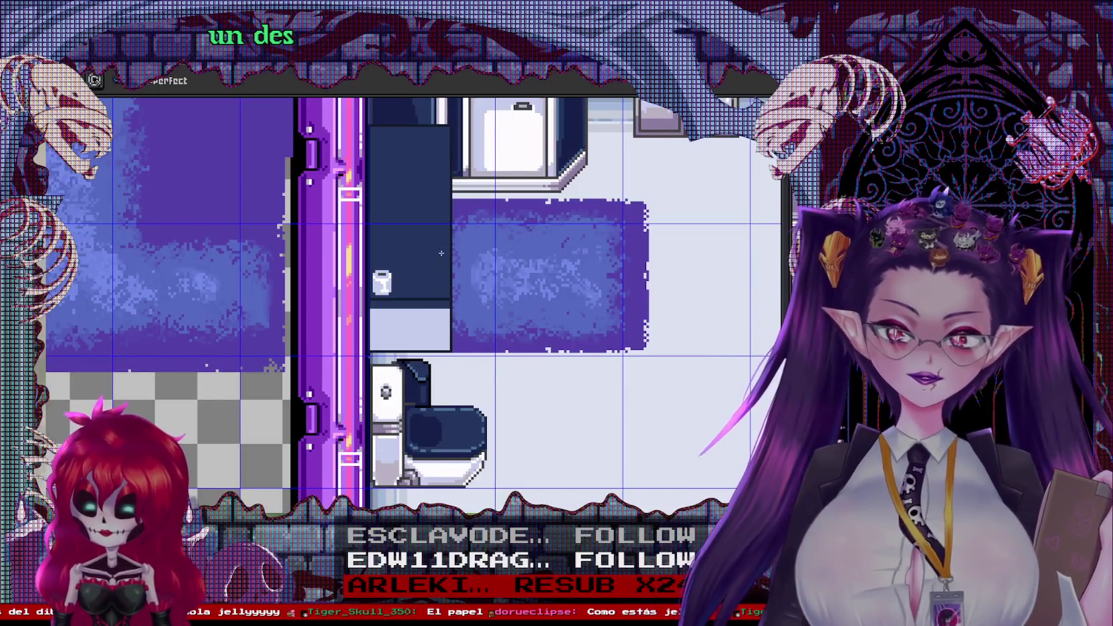
scroll(386, 280, "up", 2)
scroll(386, 279, "up", 3)
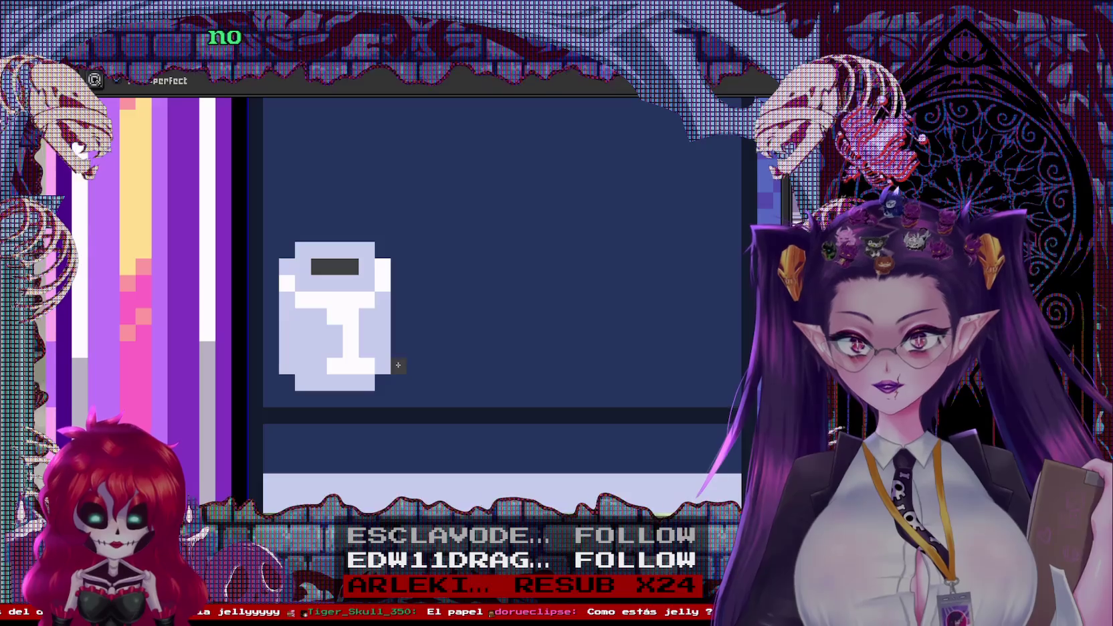
left_click_drag(399, 367, 396, 264)
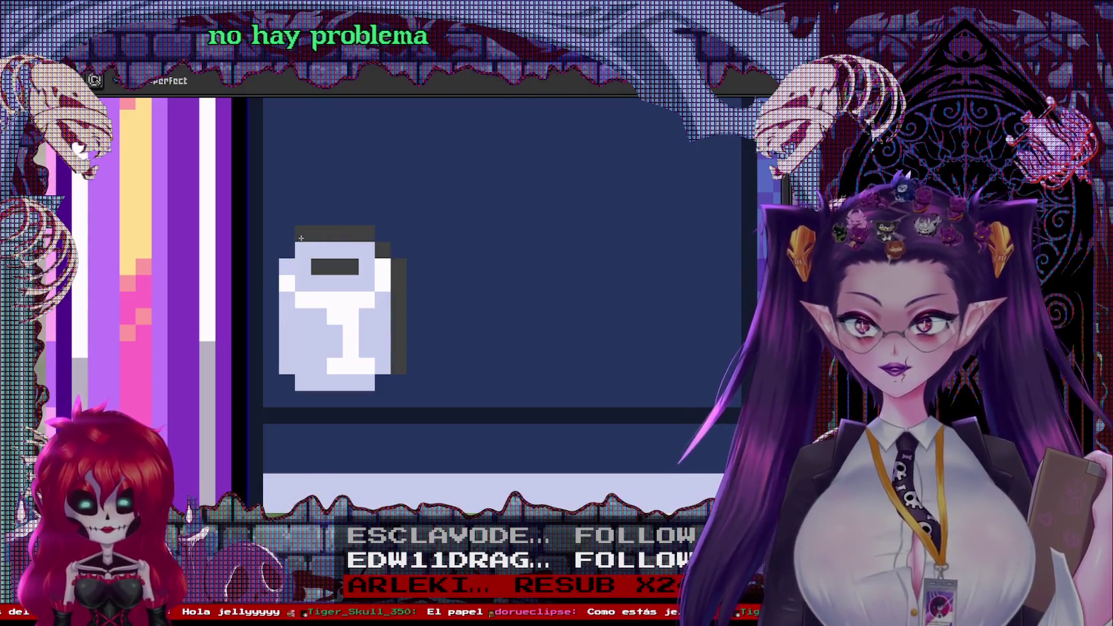
left_click_drag(287, 250, 283, 383)
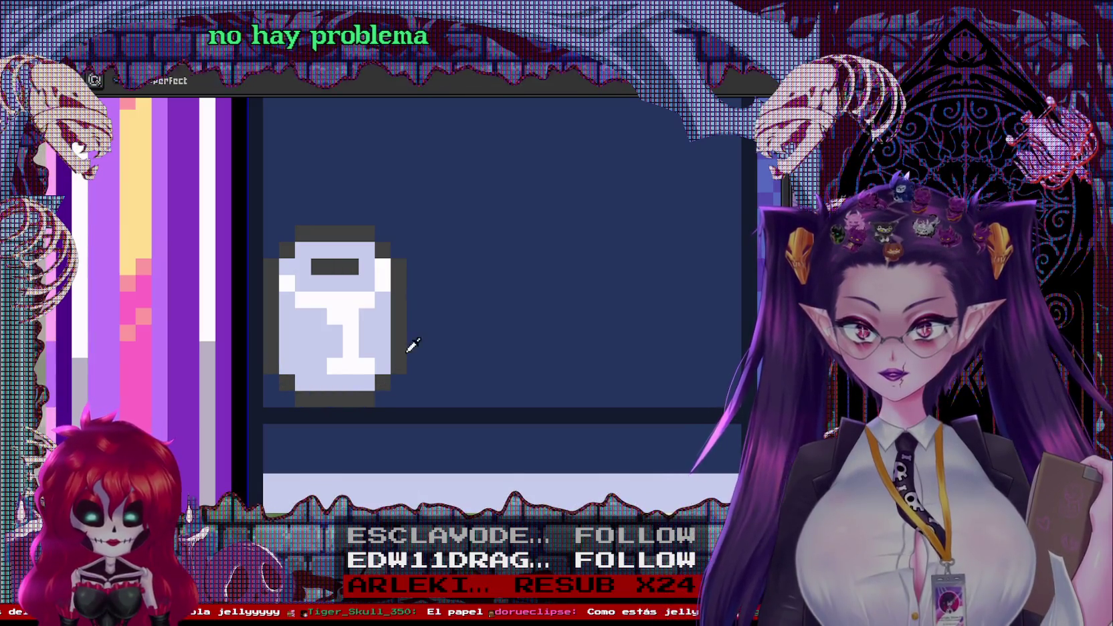
left_click(447, 399)
left_click_drag(415, 282, 459, 338)
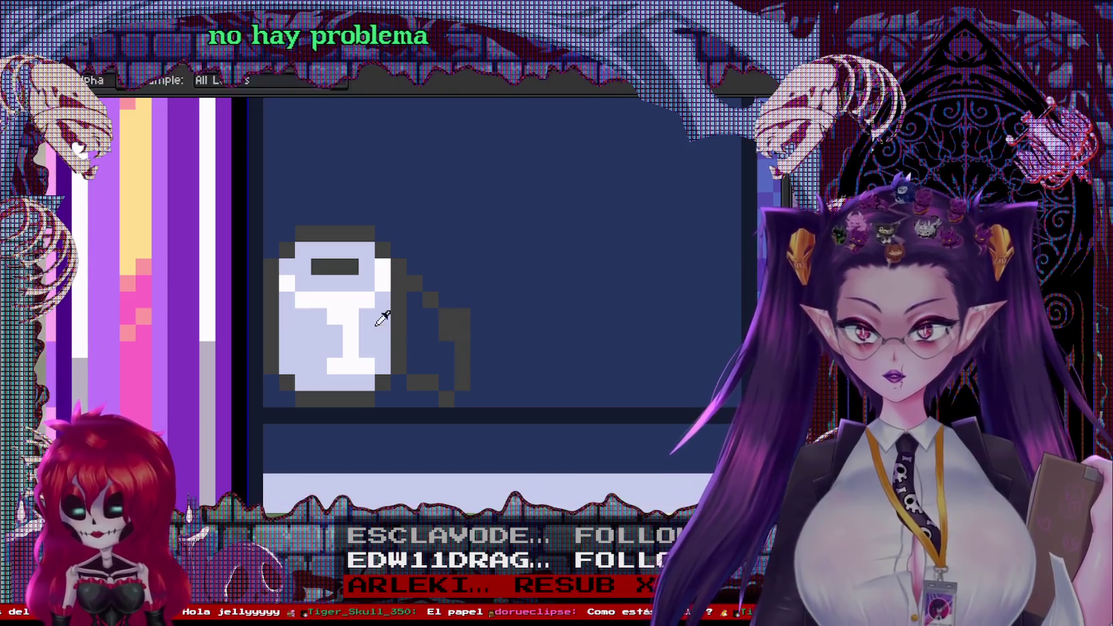
left_click(436, 331)
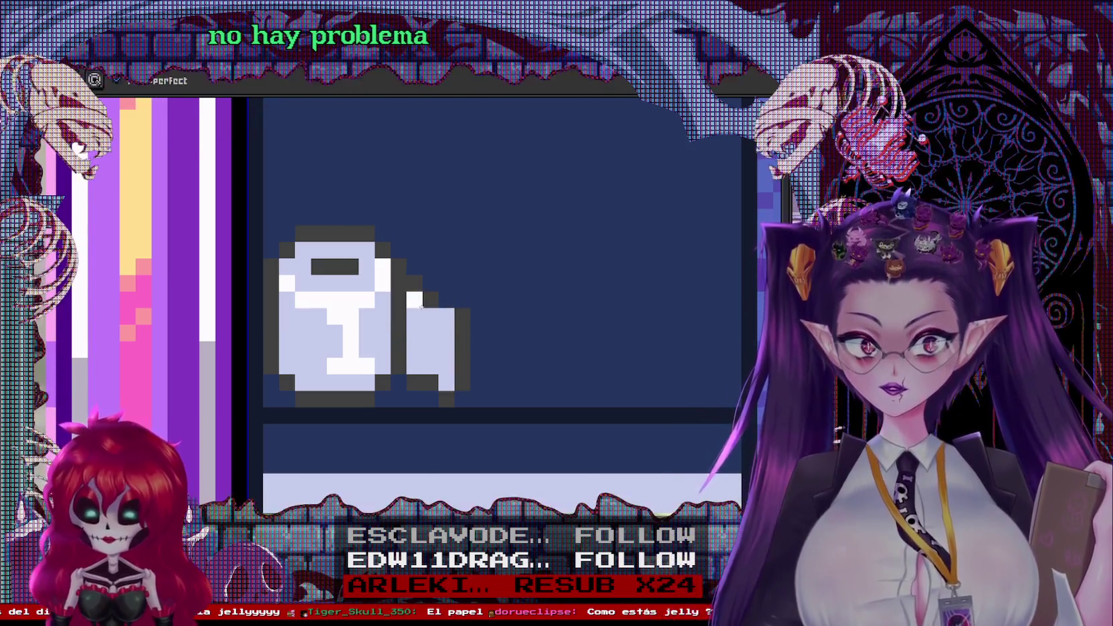
scroll(558, 281, "down", 3)
scroll(558, 281, "down", 1)
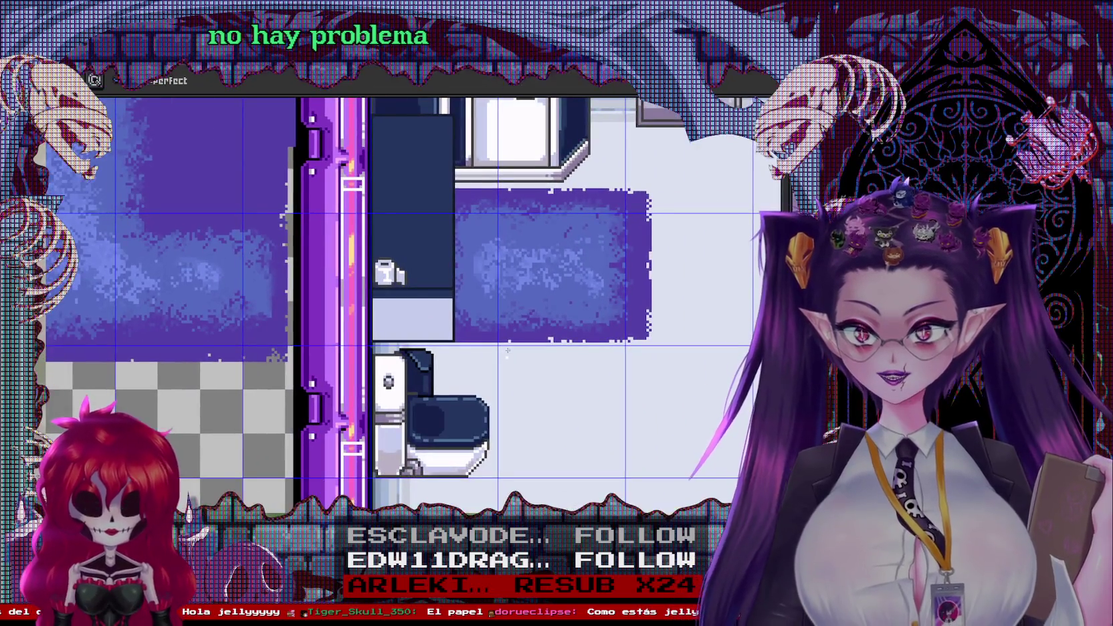
scroll(368, 237, "up", 1)
scroll(368, 237, "up", 2)
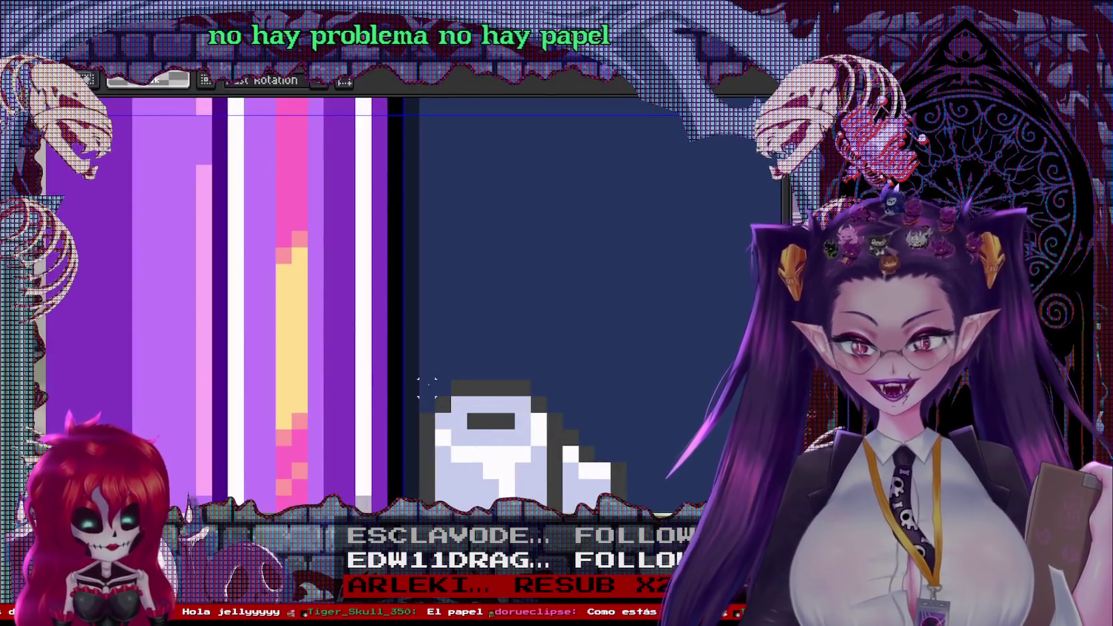
Place two copies of the roll side by side above the original
mouse_move(506, 485)
left_mouse_down()
mouse_move(506, 286)
mouse_move(634, 285)
left_mouse_up()
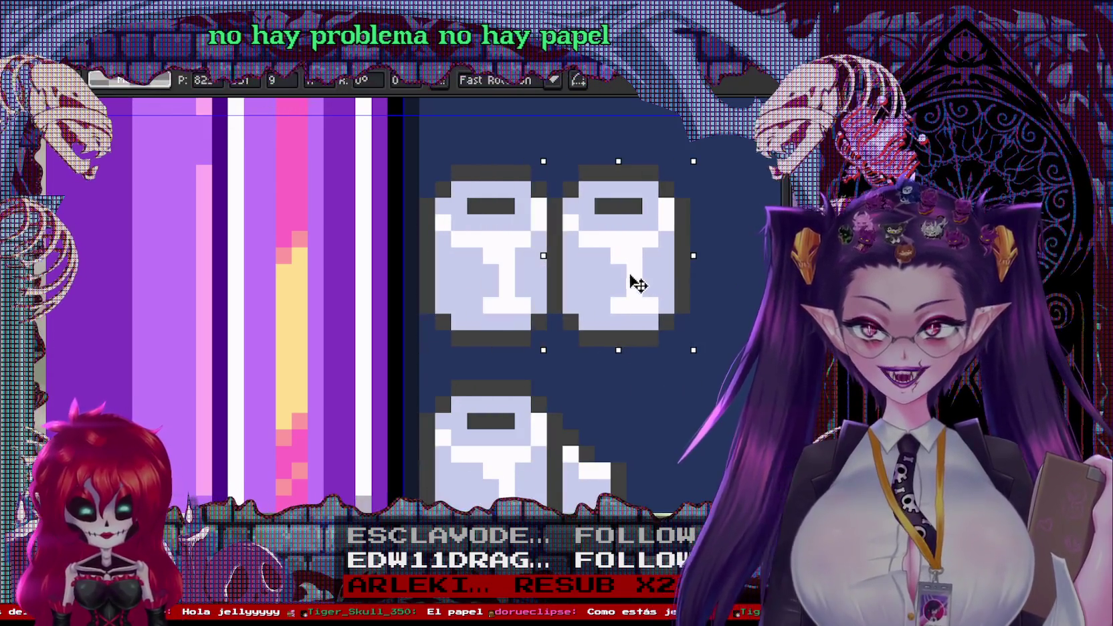
scroll(642, 381, "down", 4)
left_click_drag(575, 379, 395, 301)
scroll(394, 301, "down", 2)
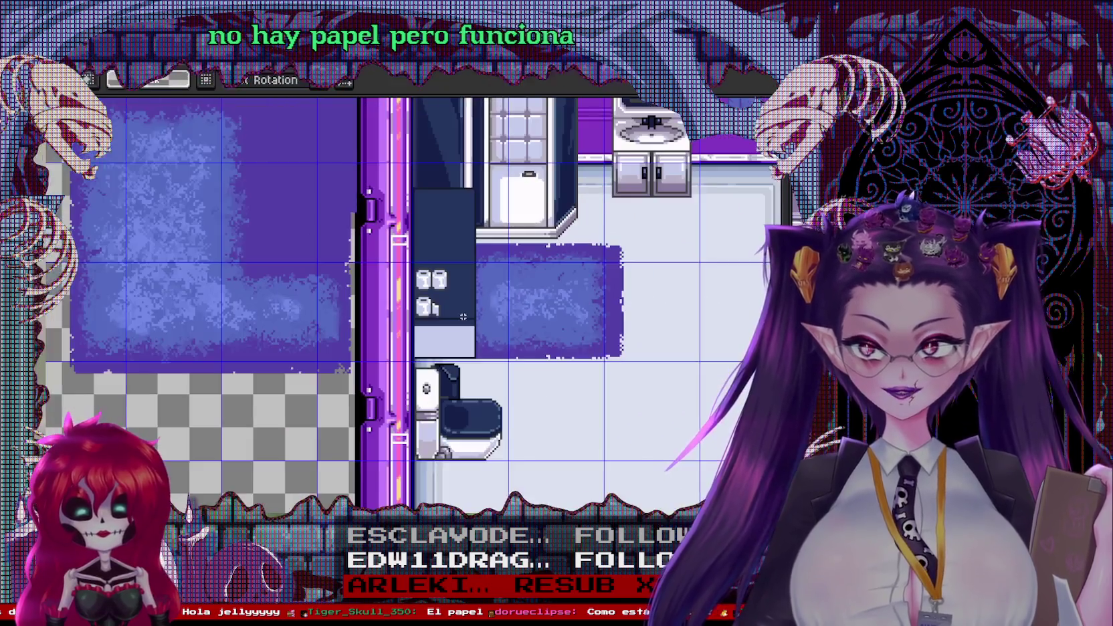
scroll(451, 306, "up", 2)
scroll(468, 313, "up", 3)
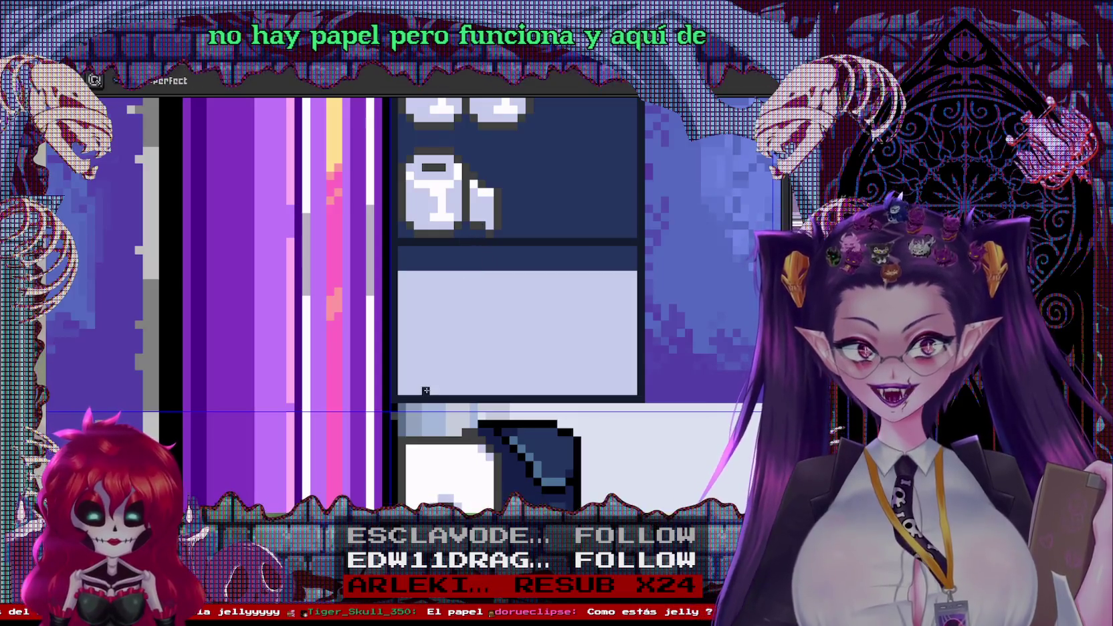
Outline a rounded plunger cup on the lower shelf, fill it dark, and draw the handle upward
left_click_drag(425, 365, 416, 390)
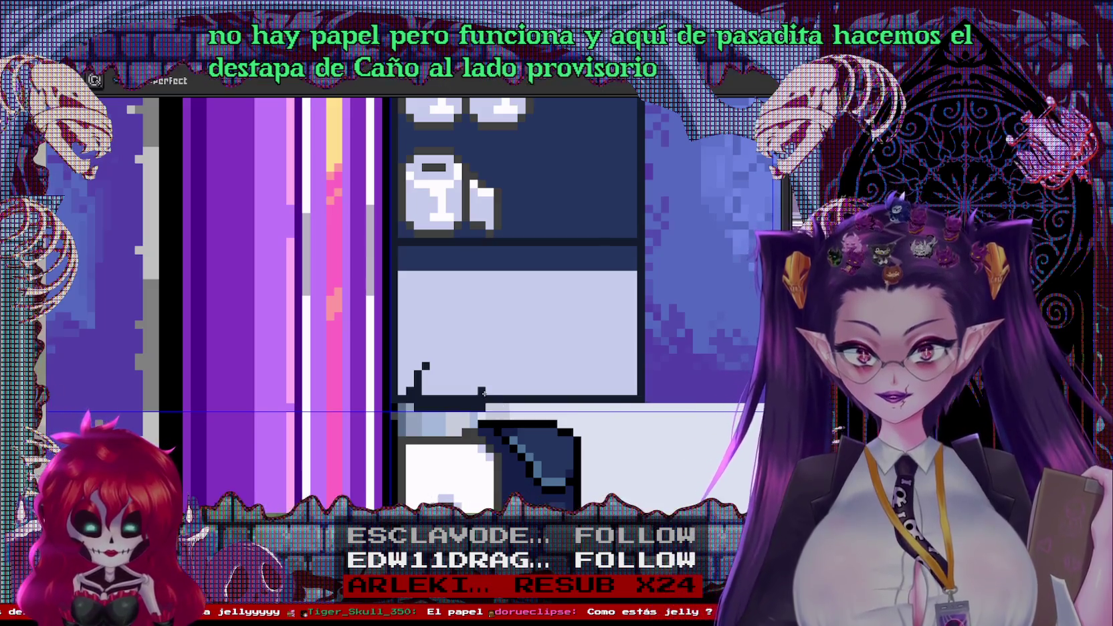
key("m")
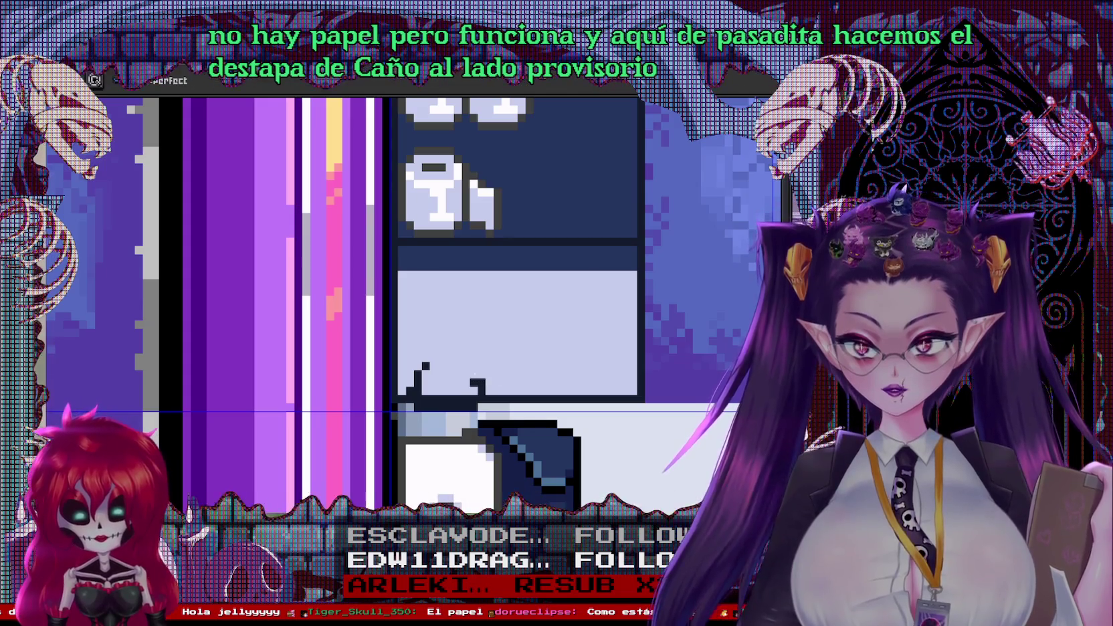
left_click(445, 357)
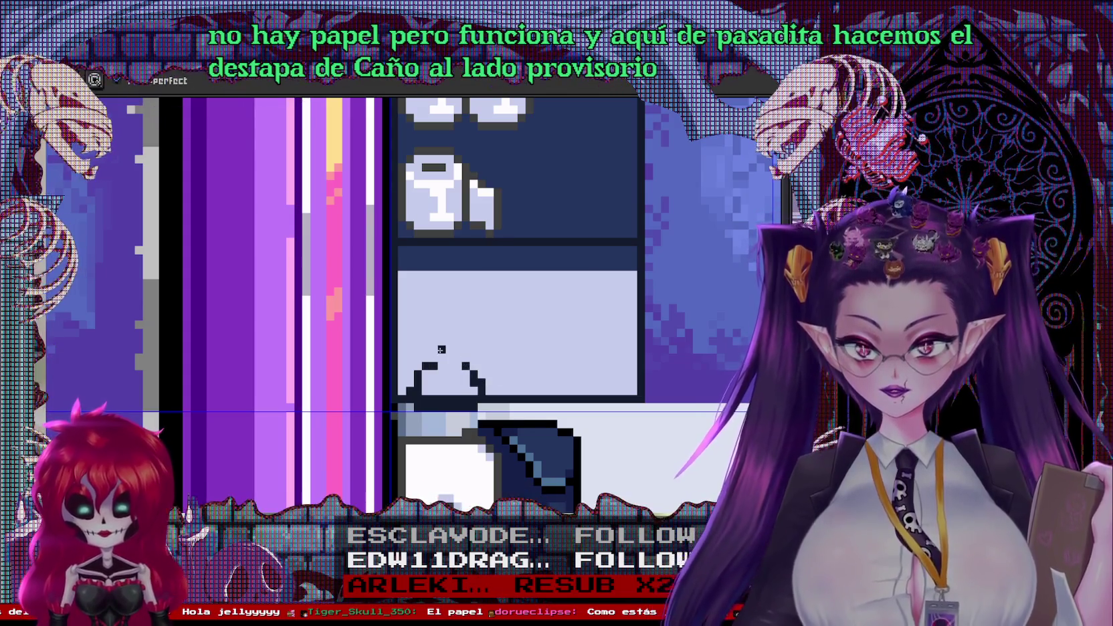
key("g")
left_click(453, 391)
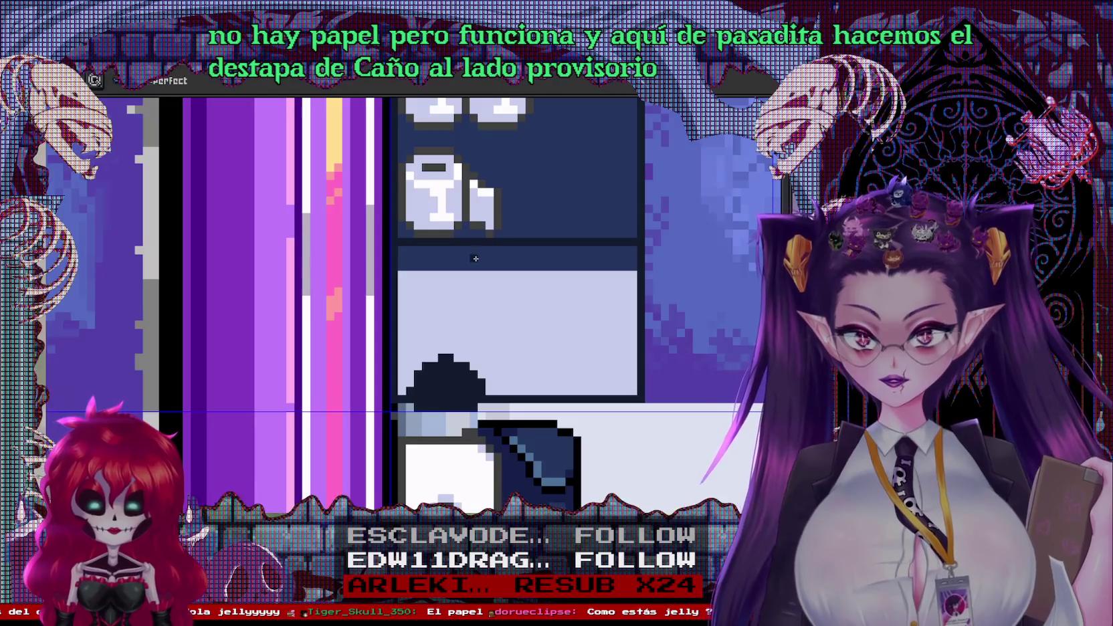
left_click_drag(434, 357, 434, 254)
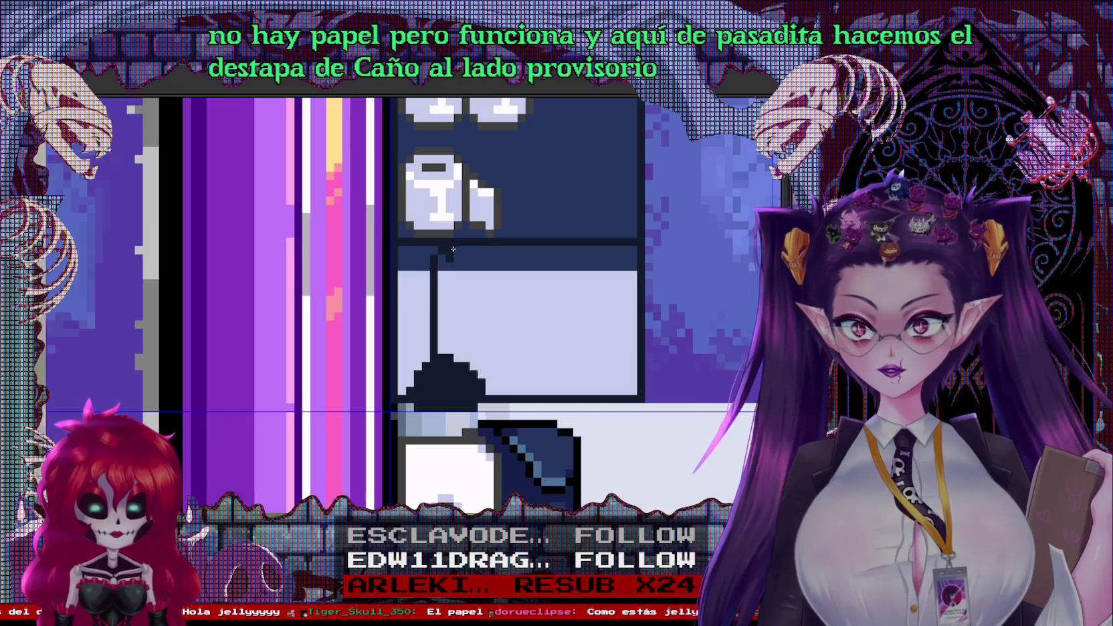
Add a light highlight down the plunger handle and lighten its top
scroll(460, 295, "down", 2)
scroll(508, 234, "down", 2)
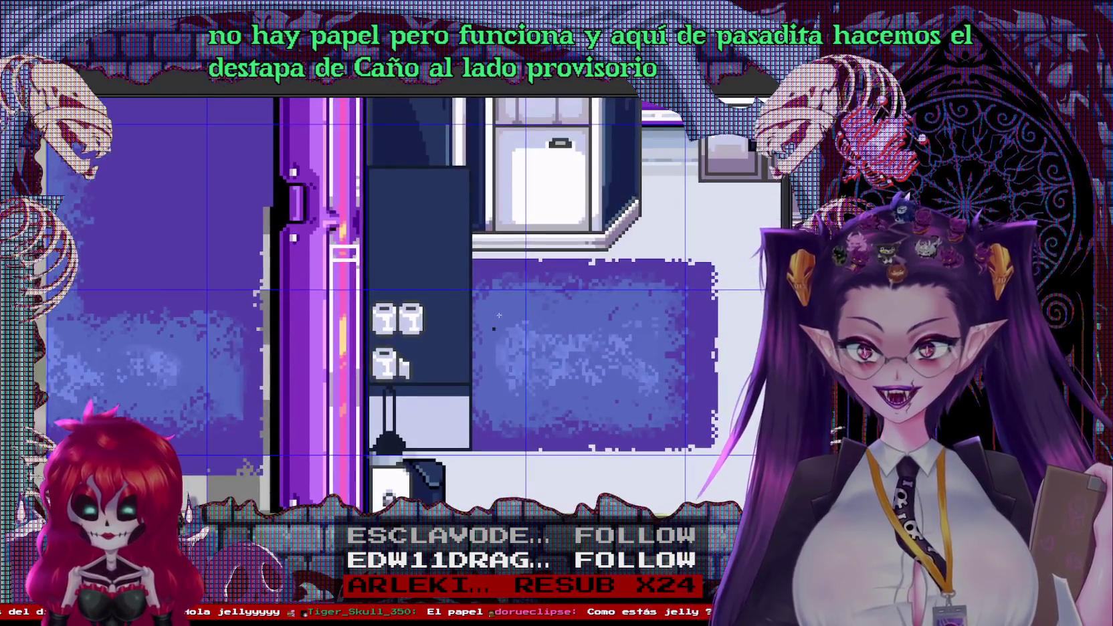
key("i")
scroll(421, 393, "up", 2)
key("g")
key("b")
left_click_drag(332, 392, 331, 483)
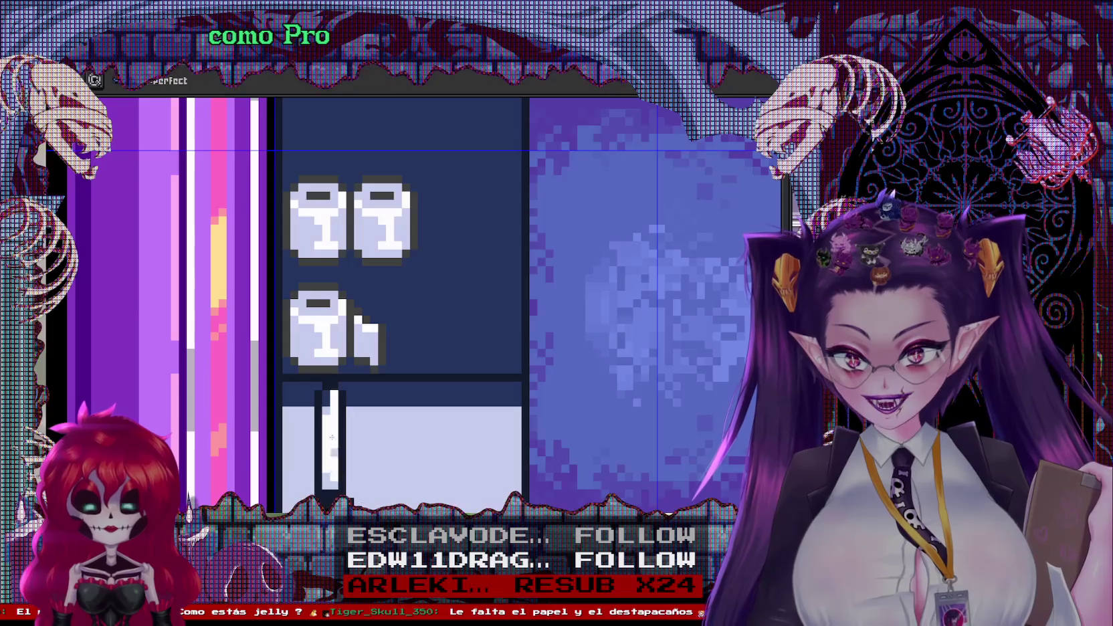
left_click(325, 389)
scroll(394, 370, "up", 2)
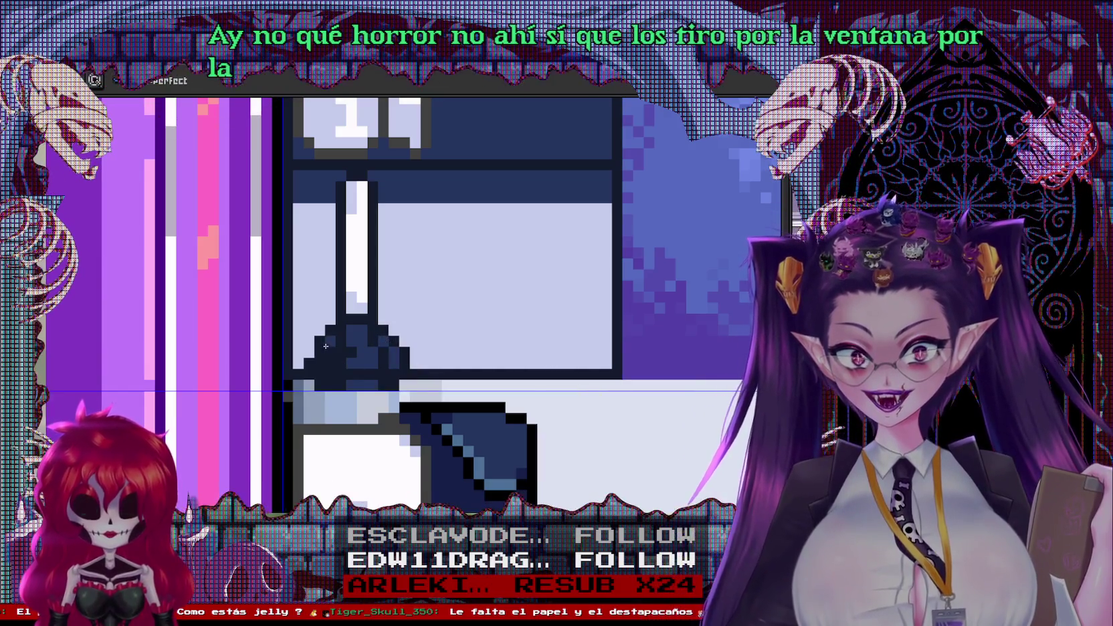
scroll(434, 327, "down", 1)
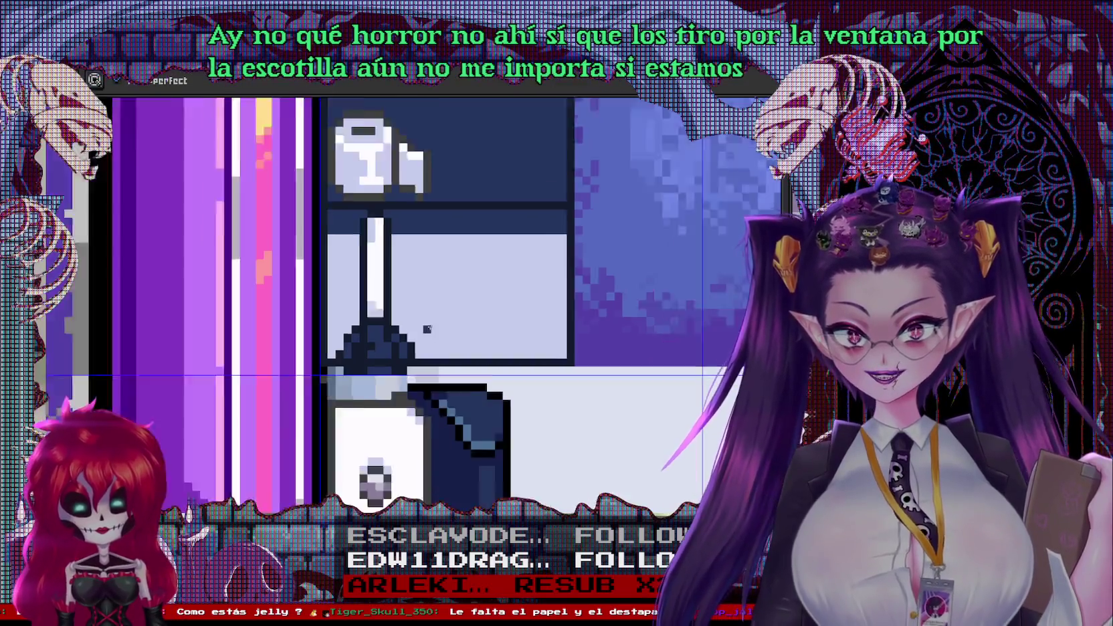
scroll(468, 321, "down", 1)
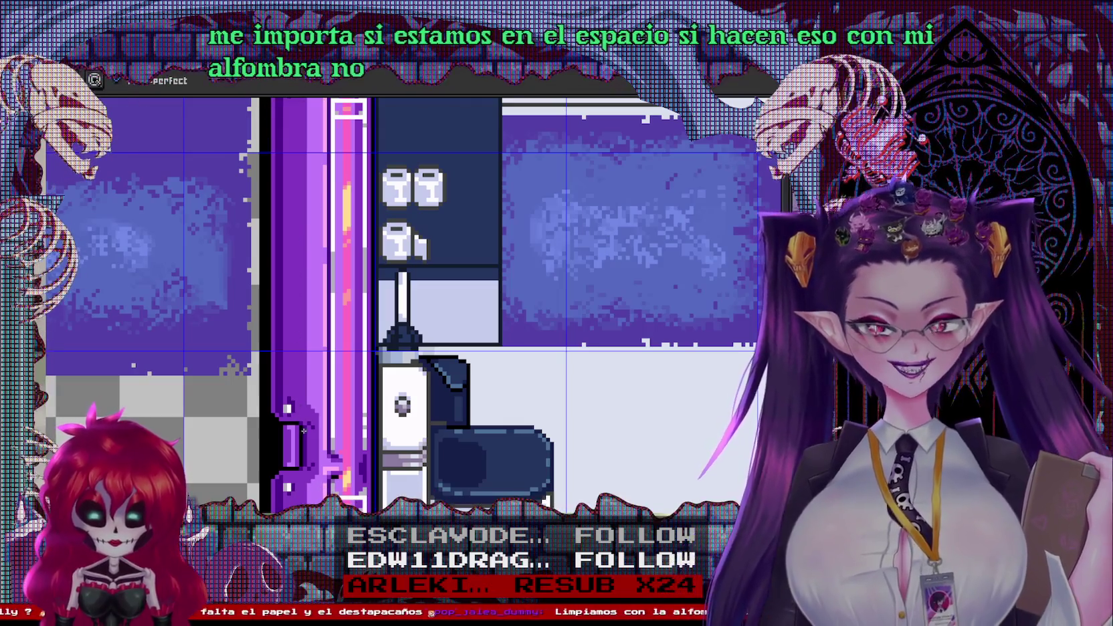
scroll(481, 180, "up", 1)
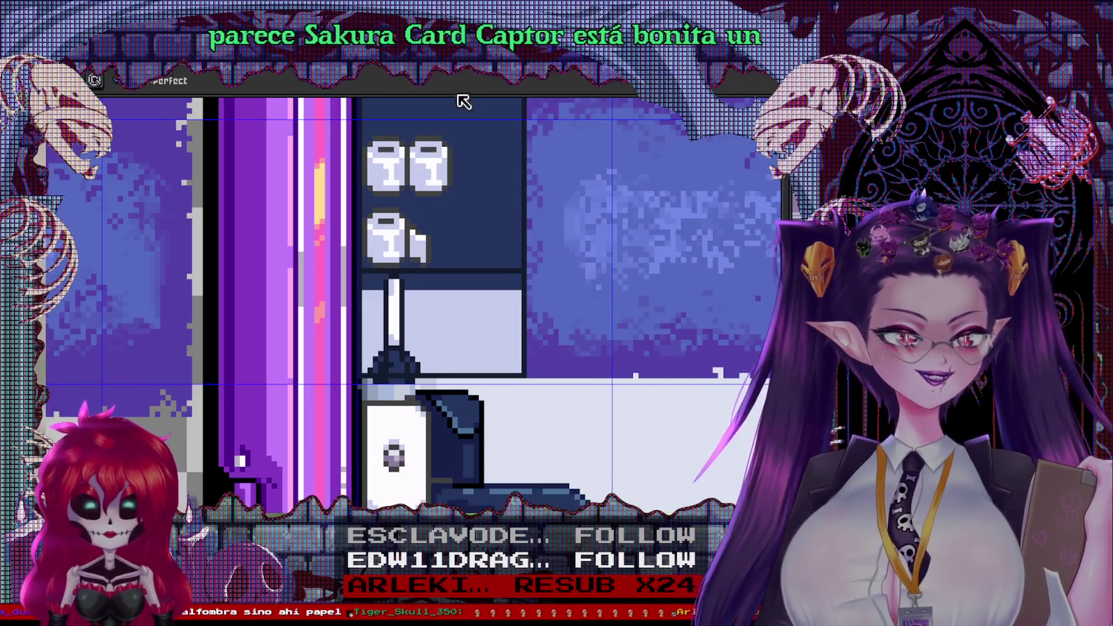
Shade a strip, the left side and the top band of the lower compartment darker
scroll(435, 321, "up", 1)
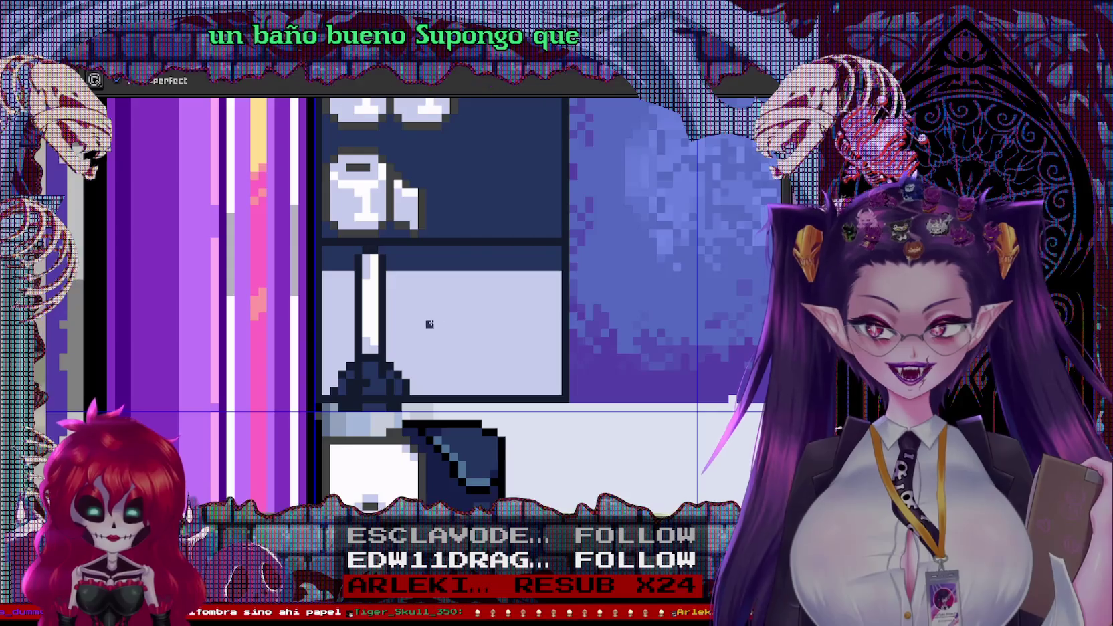
scroll(453, 307, "down", 1)
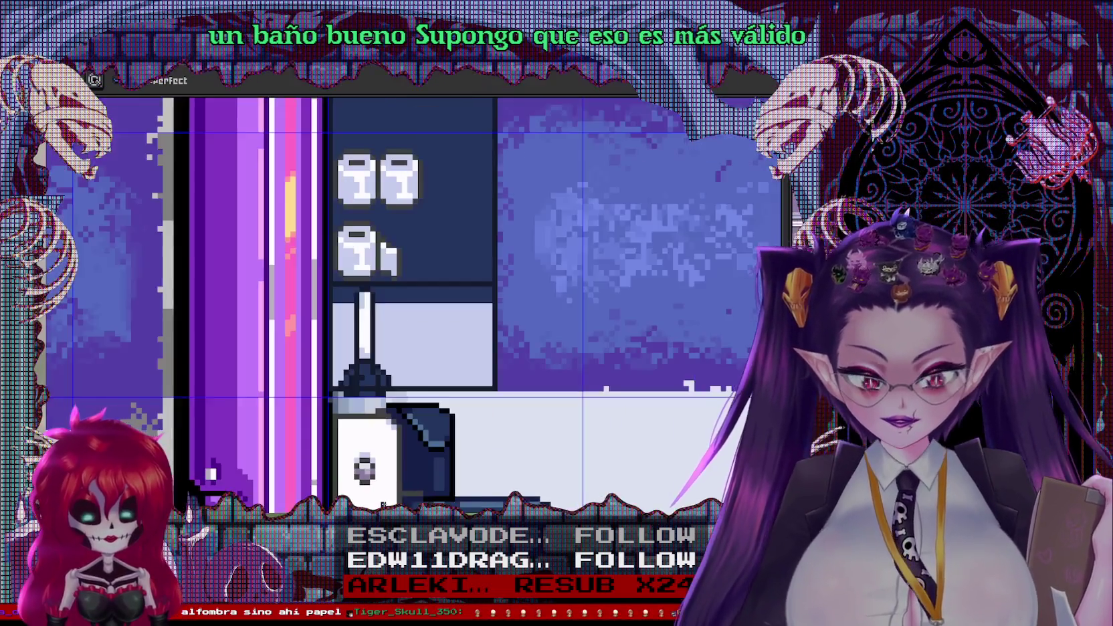
scroll(391, 426, "up", 2)
scroll(457, 307, "down", 1)
scroll(415, 364, "up", 2)
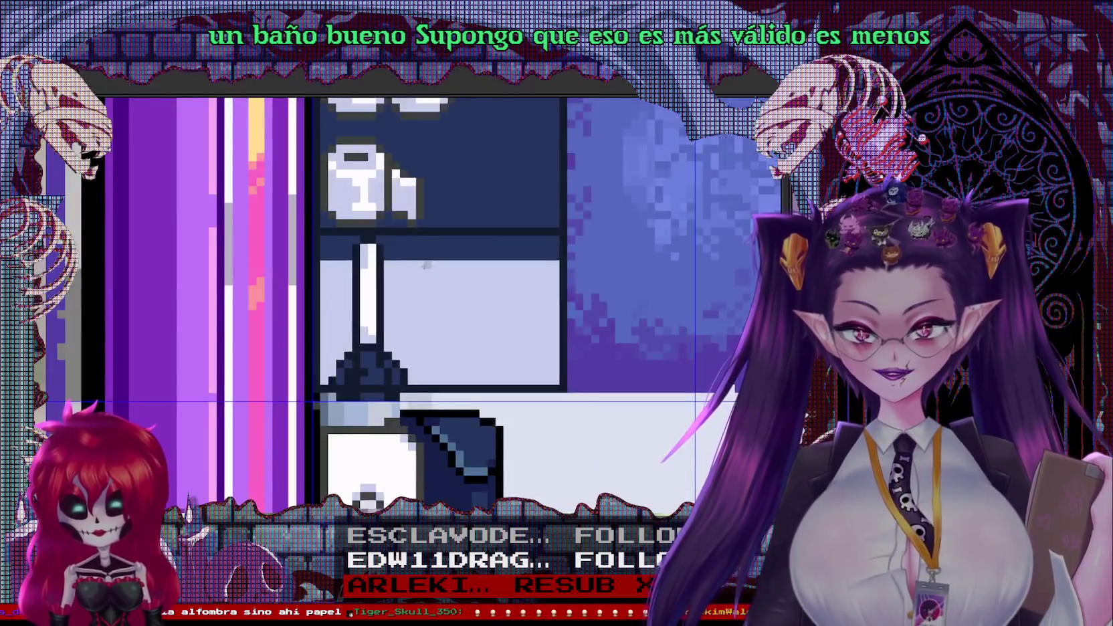
left_click(416, 381)
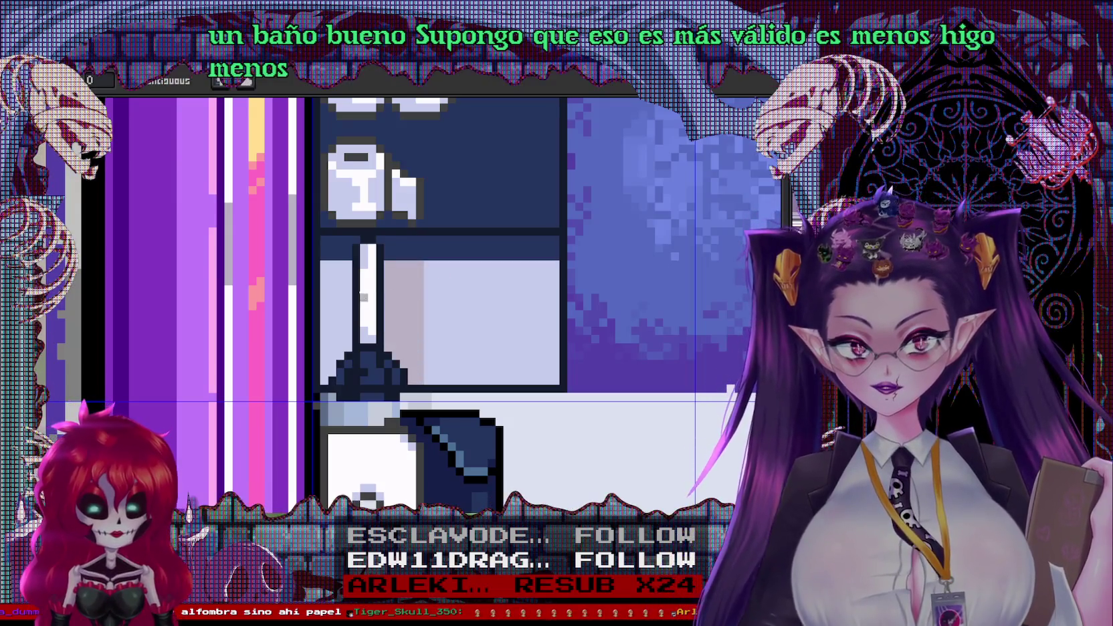
left_click(346, 296)
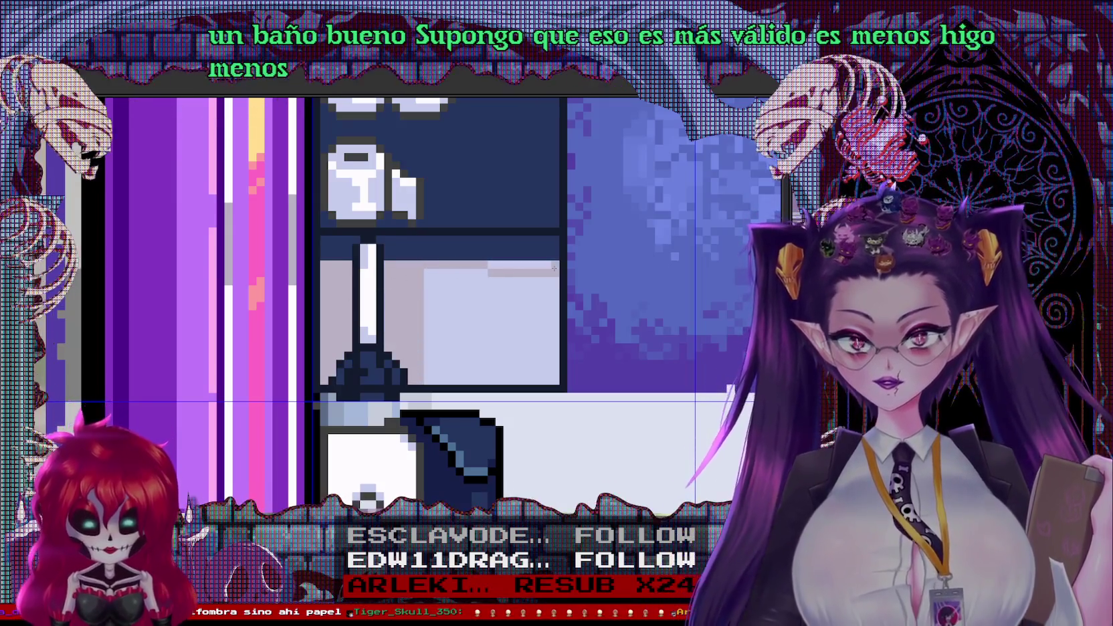
left_click_drag(427, 270, 430, 270)
Darken the compartment's left side and draw a grey shadow line inside the cabinet
scroll(482, 262, "down", 3)
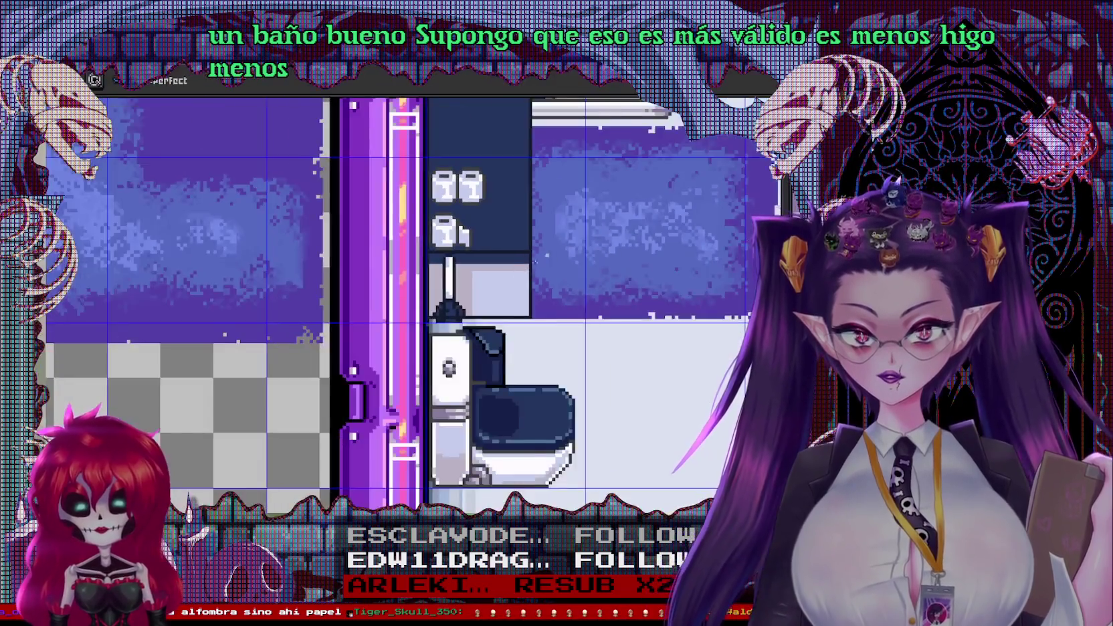
scroll(587, 262, "up", 1)
scroll(473, 308, "up", 2)
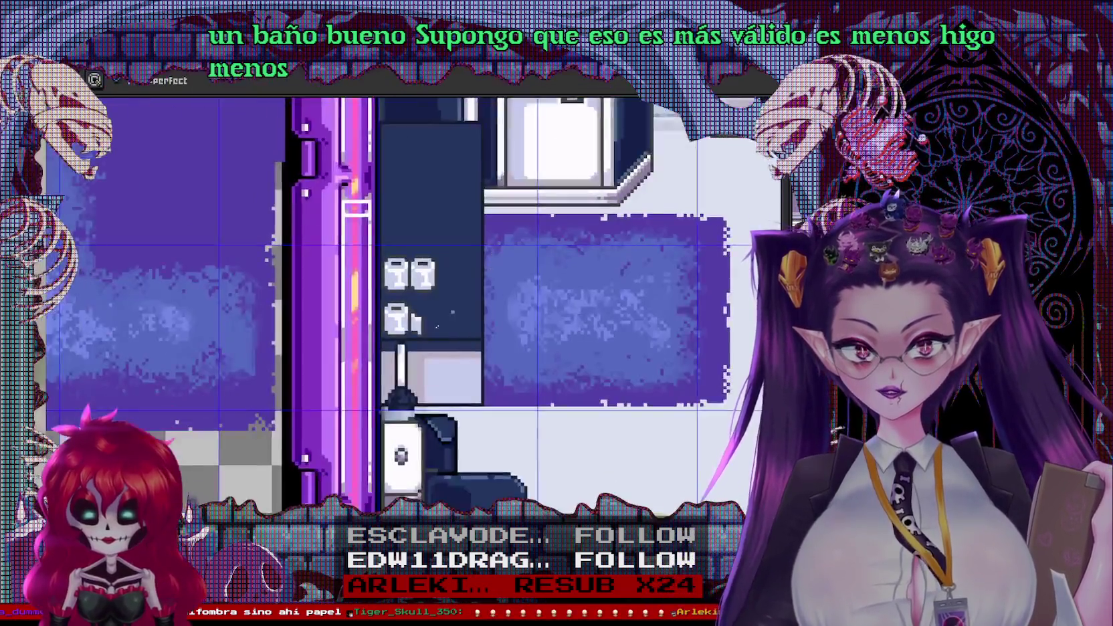
scroll(472, 309, "up", 2)
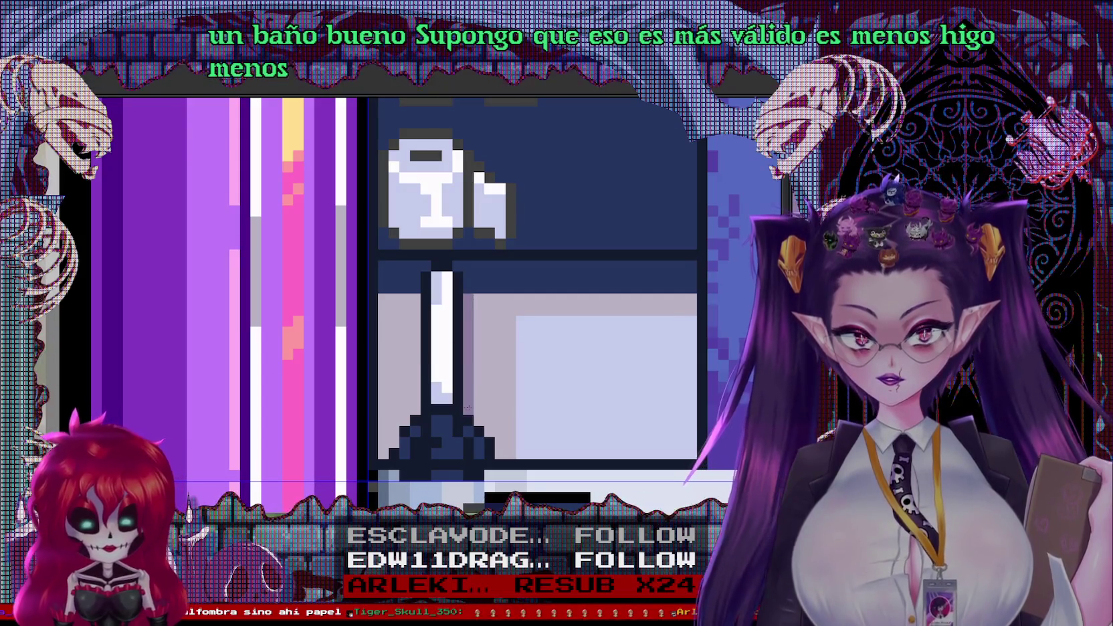
left_click(404, 352)
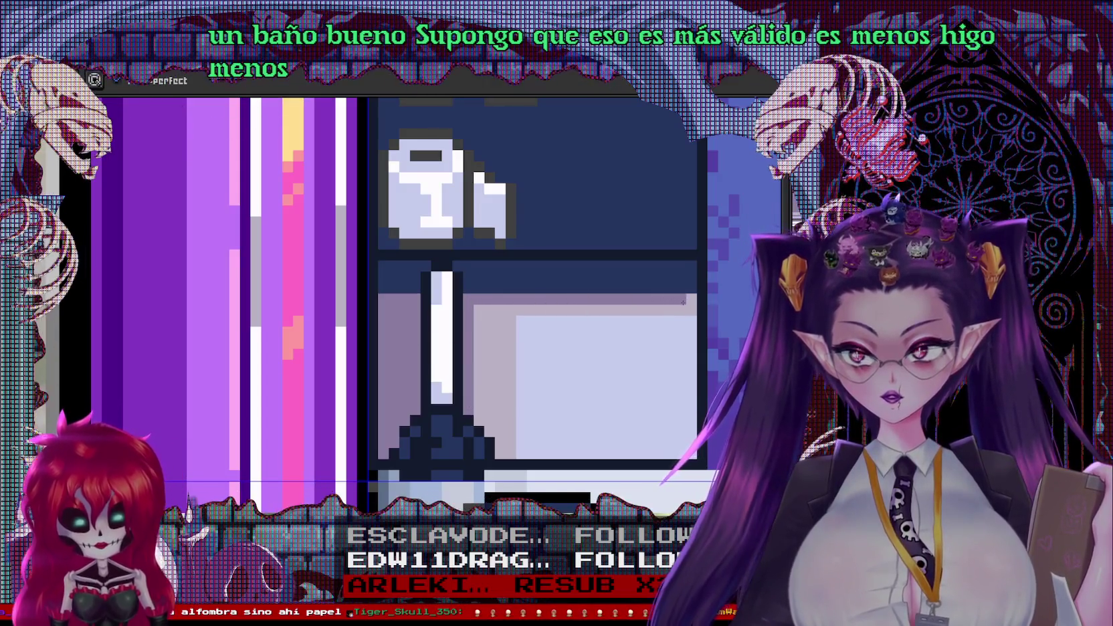
scroll(689, 304, "down", 2)
scroll(685, 340, "down", 1)
scroll(429, 295, "up", 3)
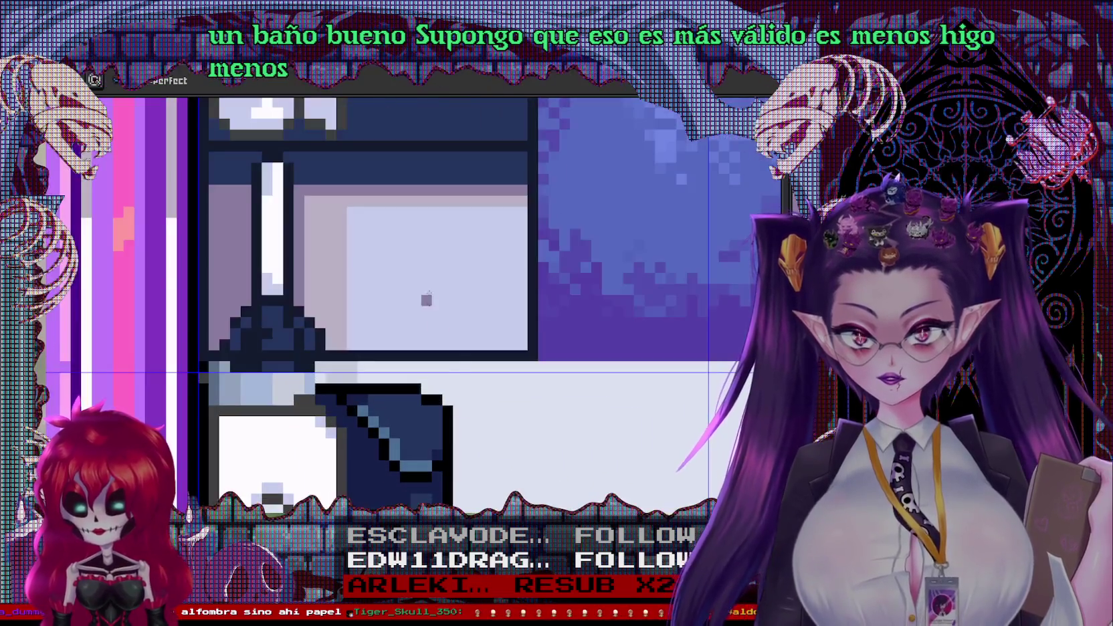
left_click_drag(447, 348, 455, 229)
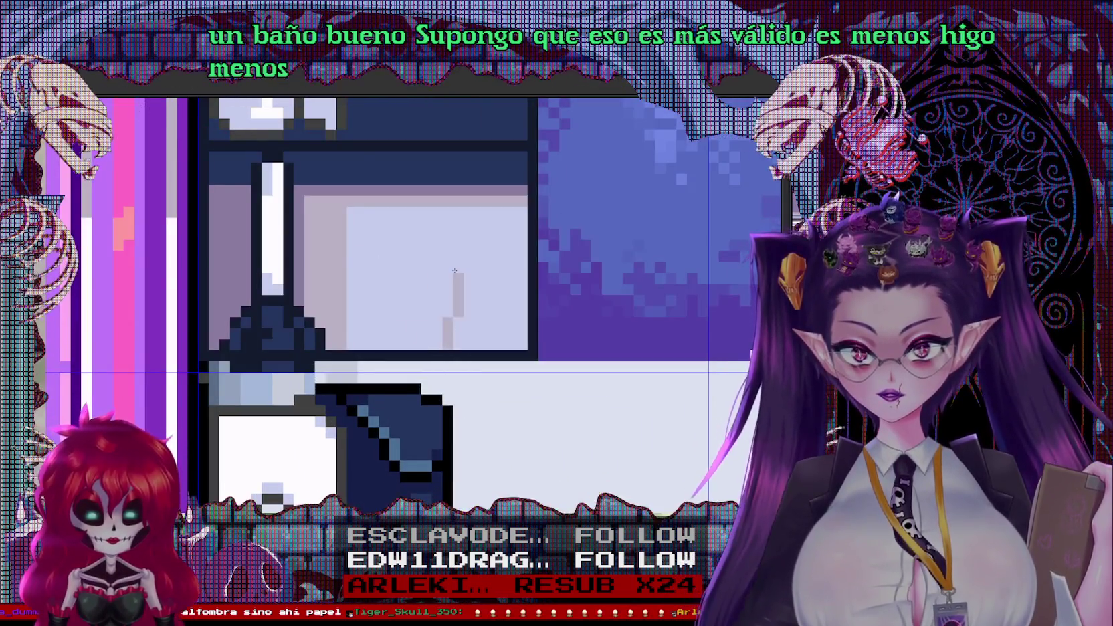
scroll(446, 207, "down", 1)
scroll(441, 254, "down", 3)
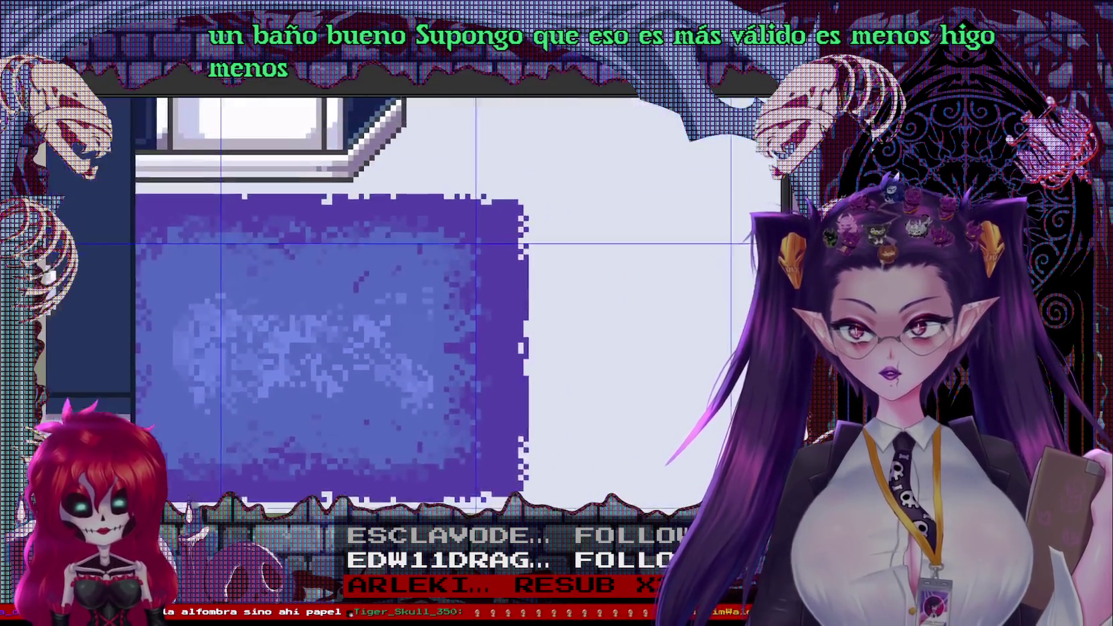
scroll(435, 294, "up", 2)
scroll(428, 332, "up", 3)
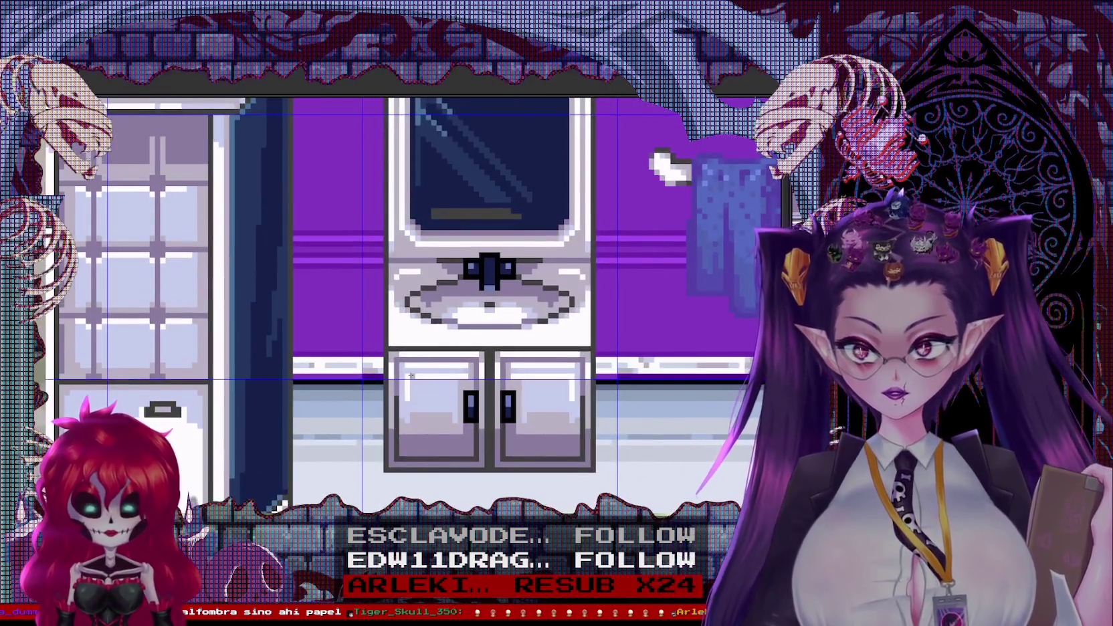
Redraw the cabinet highlight as a straight white vertical line
scroll(441, 401, "down", 3)
scroll(448, 462, "left", 4)
scroll(448, 462, "up", 2)
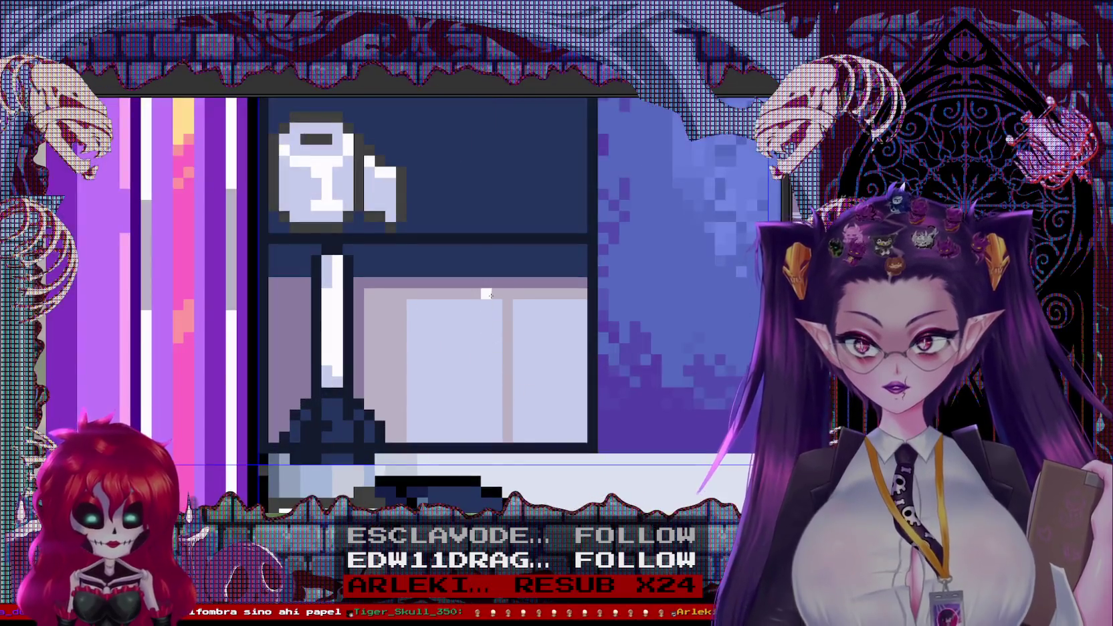
left_click_drag(496, 317, 496, 420)
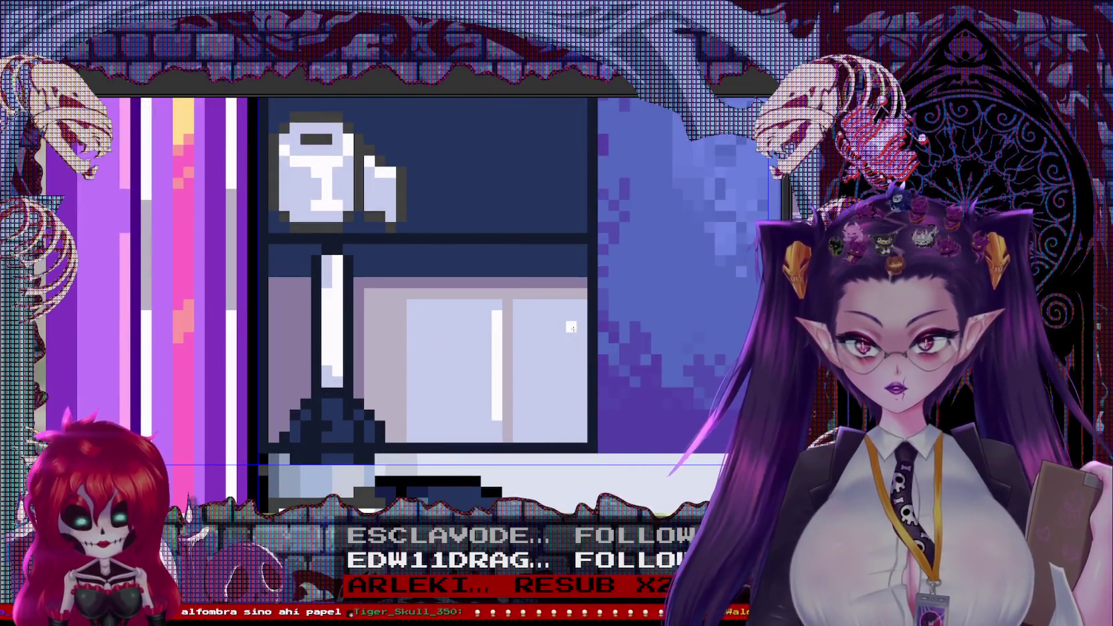
scroll(586, 411, "down", 2)
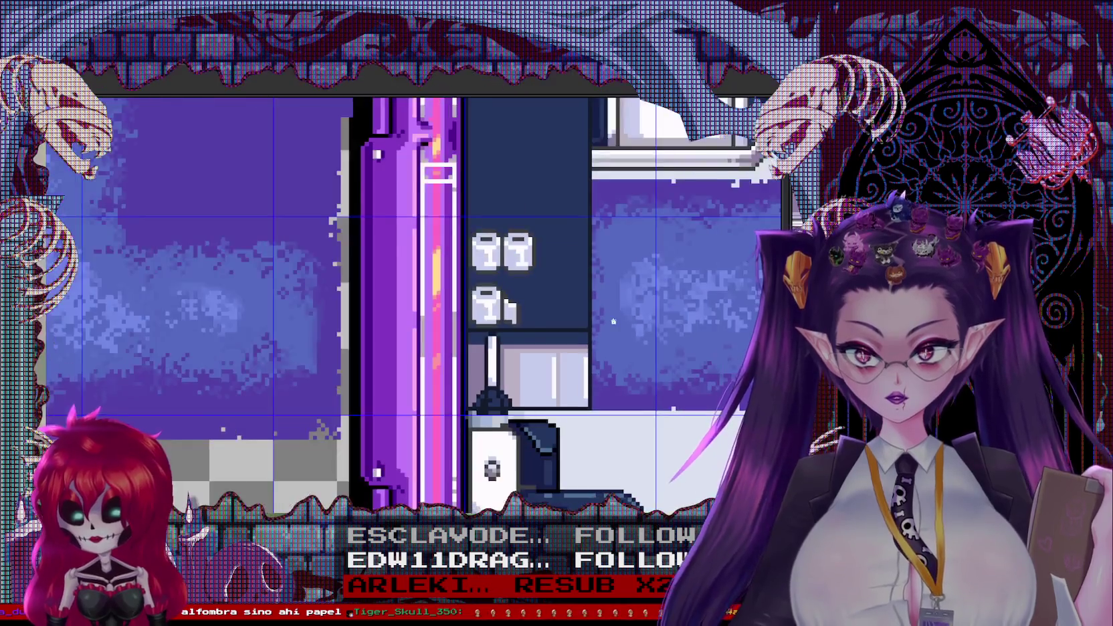
scroll(585, 411, "up", 1)
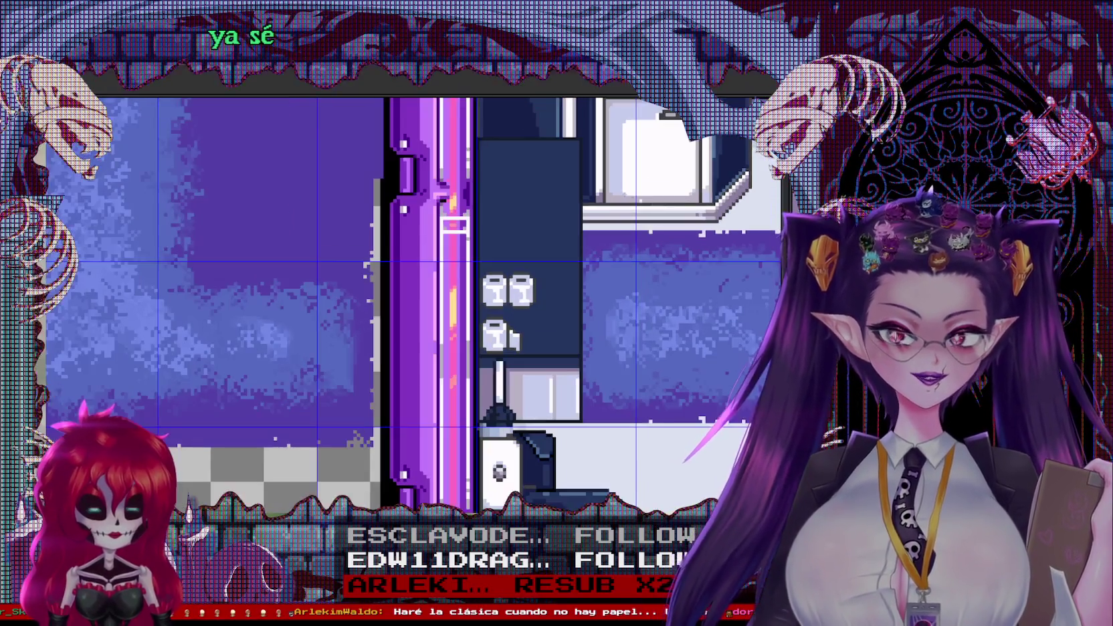
Pan over to the towel area and draw the pink towel outline's left and bottom edges
scroll(427, 347, "up", 1)
scroll(428, 348, "down", 2)
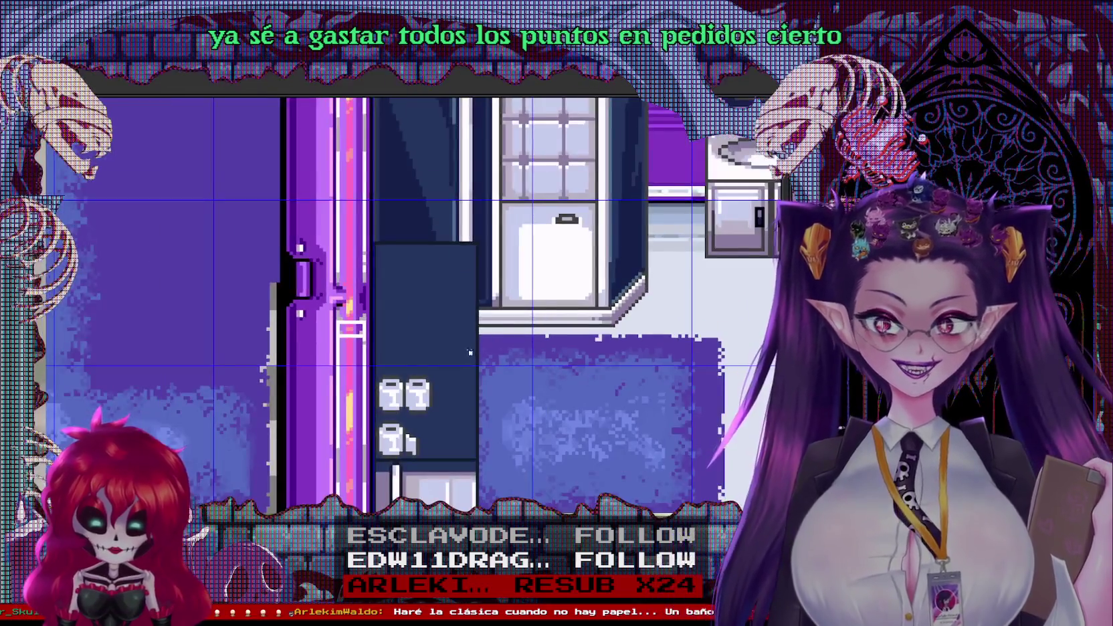
left_click_drag(591, 318, 574, 244)
scroll(428, 314, "up", 2)
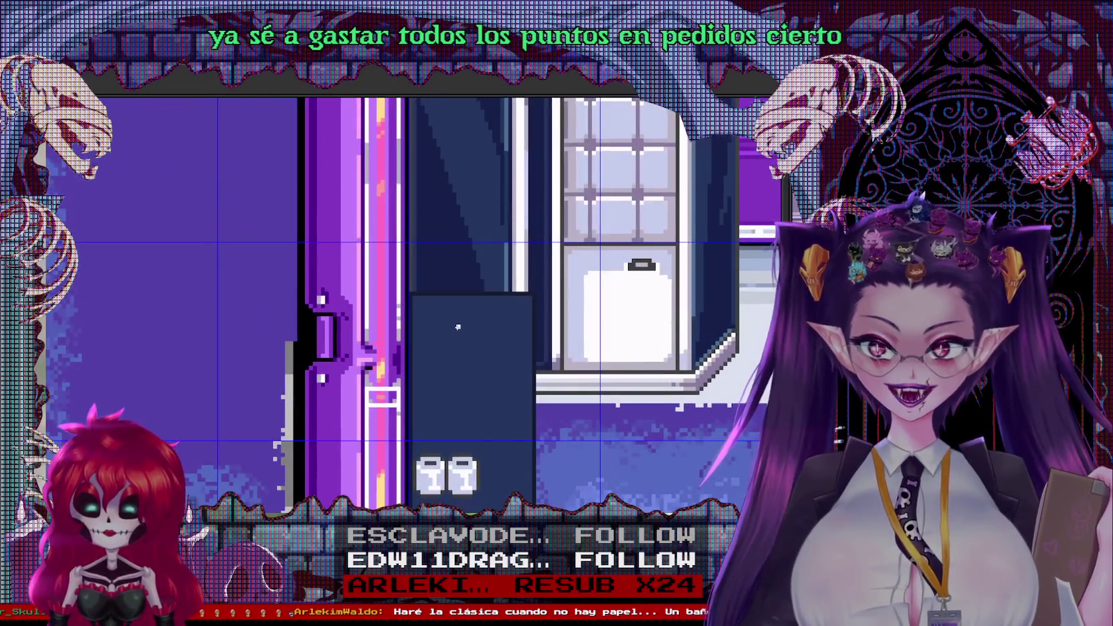
scroll(428, 313, "up", 1)
mouse_move(707, 293)
left_mouse_down()
mouse_move(615, 293)
mouse_move(622, 260)
left_mouse_up()
scroll(616, 292, "down", 1)
scroll(622, 261, "up", 1)
scroll(474, 282, "down", 2)
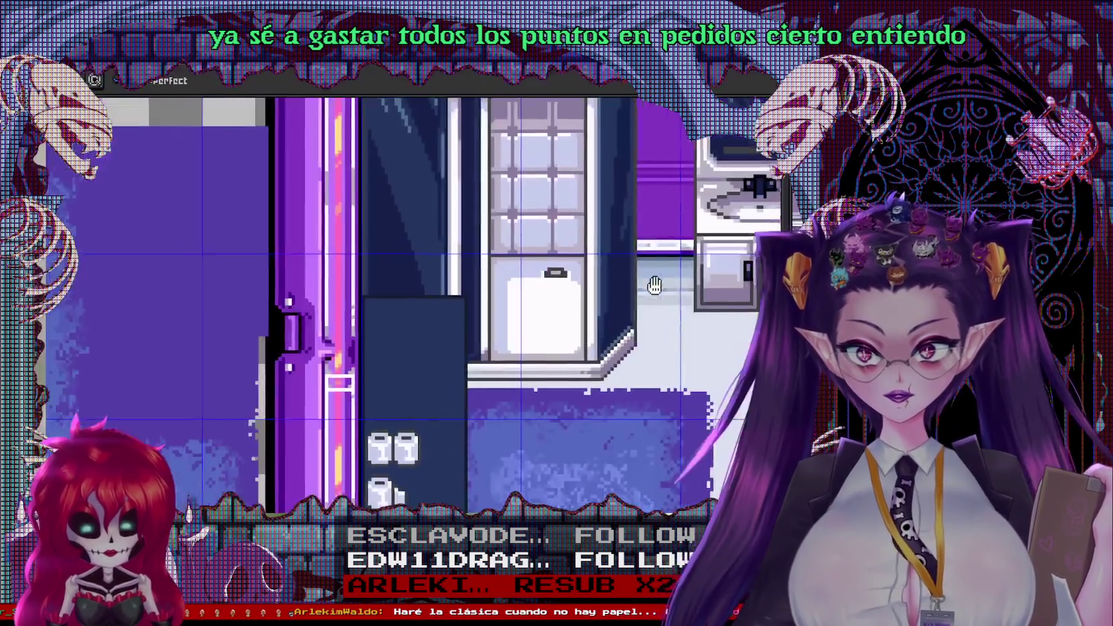
scroll(453, 329, "up", 1)
scroll(453, 328, "up", 3)
mouse_move(432, 305)
left_mouse_down()
mouse_move(432, 410)
mouse_move(446, 431)
left_mouse_up()
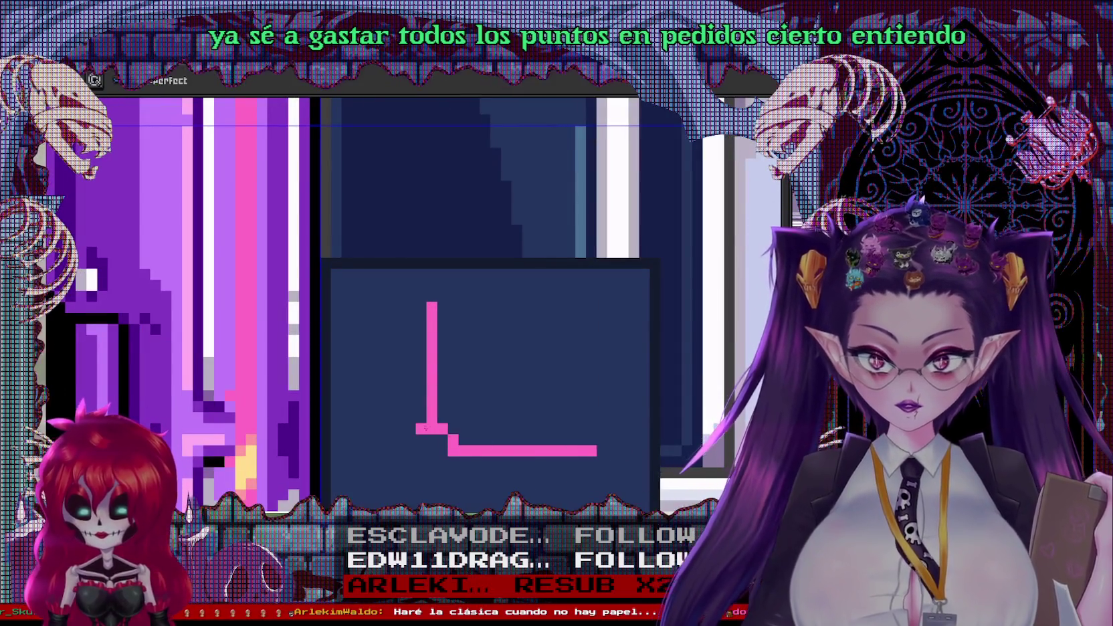
Close the towel's pink outline on the right and fill it solid pink
left_click_drag(602, 439, 602, 304)
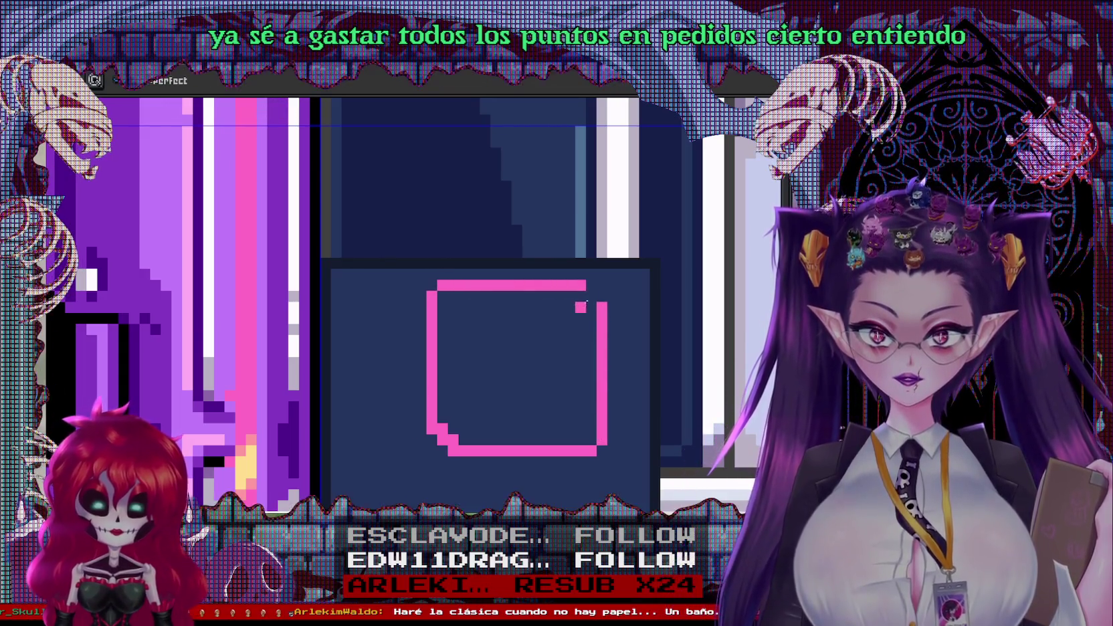
left_click(555, 331)
left_click_drag(532, 438, 532, 379)
left_click_drag(435, 402, 588, 414)
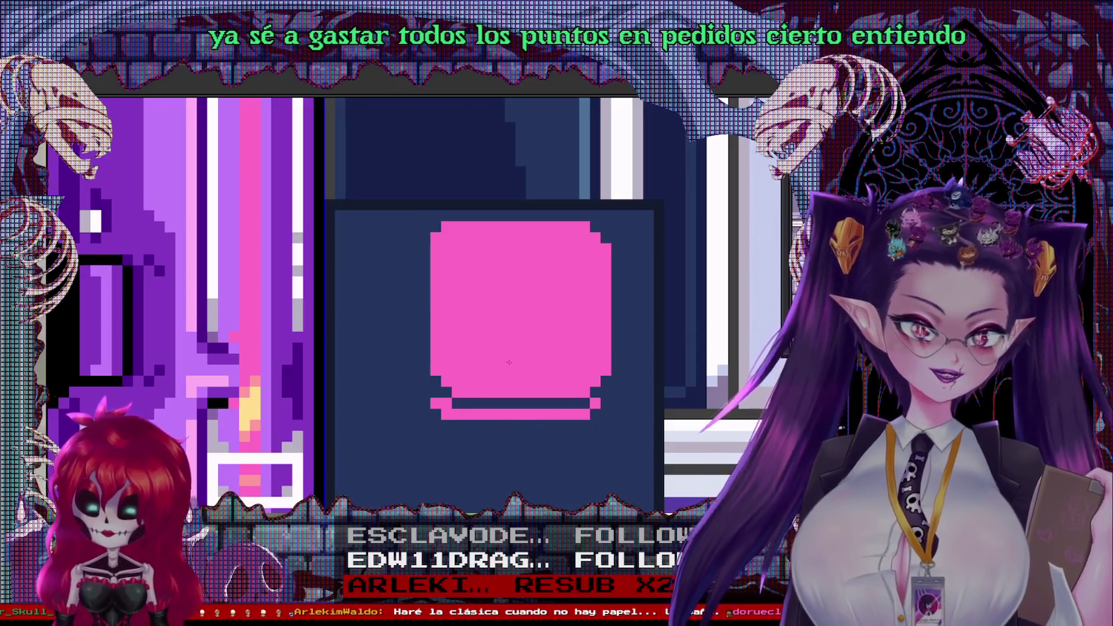
scroll(506, 363, "down", 2)
left_click_drag(505, 363, 444, 392)
Extend the towel's bottom with extra pink rows and pixels, adding a dark fold-line pixel
left_click_drag(386, 396, 524, 398)
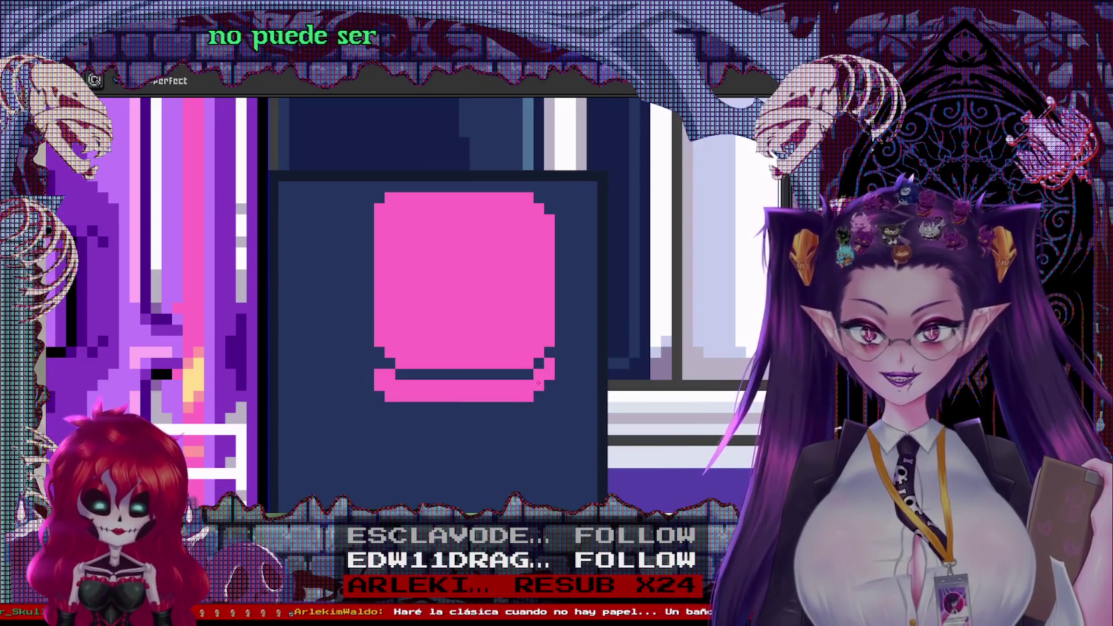
left_click(380, 352)
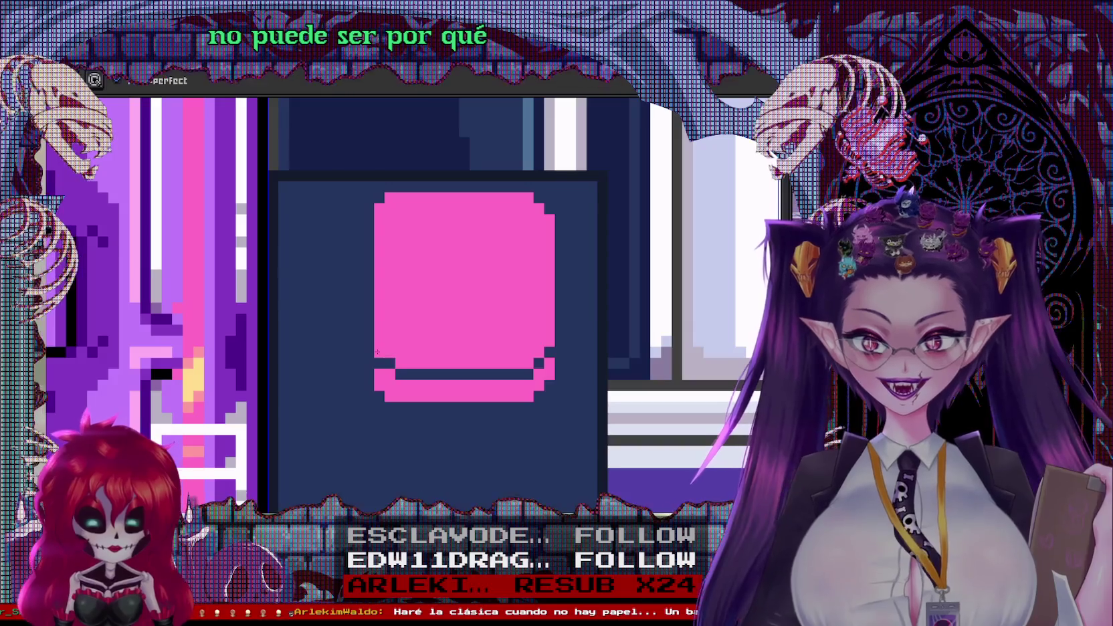
left_click(390, 363)
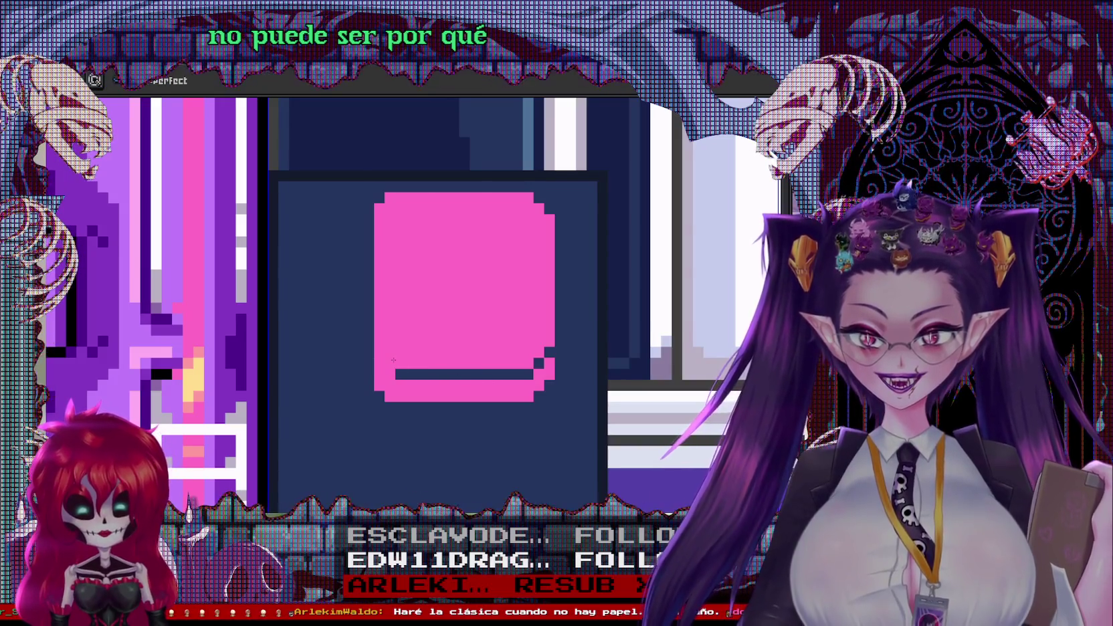
left_click(539, 406)
left_click_drag(538, 407, 429, 416)
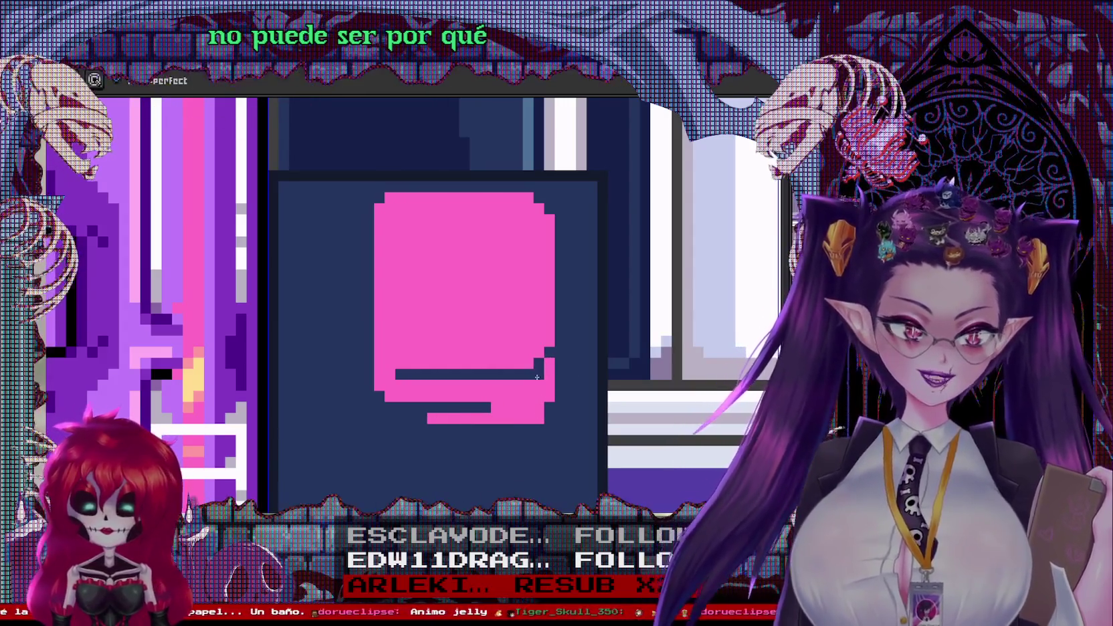
key("i")
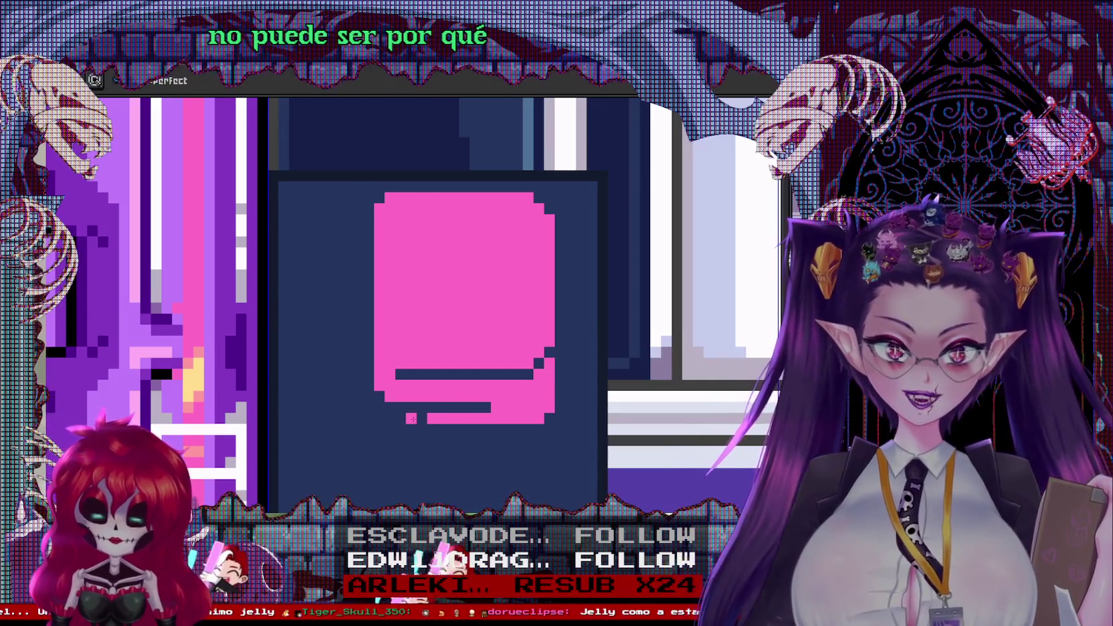
left_click_drag(390, 418, 411, 418)
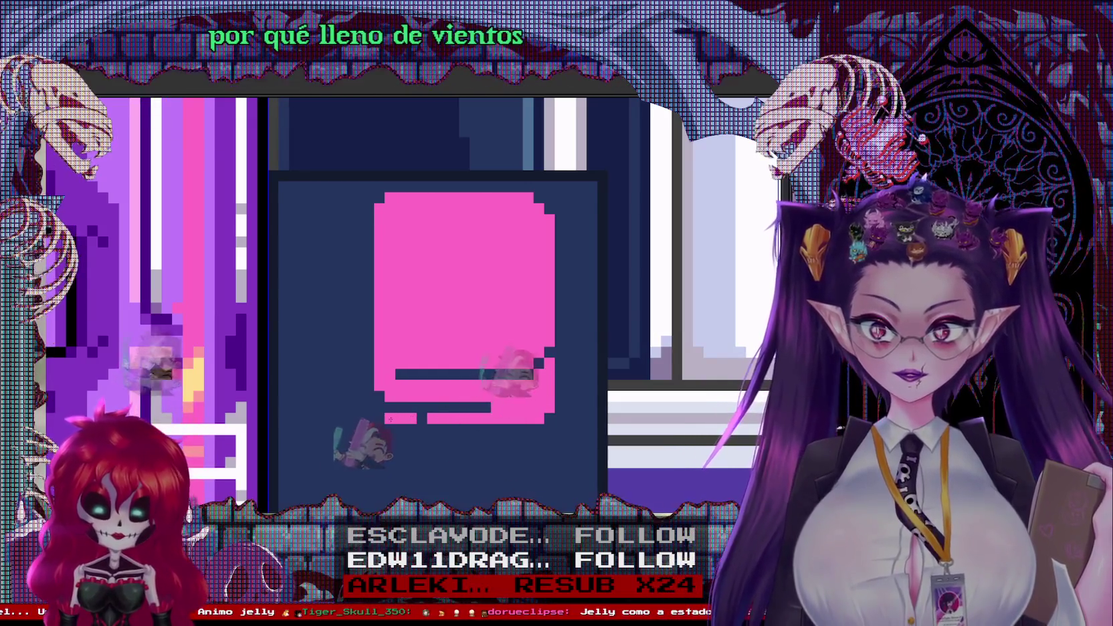
left_click(432, 408)
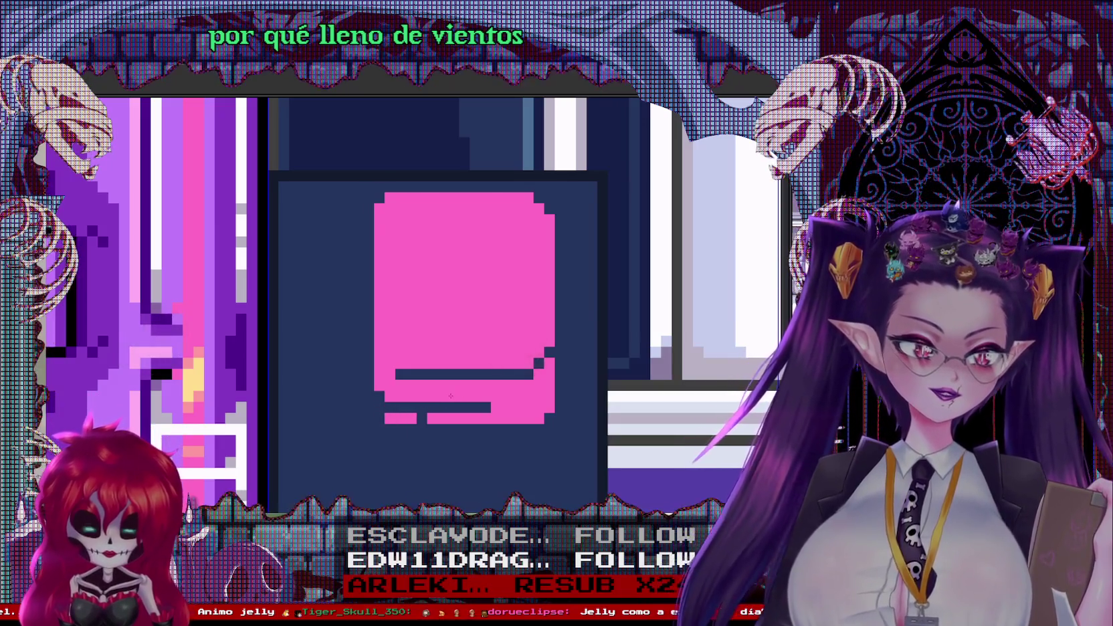
scroll(507, 398, "up", 1)
Select the towel's lower striped part with the rectangular marquee and move it upward
key("m")
mouse_move(314, 319)
left_mouse_down()
mouse_move(600, 436)
mouse_move(580, 448)
left_mouse_up()
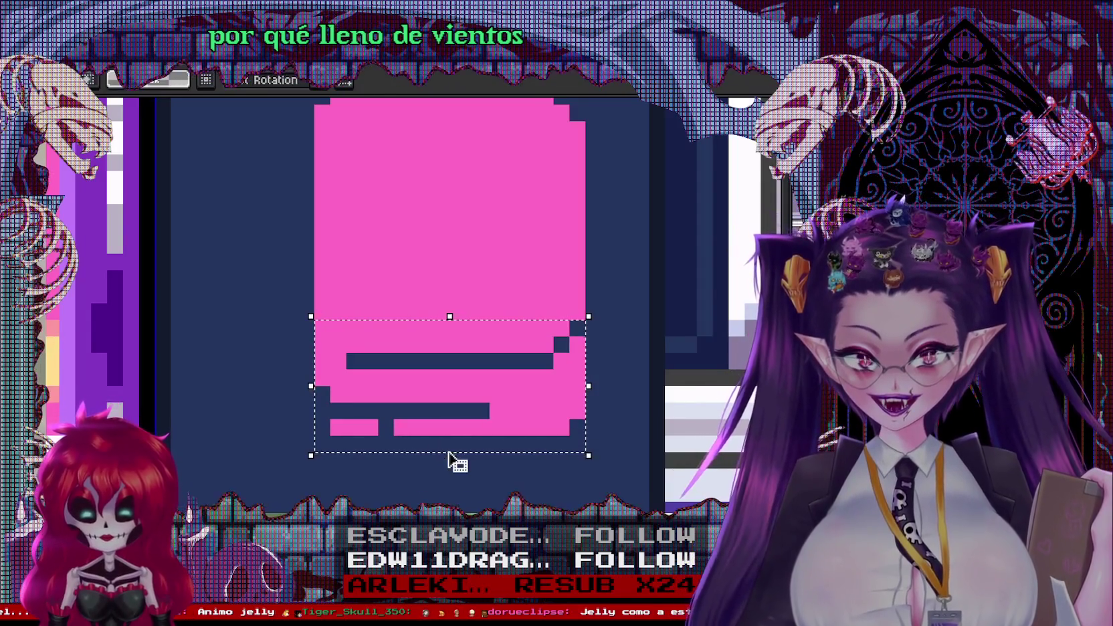
left_click_drag(459, 460, 455, 411)
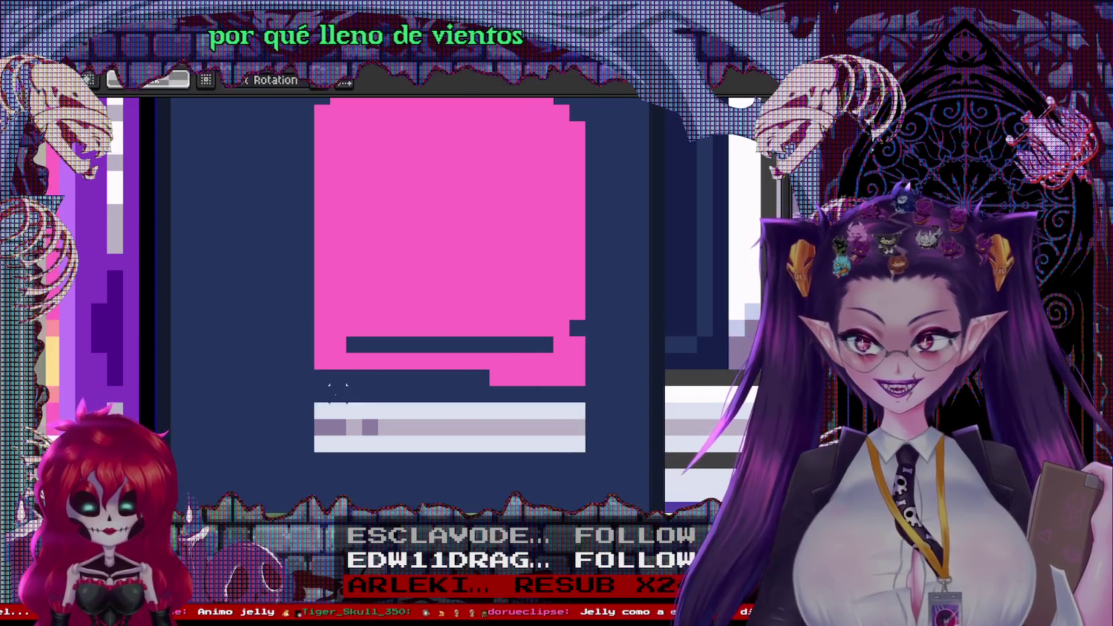
key("b")
Draw a pink row across the towel to close its shortened bottom edge
left_click_drag(322, 394, 562, 395)
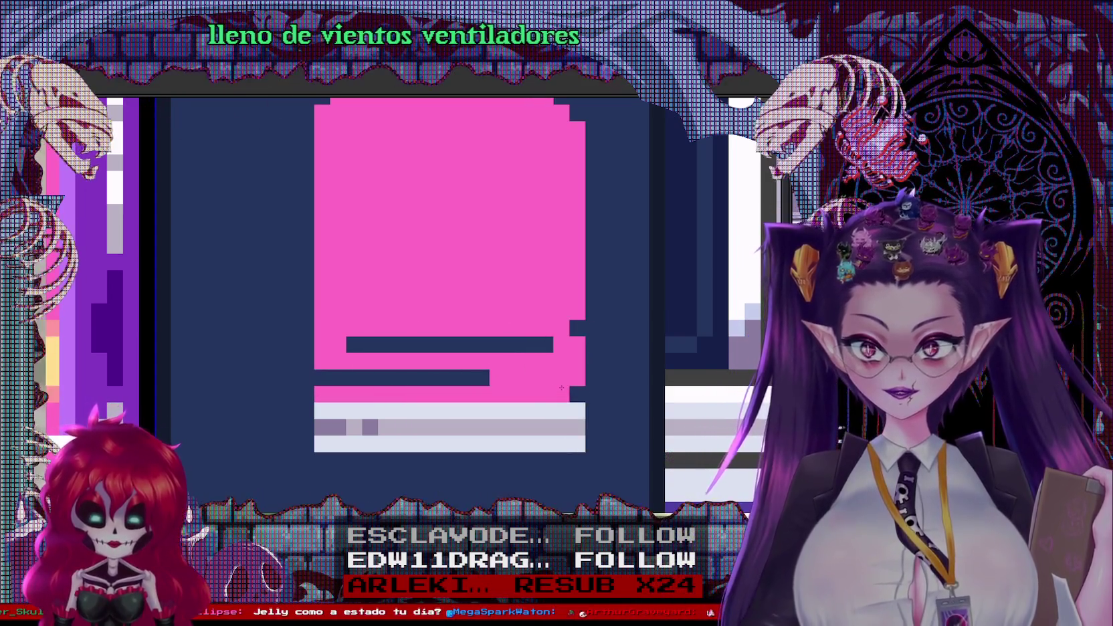
scroll(561, 388, "down", 2)
key("i")
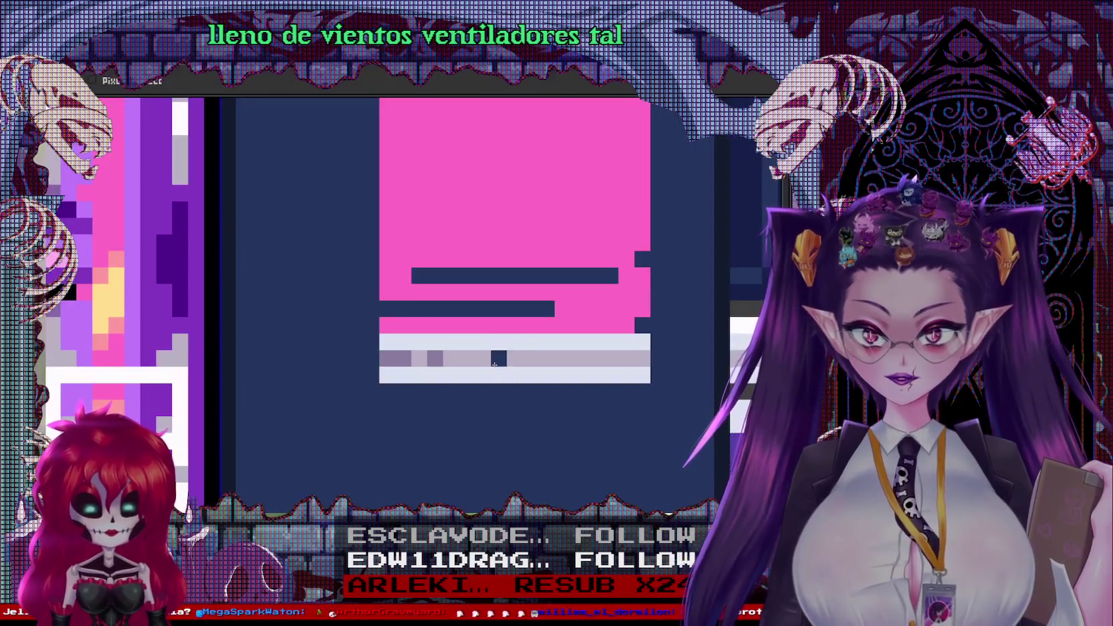
scroll(449, 362, "down", 2)
scroll(515, 328, "up", 2)
key("b")
scroll(515, 328, "down", 1)
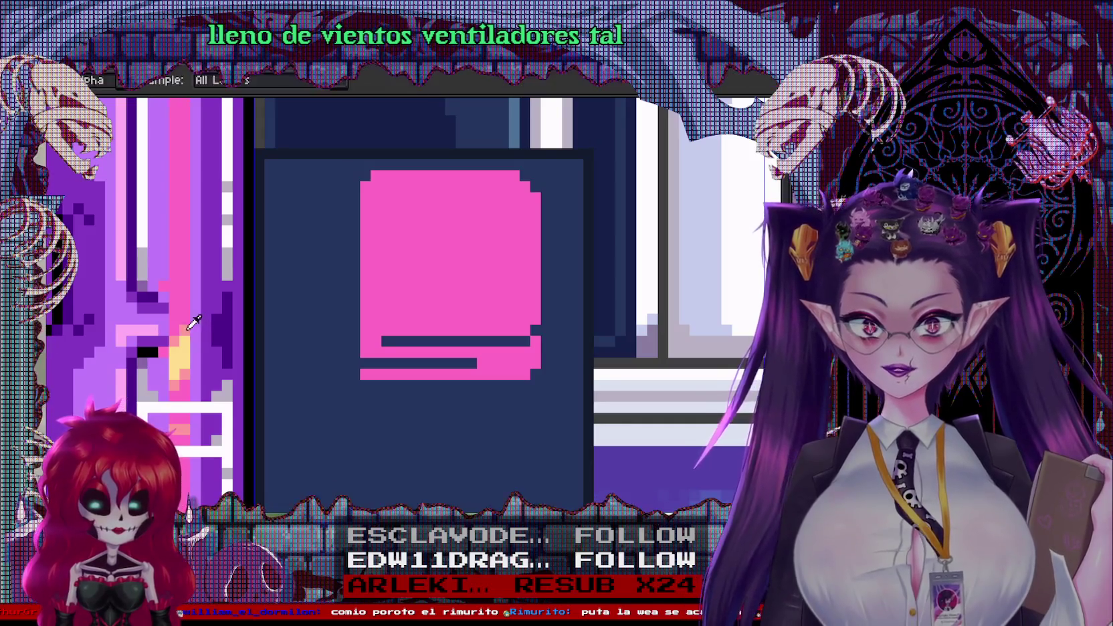
Add light-pink highlight pixels across the towel's top, upper-right side and bottom edge
key("b")
scroll(531, 261, "up", 1)
mouse_move(298, 365)
left_mouse_down()
mouse_move(521, 349)
mouse_move(469, 314)
left_mouse_up()
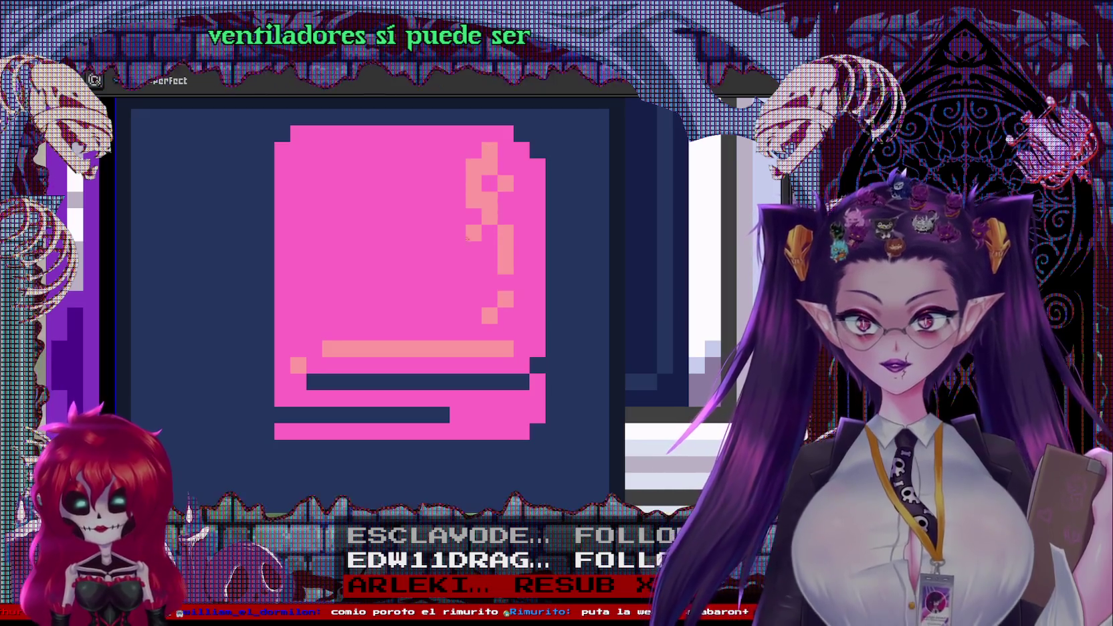
left_click_drag(435, 164, 337, 167)
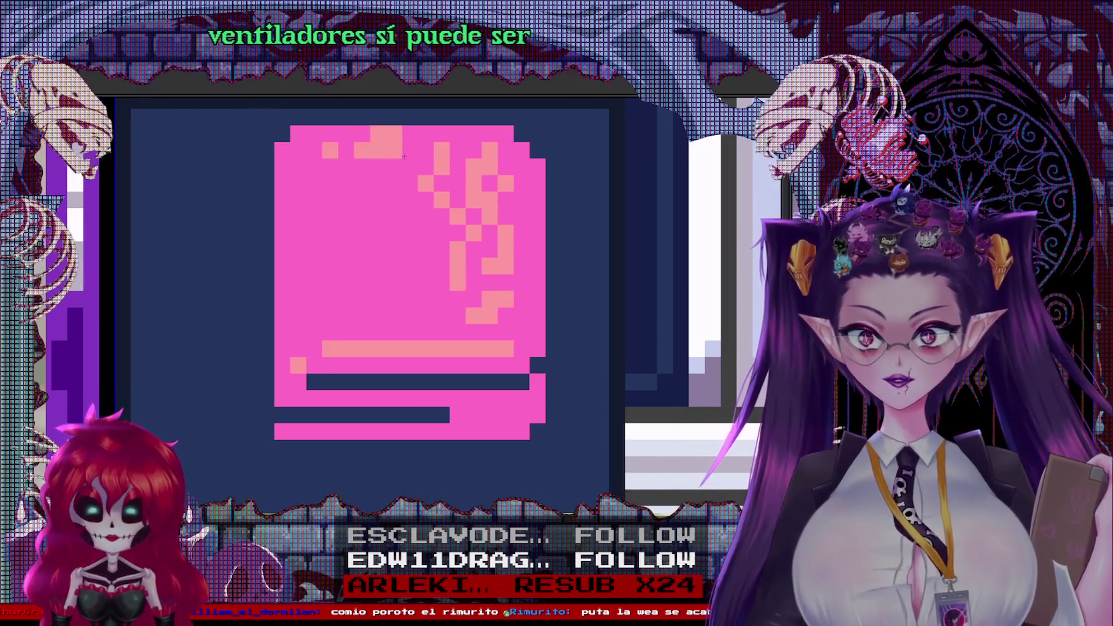
left_click(514, 182)
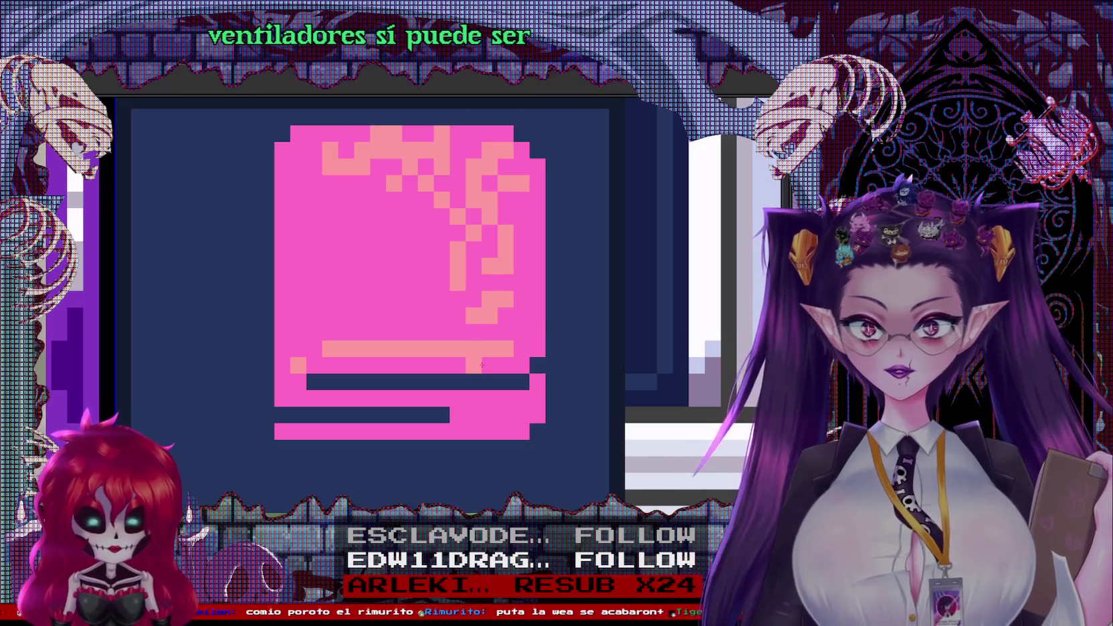
left_click_drag(395, 399, 506, 427)
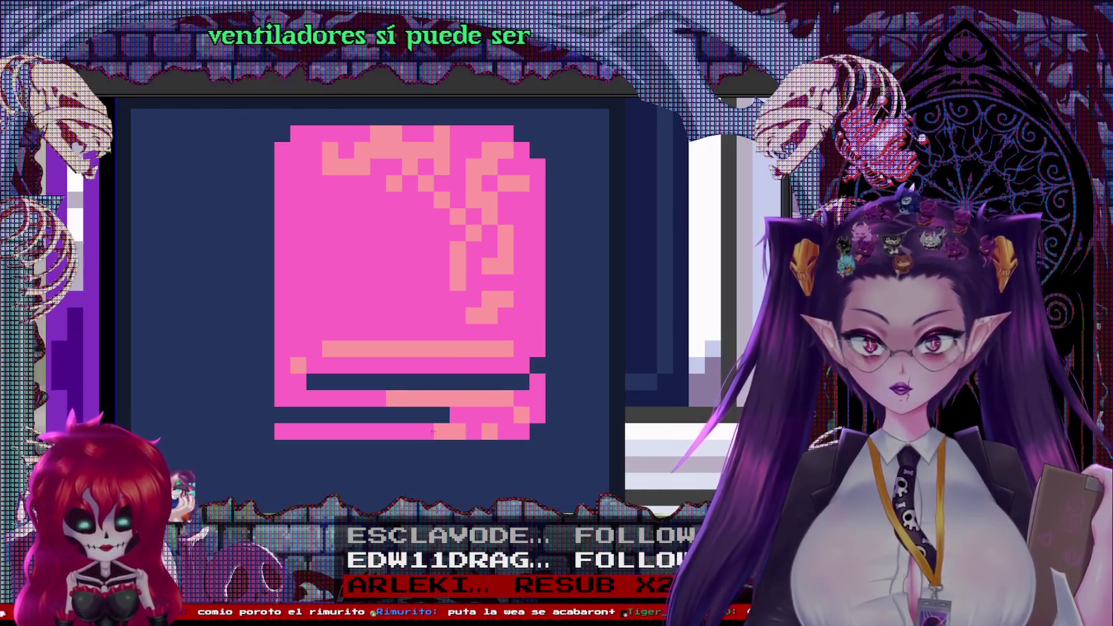
scroll(163, 410, "down", 3)
scroll(93, 371, "down", 2)
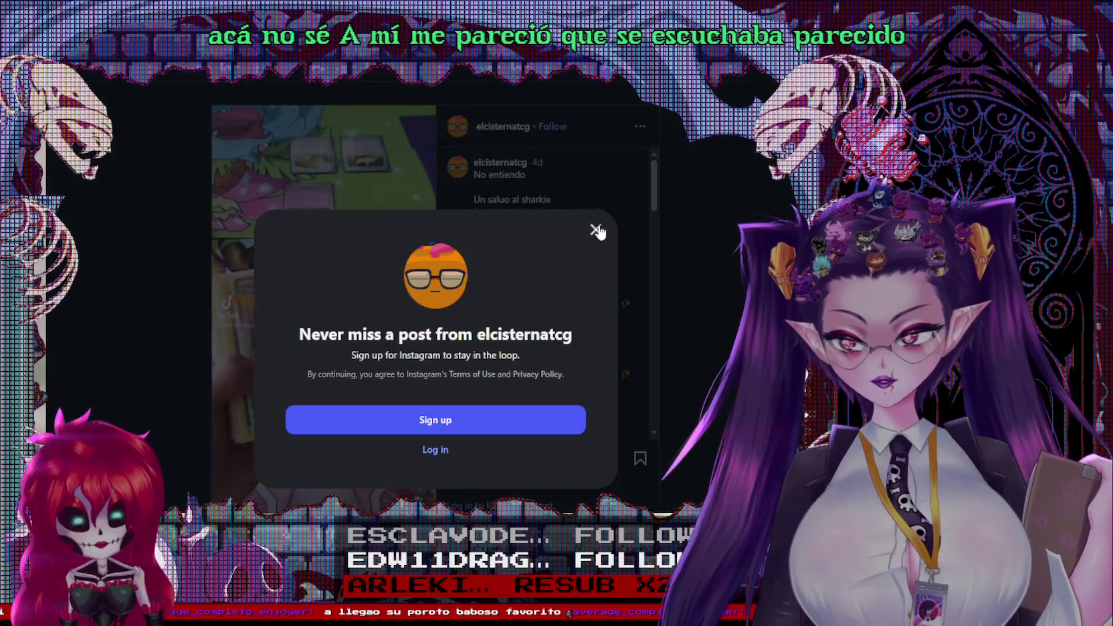
Close Instagram's sign-up prompt and widen the Rotom Ventilador card video window
left_click(595, 230)
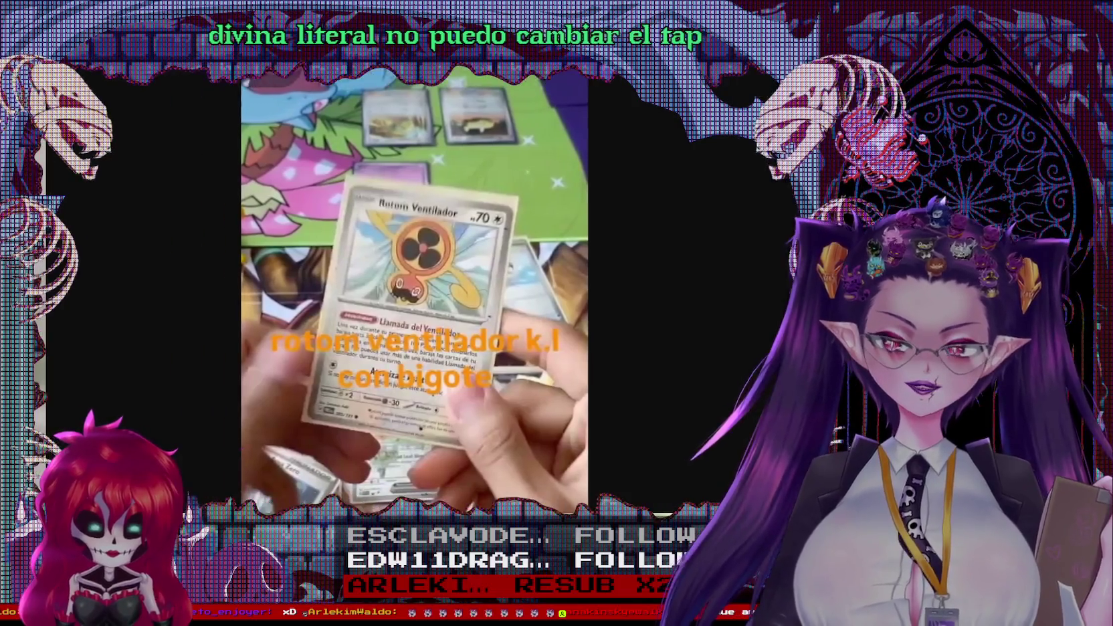
mouse_move(760, 361)
left_mouse_down()
mouse_move(667, 361)
mouse_move(799, 362)
left_mouse_up()
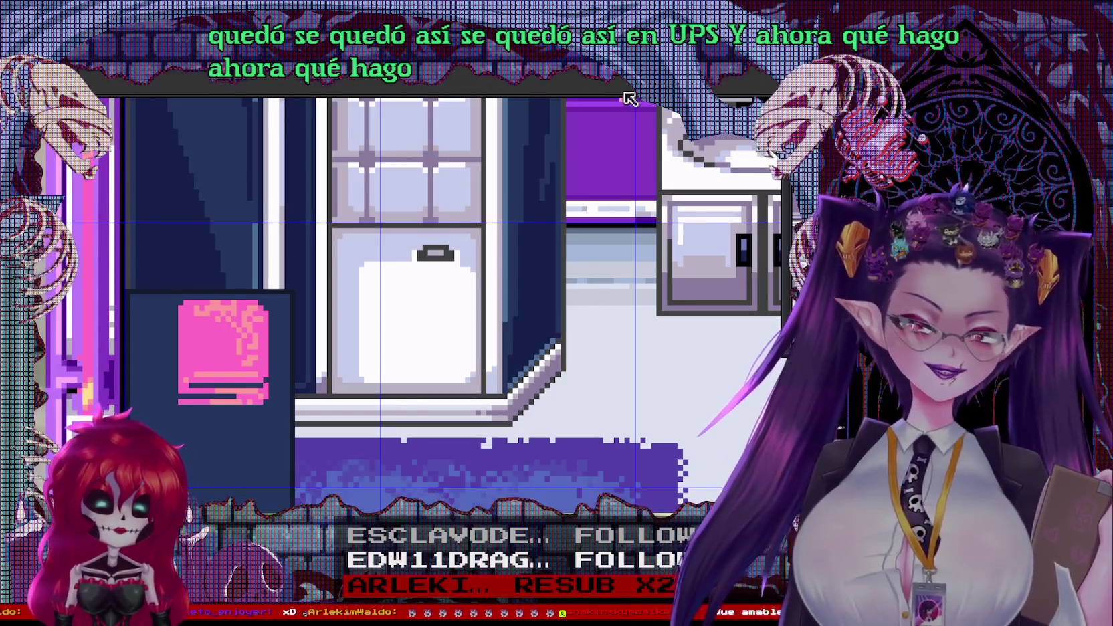
Zoom the Aseprite canvas in on the pink towel
scroll(582, 244, "down", 1)
scroll(349, 301, "up", 2)
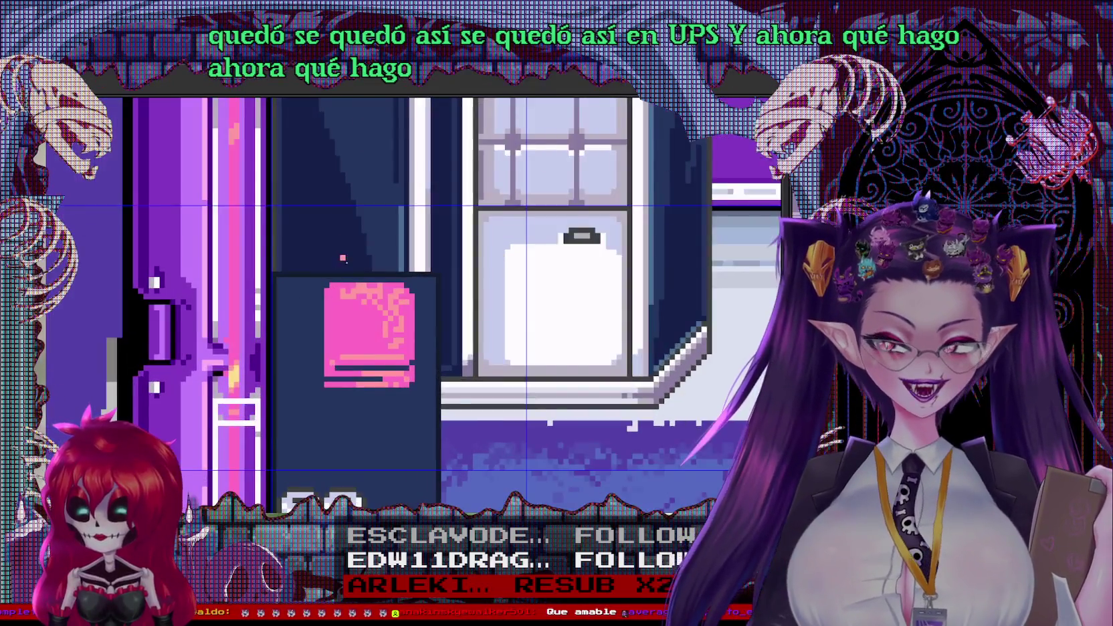
scroll(352, 292, "up", 2)
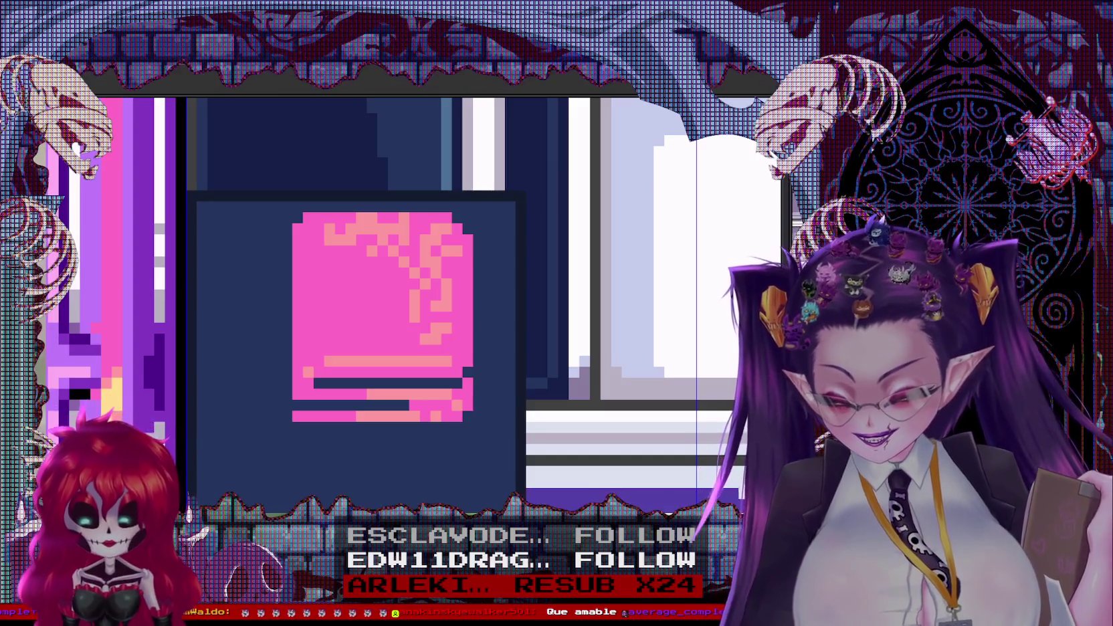
scroll(376, 283, "up", 1)
Shade the towel's top-left corner, left side and bottom row darker pink, touching up stray pixels
mouse_move(252, 226)
left_mouse_down()
mouse_move(241, 177)
mouse_move(262, 152)
mouse_move(237, 226)
left_mouse_up()
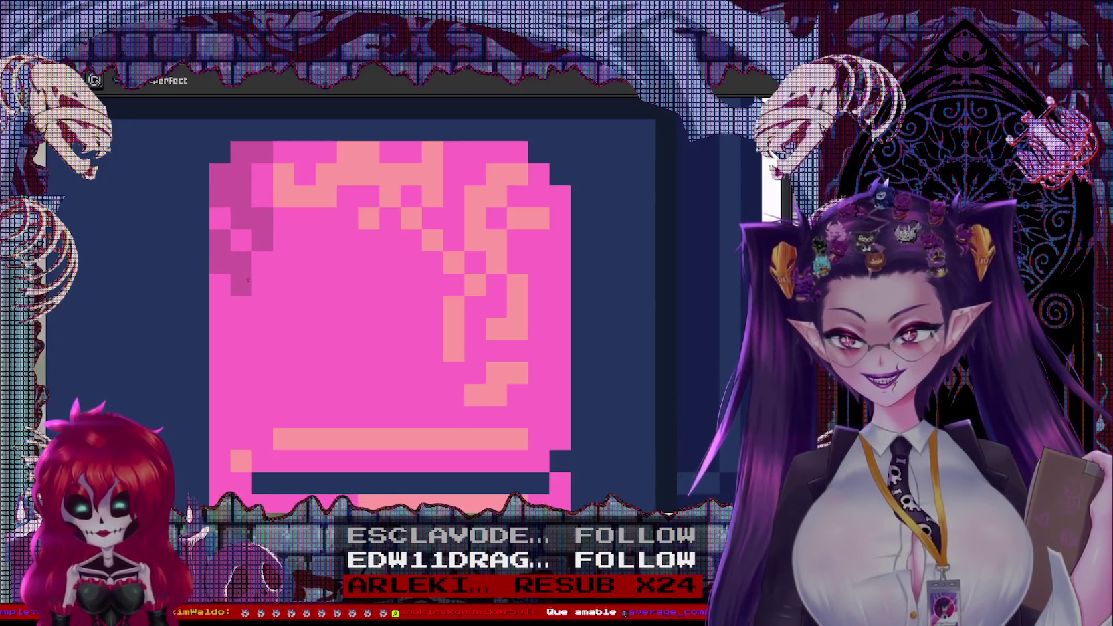
mouse_move(245, 401)
left_mouse_down()
mouse_move(220, 435)
mouse_move(241, 330)
mouse_move(228, 293)
left_mouse_up()
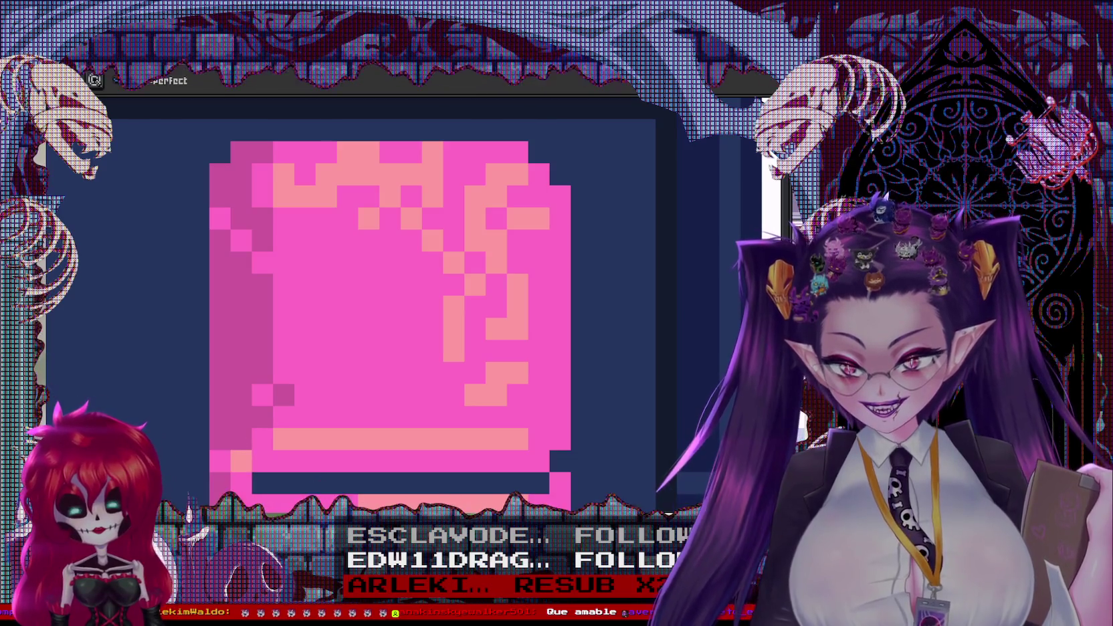
left_click_drag(262, 483, 454, 483)
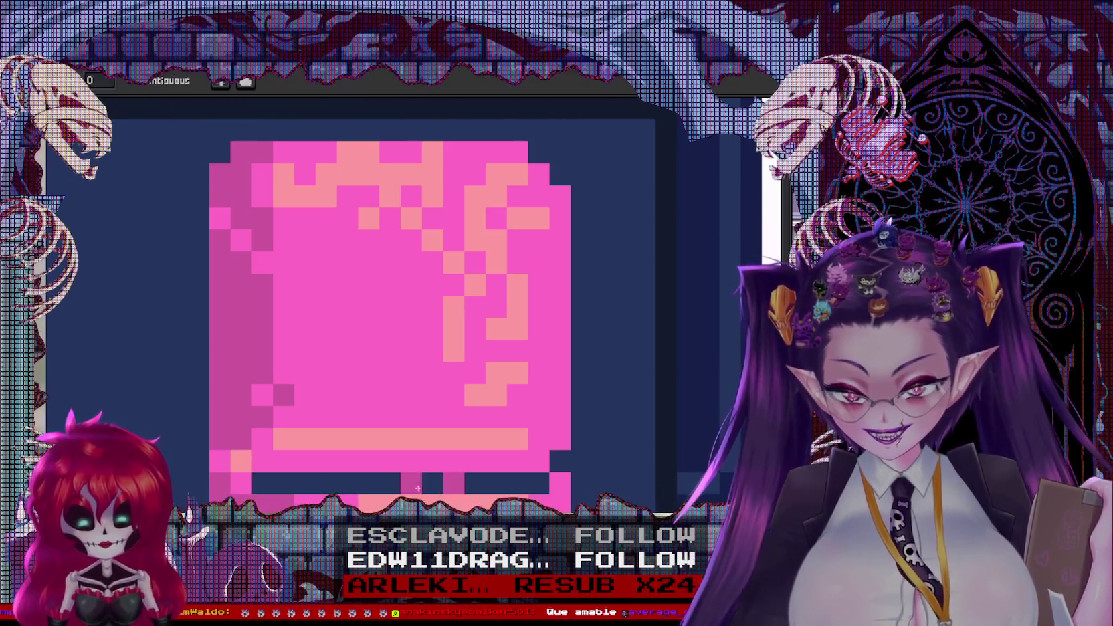
key("g")
scroll(286, 377, "down", 3)
left_click(480, 320)
left_click_drag(543, 275, 522, 254)
left_click(500, 275)
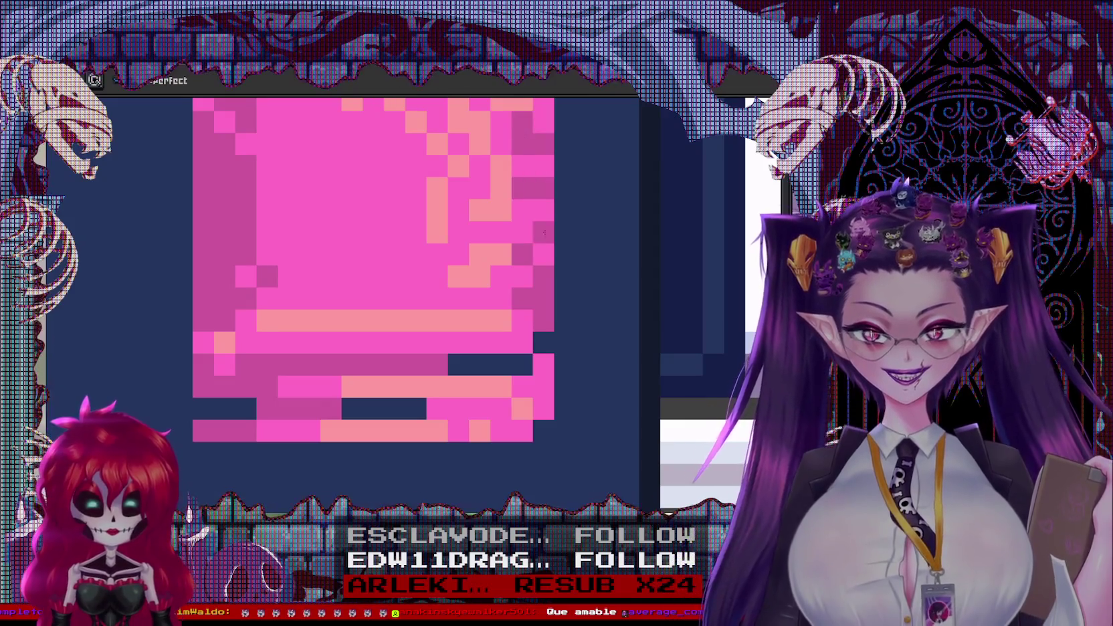
Paint two dark purple fold-shadow rows and darken the towel's left outline purple
left_click_drag(545, 216, 539, 437)
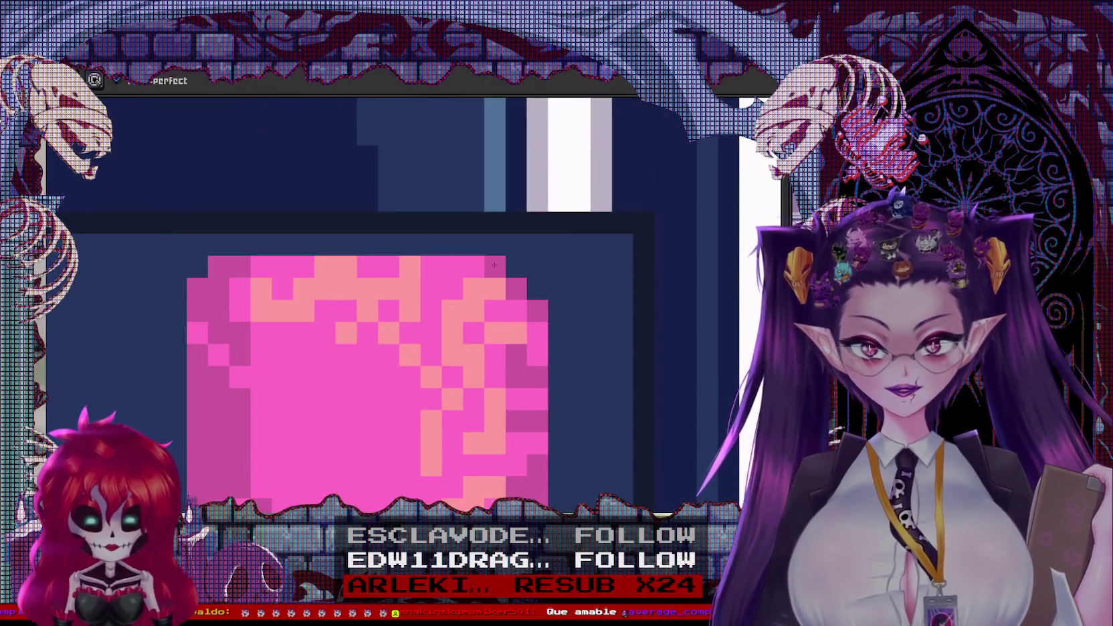
scroll(469, 408, "down", 5)
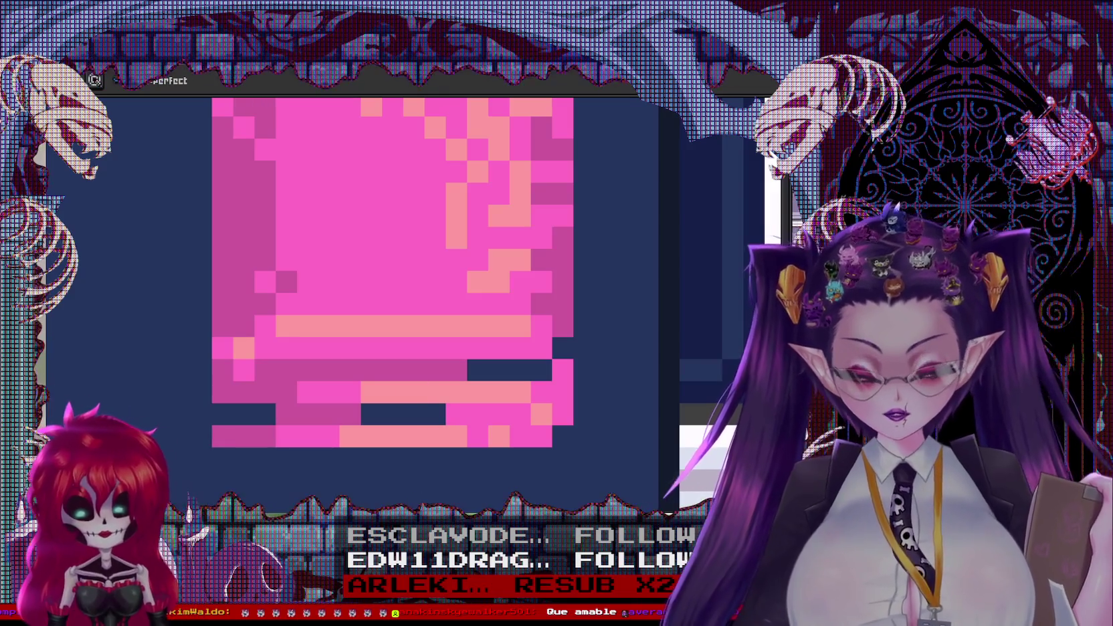
left_click_drag(371, 414, 435, 414)
left_click_drag(478, 371, 542, 371)
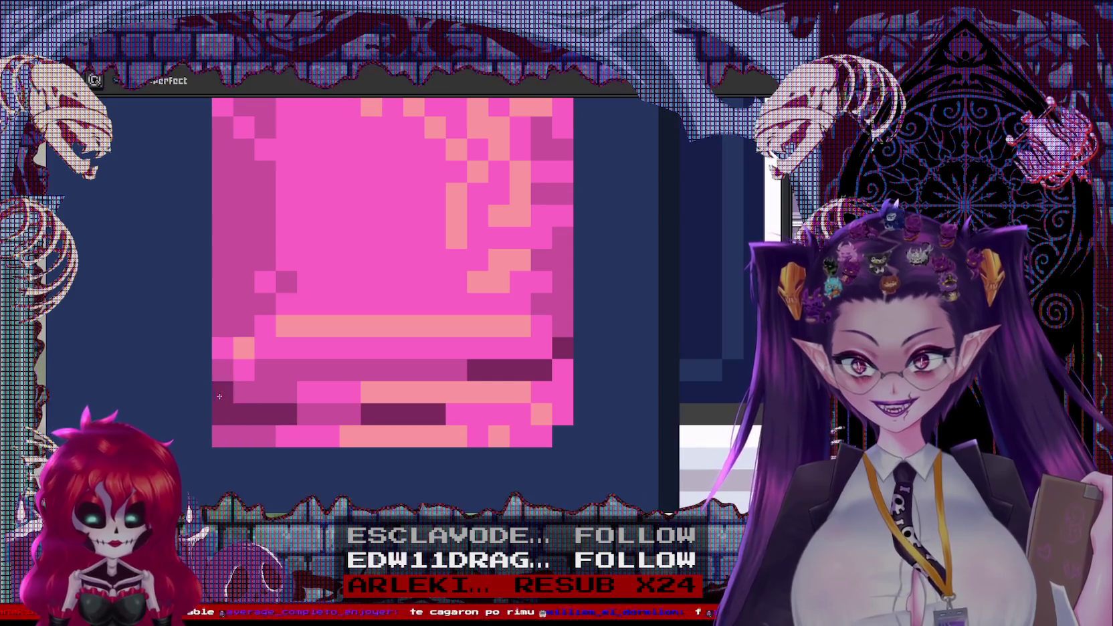
scroll(196, 176, "up", 3)
left_click_drag(198, 279, 179, 472)
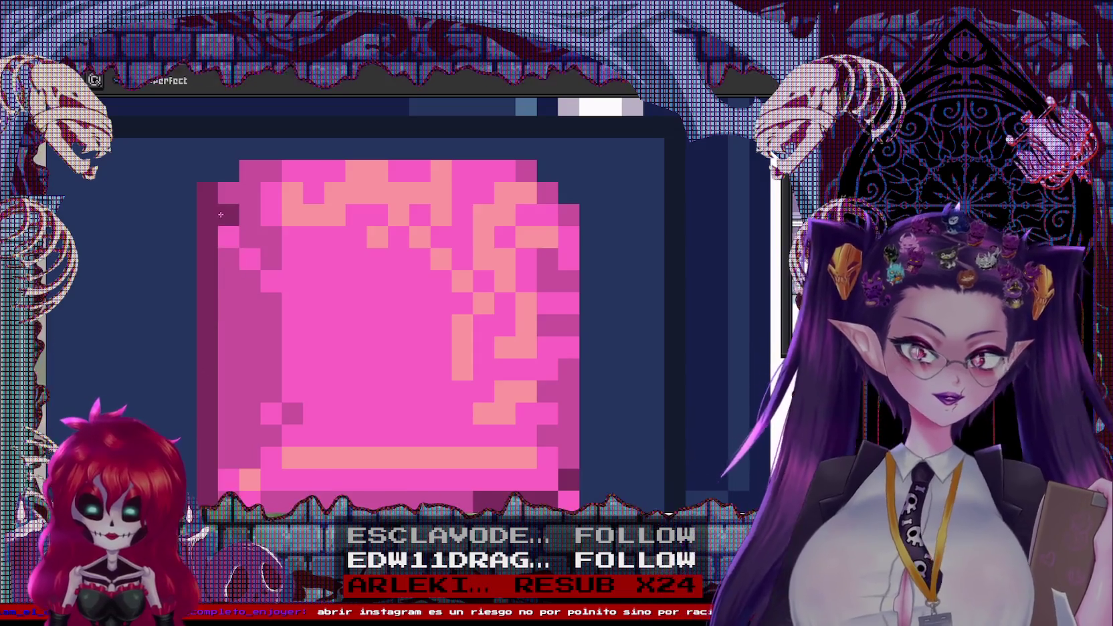
Extend the purple fold shadows with single pixels, then zoom out toward the sink and top wall
scroll(546, 176, "down", 3)
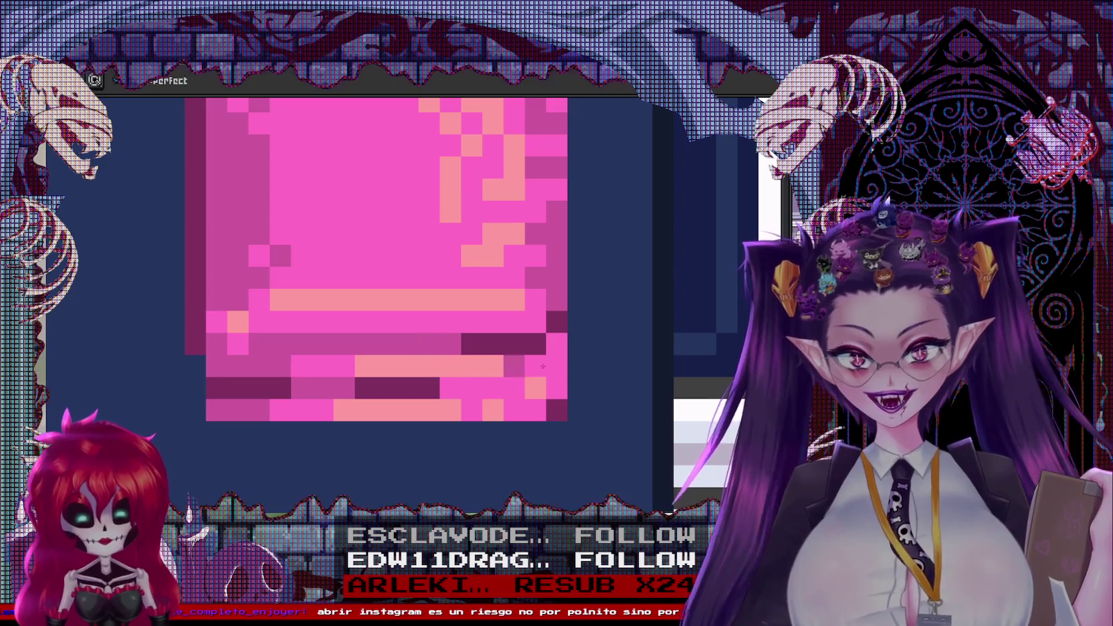
left_click(555, 343)
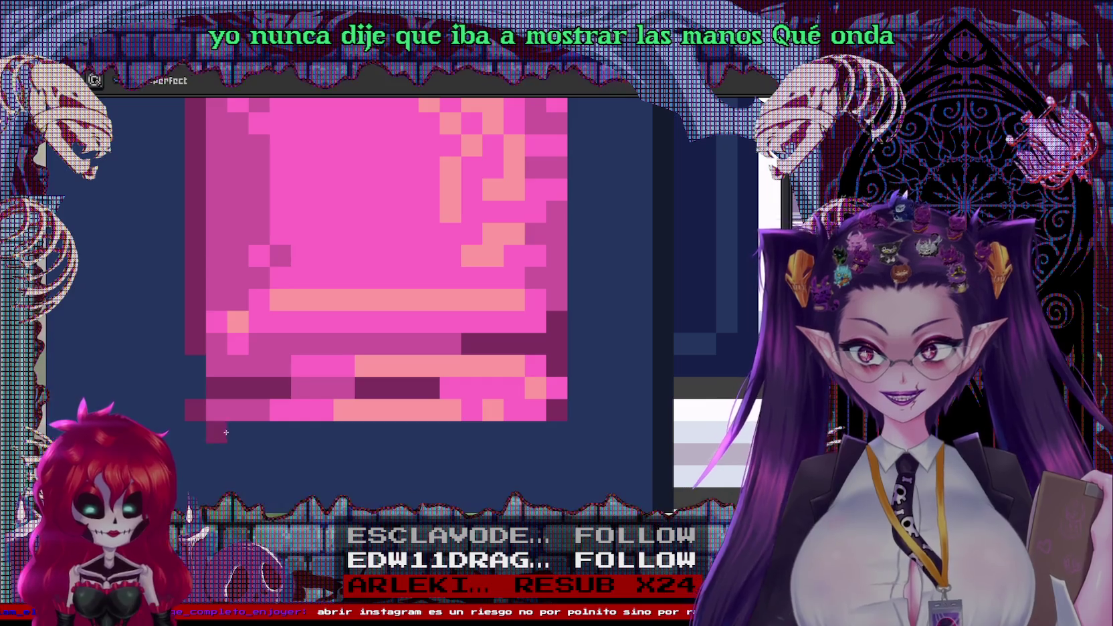
left_click(508, 436)
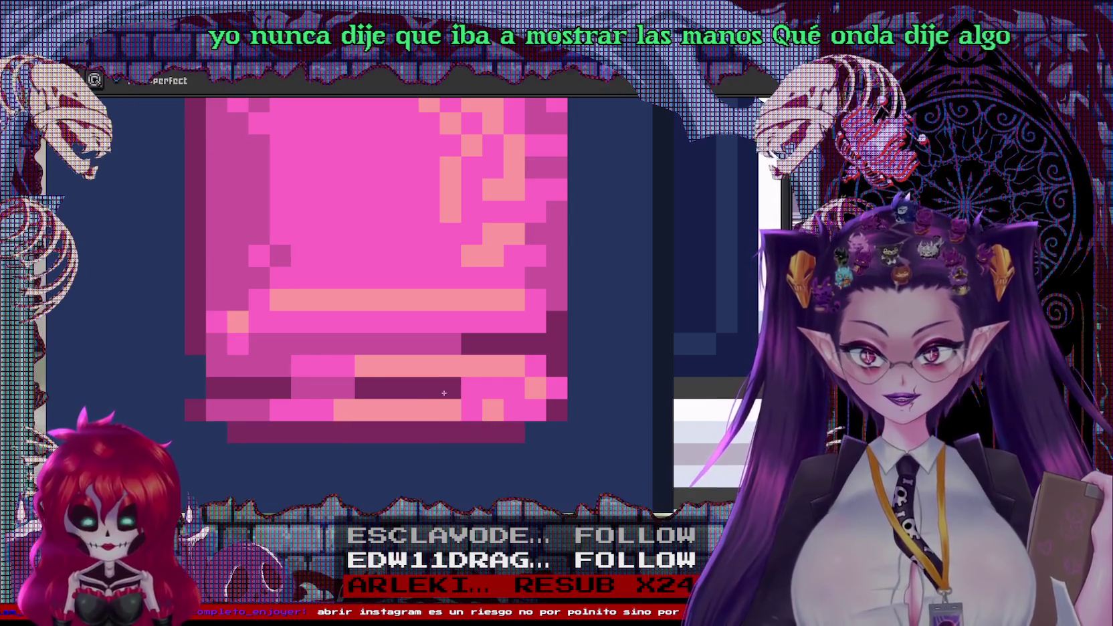
left_click(432, 405)
scroll(504, 390, "down", 5)
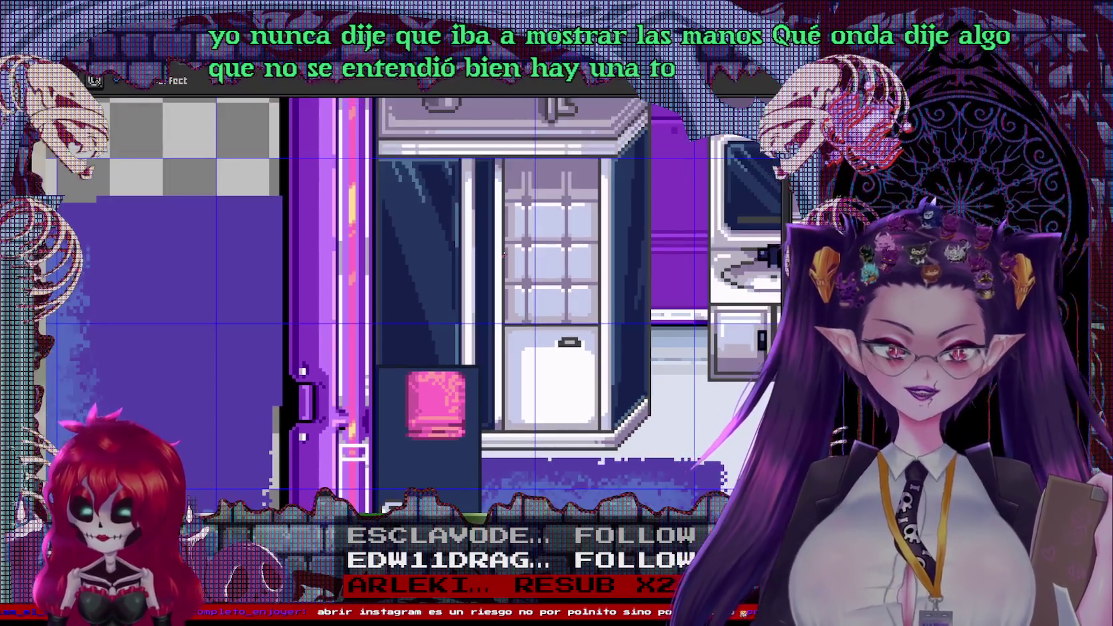
mouse_move(487, 359)
left_mouse_down()
mouse_move(383, 306)
mouse_move(220, 318)
left_mouse_up()
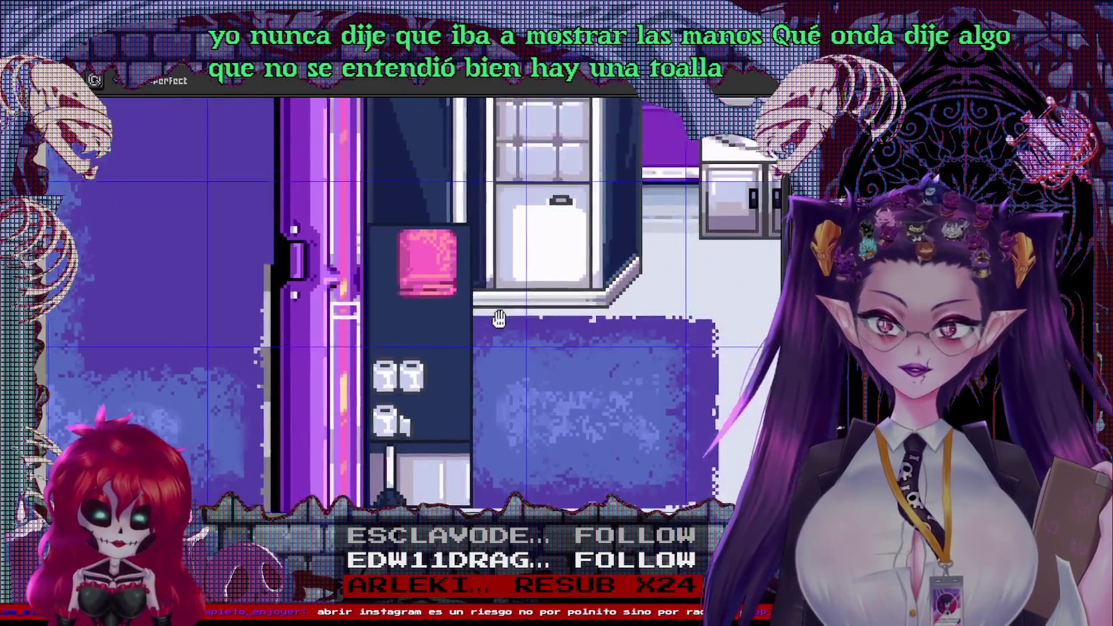
scroll(462, 230, "down", 2)
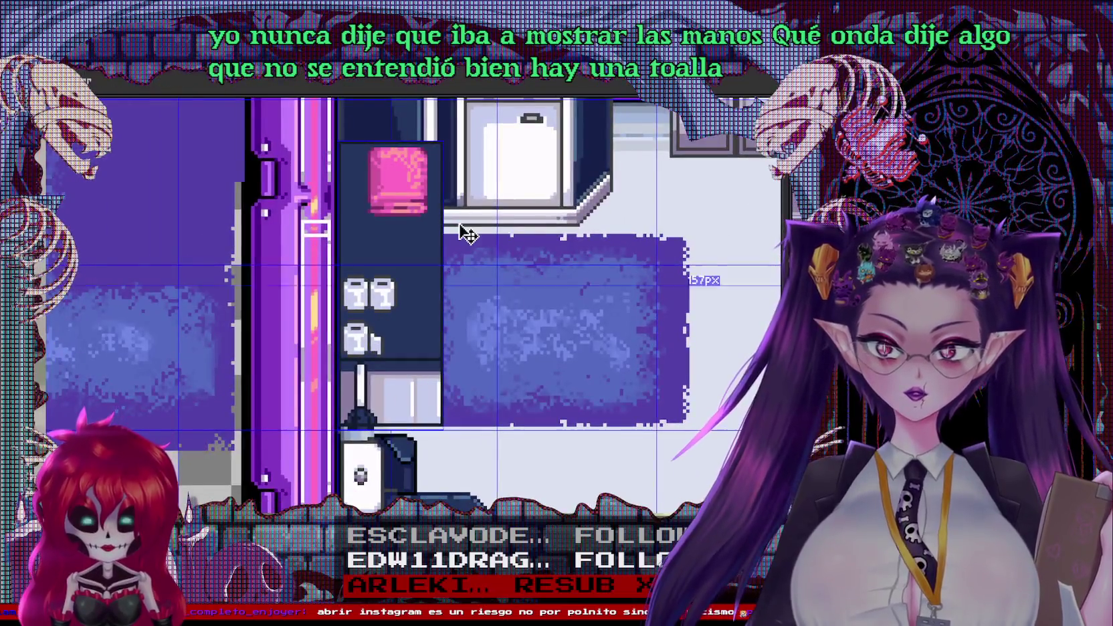
scroll(462, 230, "down", 2)
left_click_drag(563, 266, 395, 366)
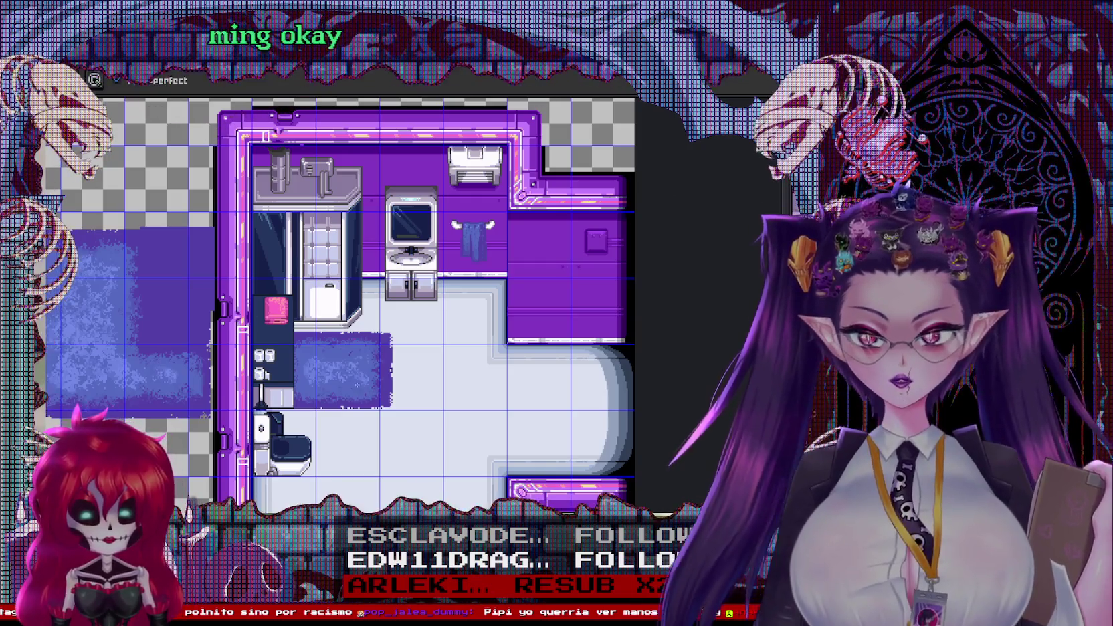
scroll(516, 352, "up", 1)
scroll(516, 351, "up", 1)
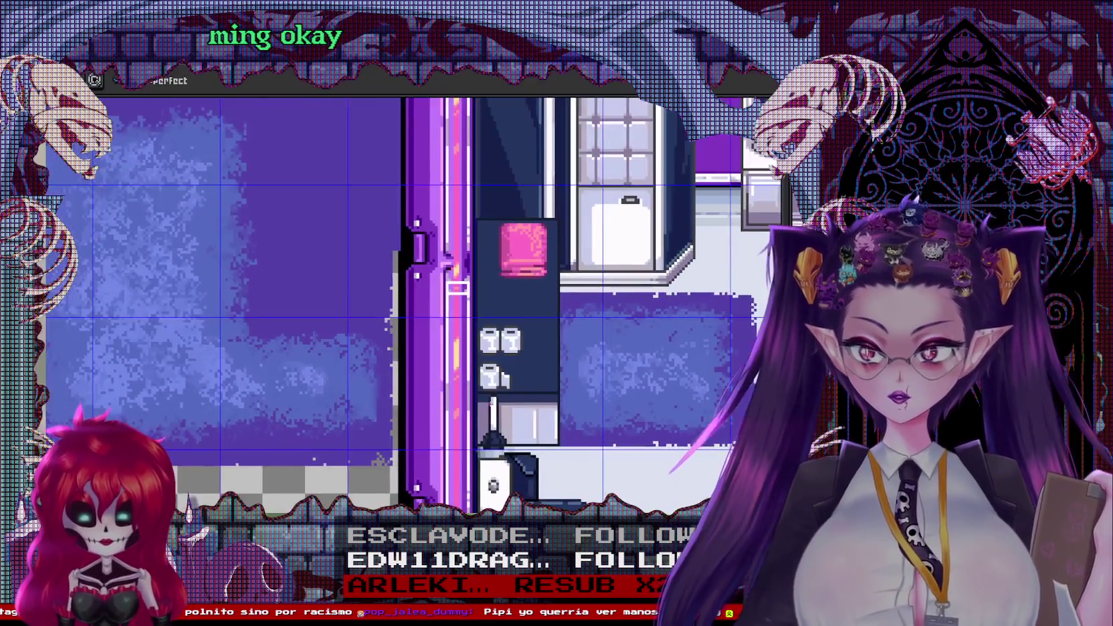
scroll(516, 351, "up", 1)
left_click_drag(638, 462, 497, 505)
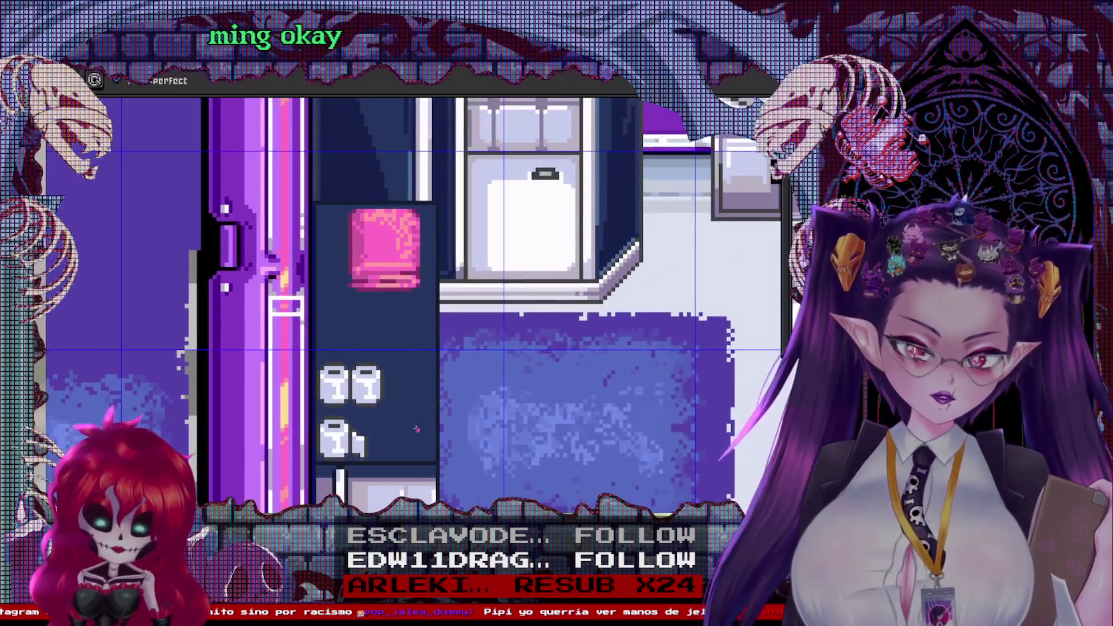
scroll(406, 397, "up", 2)
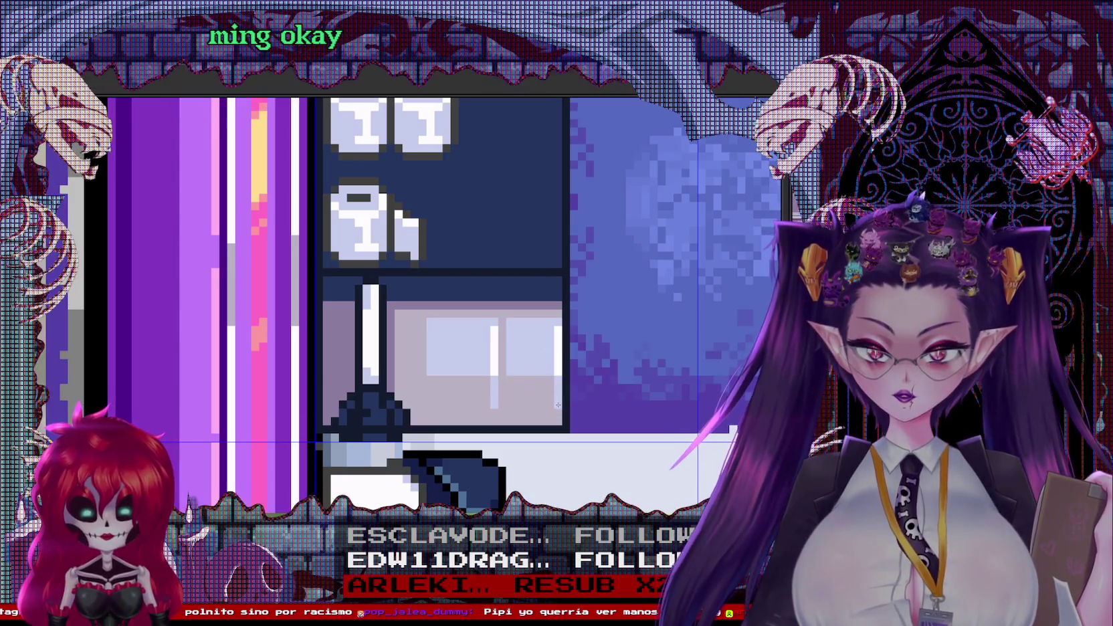
scroll(510, 395, "down", 3)
scroll(510, 395, "up", 3)
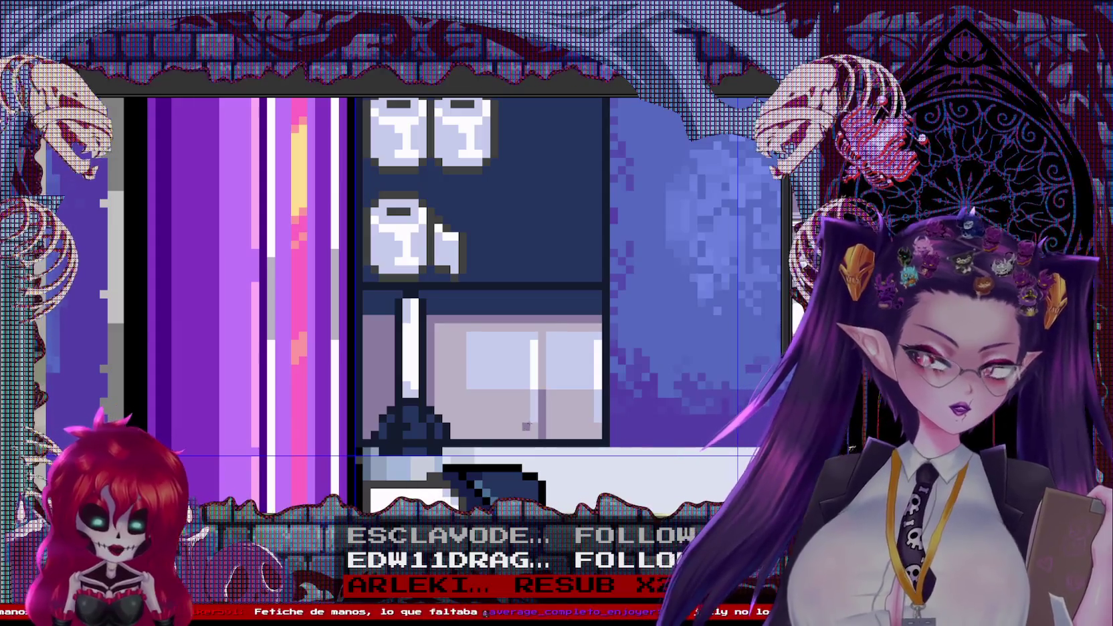
scroll(495, 401, "up", 1)
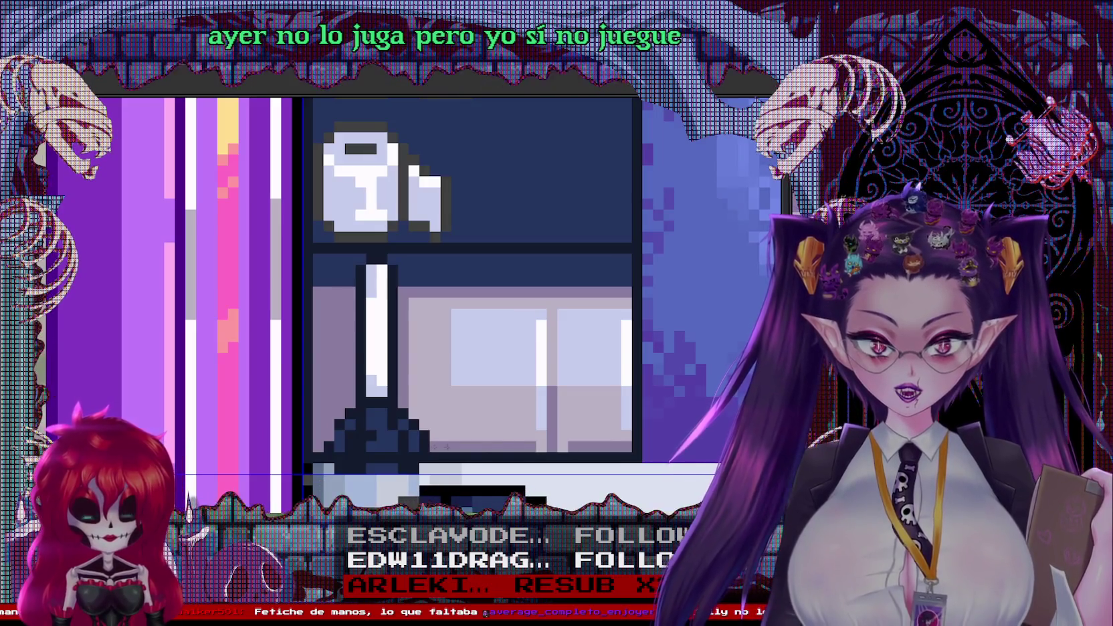
scroll(595, 404, "down", 2)
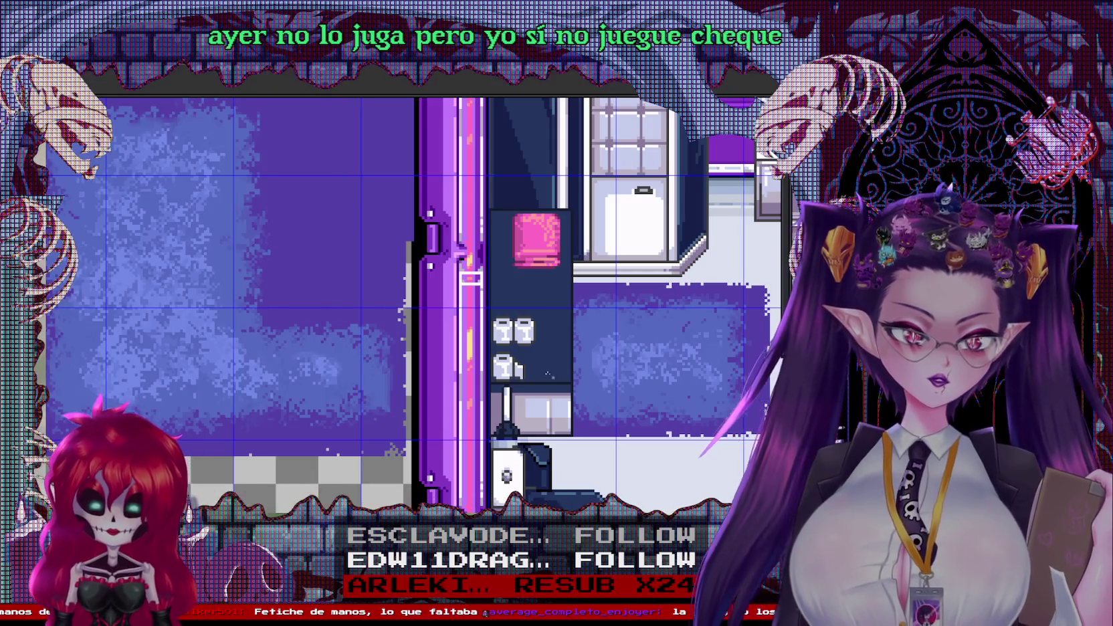
Zoom and pan to bring the cabinet with the pink towel into view
scroll(556, 277, "up", 2)
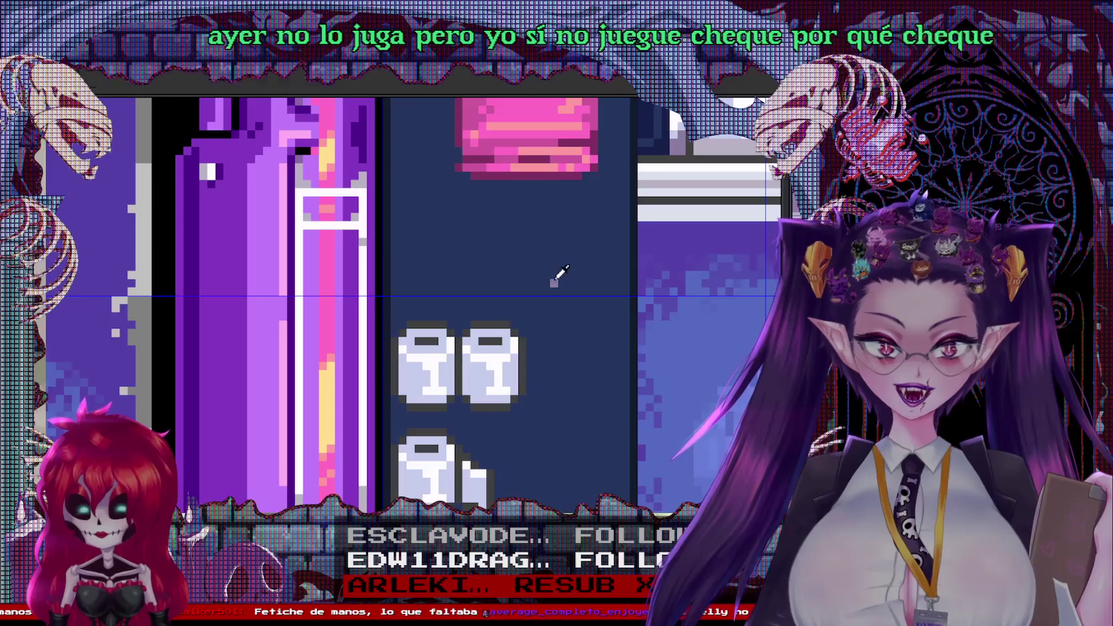
scroll(555, 277, "down", 2)
scroll(392, 280, "up", 1)
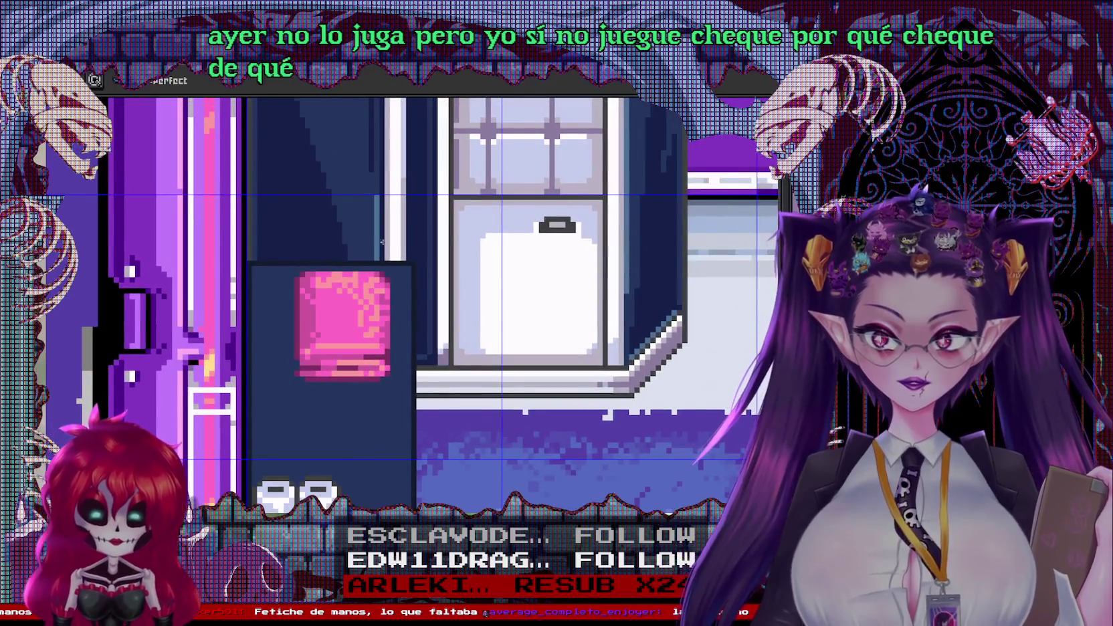
left_click_drag(396, 343, 434, 256)
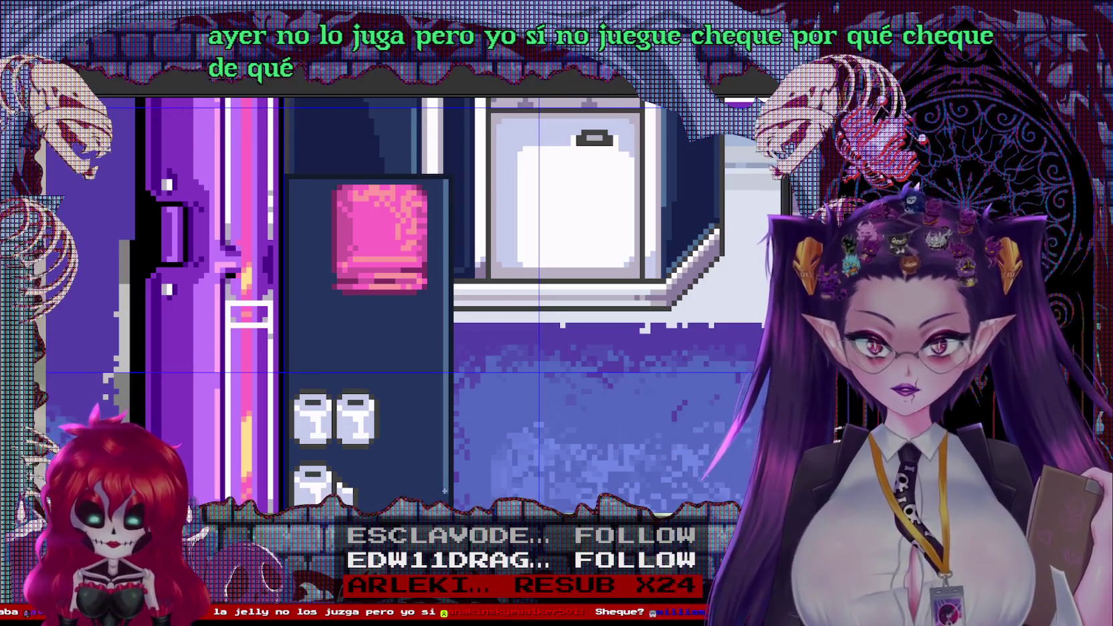
scroll(449, 294, "up", 1)
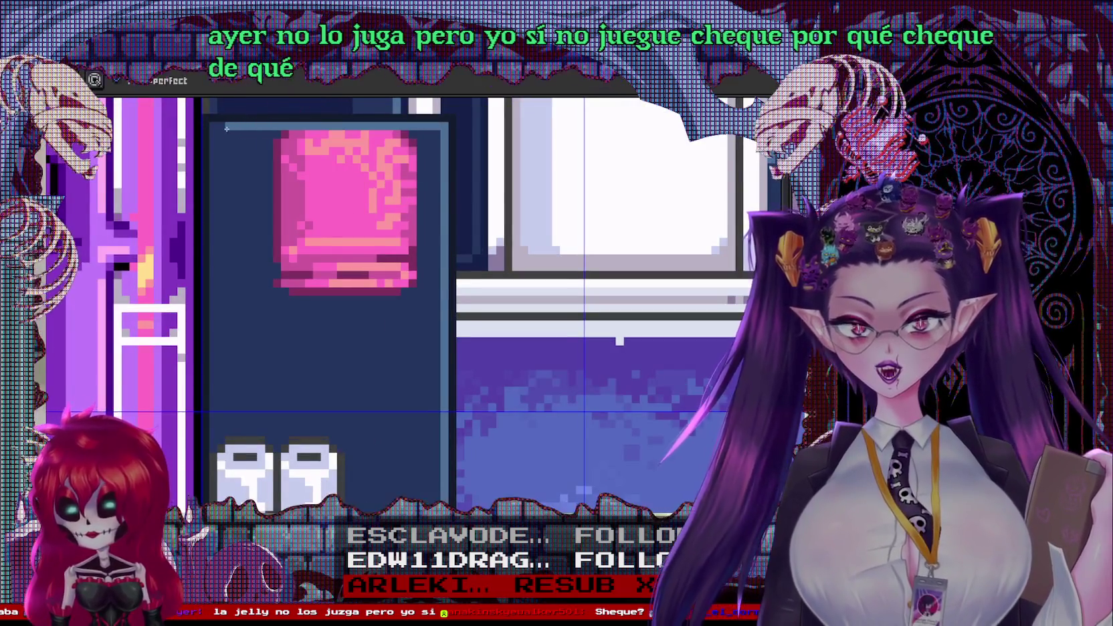
scroll(378, 306, "down", 3)
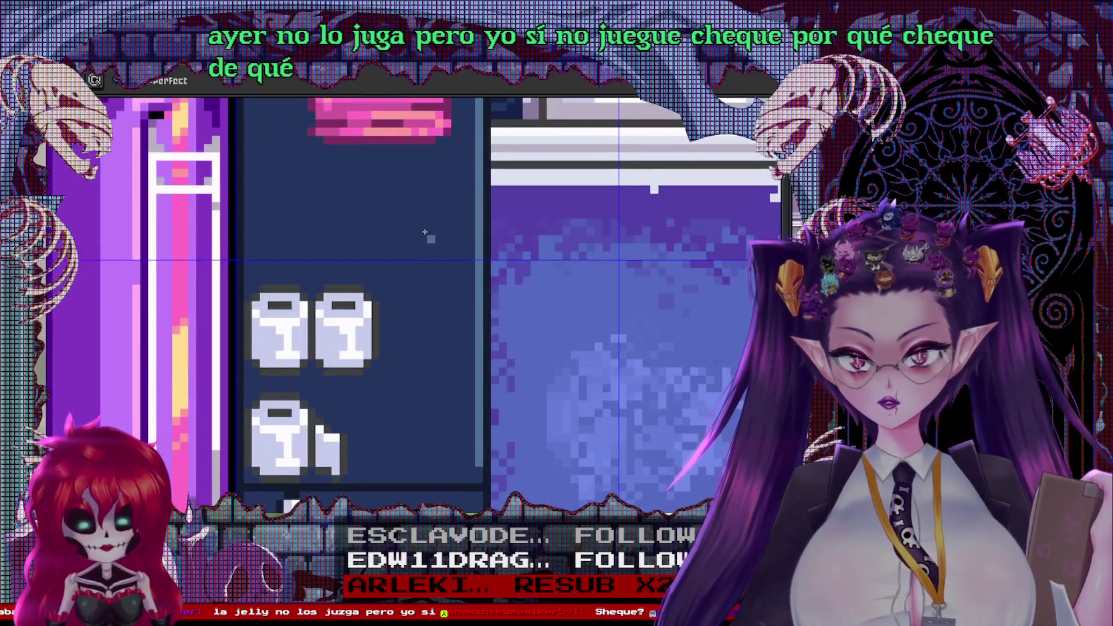
scroll(432, 242, "up", 5)
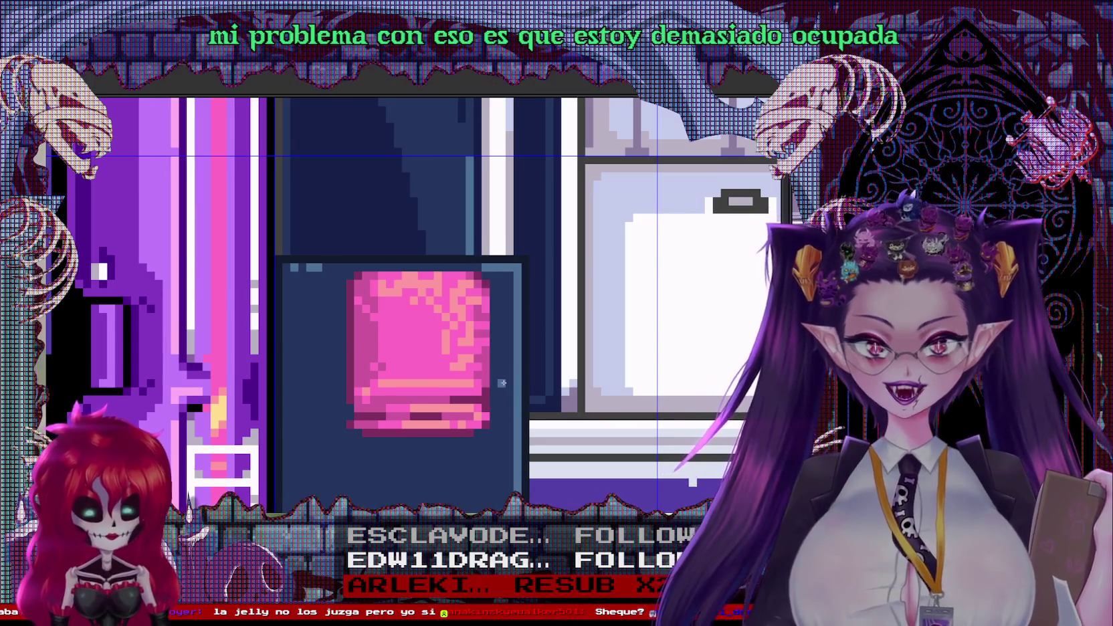
scroll(504, 384, "down", 2)
scroll(362, 361, "up", 3)
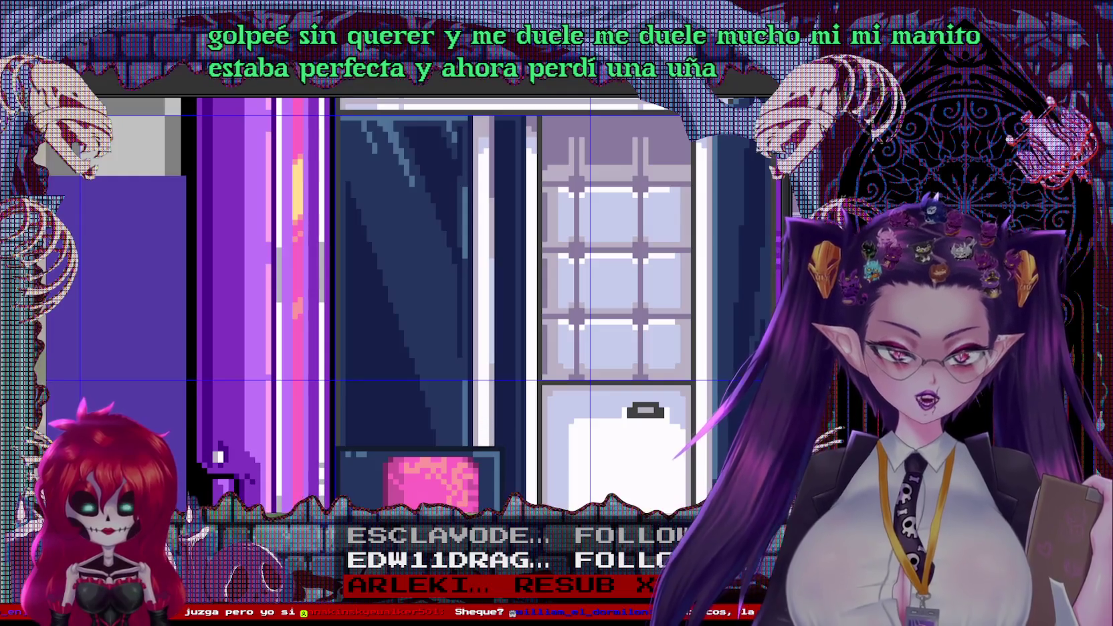
scroll(465, 368, "up", 2)
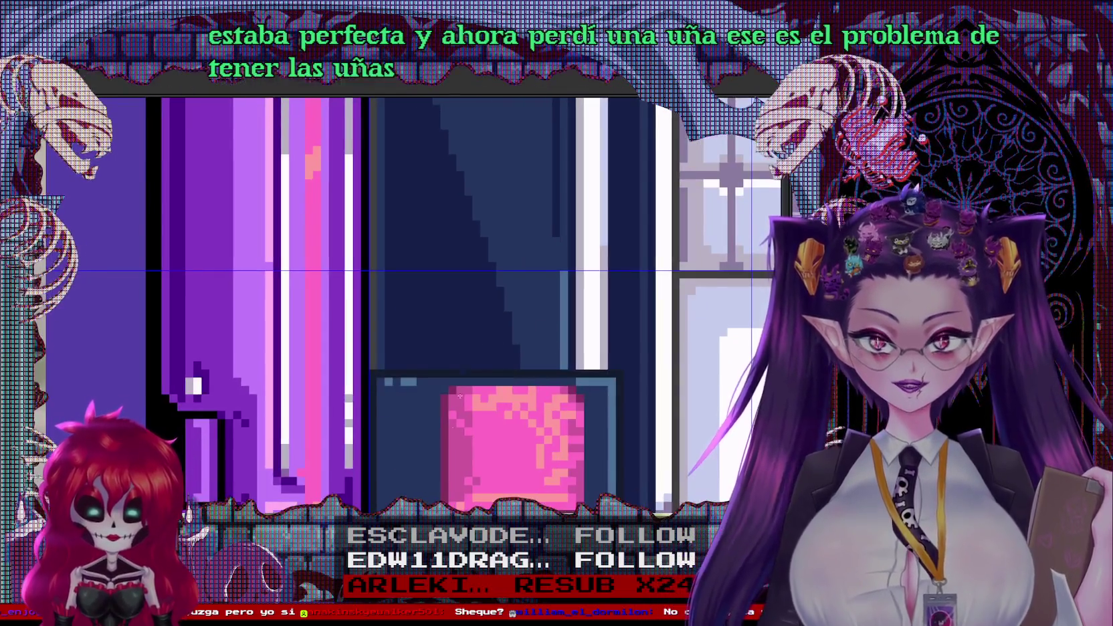
scroll(455, 301, "down", 3)
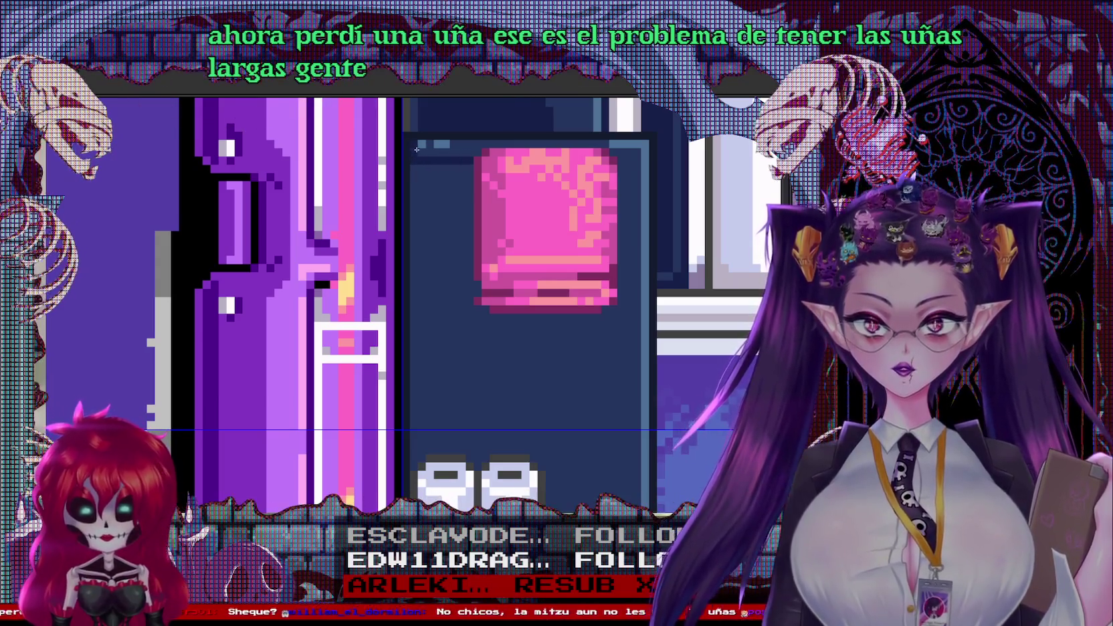
Draw a dark vertical line down the inside of the cabinet by the paper rolls
left_click_drag(516, 367, 523, 243)
left_click_drag(616, 185, 619, 421)
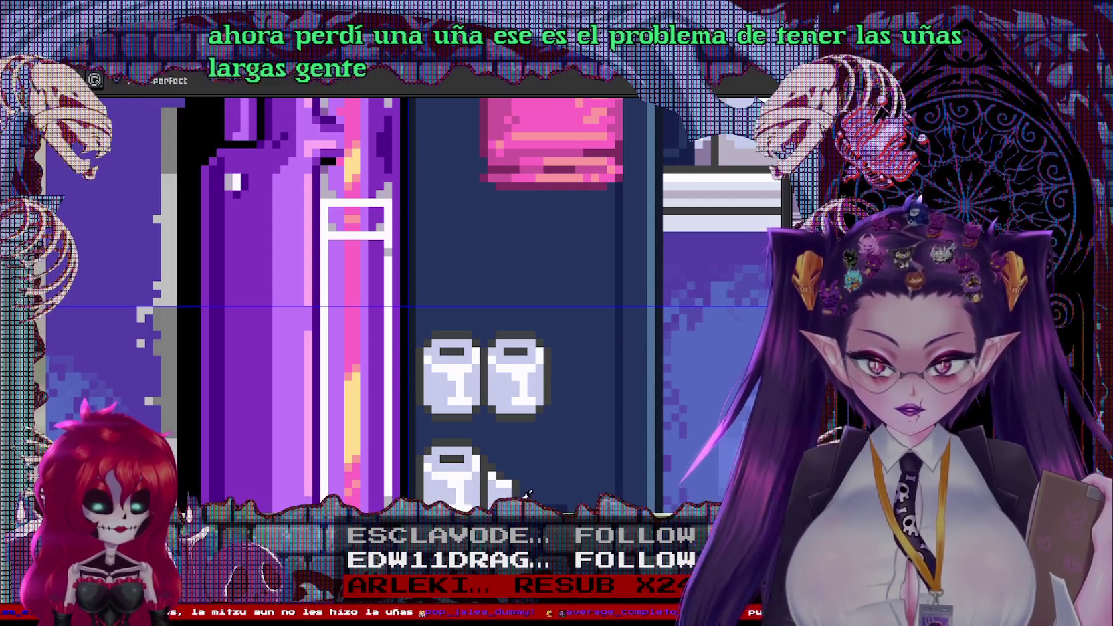
scroll(539, 466, "down", 2)
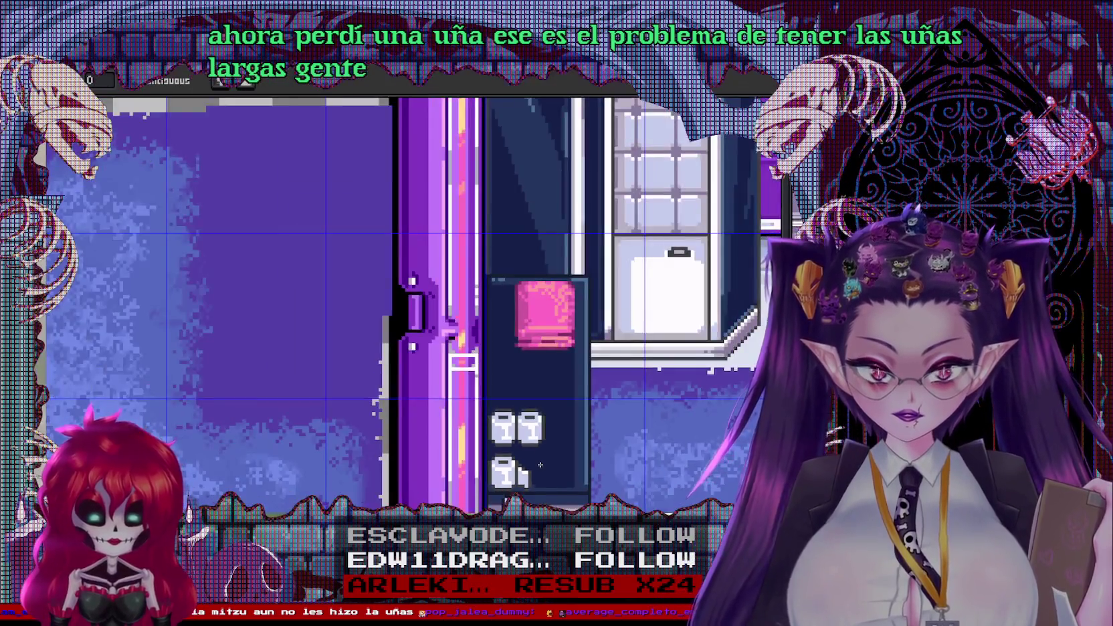
scroll(540, 465, "up", 1)
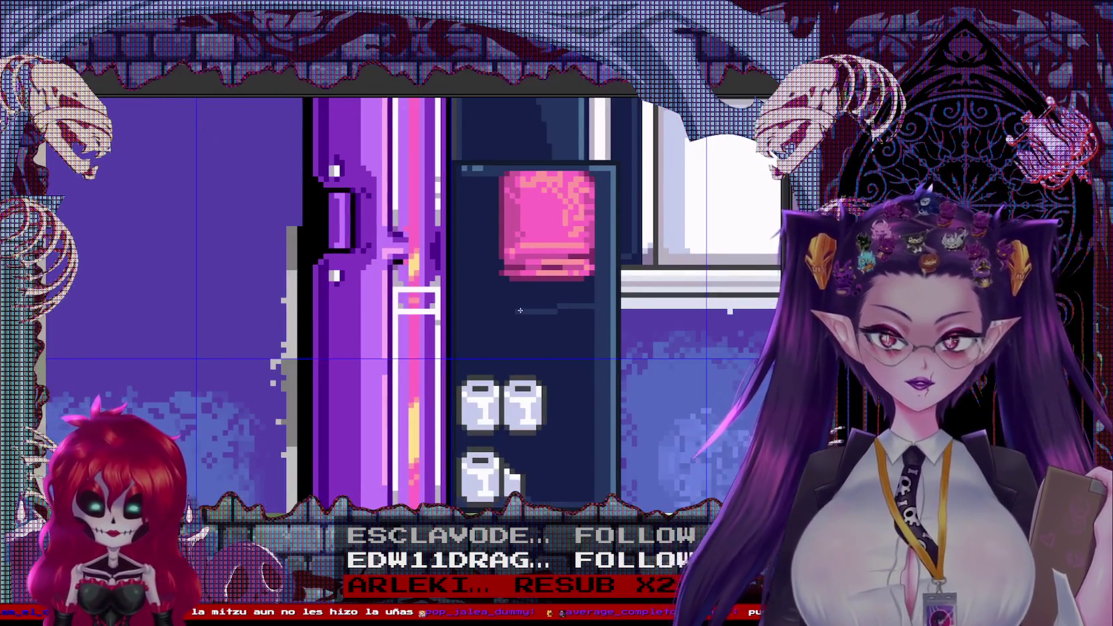
Bucket-fill the cabinet interior darker navy around the paper rolls and lighter navy on the right
key("g")
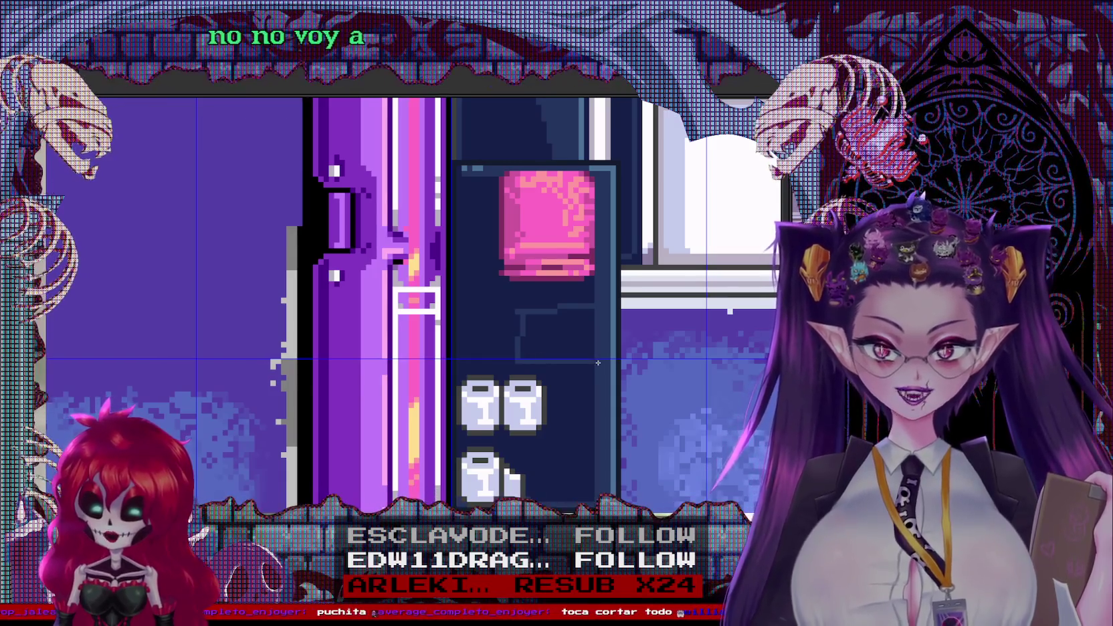
left_click(569, 341)
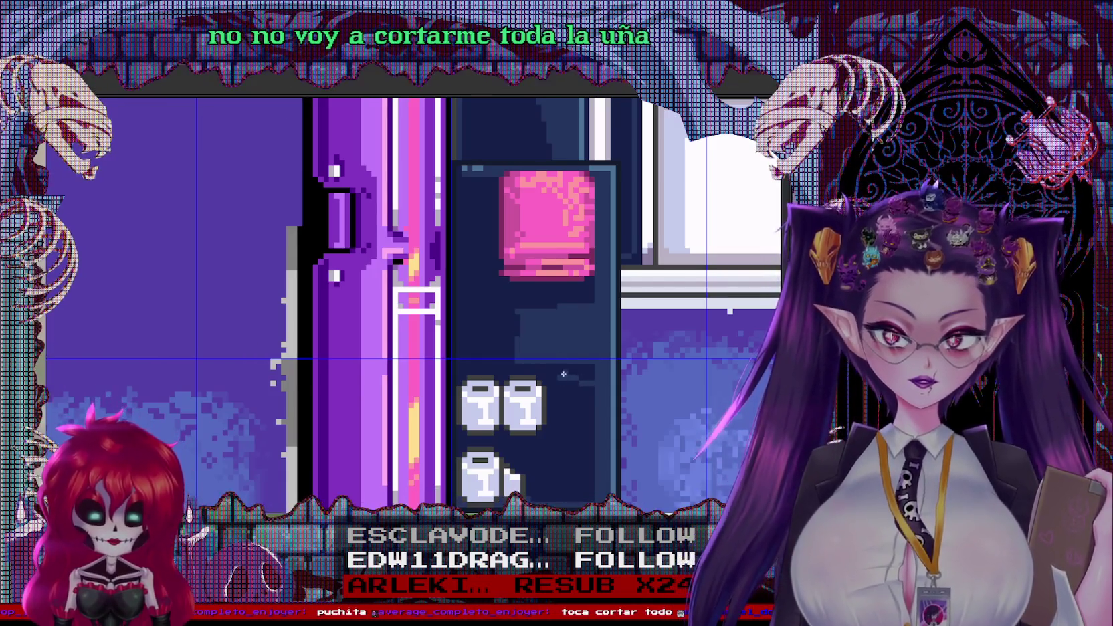
left_click(564, 374)
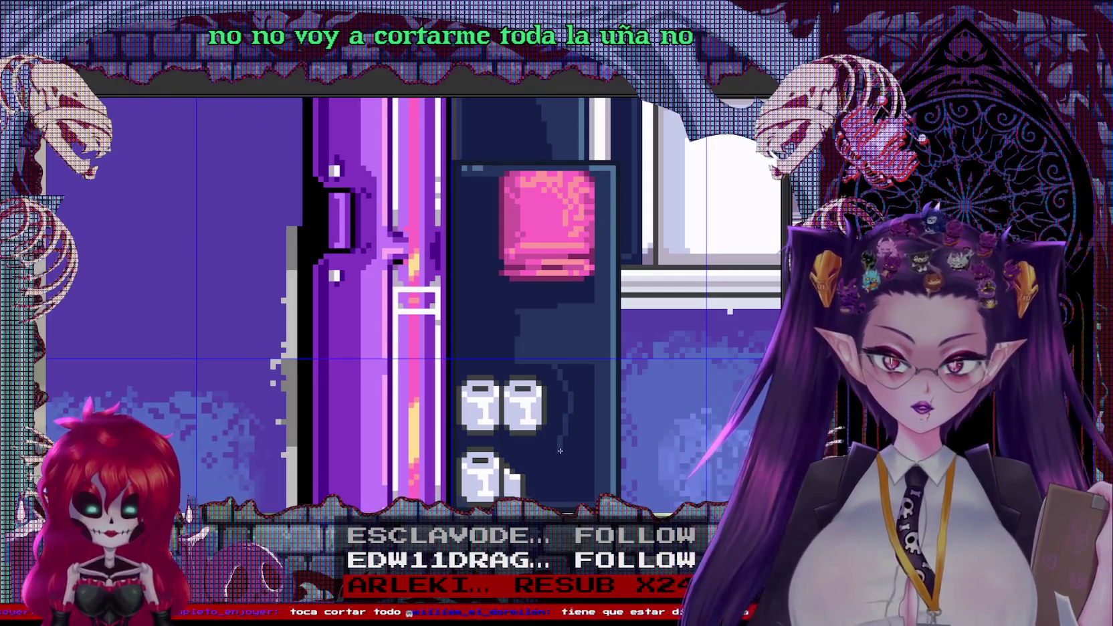
left_click(594, 464)
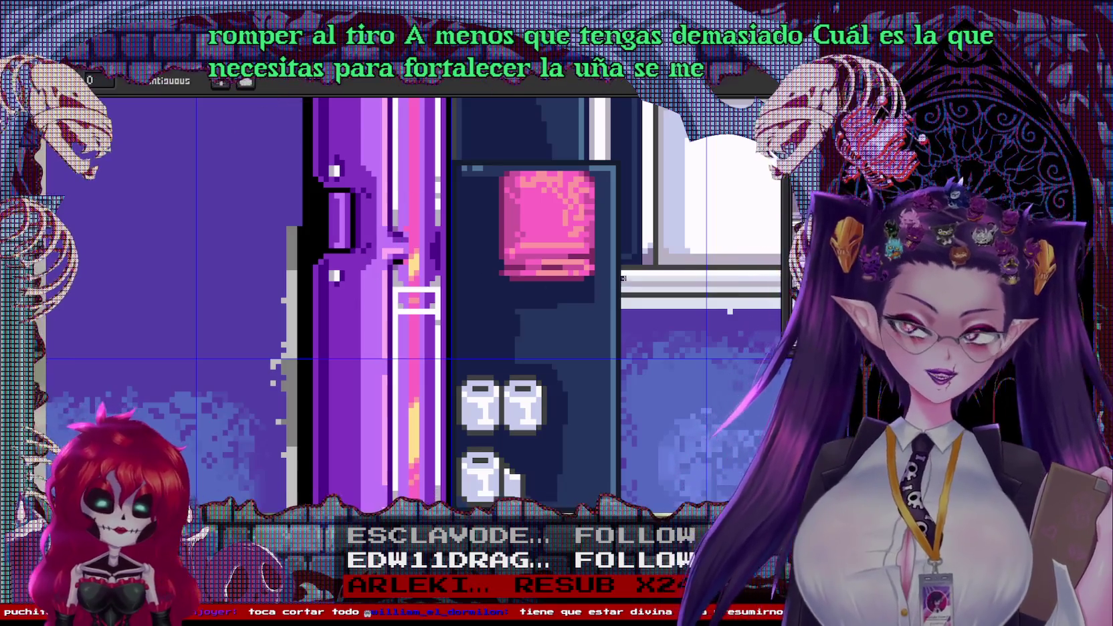
scroll(356, 304, "up", 2)
scroll(542, 333, "down", 3)
scroll(541, 333, "down", 2)
scroll(541, 333, "down", 2)
scroll(489, 228, "up", 3)
scroll(488, 228, "up", 3)
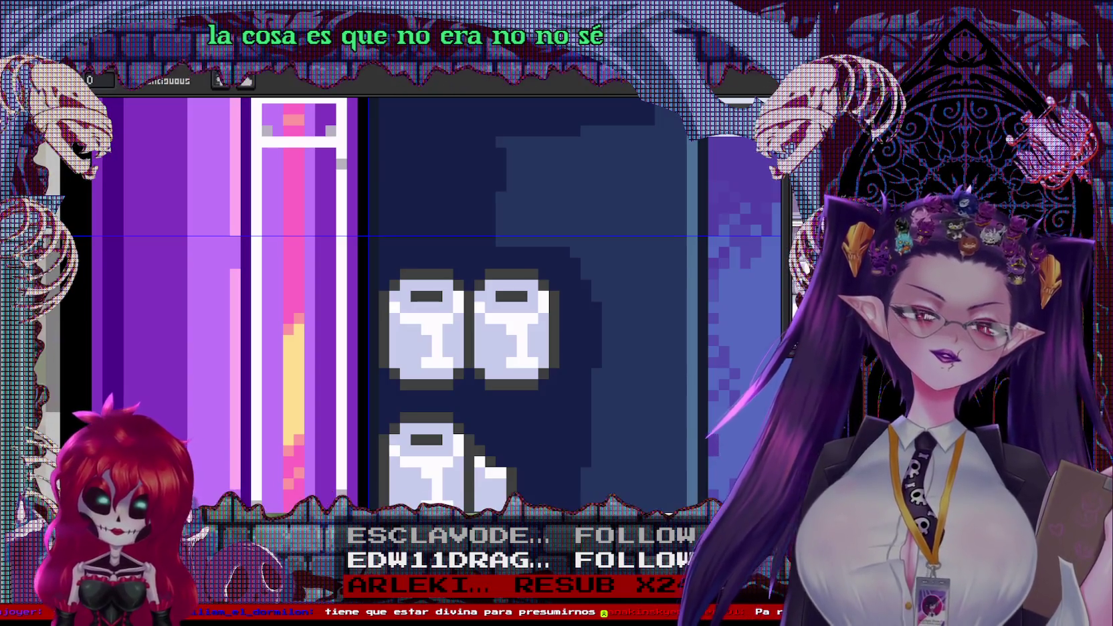
Place stepped dark pixels along the upper edge of the cabinet's navy shadow
scroll(693, 304, "down", 1)
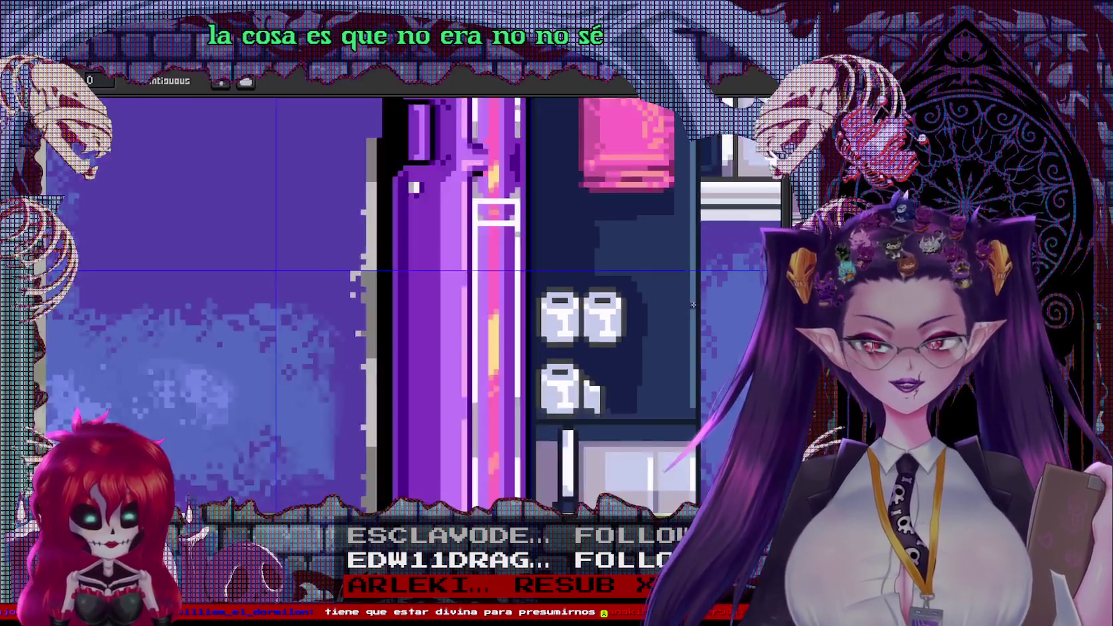
left_click_drag(683, 257, 500, 385)
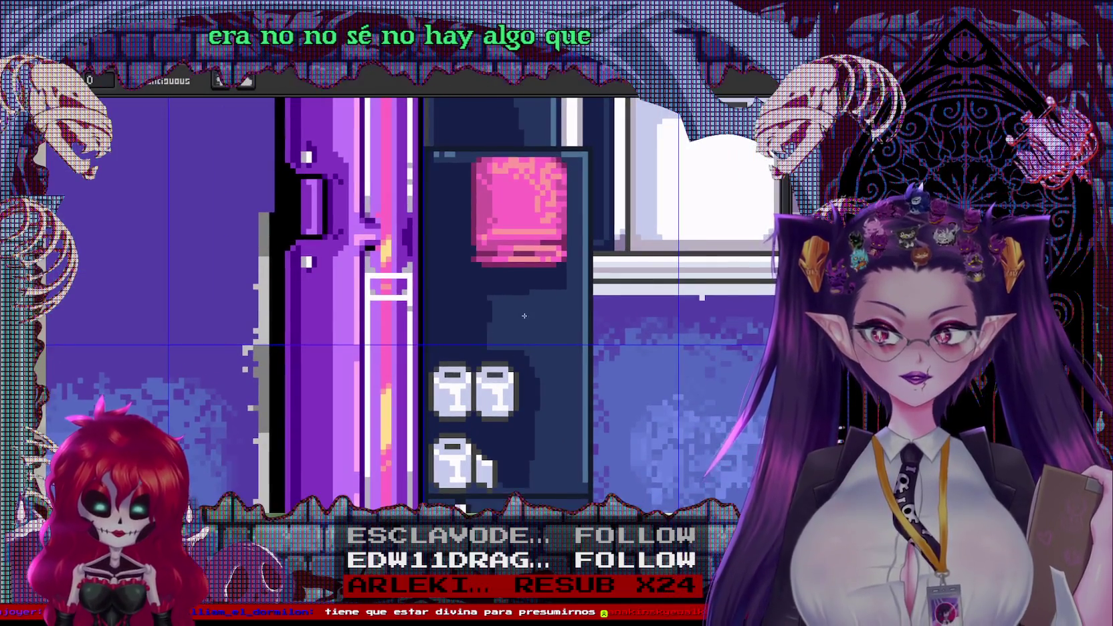
scroll(521, 276, "up", 1)
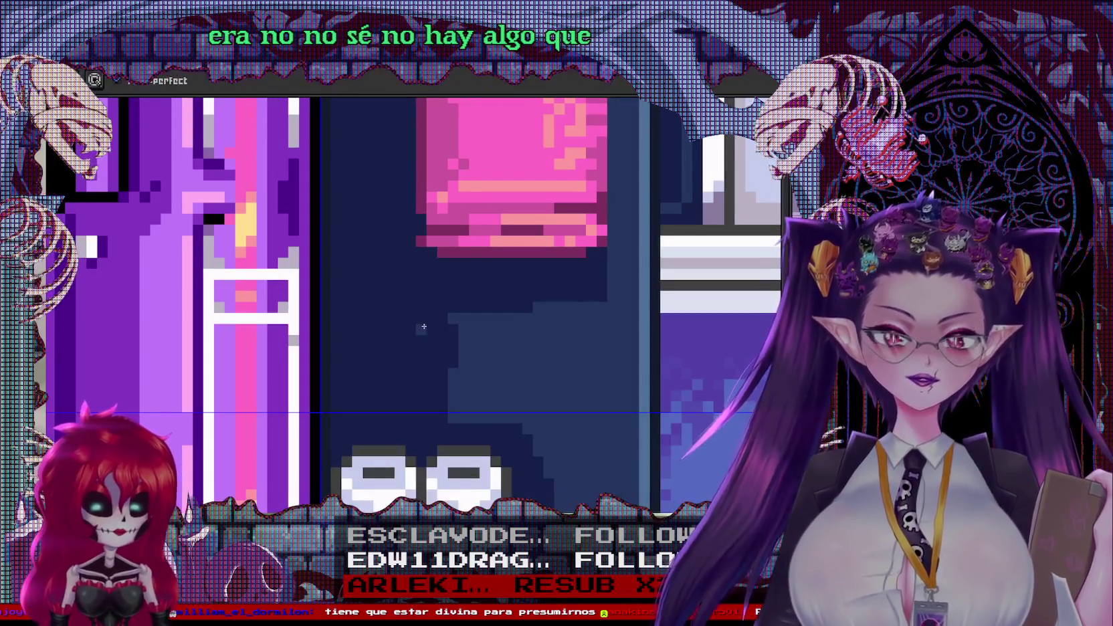
left_click(425, 317)
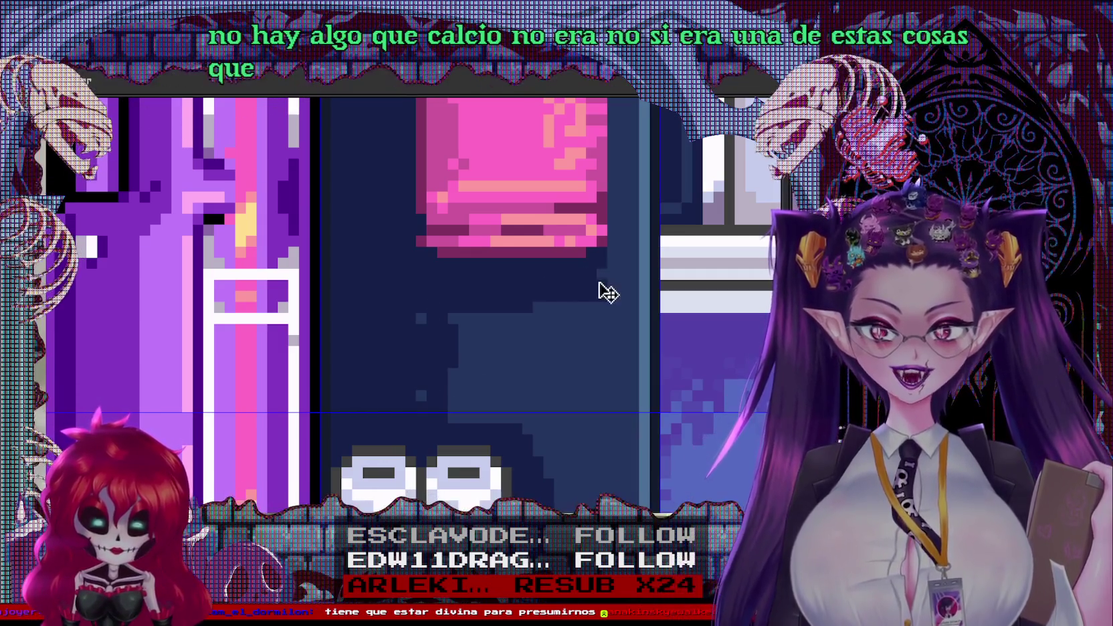
scroll(631, 180, "down", 3)
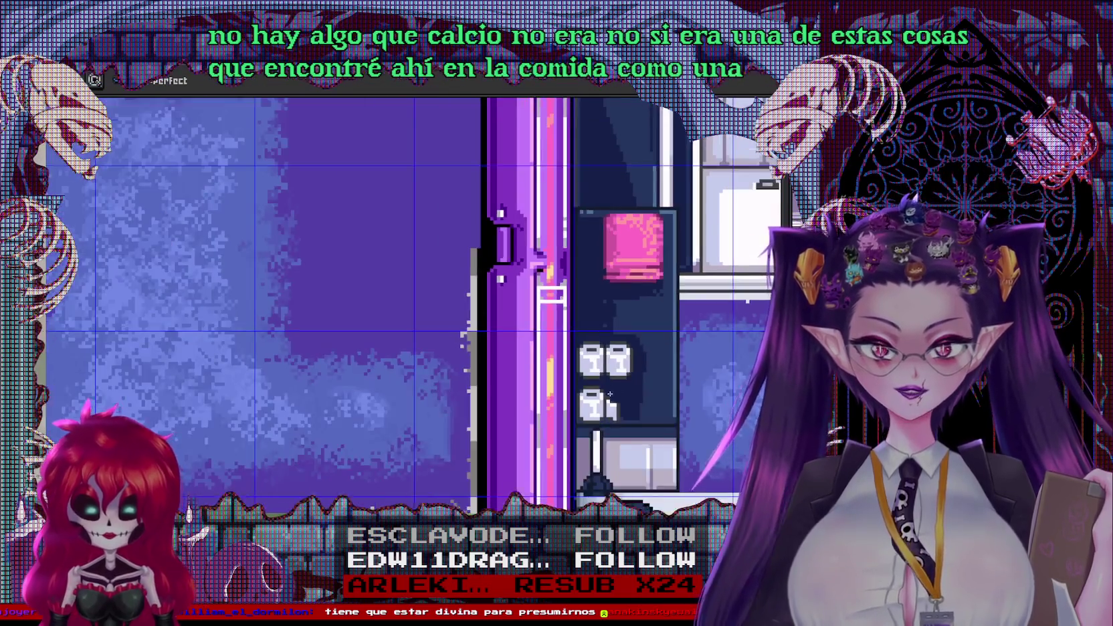
scroll(631, 180, "up", 2)
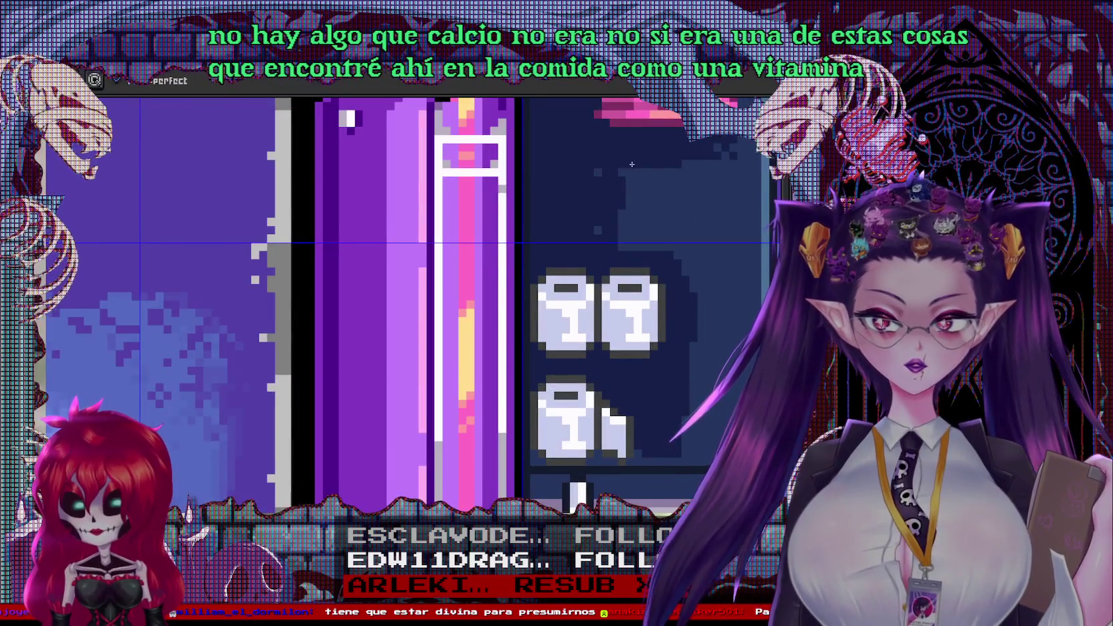
scroll(632, 180, "up", 2)
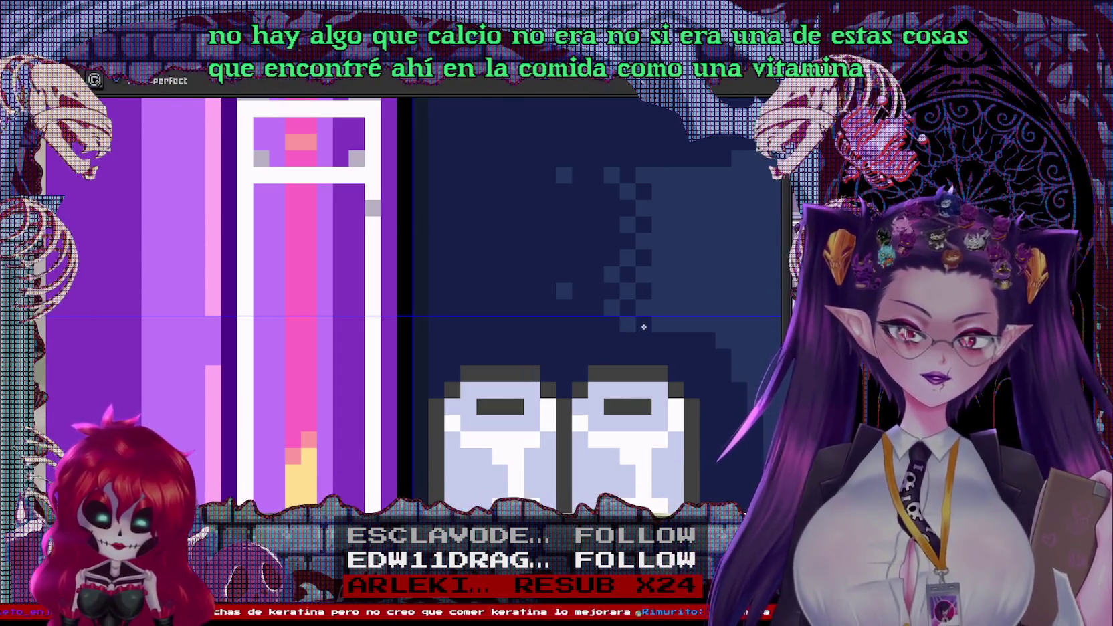
scroll(633, 312, "down", 3)
left_click_drag(730, 287, 517, 325)
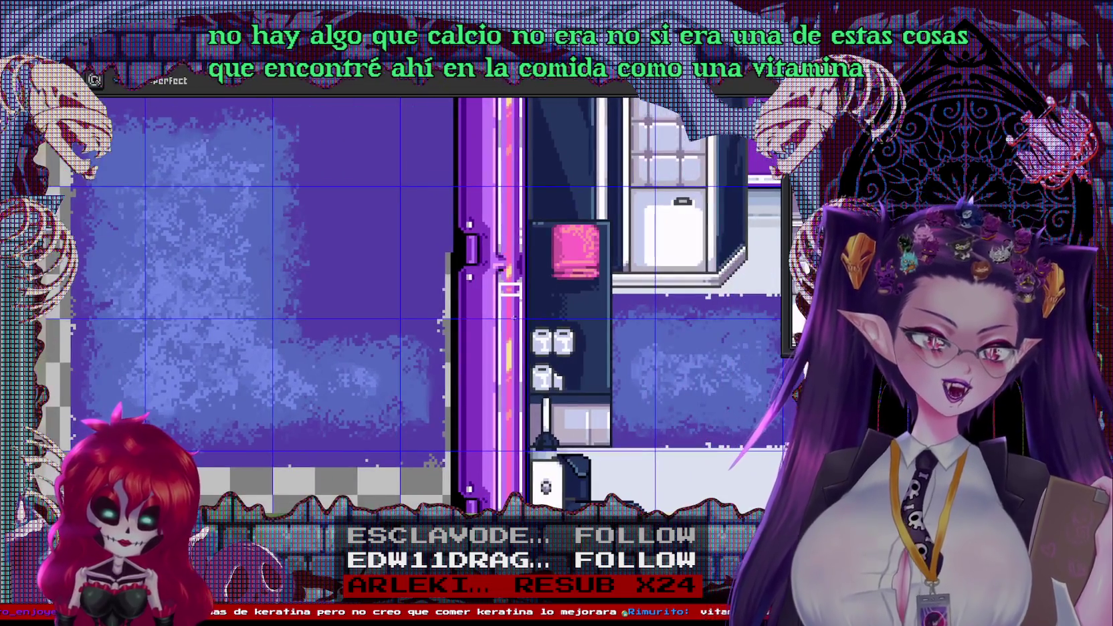
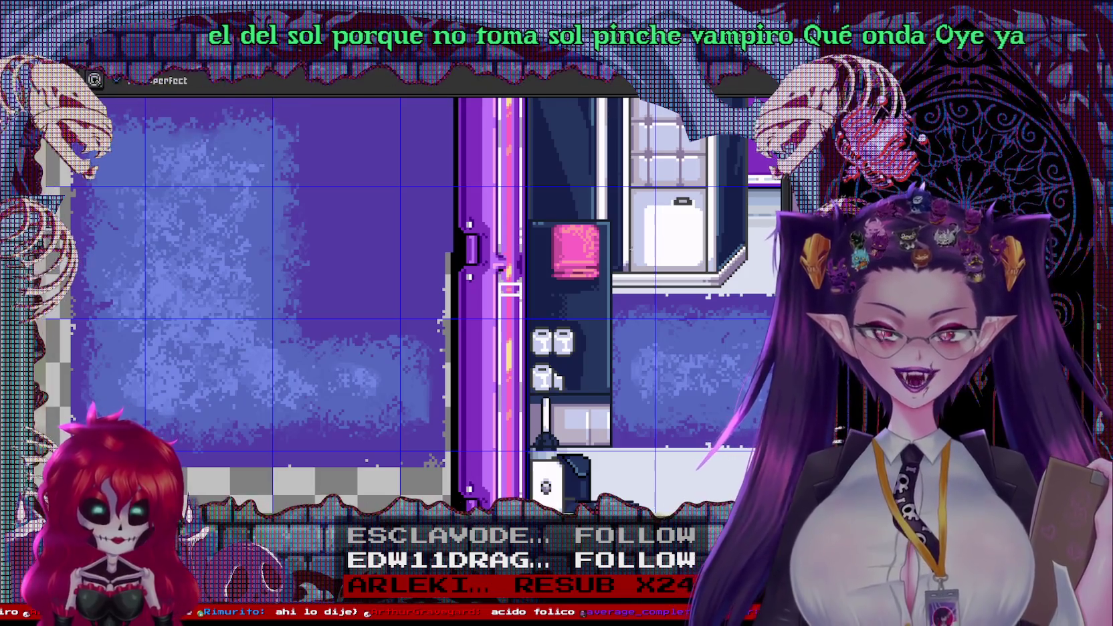
Copy the heater and towel out of the bathroom to empty sheet space beside the cabinets
scroll(414, 301, "down", 2)
scroll(401, 301, "right", 5)
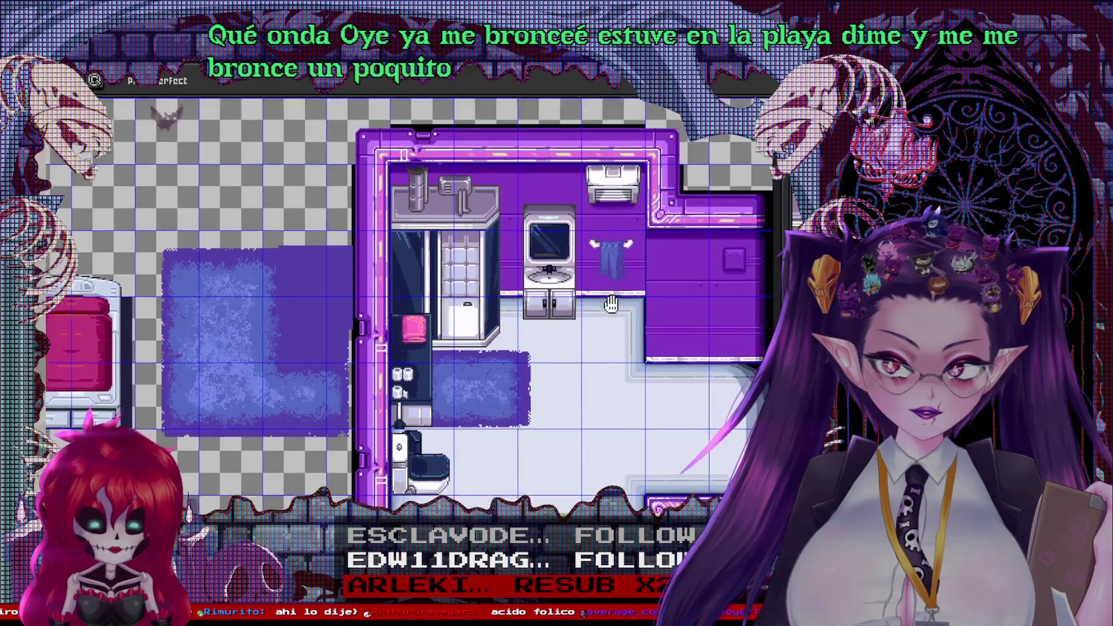
mouse_move(546, 469)
left_mouse_down()
mouse_move(544, 400)
mouse_move(509, 404)
left_mouse_up()
scroll(508, 404, "right", 3)
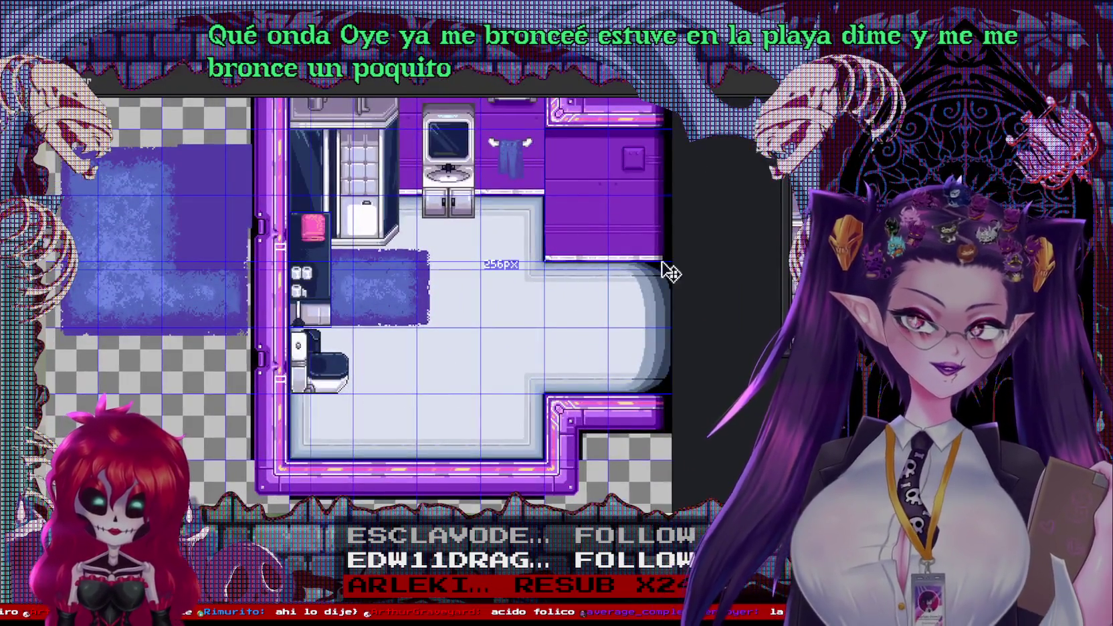
mouse_move(416, 273)
left_mouse_down()
mouse_move(483, 396)
mouse_move(615, 408)
mouse_move(397, 333)
mouse_move(520, 425)
mouse_move(401, 468)
left_mouse_up()
scroll(468, 425, "up", 1)
scroll(468, 425, "down", 1)
scroll(397, 333, "up", 1)
scroll(397, 332, "down", 1)
scroll(520, 425, "down", 2)
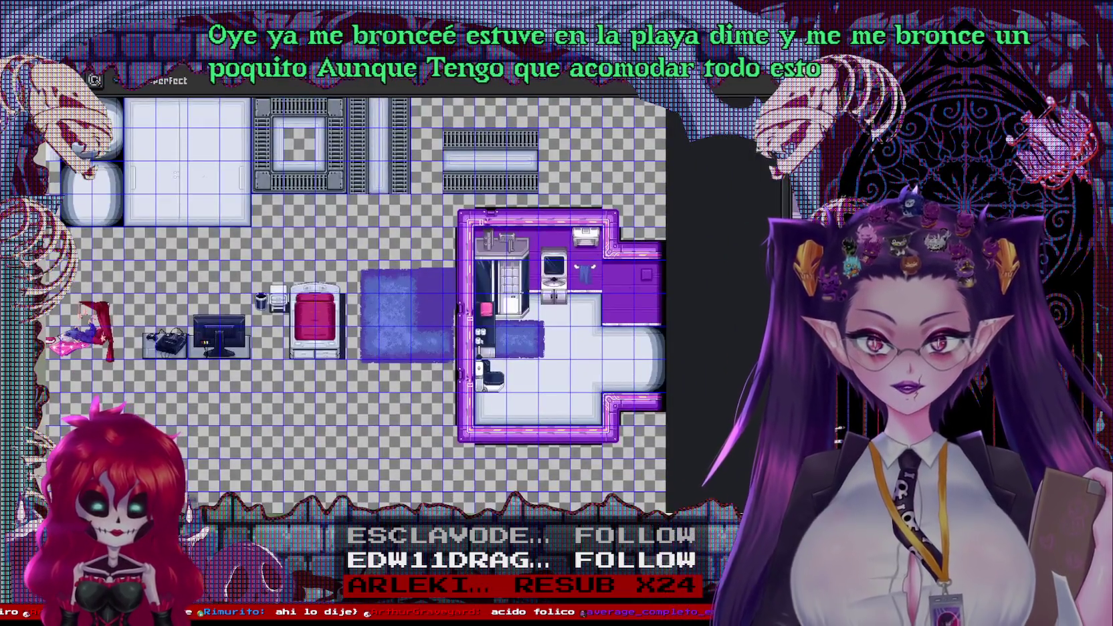
scroll(562, 317, "up", 2)
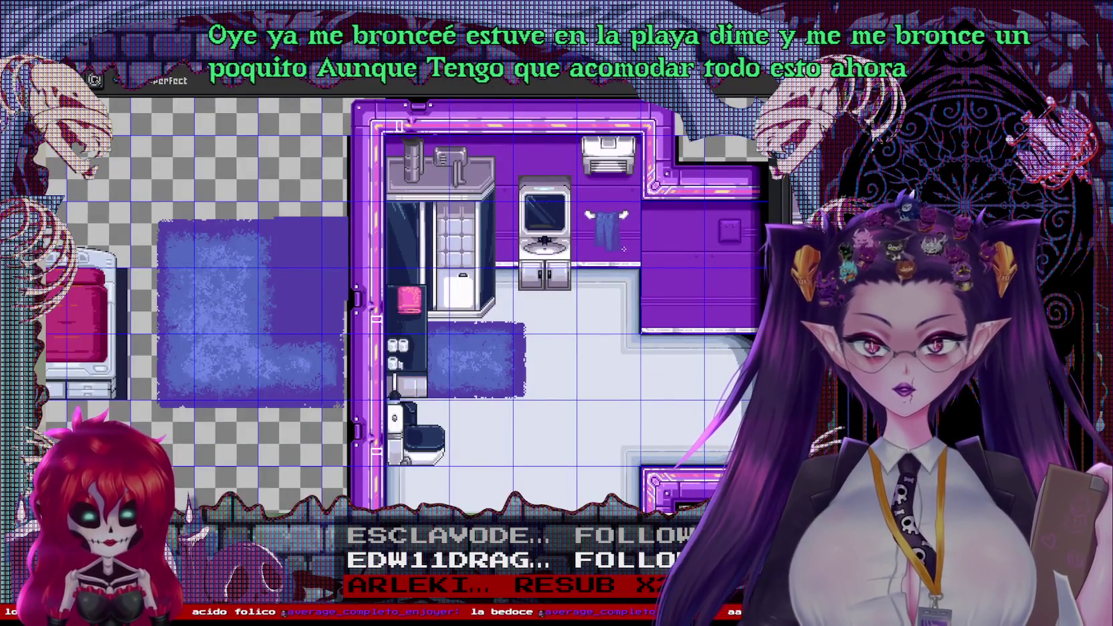
scroll(617, 422, "down", 3)
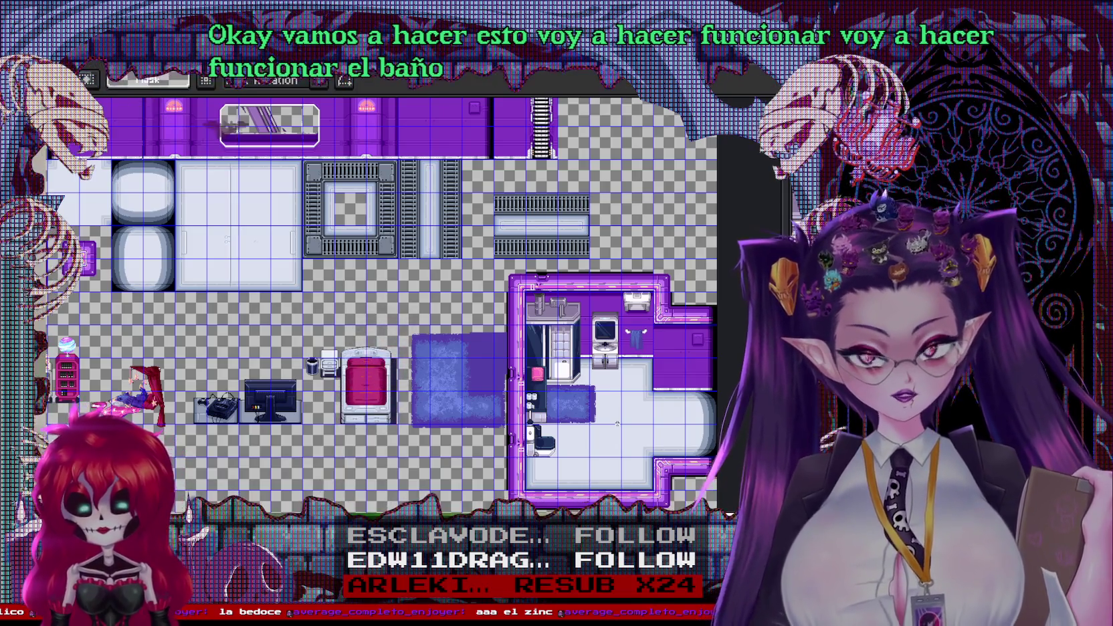
scroll(617, 423, "up", 1)
scroll(617, 423, "up", 1)
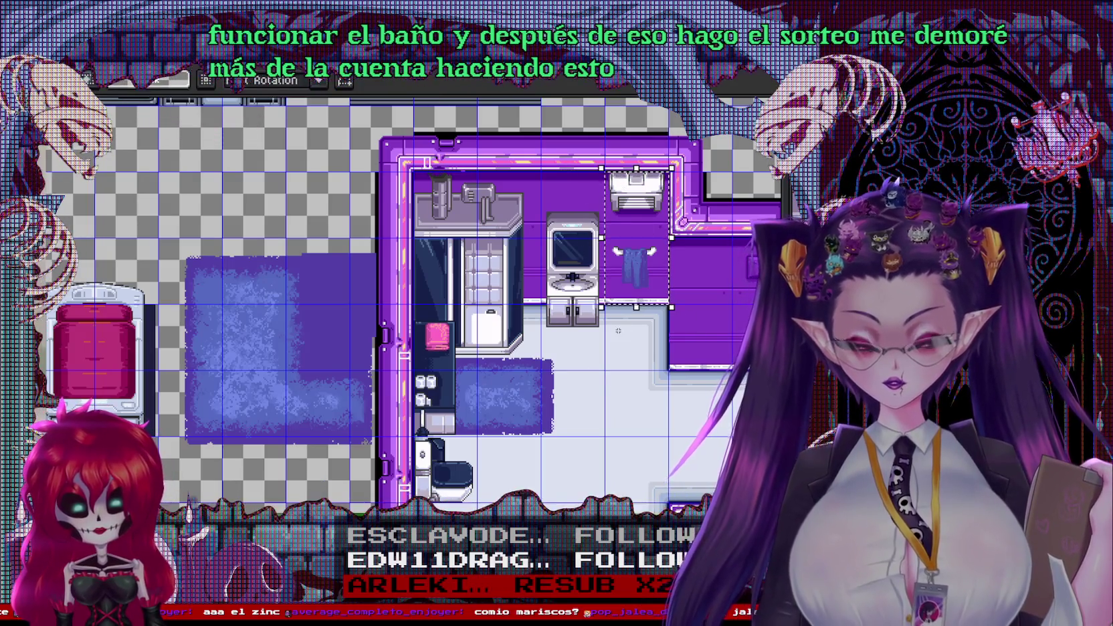
left_click_drag(639, 268, 187, 314)
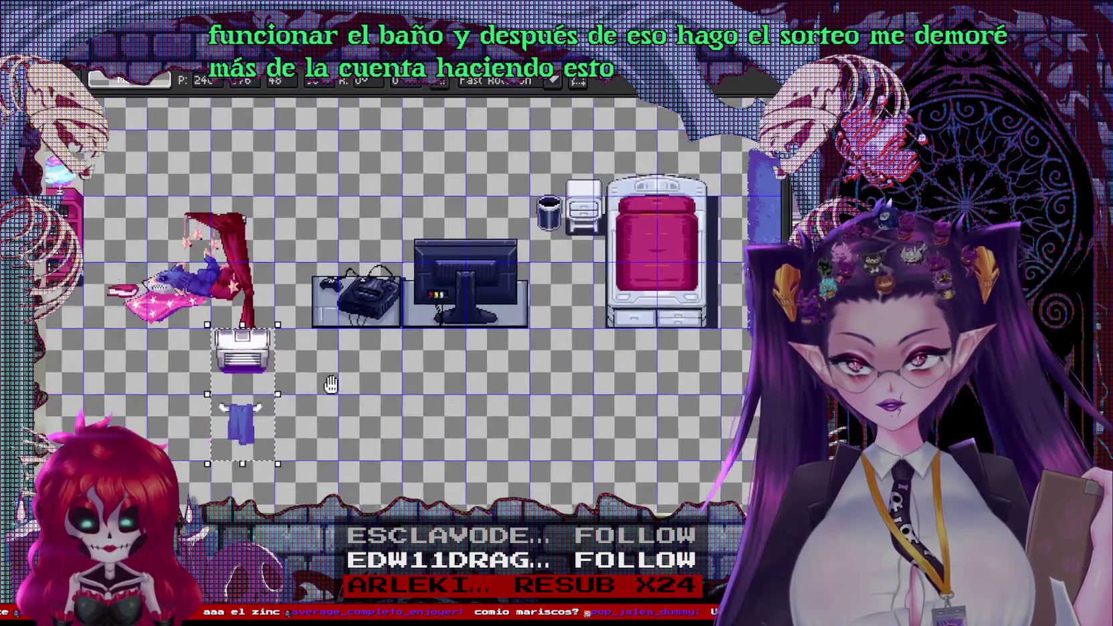
left_click_drag(331, 385, 558, 378)
left_click_drag(468, 347, 155, 351)
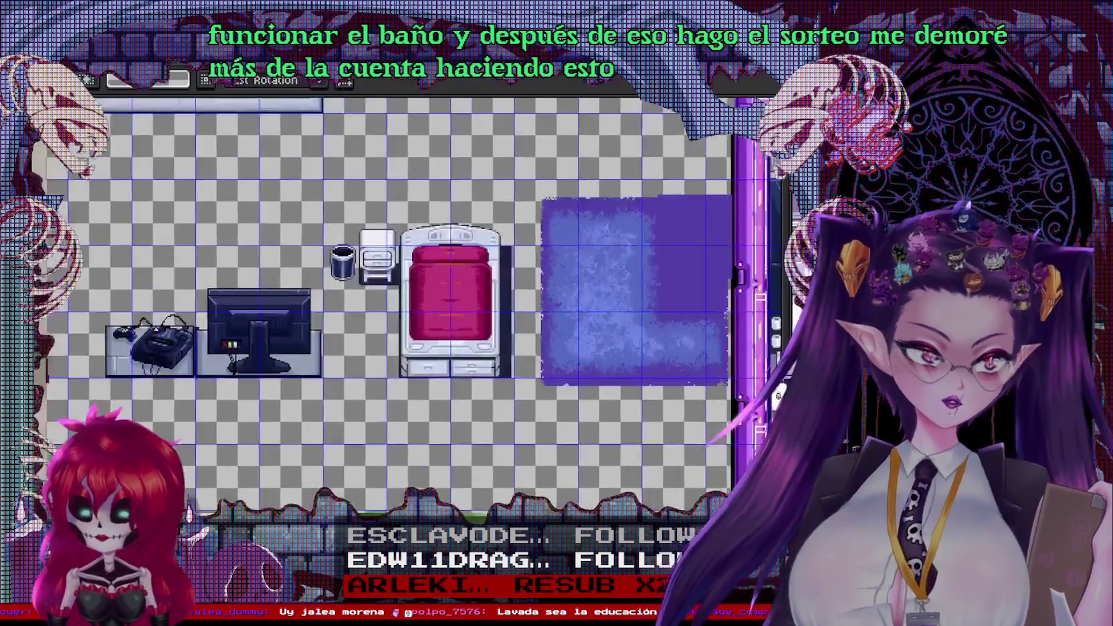
Place a copy of the sink below the heater and towel copy
left_click_drag(276, 341, 445, 208)
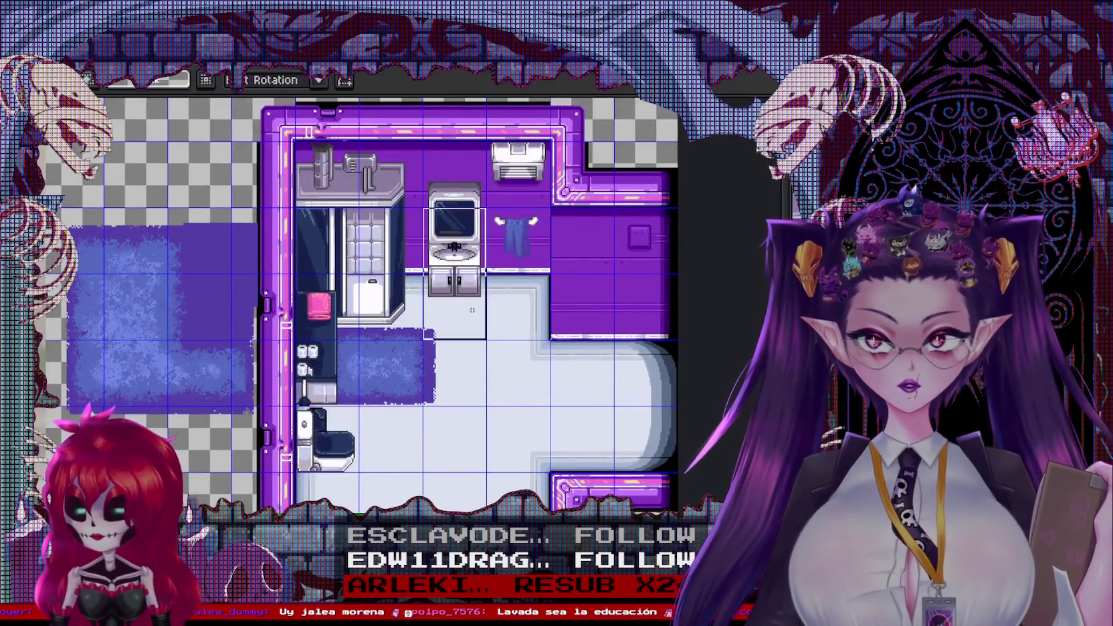
mouse_move(462, 268)
left_mouse_down()
mouse_move(72, 436)
mouse_move(723, 311)
mouse_move(164, 371)
mouse_move(631, 401)
left_mouse_up()
left_click_drag(598, 440, 438, 457)
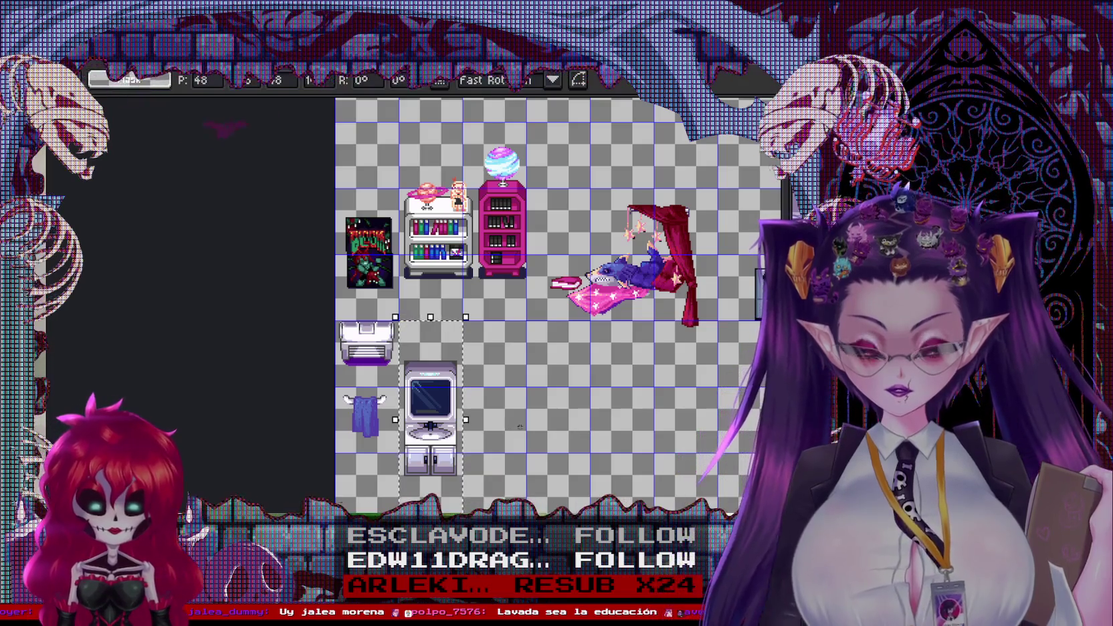
left_click_drag(520, 426, 388, 405)
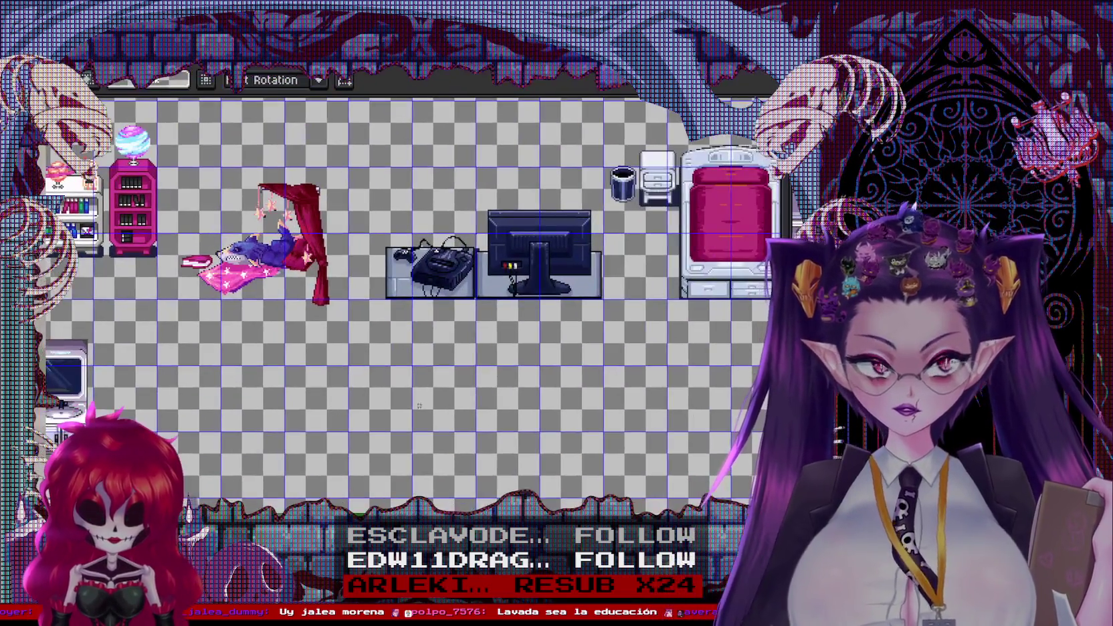
Put copies of the shower and toilet onto the sheet beside the sink copy
mouse_move(1074, 110)
left_mouse_down()
mouse_move(787, 114)
mouse_move(456, 171)
mouse_move(438, 214)
left_mouse_up()
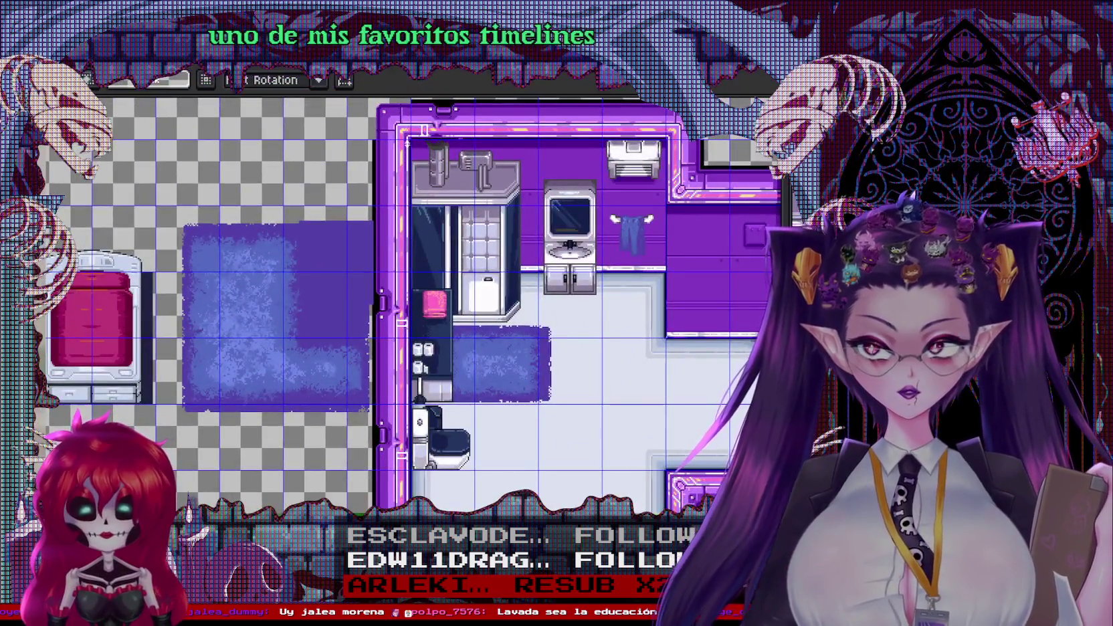
mouse_move(504, 261)
left_mouse_down()
mouse_move(191, 399)
mouse_move(635, 248)
mouse_move(435, 348)
mouse_move(467, 392)
mouse_move(446, 394)
mouse_move(460, 388)
left_mouse_up()
scroll(654, 363, "right", 10)
scroll(642, 348, "up", 3)
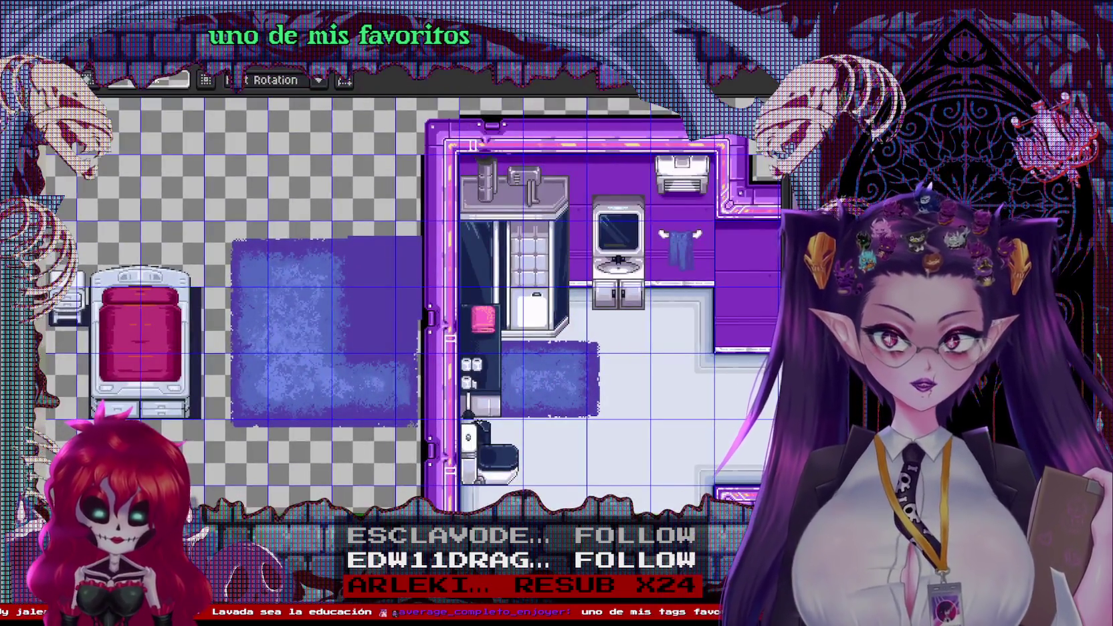
left_click_drag(509, 461, 233, 497)
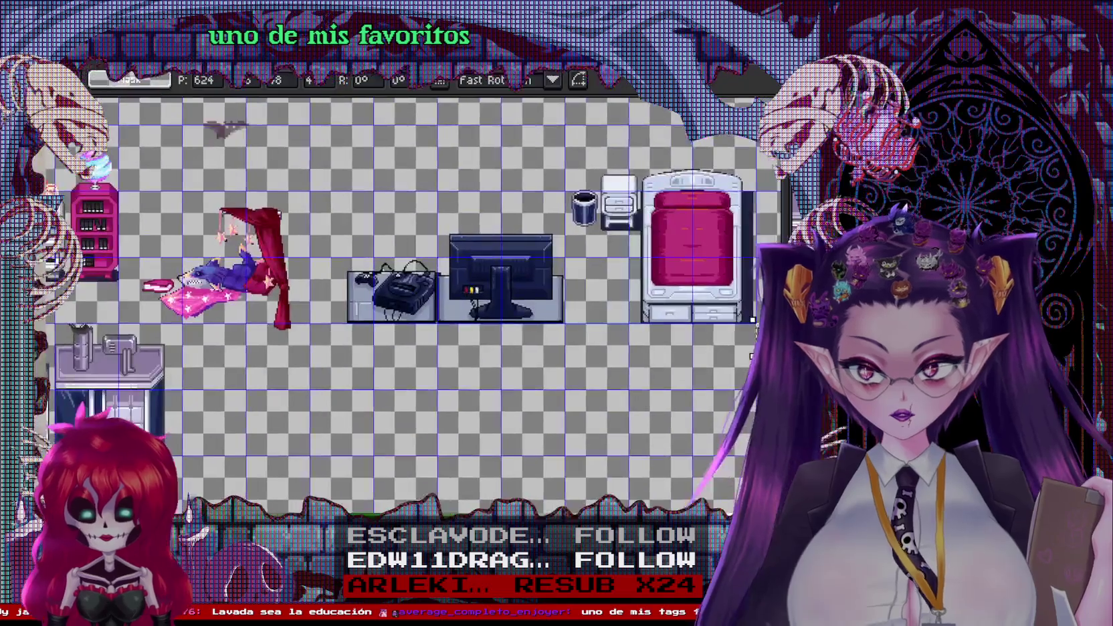
Move a copy of the cabinet beside the toilet copy
scroll(470, 313, "right", 10)
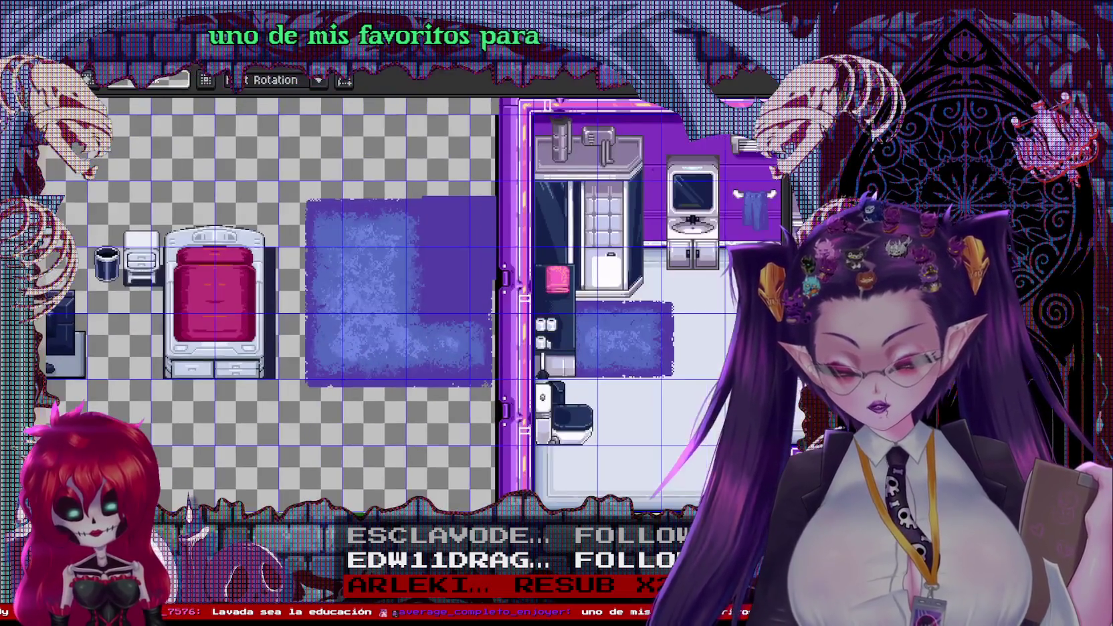
left_click(550, 249)
key("Escape")
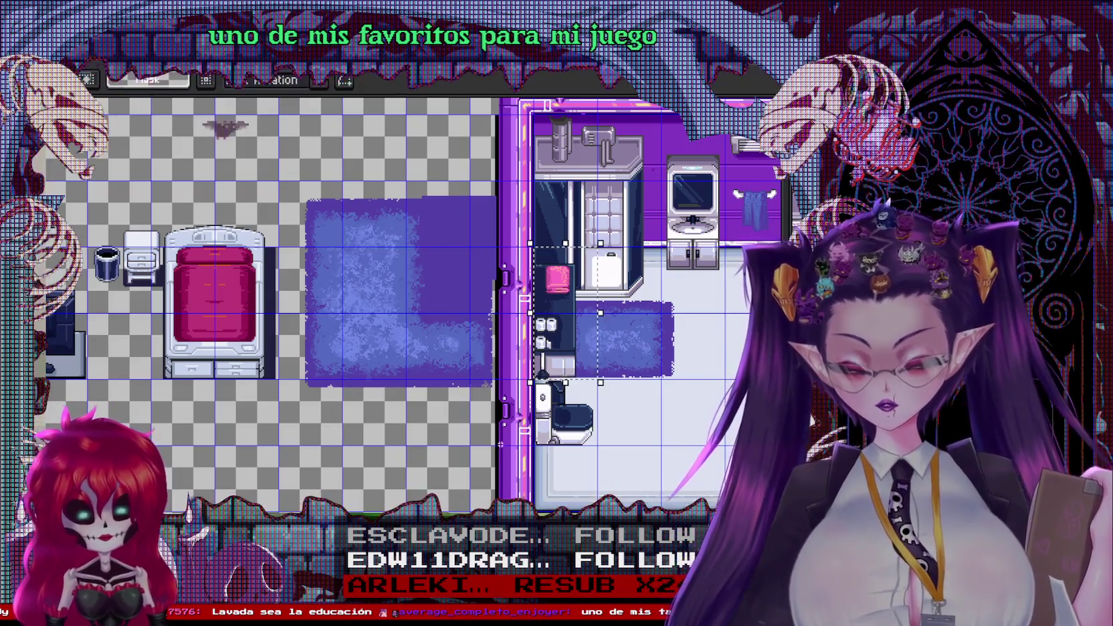
scroll(498, 350, "left", 10)
scroll(498, 350, "down", 3)
scroll(498, 350, "left", 10)
scroll(497, 351, "down", 3)
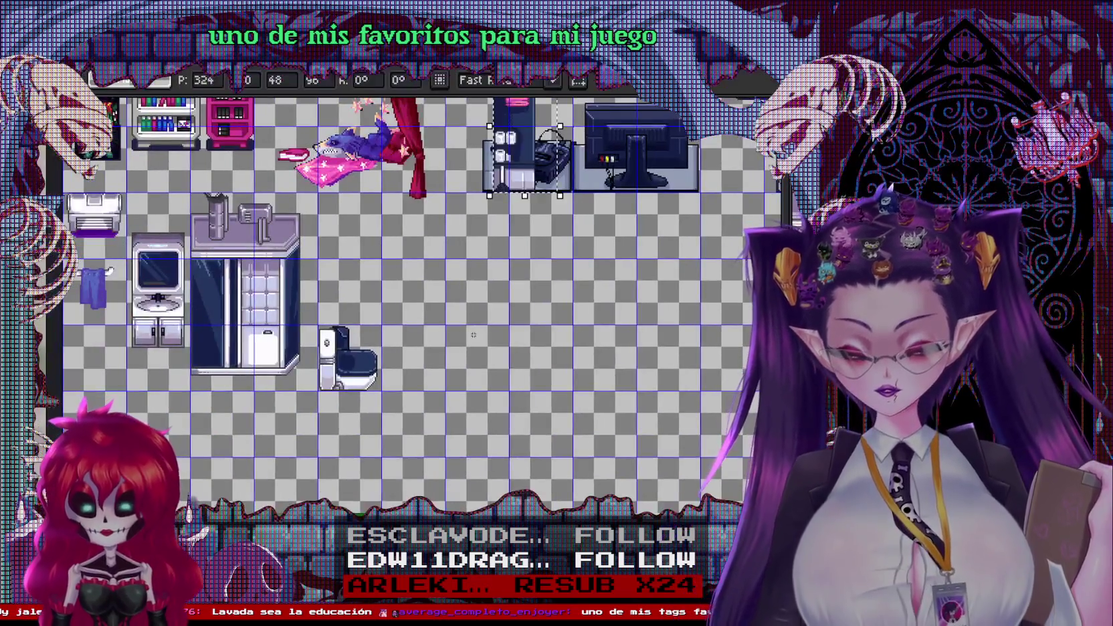
left_click_drag(522, 167, 415, 376)
Slide the blue bath mat to the middle of the bathroom floor
scroll(569, 337, "right", 6)
scroll(569, 336, "up", 2)
scroll(569, 336, "right", 4)
key("v")
key("v")
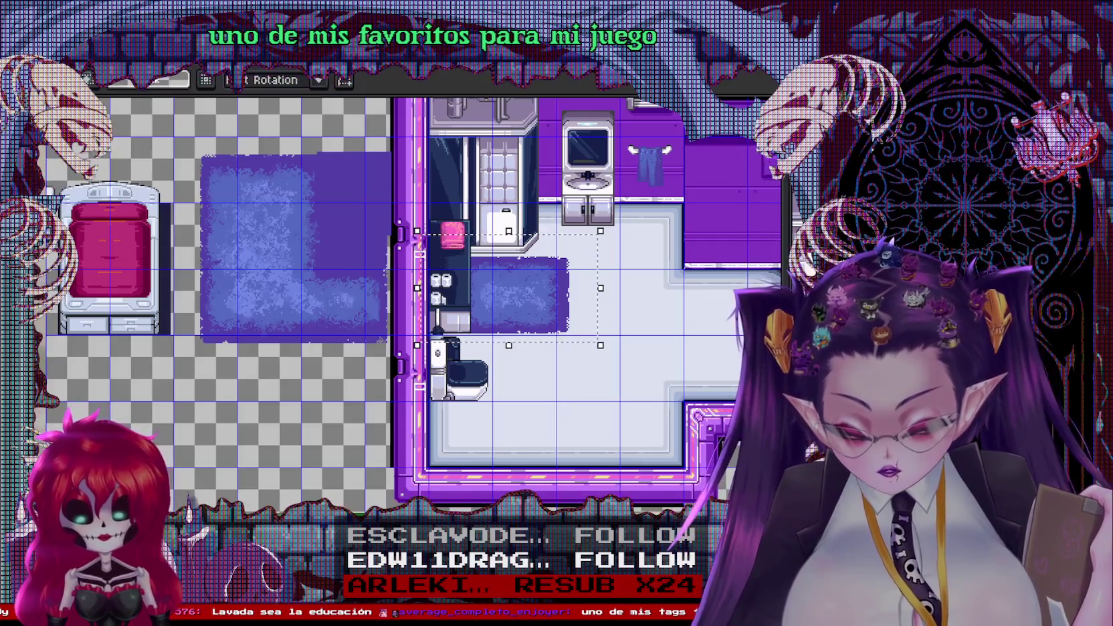
mouse_move(484, 318)
left_mouse_down()
mouse_move(530, 314)
mouse_move(530, 296)
mouse_move(538, 324)
mouse_move(461, 347)
mouse_move(480, 329)
mouse_move(521, 340)
mouse_move(538, 321)
mouse_move(605, 309)
mouse_move(598, 320)
mouse_move(537, 317)
left_mouse_up()
Shorten the rug from the top and nudge it slightly right and down
left_click_drag(552, 229, 555, 244)
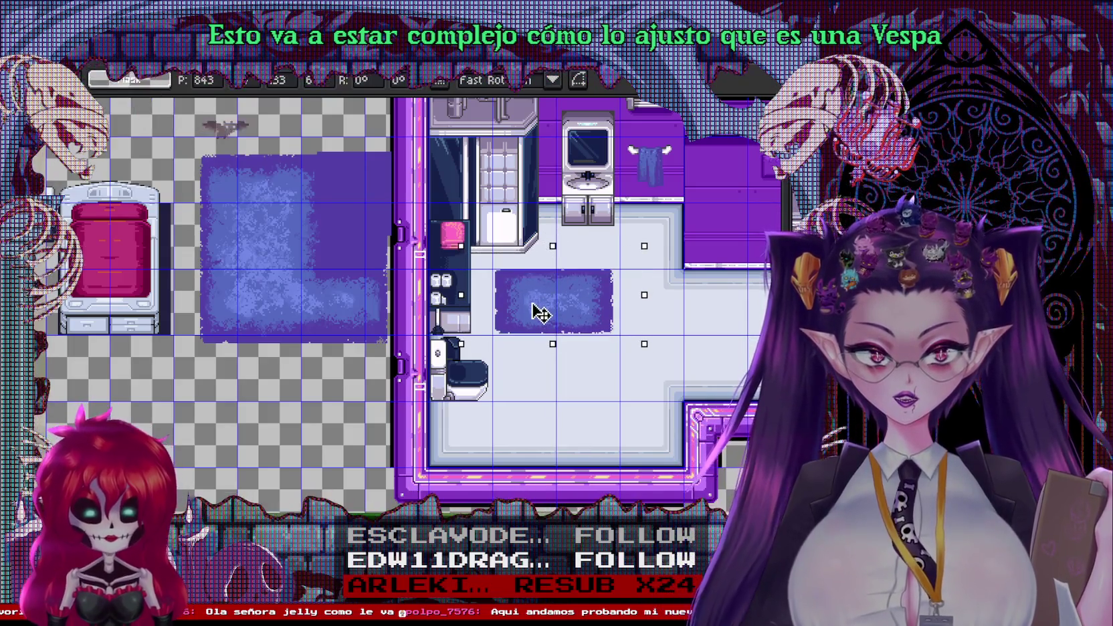
left_click_drag(541, 313, 542, 315)
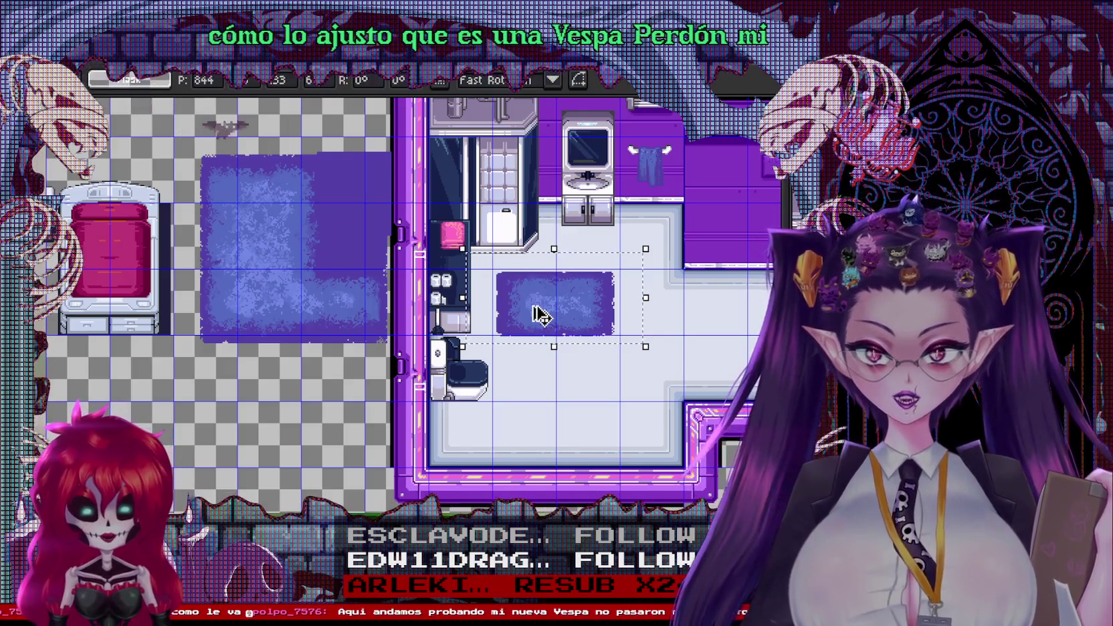
scroll(543, 454, "down", 2)
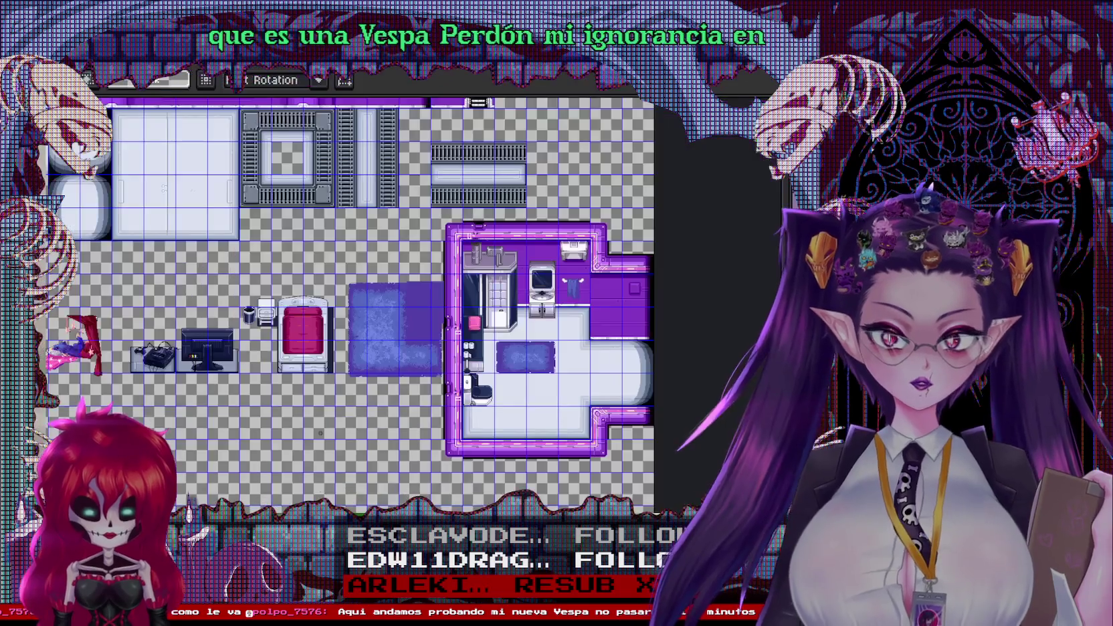
scroll(454, 380, "up", 1)
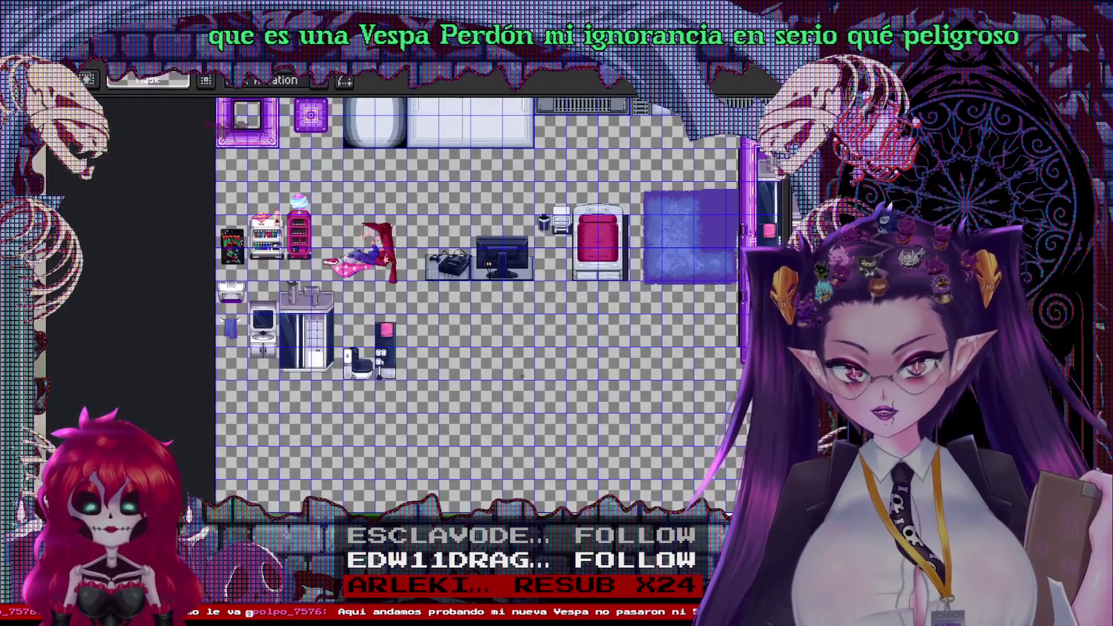
scroll(514, 315, "up", 2)
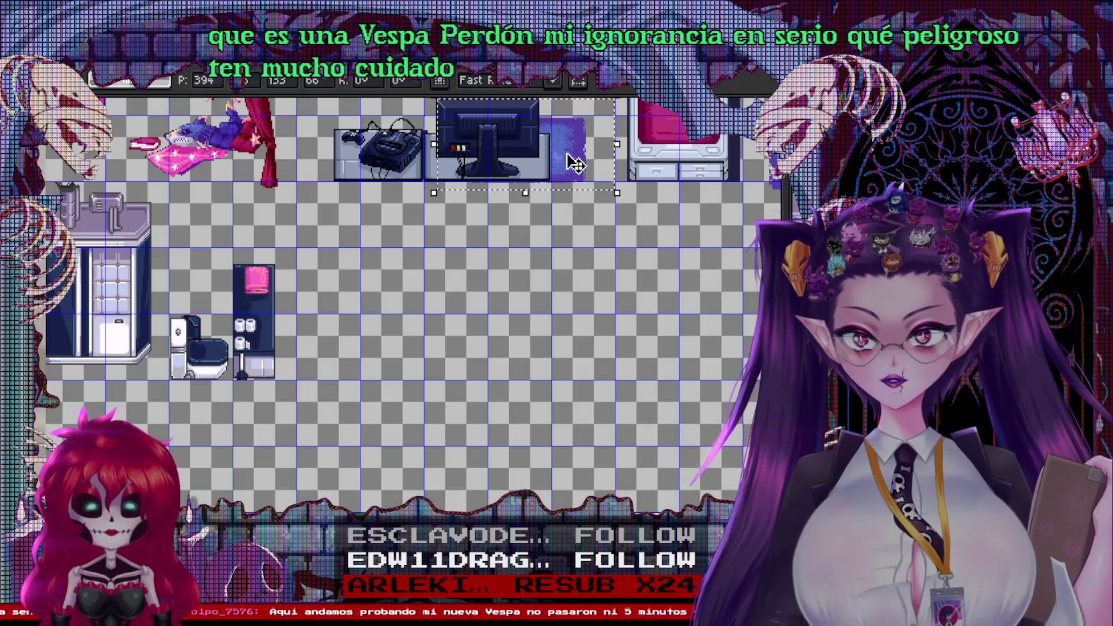
key("Escape")
scroll(334, 295, "down", 2)
scroll(515, 254, "up", 2)
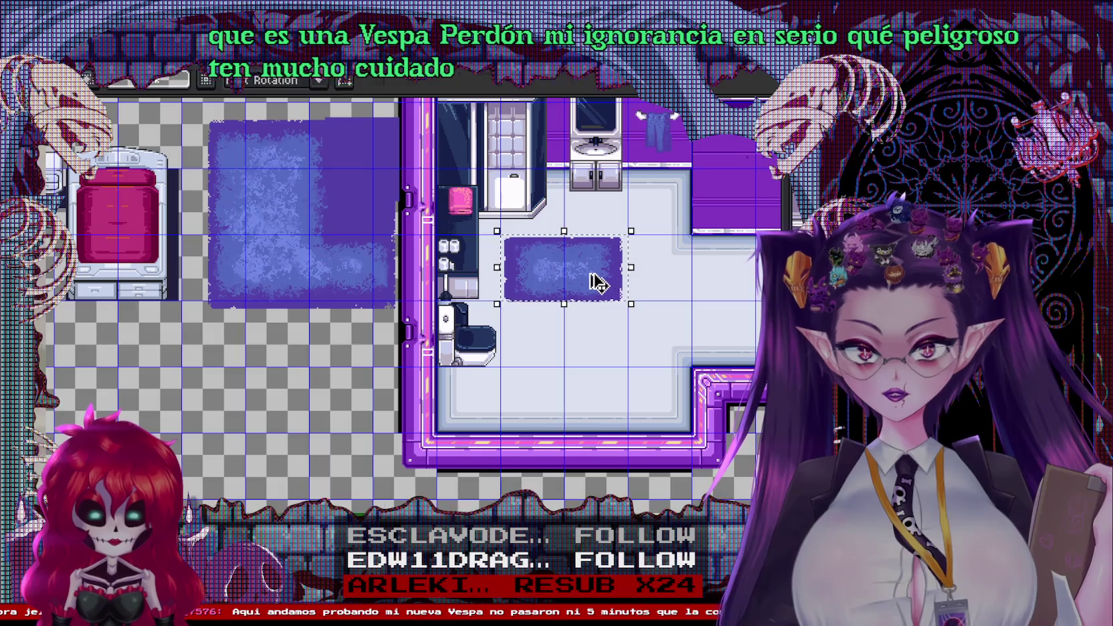
Paste a rug copy beside the other bathroom pieces and save the file
key("ctrl+Tab")
left_click_drag(665, 362, 343, 410)
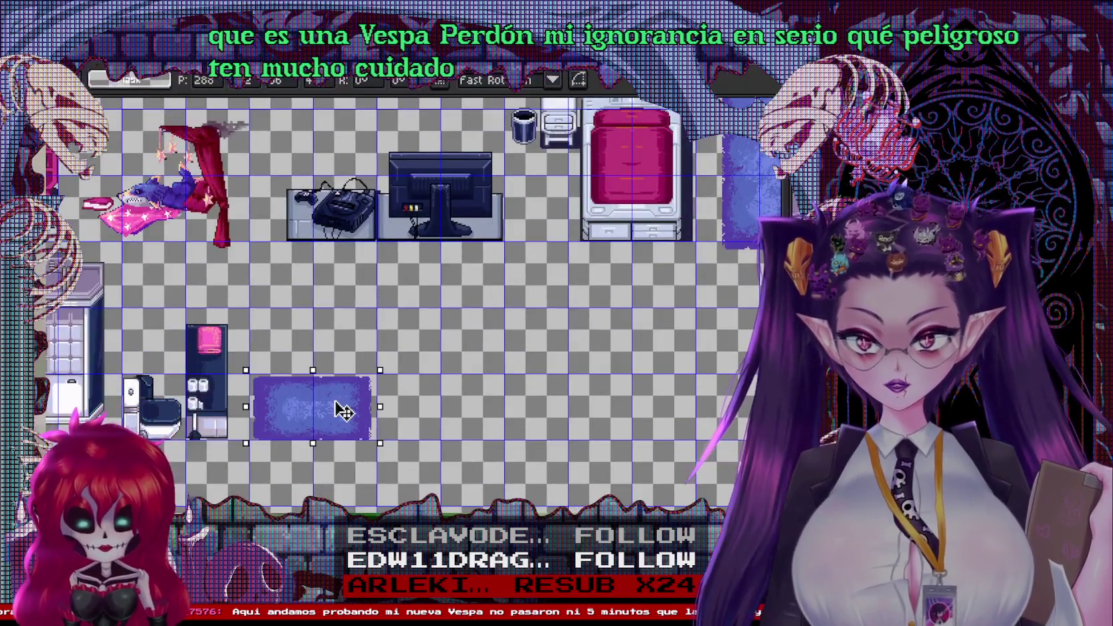
scroll(285, 450, "up", 3)
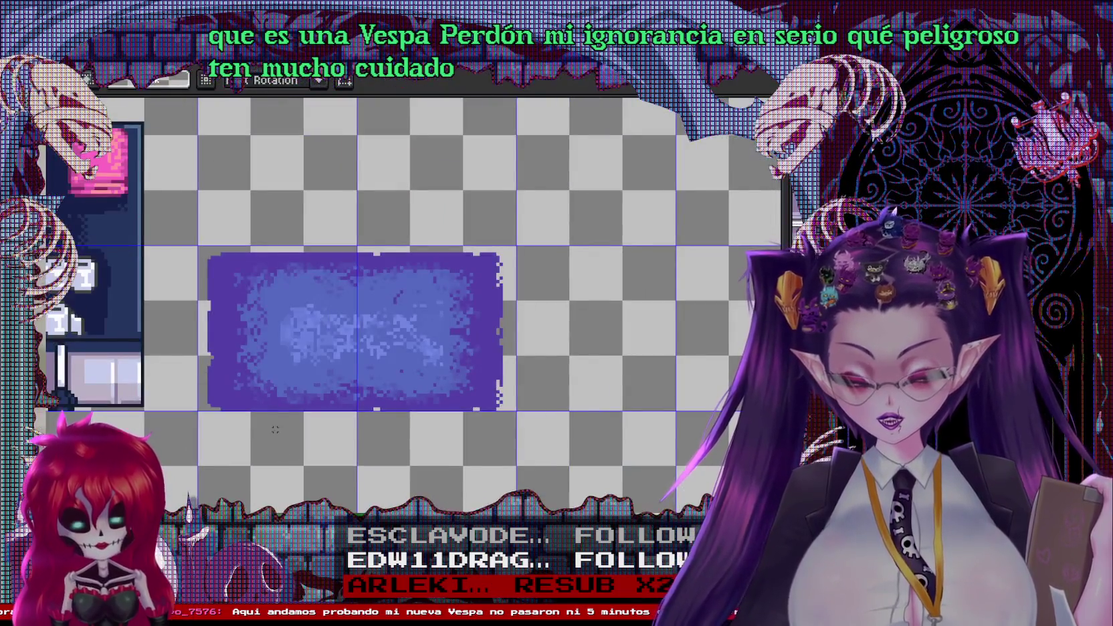
scroll(275, 429, "down", 3)
left_click_drag(535, 335, 267, 321)
scroll(409, 377, "up", 2)
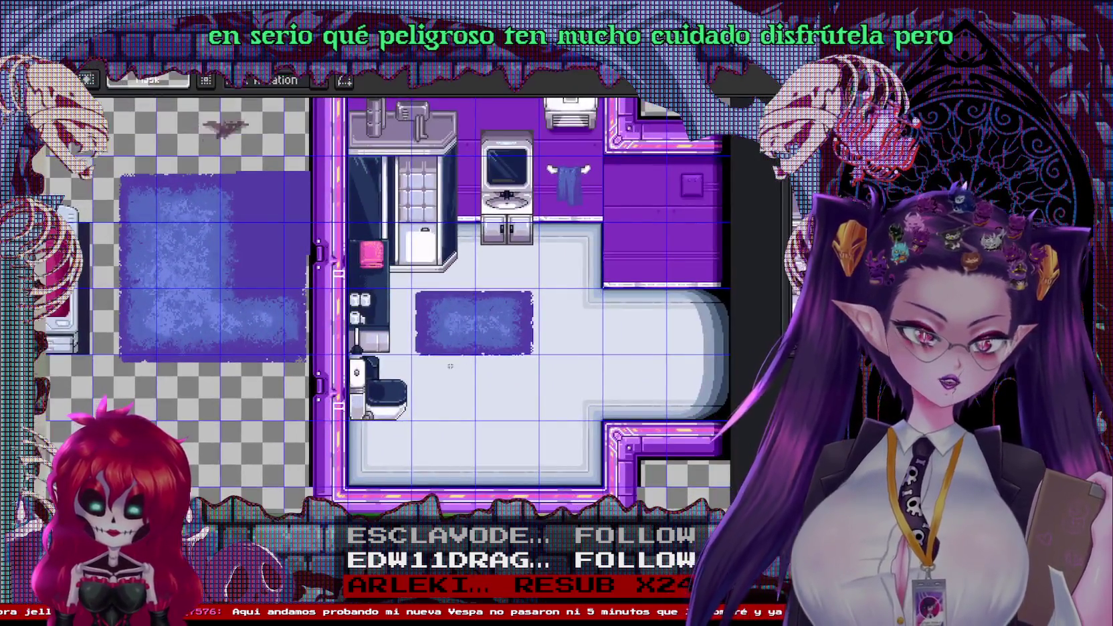
scroll(408, 376, "down", 3)
mouse_move(287, 375)
left_mouse_down()
mouse_move(597, 323)
mouse_move(478, 378)
mouse_move(334, 390)
mouse_move(241, 384)
left_mouse_up()
scroll(597, 324, "up", 1)
key("ctrl+s")
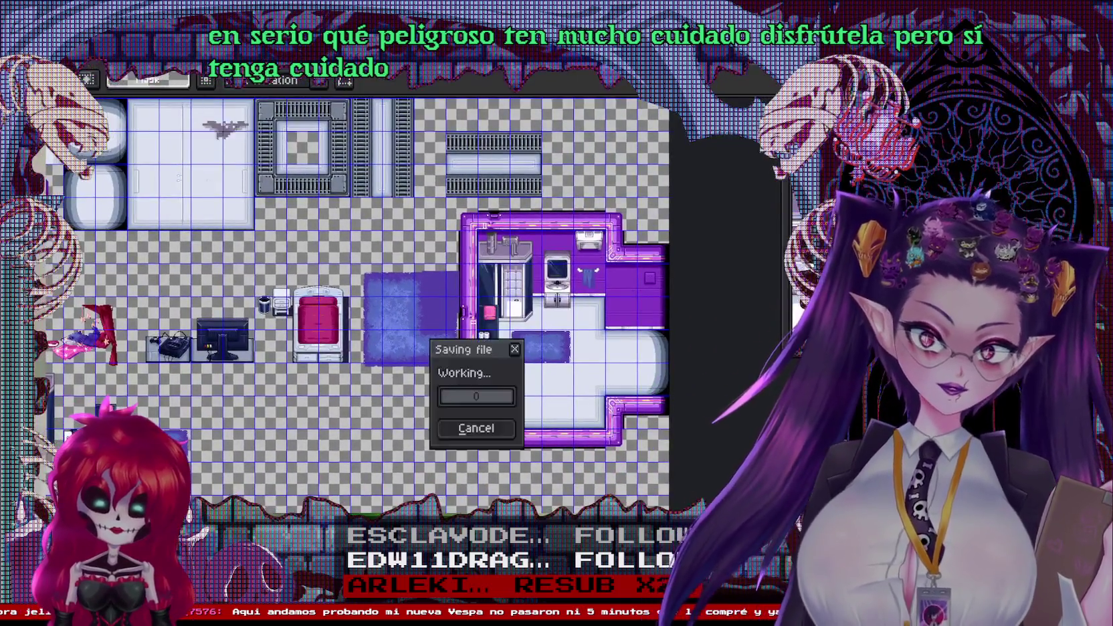
Remove all the bathroom fixtures from the room mockup and save the tileset
left_click_drag(448, 363, 616, 343)
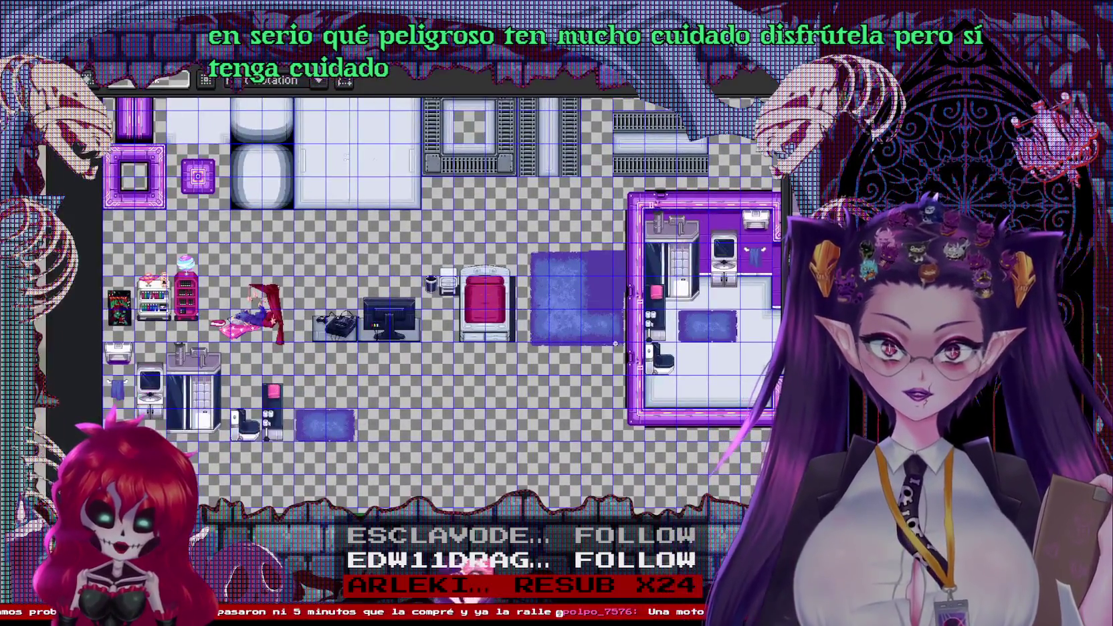
left_click_drag(629, 290, 404, 321)
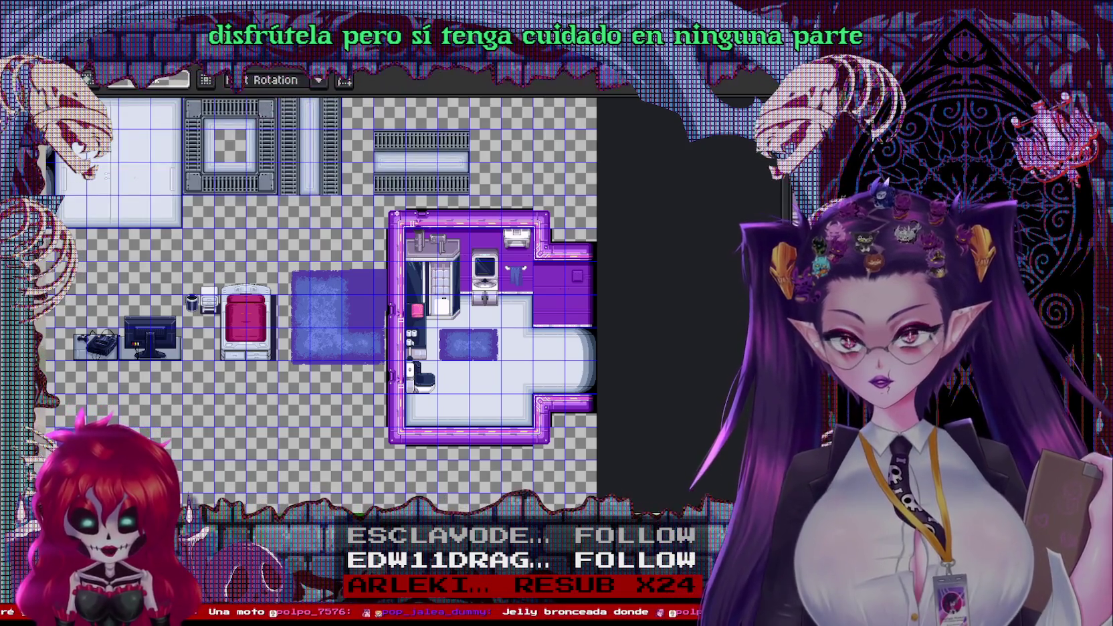
mouse_move(559, 431)
left_mouse_down()
mouse_move(602, 476)
mouse_move(574, 430)
left_mouse_up()
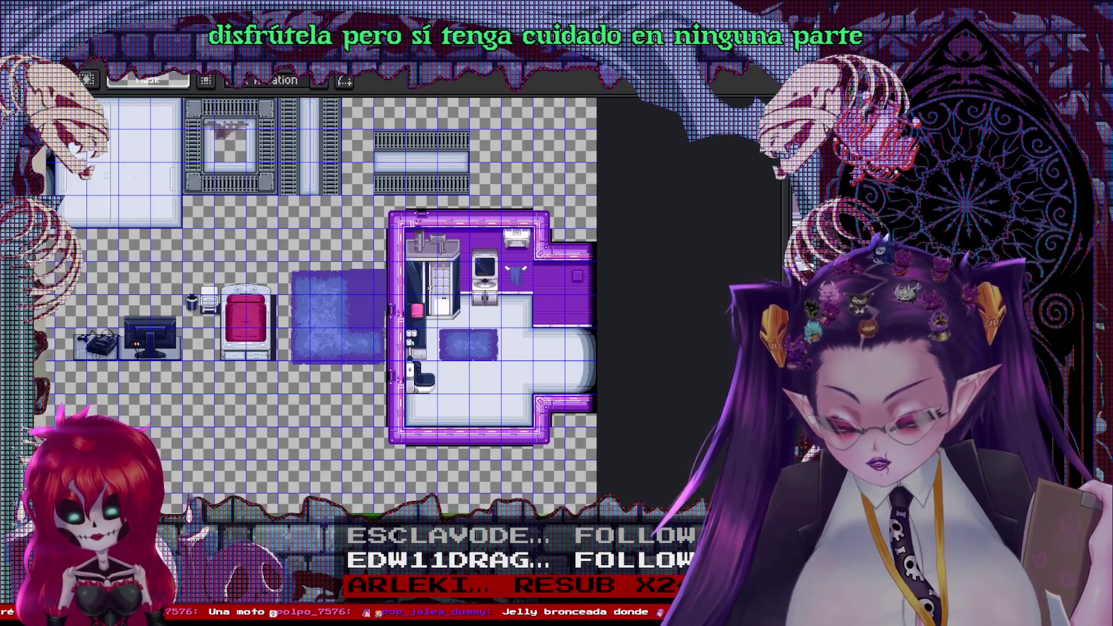
key("ctrl+z")
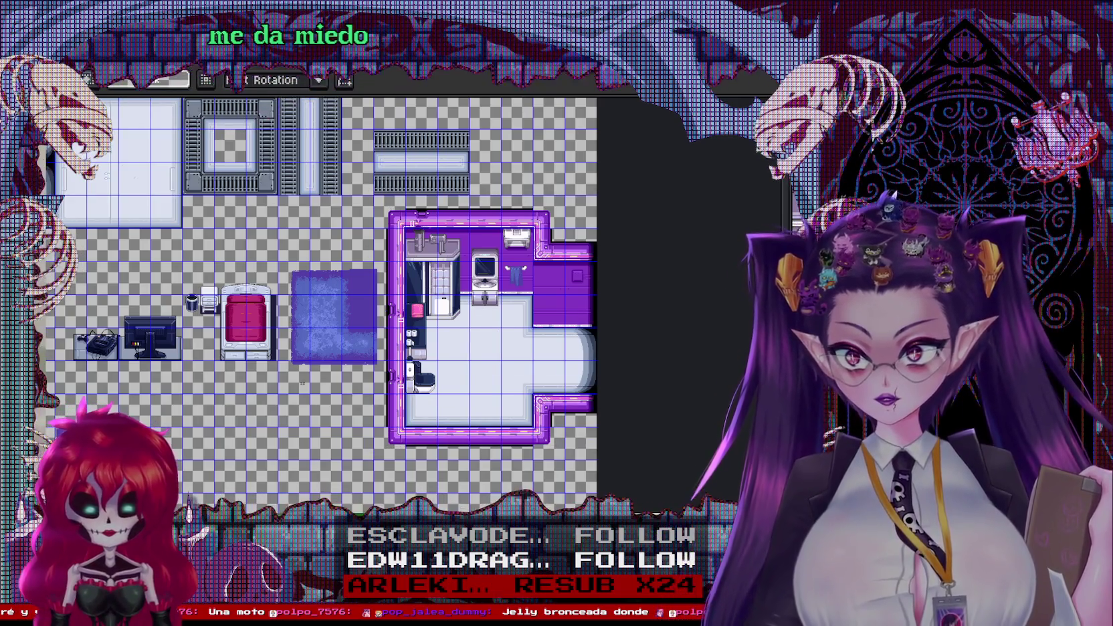
key("ctrl+y")
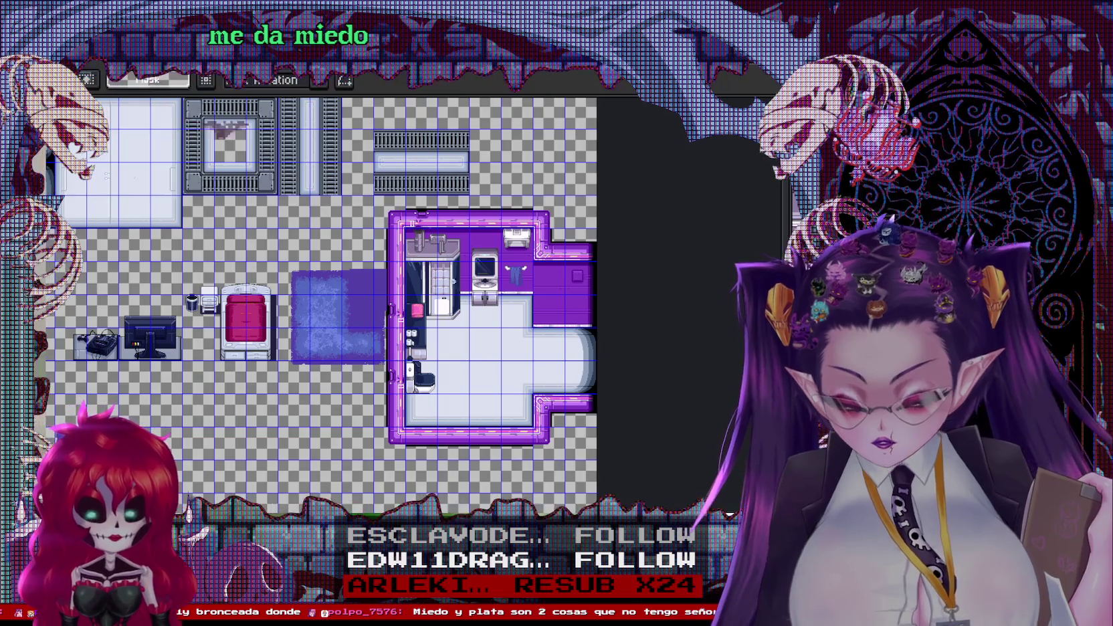
key("ctrl+z")
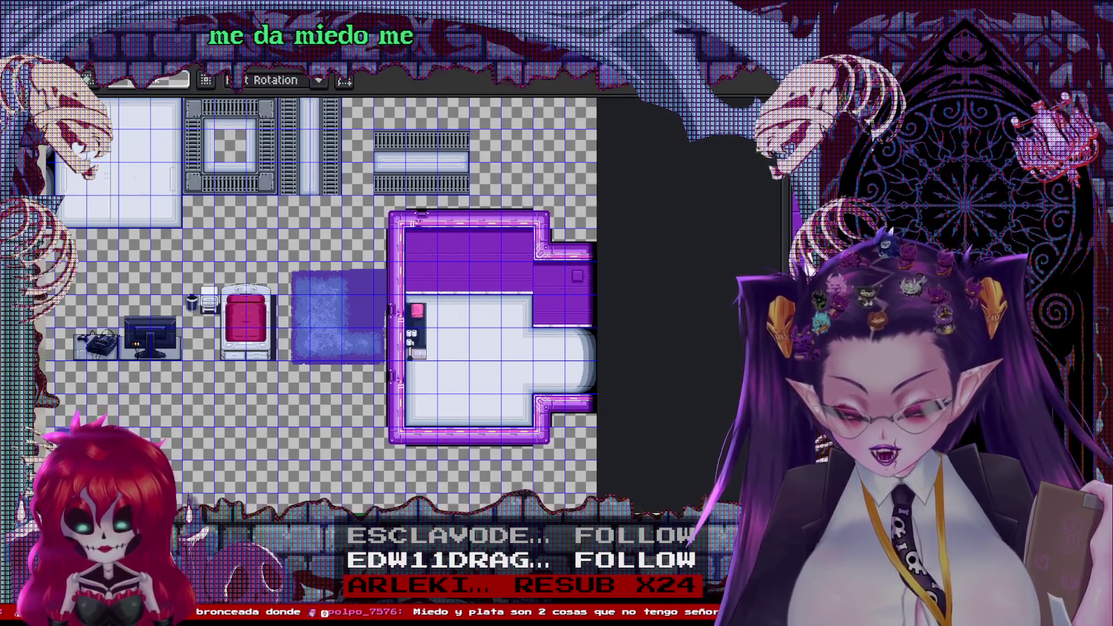
key("ctrl+z")
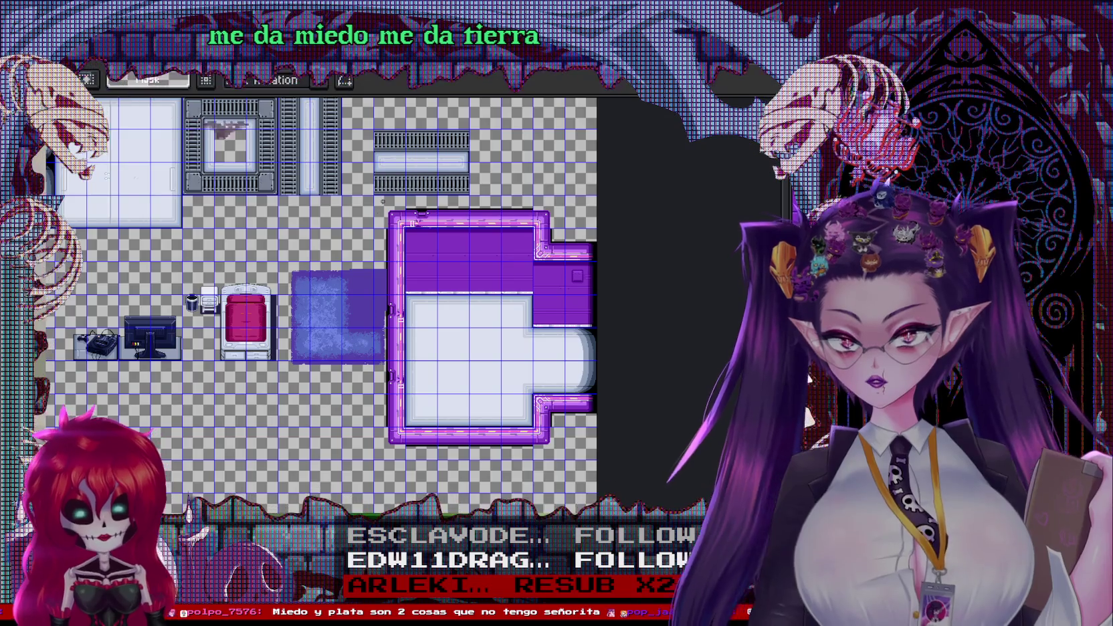
key("ctrl+s")
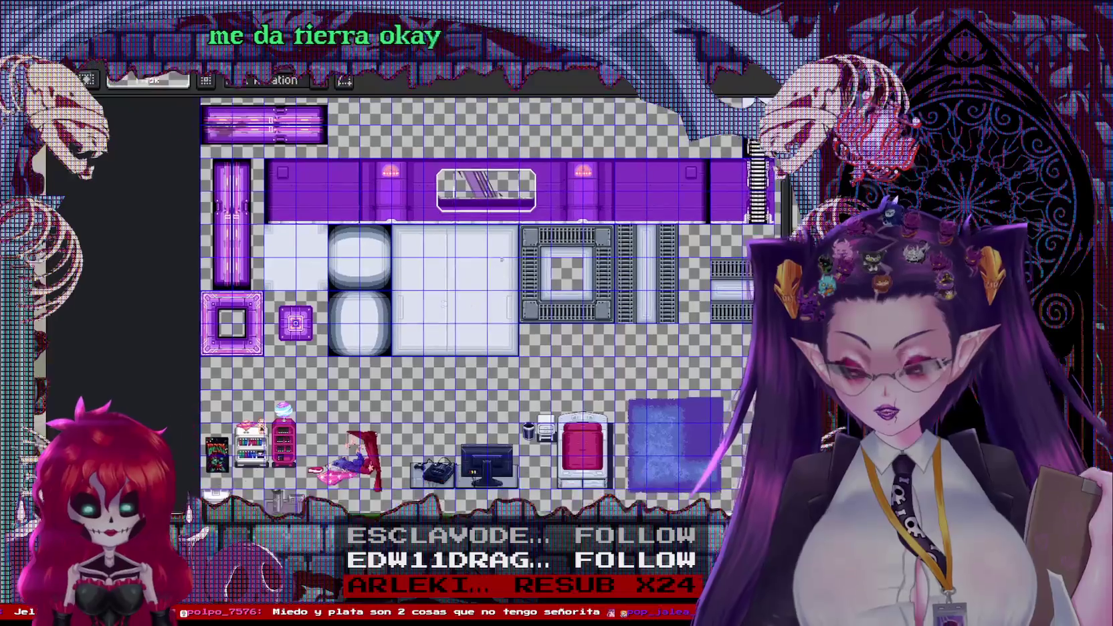
scroll(310, 286, "up", 2)
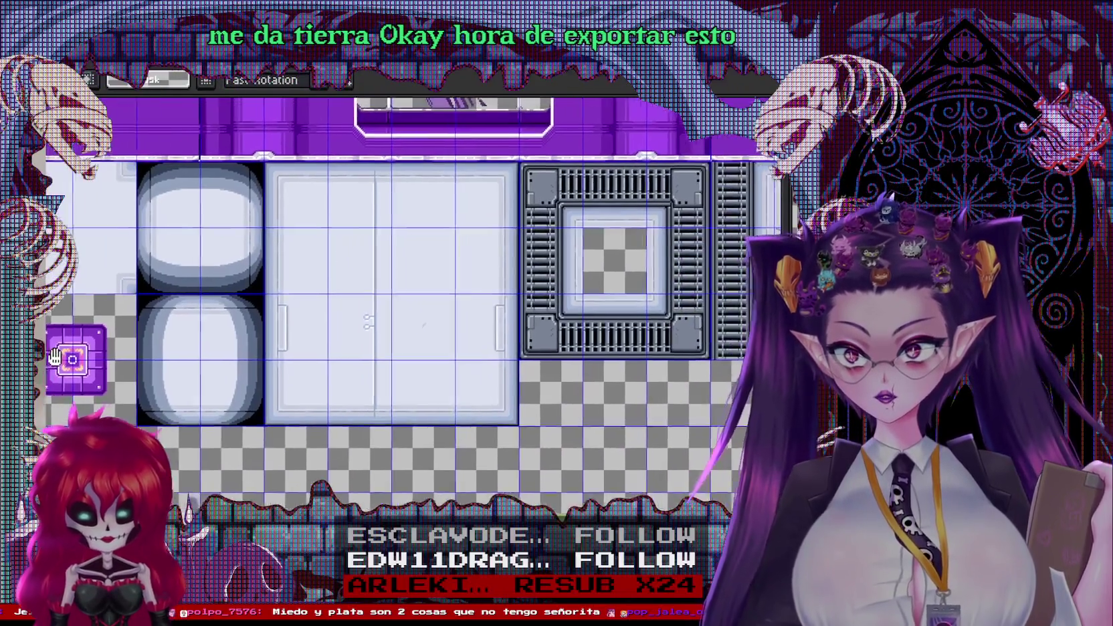
Look over the full tileset, then bring up Save As with the name daisy room tiles
mouse_move(311, 286)
left_mouse_down()
mouse_move(272, 483)
mouse_move(272, 101)
left_mouse_up()
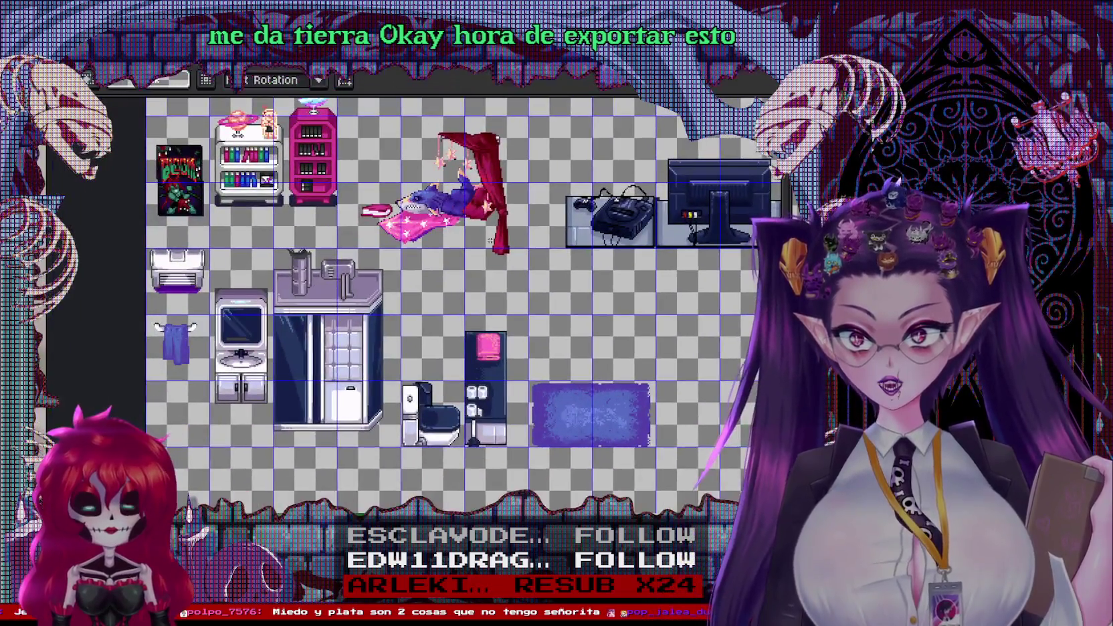
scroll(535, 214, "down", 2)
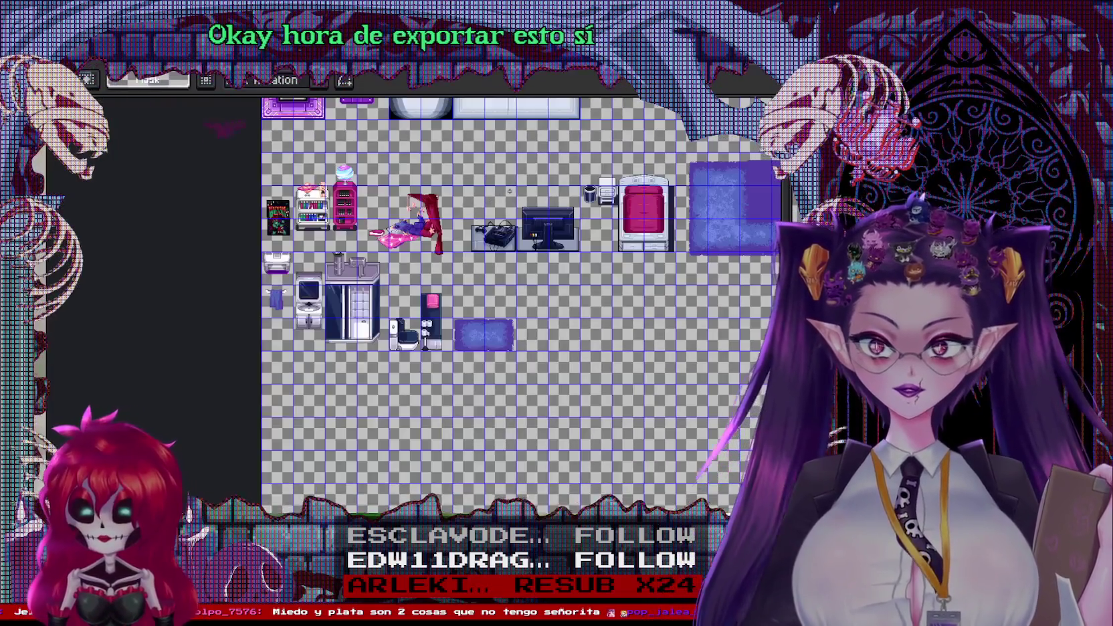
left_click_drag(597, 247, 506, 393)
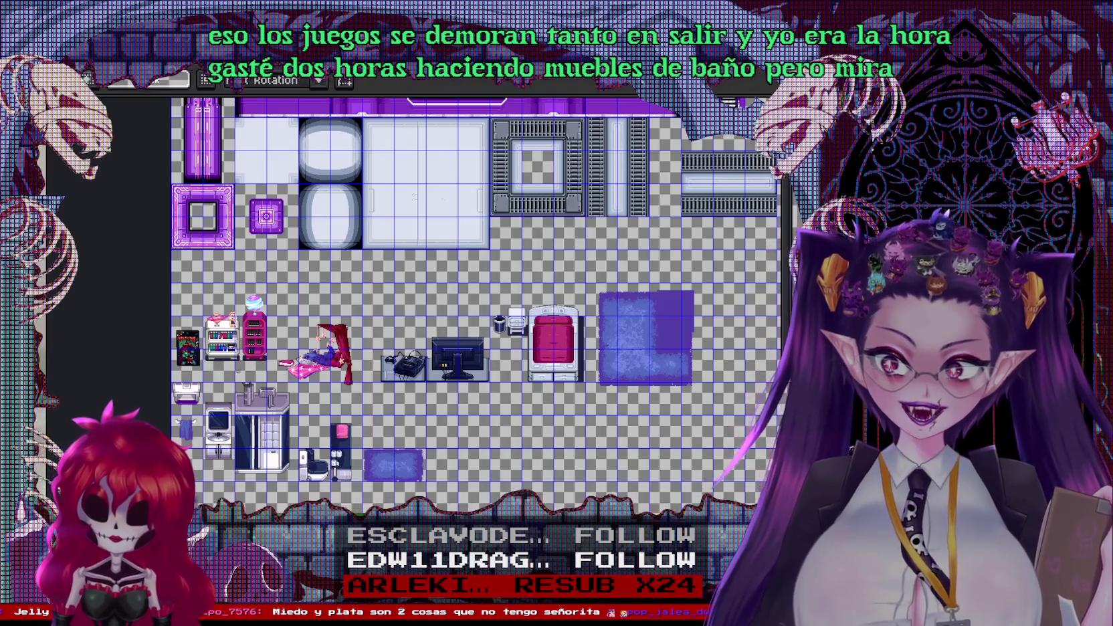
scroll(476, 414, "up", 3)
scroll(476, 414, "up", 2)
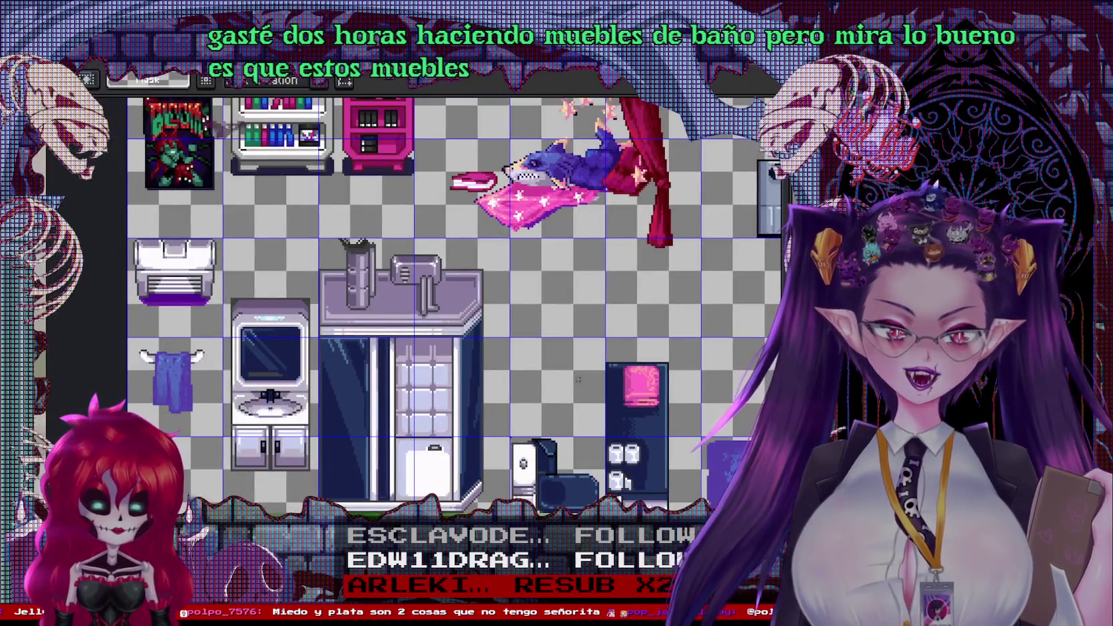
scroll(570, 377, "down", 3)
scroll(570, 377, "down", 2)
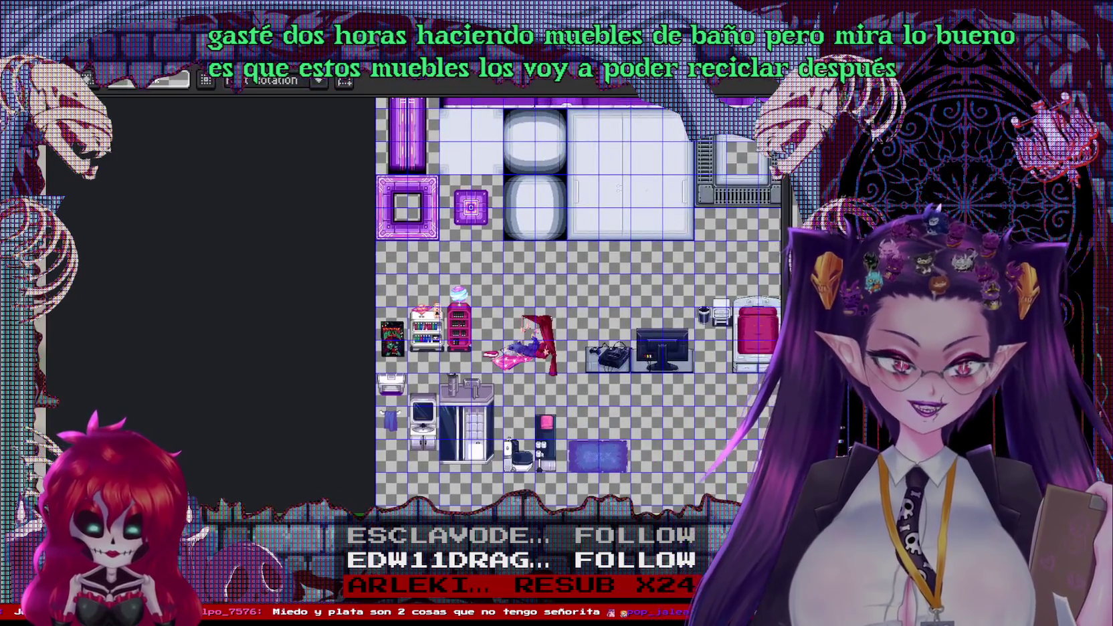
left_click_drag(710, 432, 494, 437)
scroll(500, 431, "down", 1)
scroll(500, 431, "up", 1)
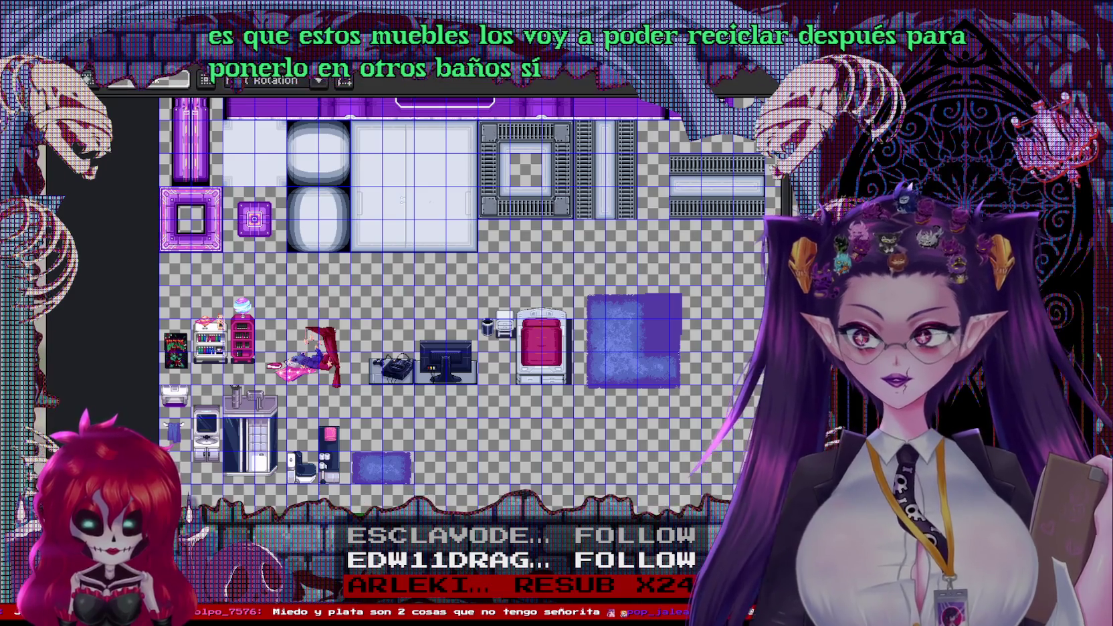
key("alt+e")
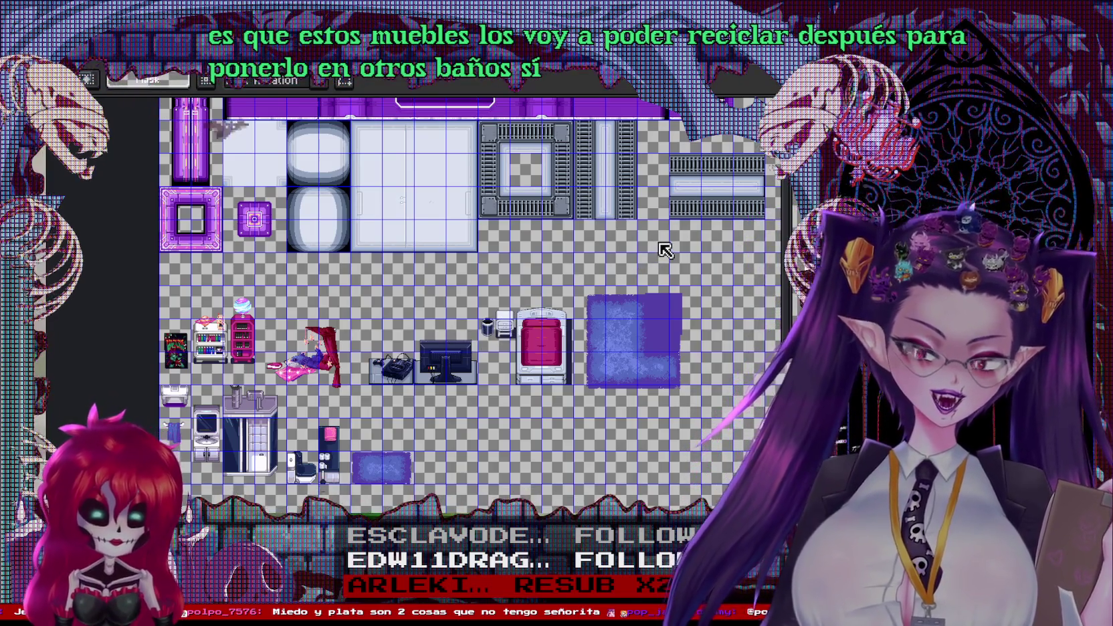
key("ctrl+shift+s")
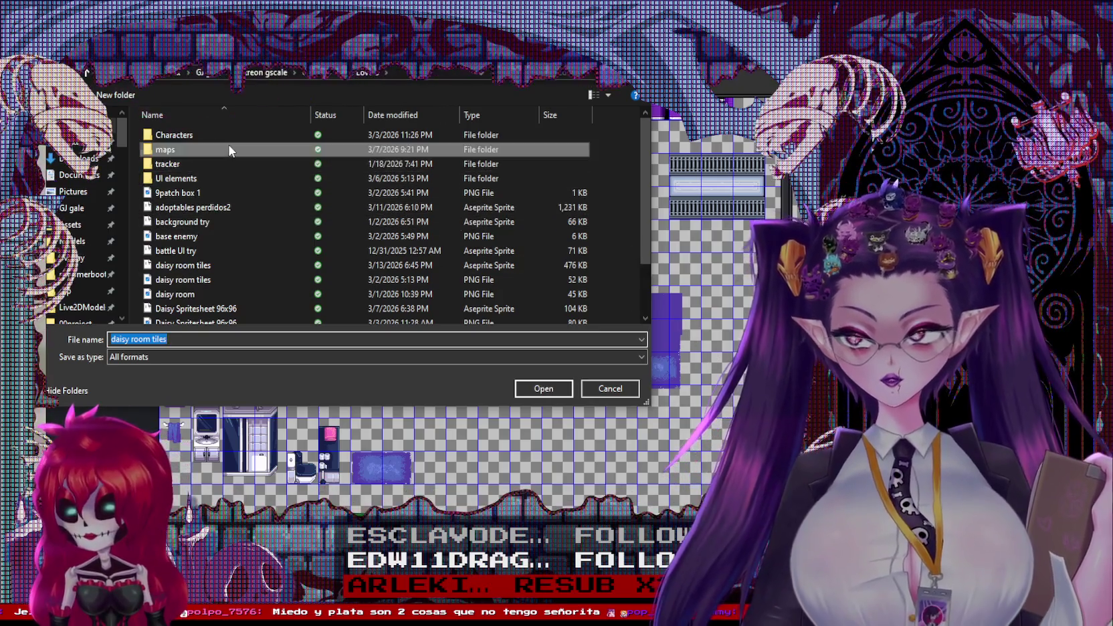
Export daisy room tiles as a flattened PNG into the maps folder and switch to Godot
double_click(228, 148)
left_click(186, 359)
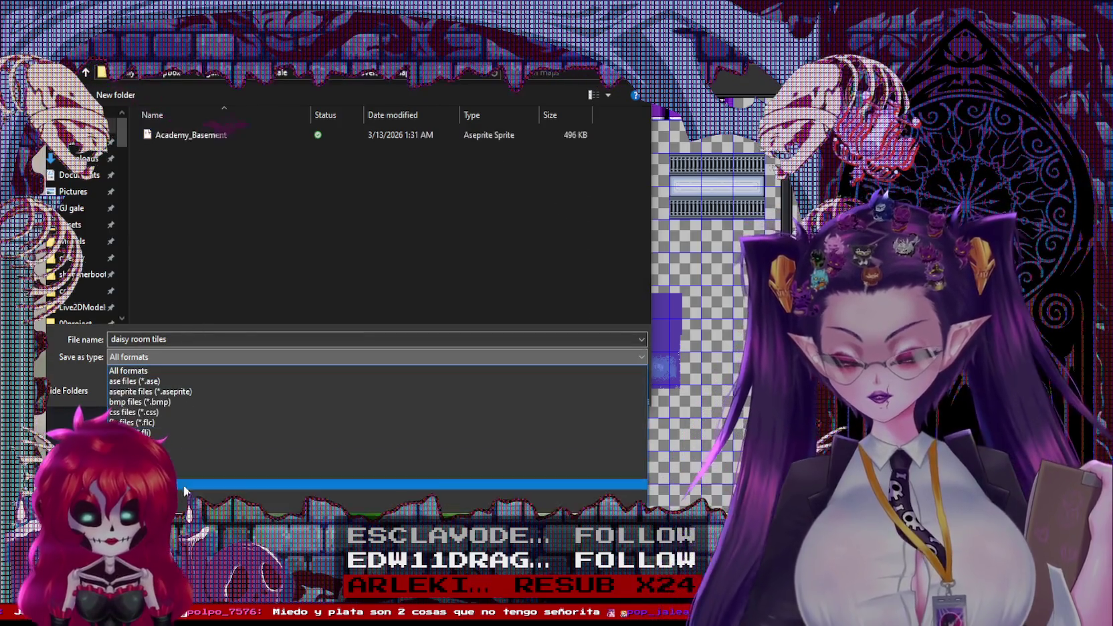
left_click(137, 383)
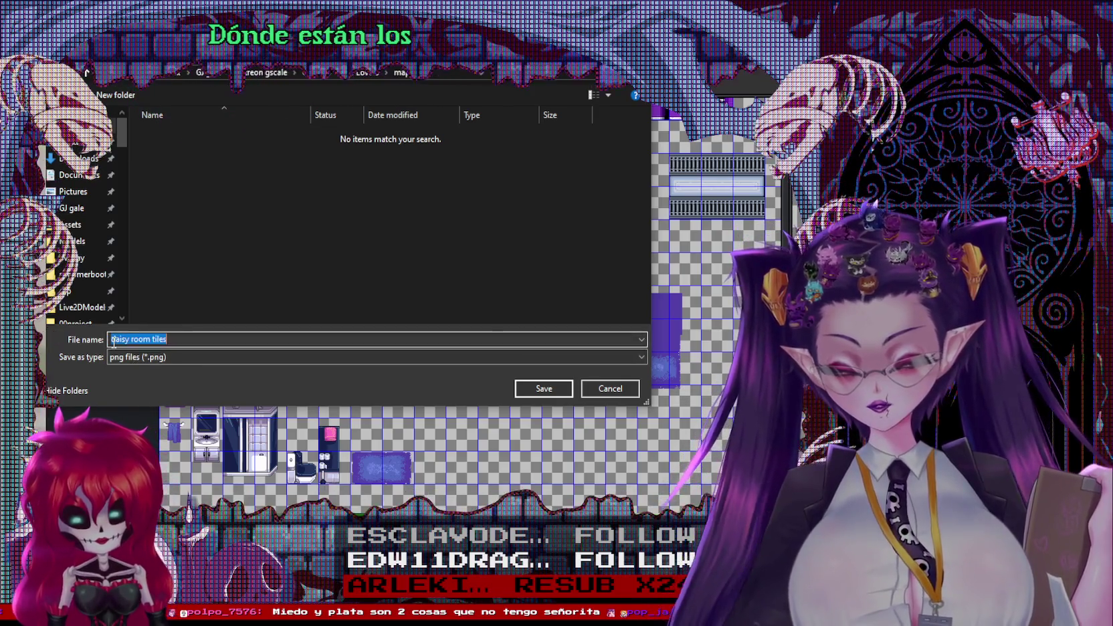
left_click(544, 391)
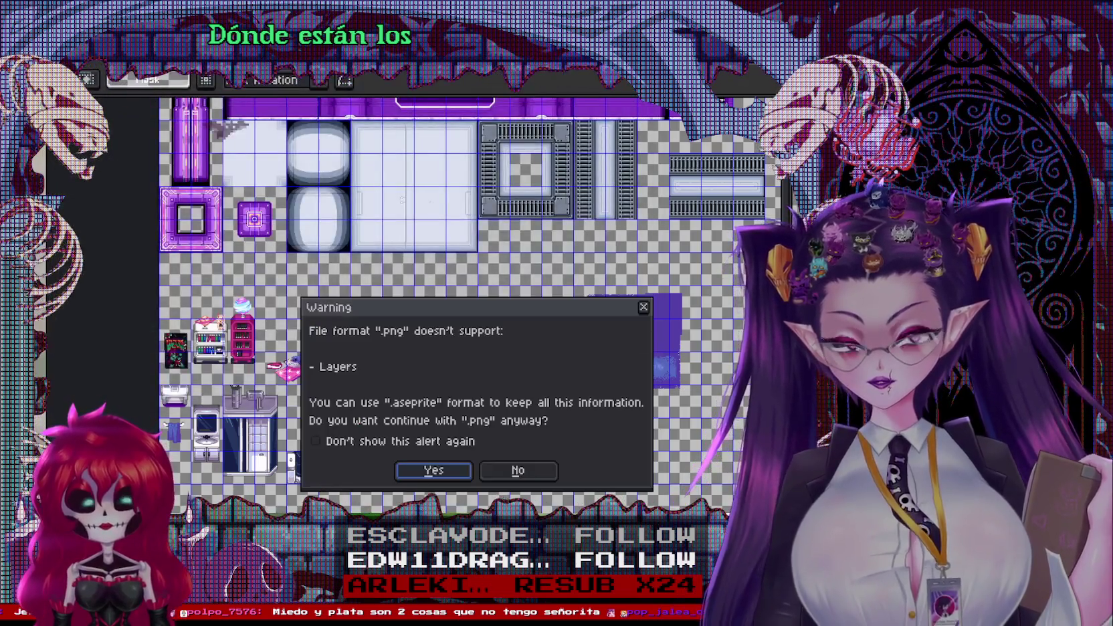
left_click(439, 468)
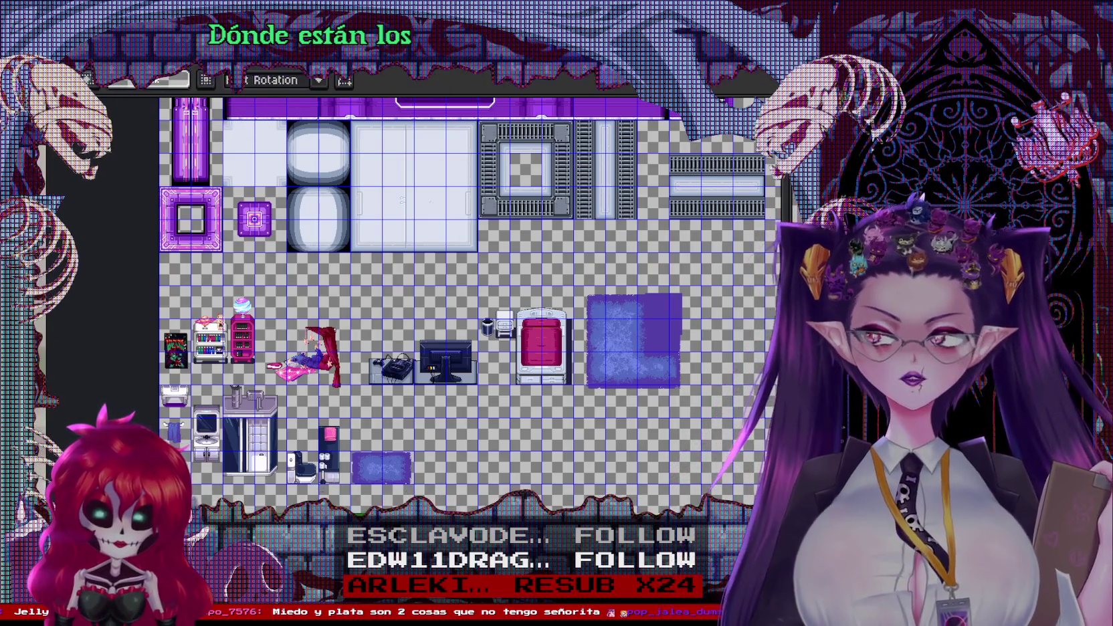
key("alt+Tab")
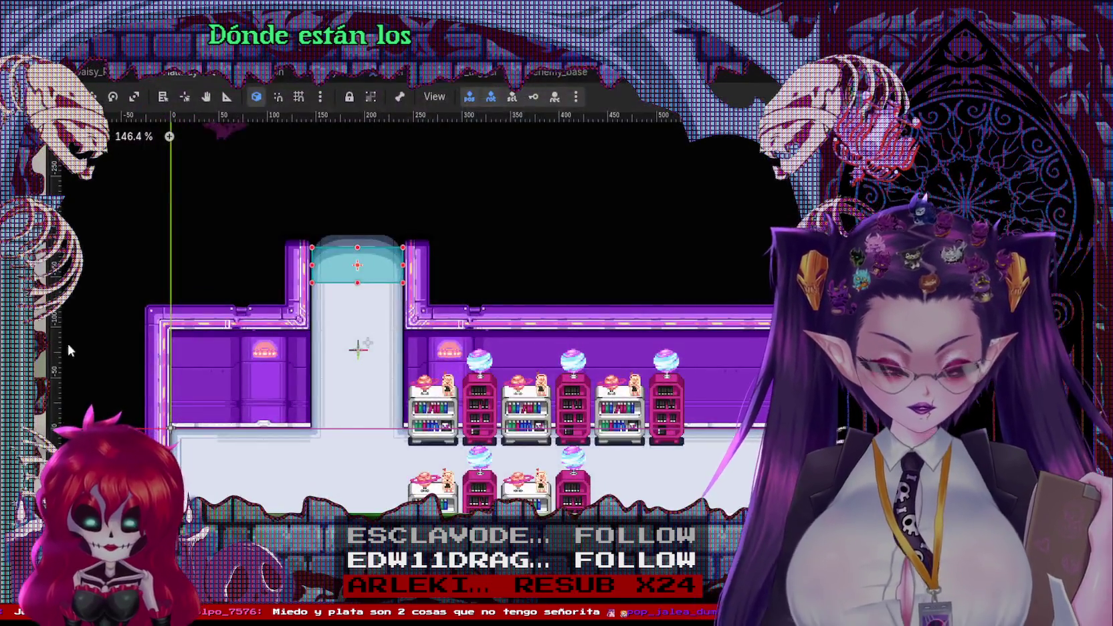
Check the bedroom scene with its rug, bed and monitor, then return to Aseprite
scroll(382, 291, "down", 1)
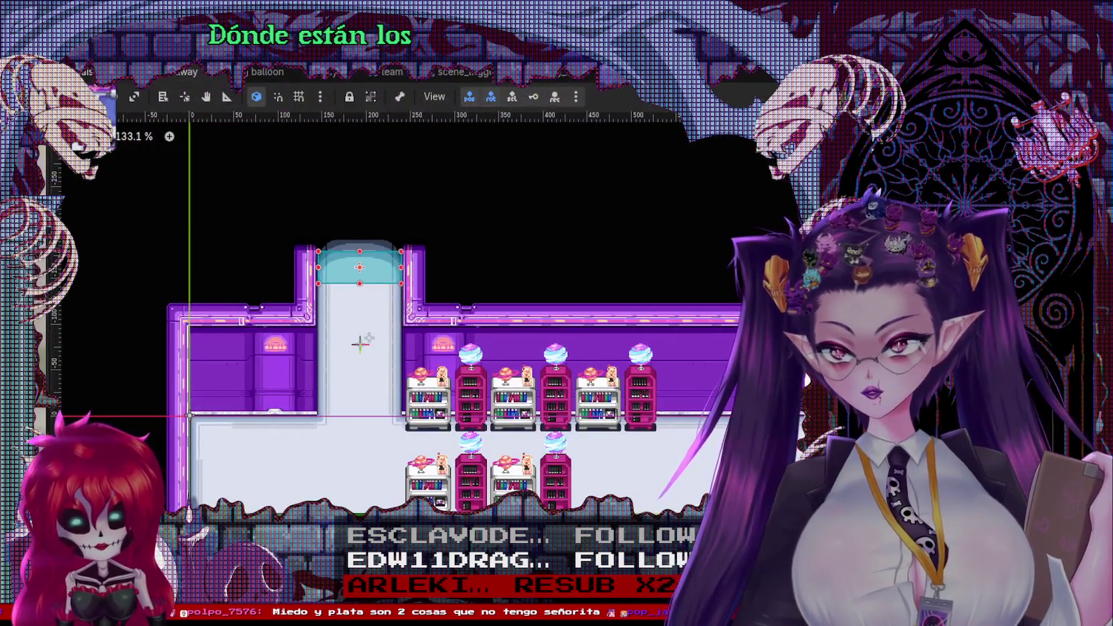
key("ctrl+Tab")
scroll(431, 395, "down", 2)
scroll(431, 394, "down", 3)
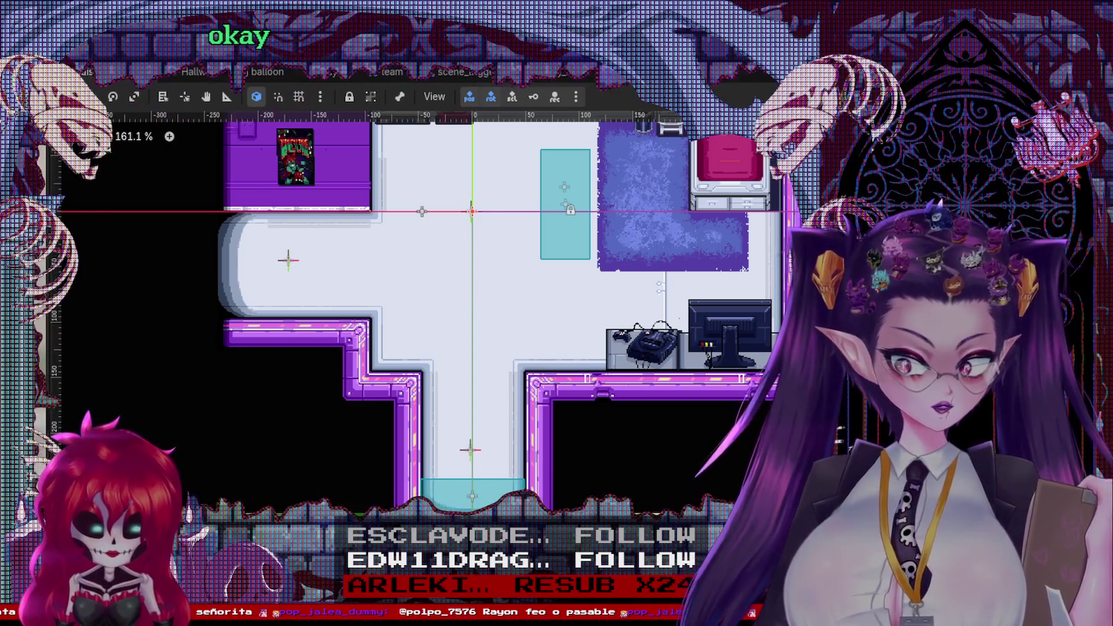
key("alt+Tab")
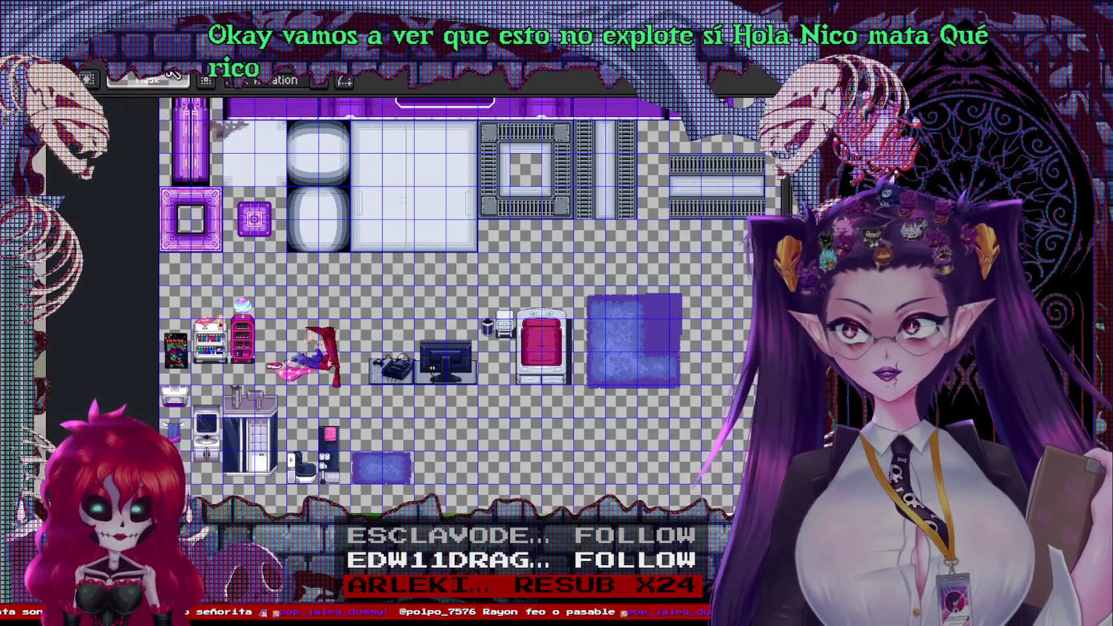
Reopen the tileset from recent files and try shifting a white floor tile, then undo it
key("ctrl+Tab")
key("ctrl+Tab")
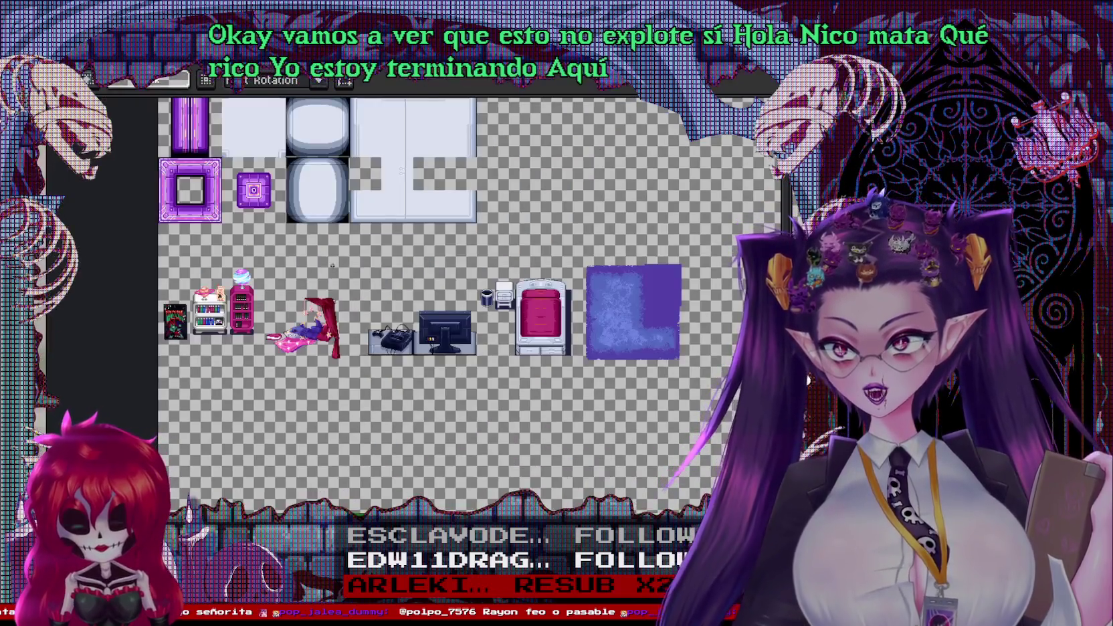
scroll(332, 265, "down", 1)
scroll(333, 266, "down", 1)
scroll(333, 266, "up", 2)
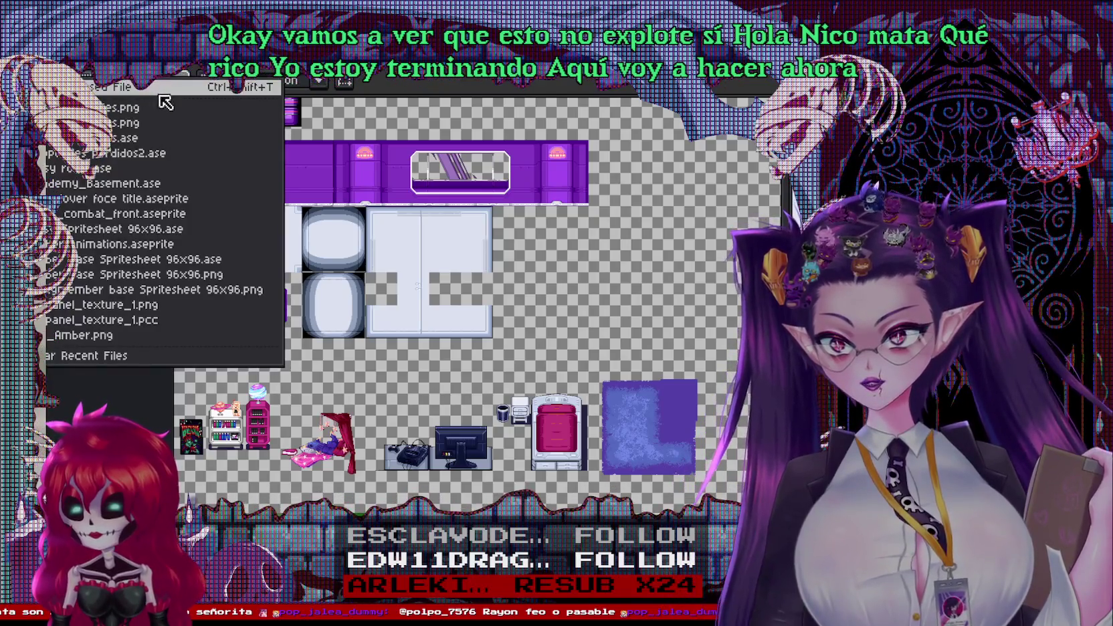
left_click(180, 109)
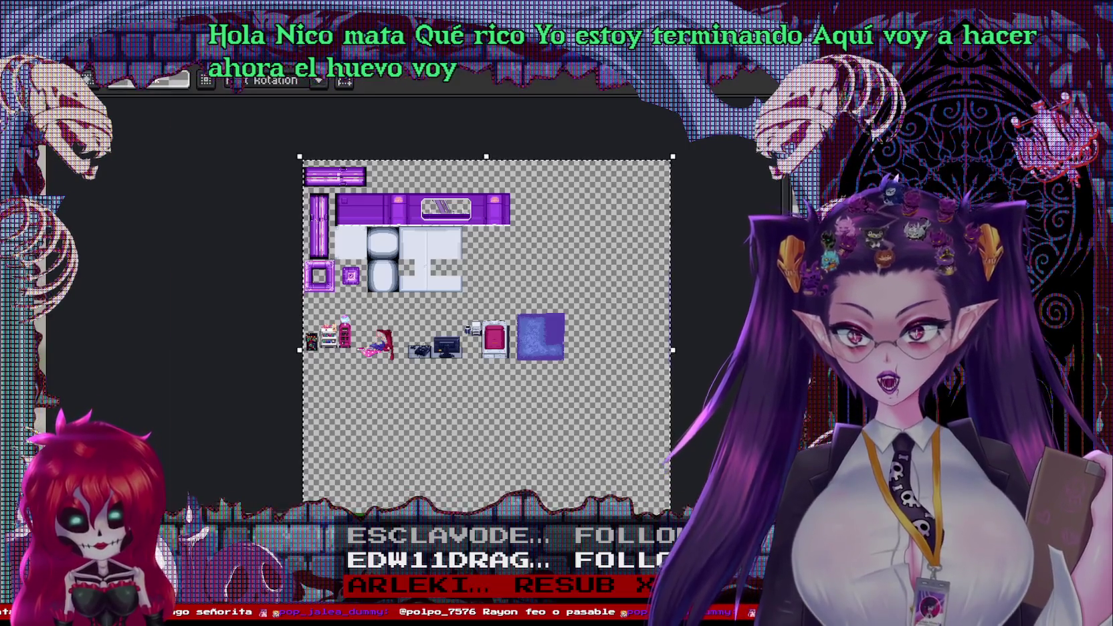
scroll(433, 238, "up", 2)
scroll(411, 278, "down", 2)
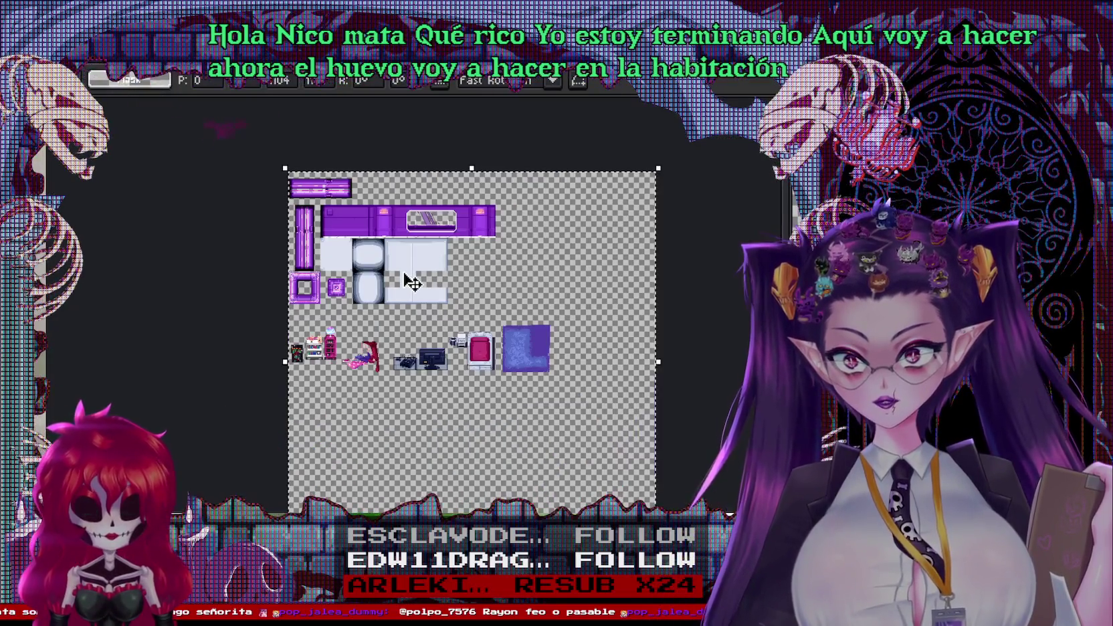
left_click_drag(411, 282, 424, 282)
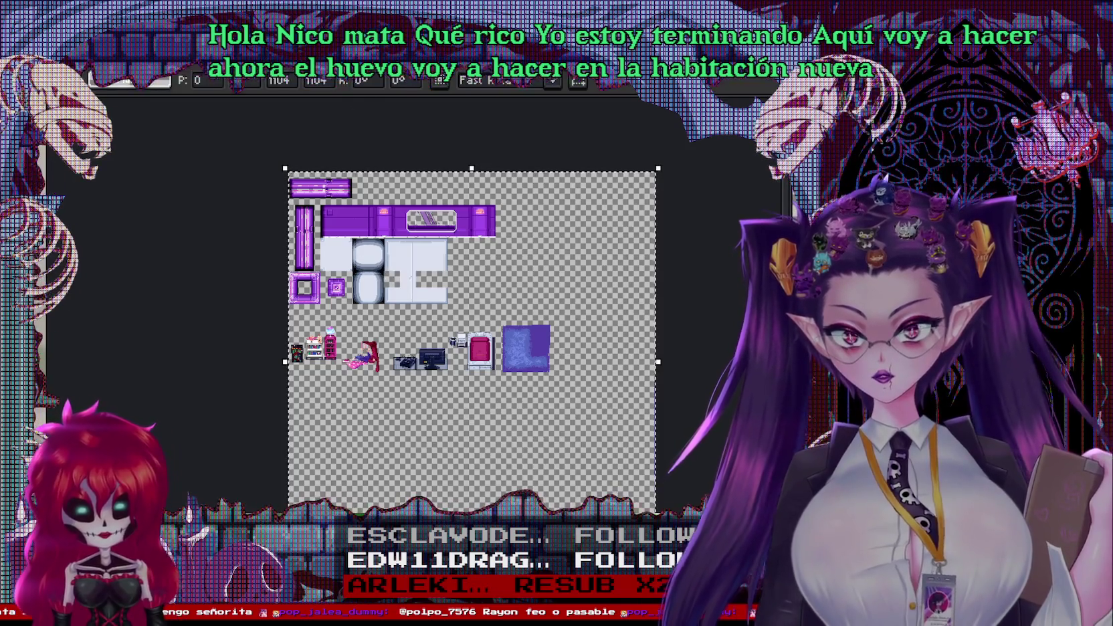
key("Return")
key("ctrl+z")
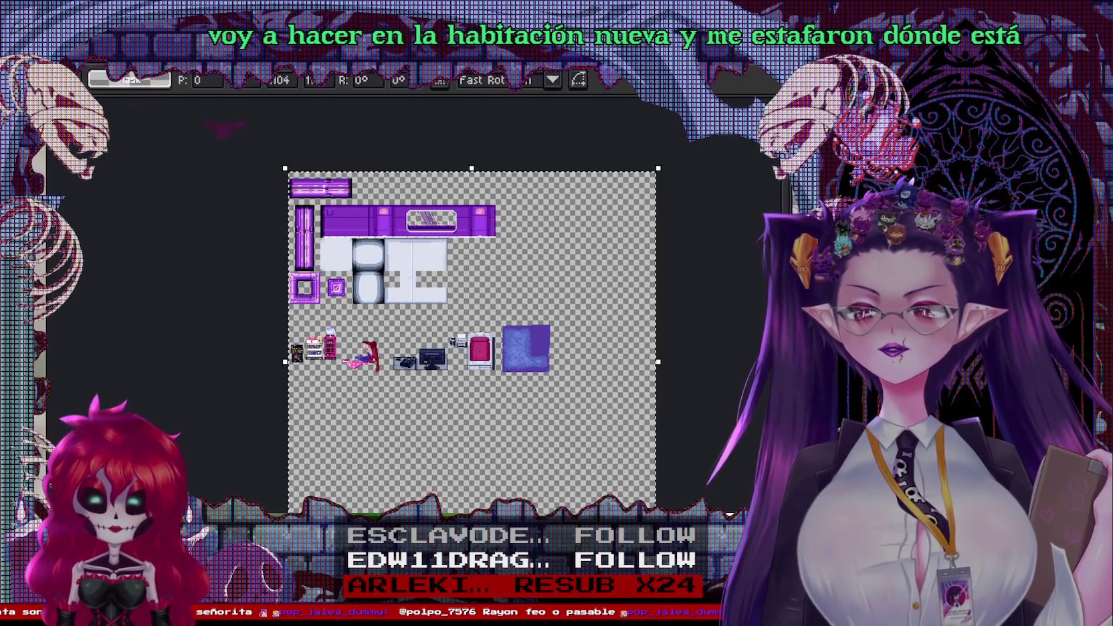
Shift the entire tileset down and to the right on its canvas and save it
scroll(420, 386, "up", 2)
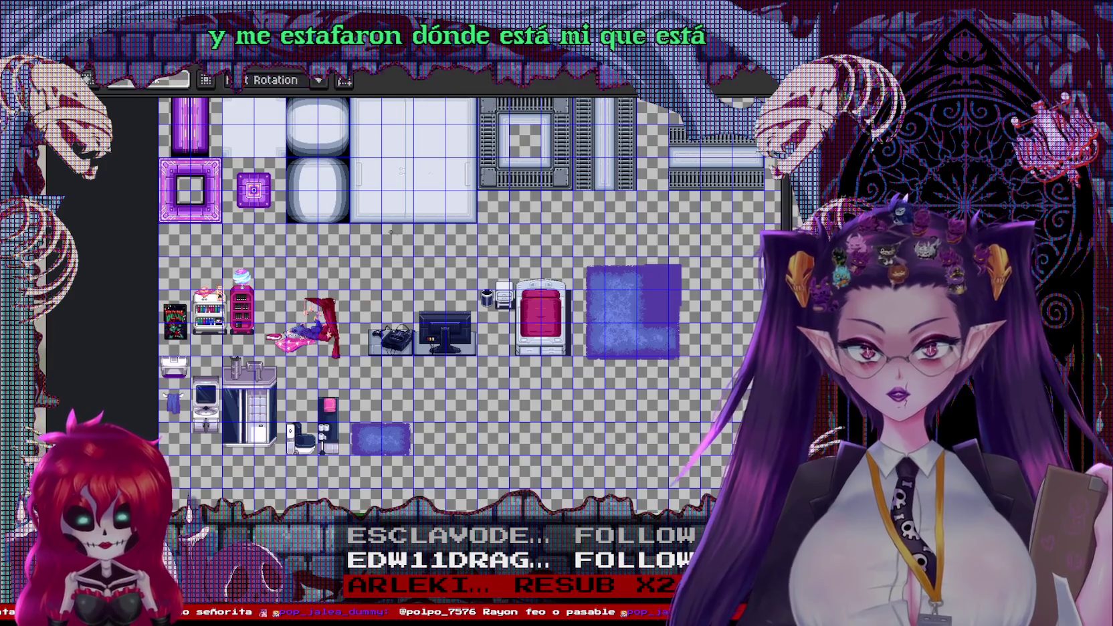
scroll(385, 296, "down", 2)
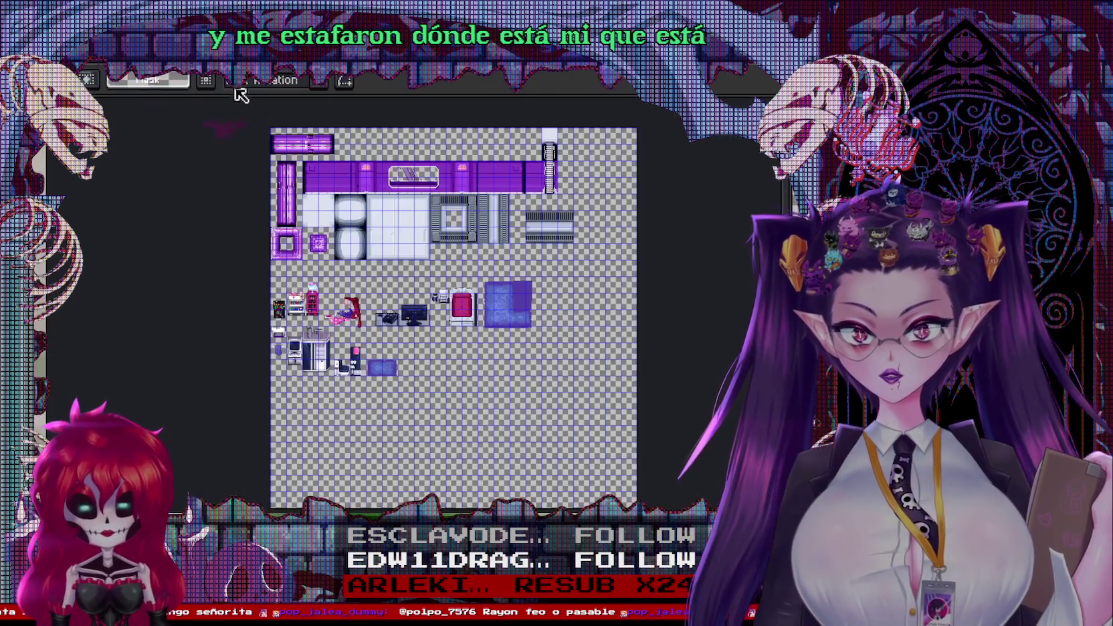
key("ctrl+a")
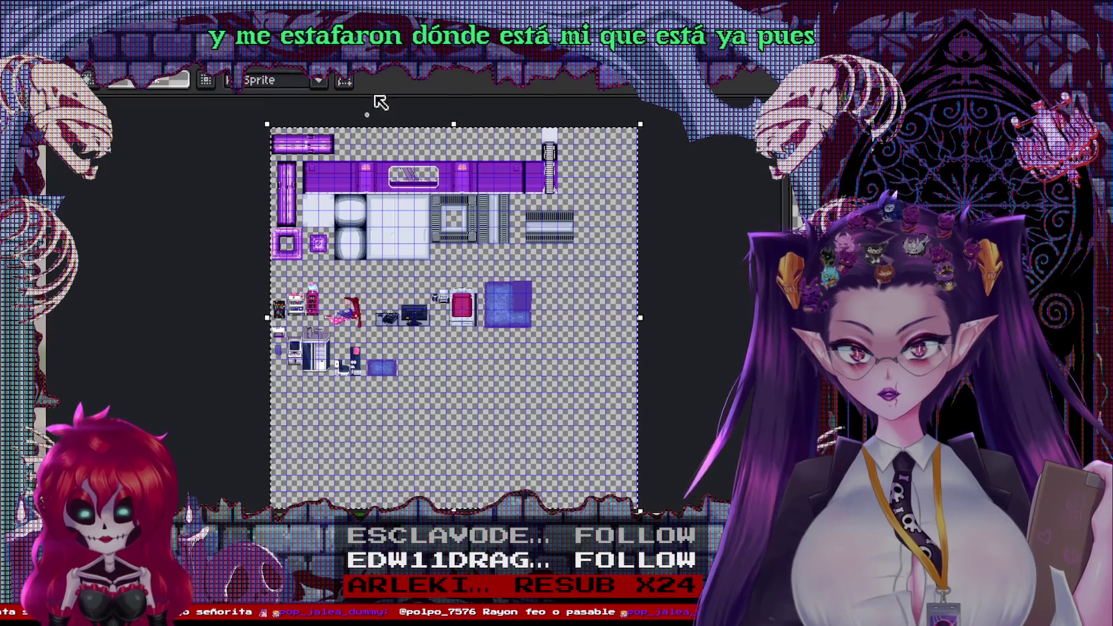
left_click_drag(510, 284, 528, 329)
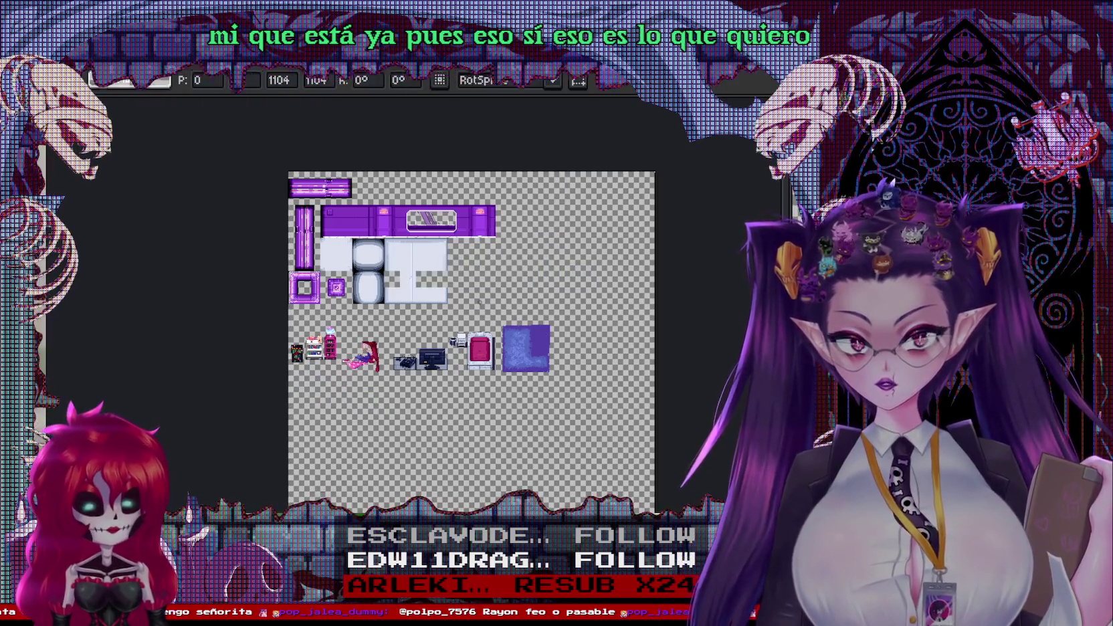
scroll(475, 314, "up", 2)
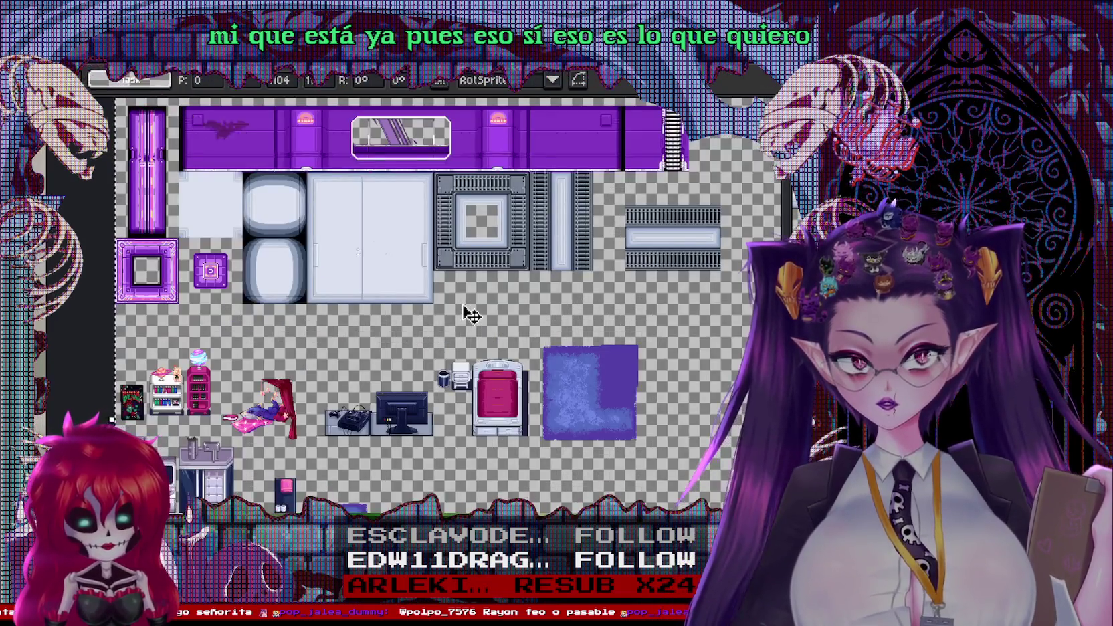
key("ctrl+s")
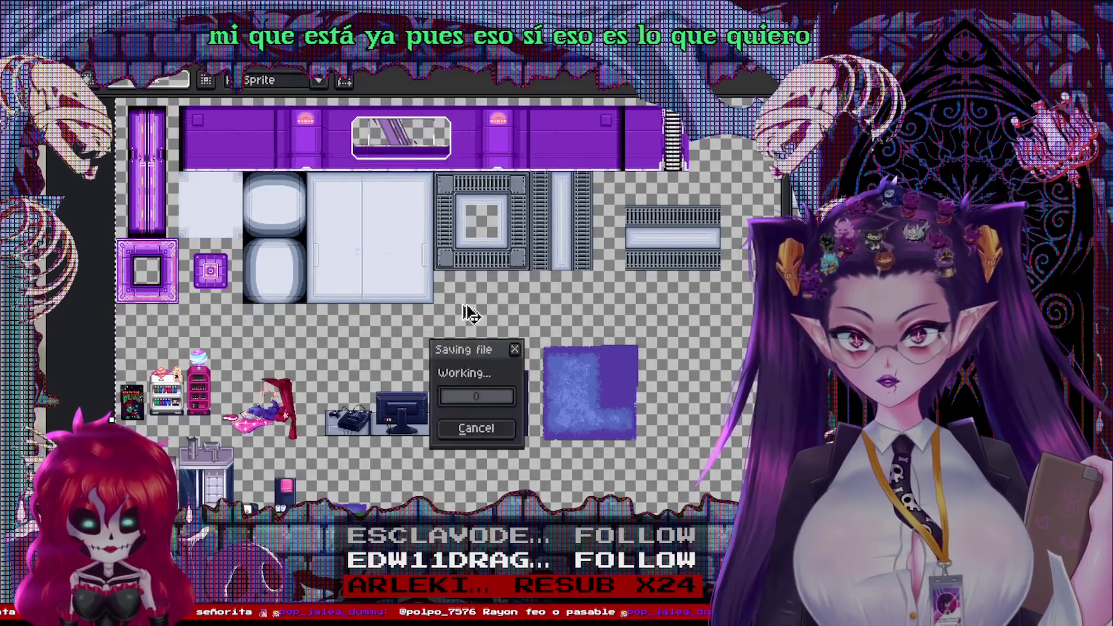
key("ctrl+Tab")
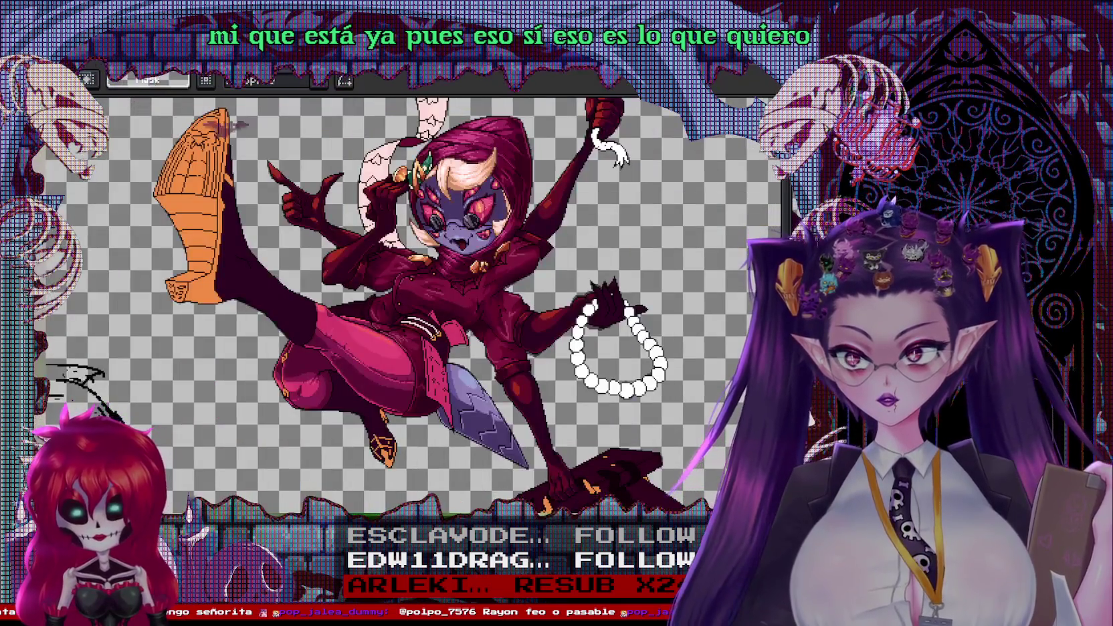
In Godot, inspect the bedroom scene with the re-imported tileset
key("alt+Tab")
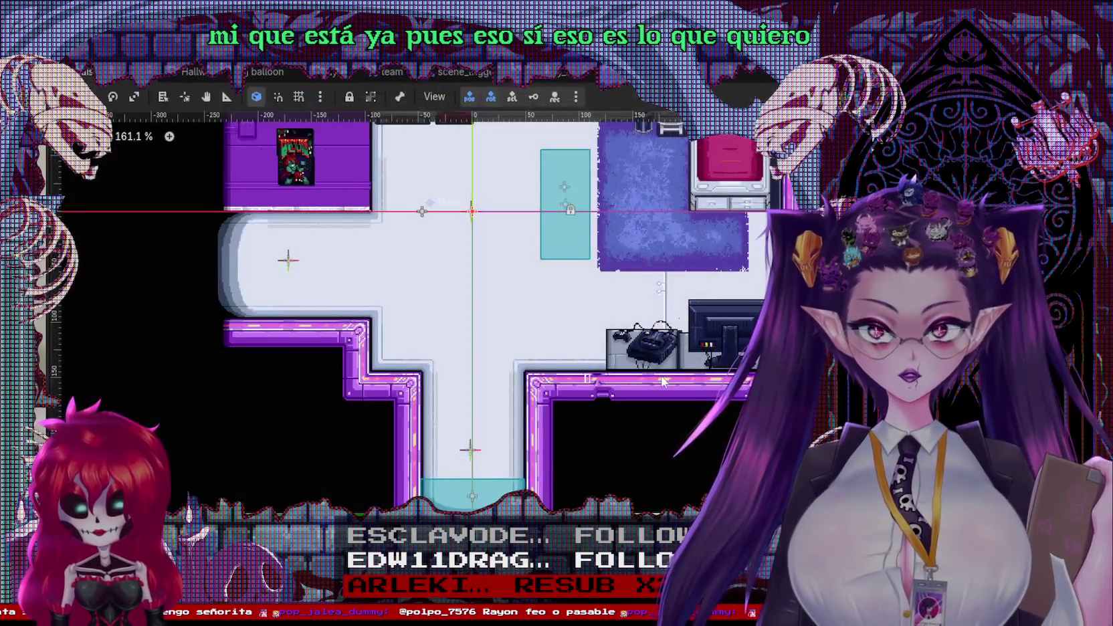
scroll(467, 306, "down", 2)
scroll(477, 367, "up", 5)
scroll(478, 366, "right", 2)
scroll(468, 348, "up", 2)
scroll(458, 328, "up", 2)
scroll(448, 305, "up", 2)
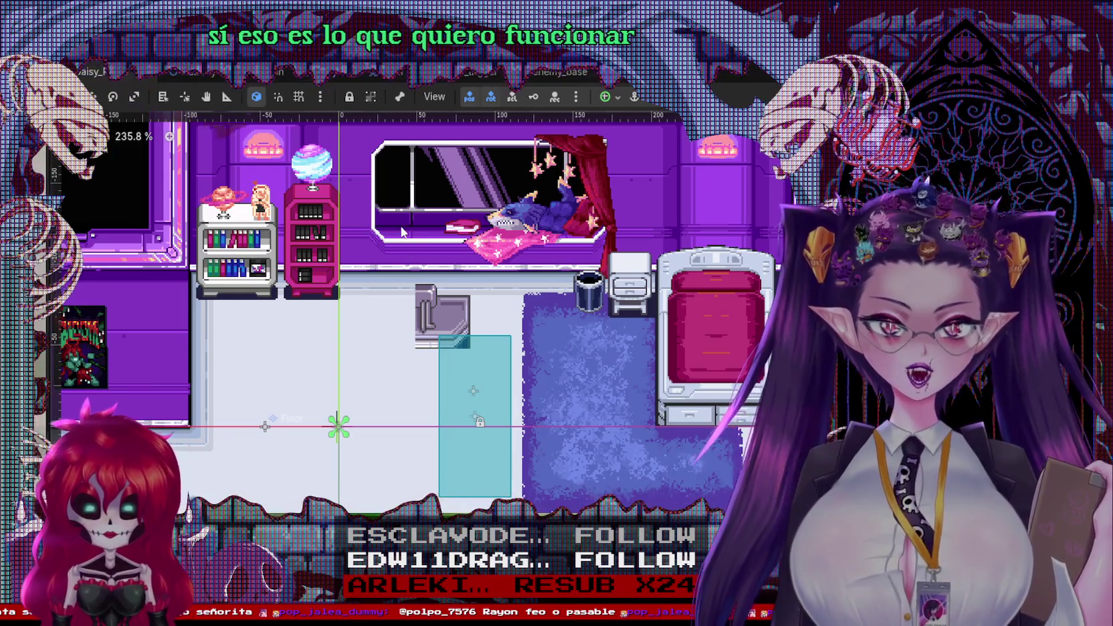
scroll(495, 428, "down", 1)
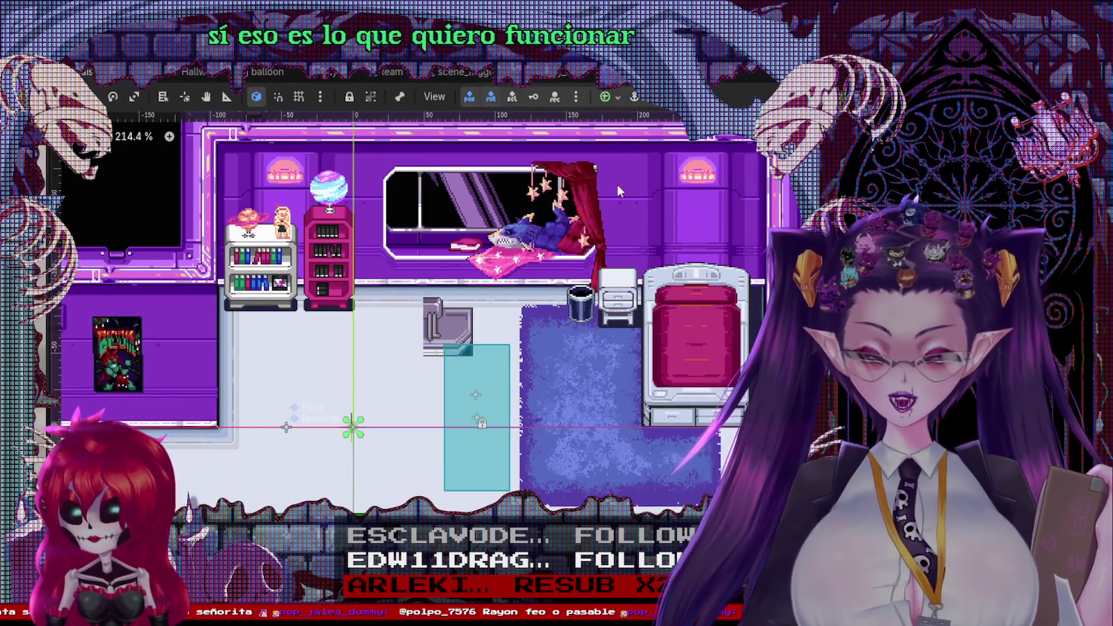
Return to Aseprite and bring up its start page with recent files
key("super+d")
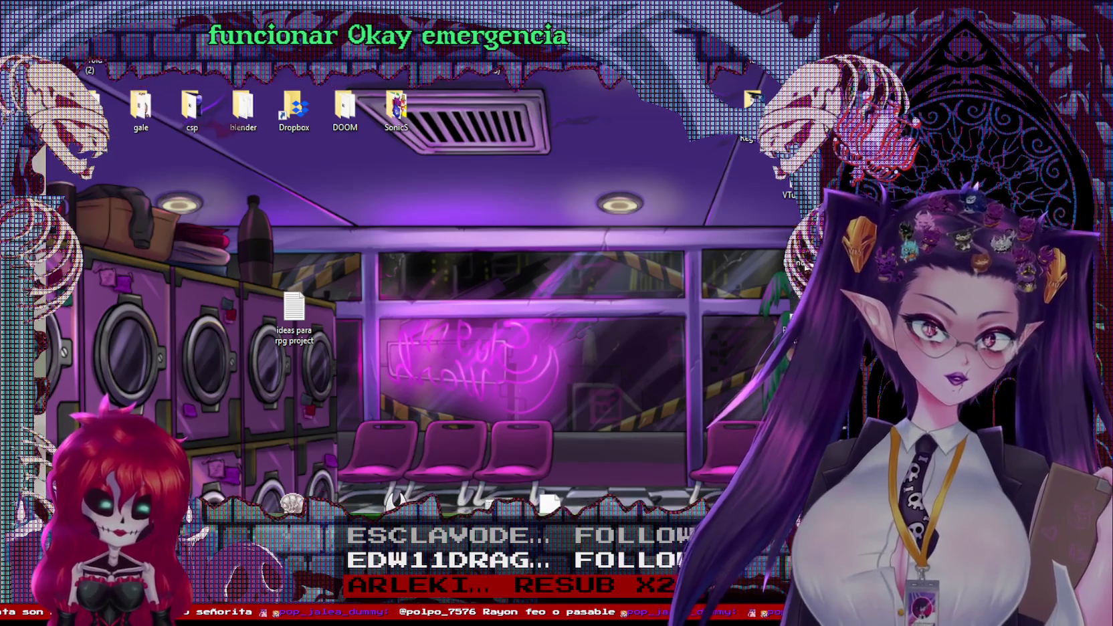
key("alt+Tab")
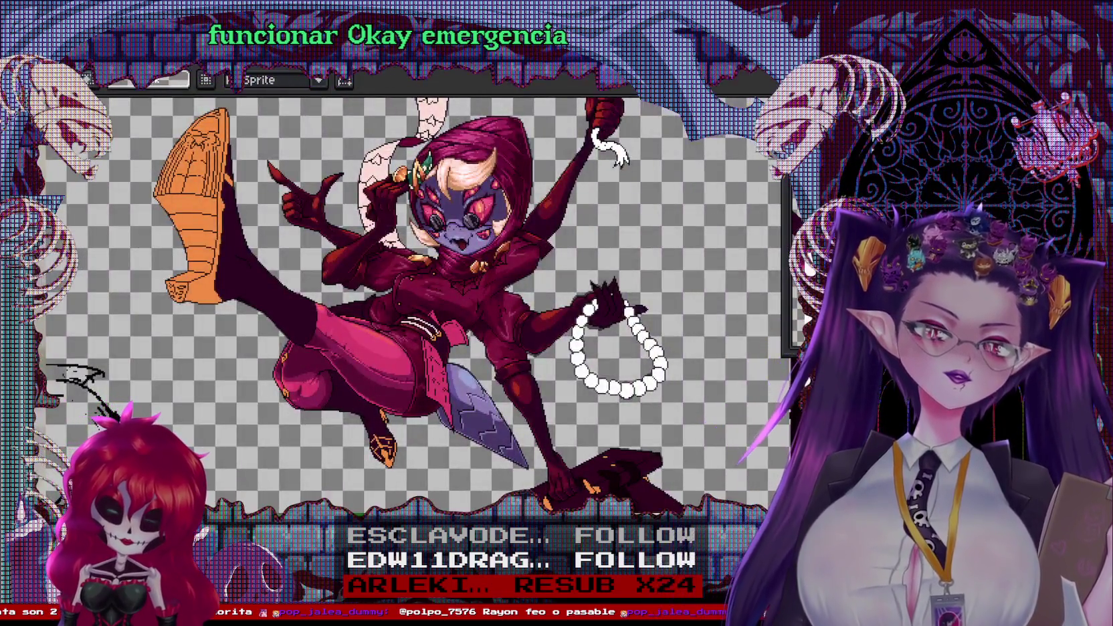
key("ctrl+Tab")
key("minus")
key("minus")
key("minus")
key("ctrl+Tab")
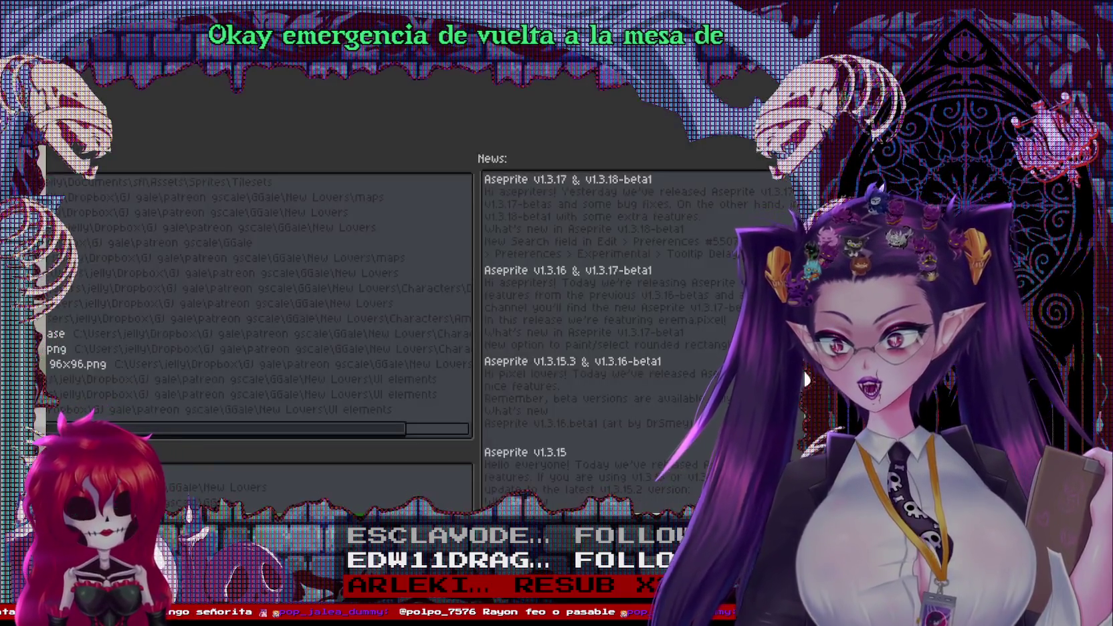
Open the tileset from recent files and lower the bathroom furniture row by one tile
left_click(200, 212)
scroll(473, 286, "up", 1)
scroll(473, 286, "up", 1)
scroll(472, 286, "up", 1)
scroll(473, 286, "up", 1)
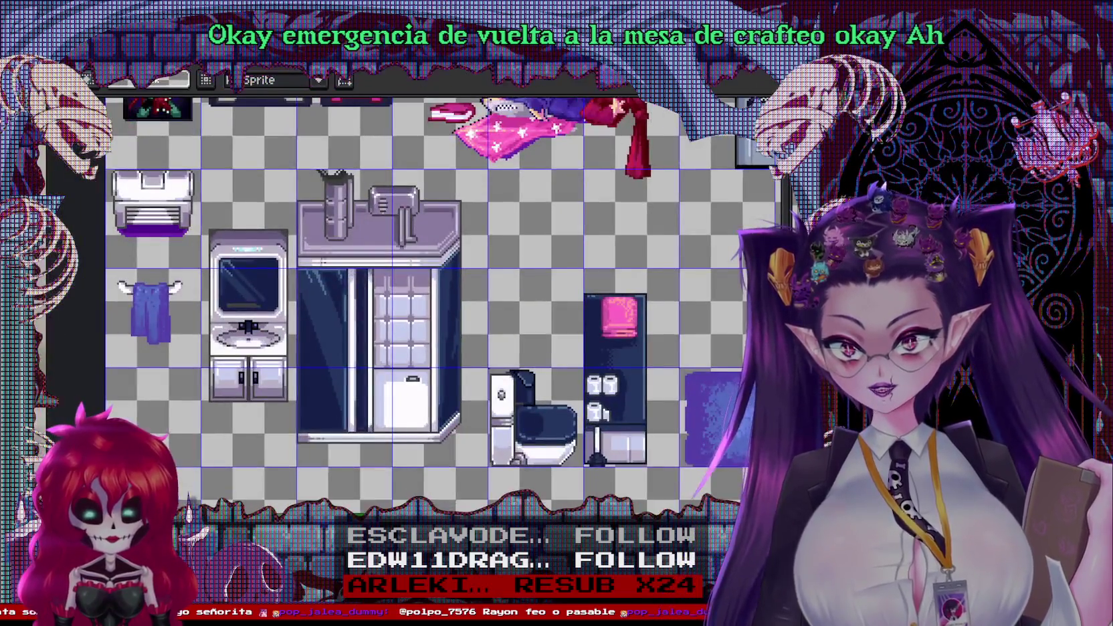
scroll(58, 281, "down", 1)
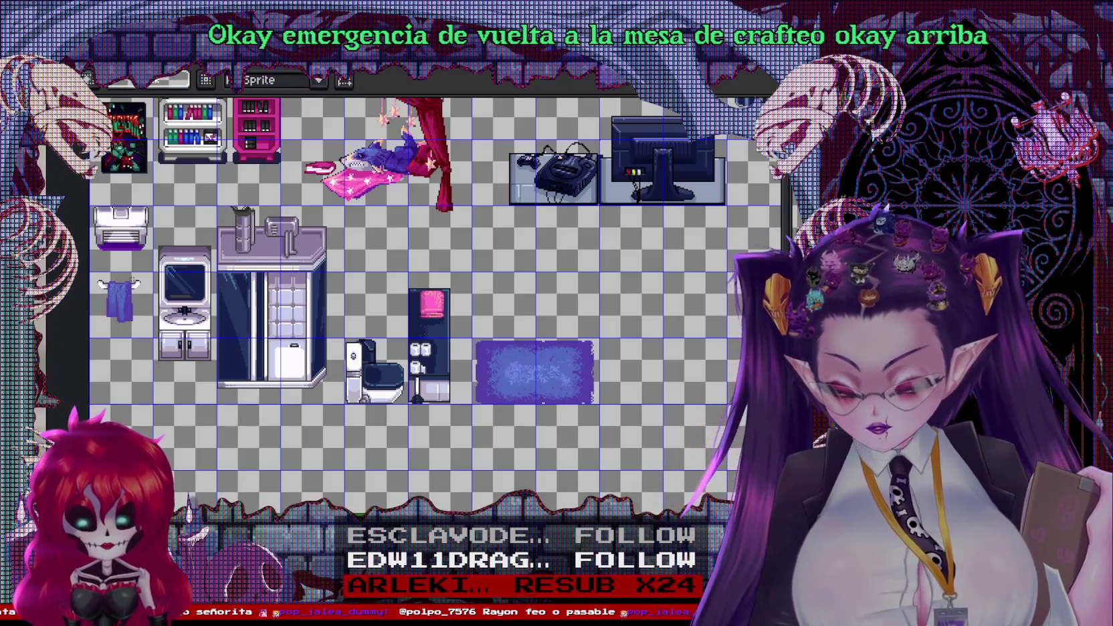
left_click_drag(89, 203, 602, 407)
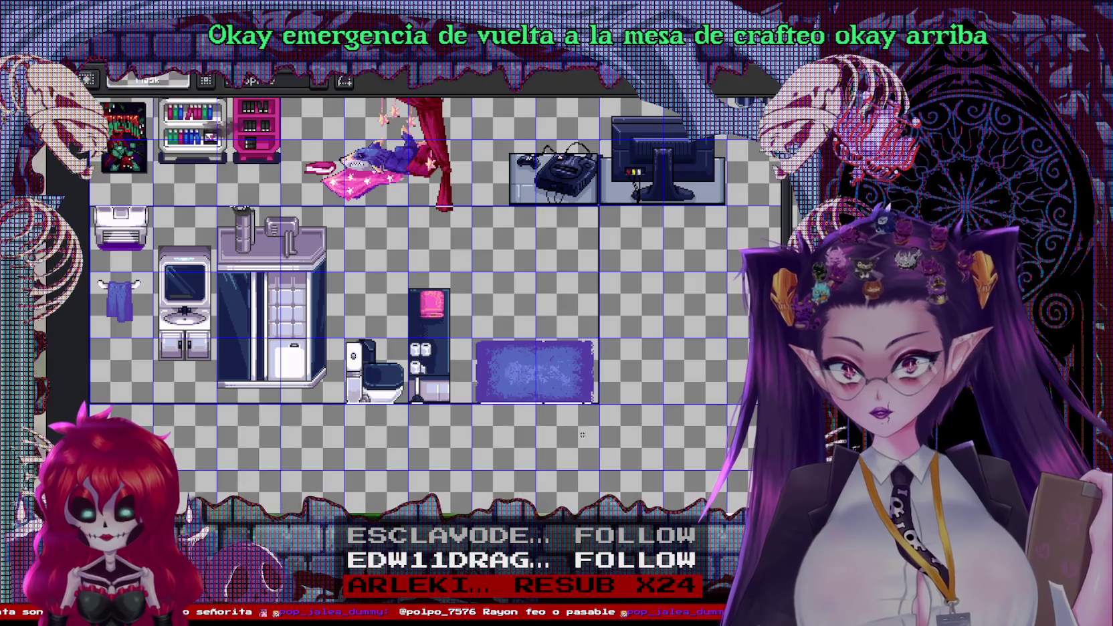
key("ctrl+d")
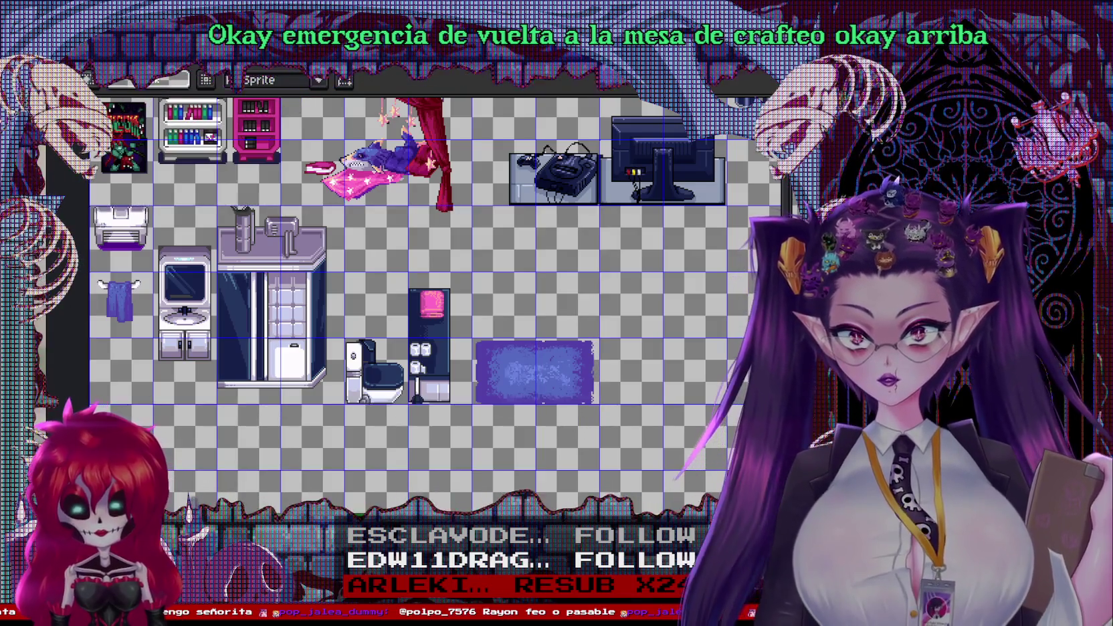
left_click_drag(86, 201, 603, 337)
left_click_drag(567, 380, 567, 446)
key("ctrl+d")
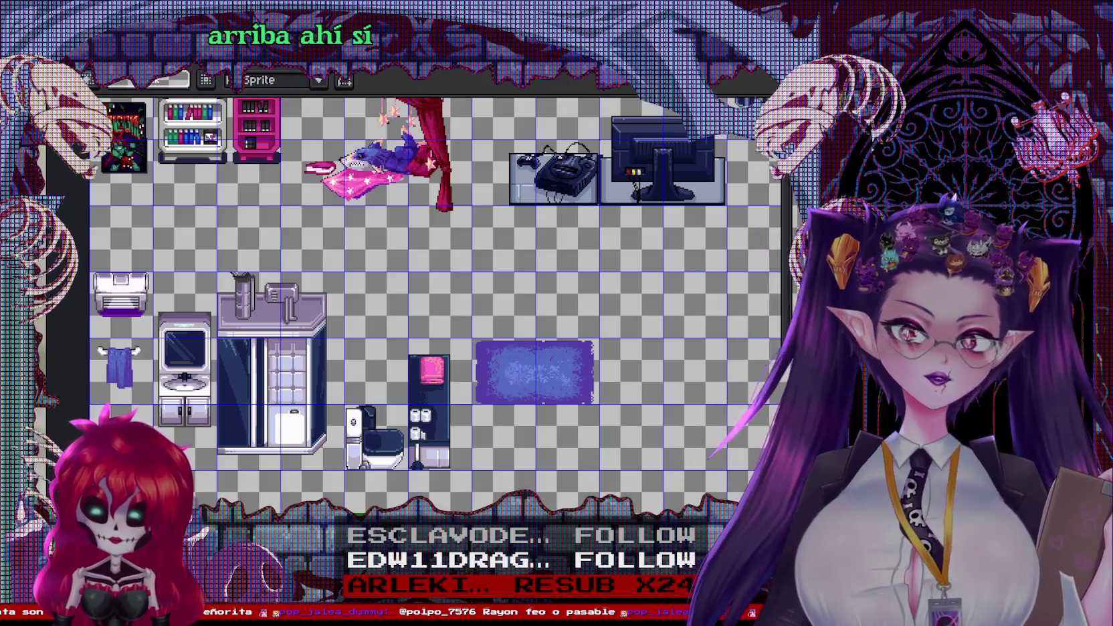
Re-export daisy room tiles.png into maps, replacing the old file, then minimize Aseprite
key("ctrl+shift+s")
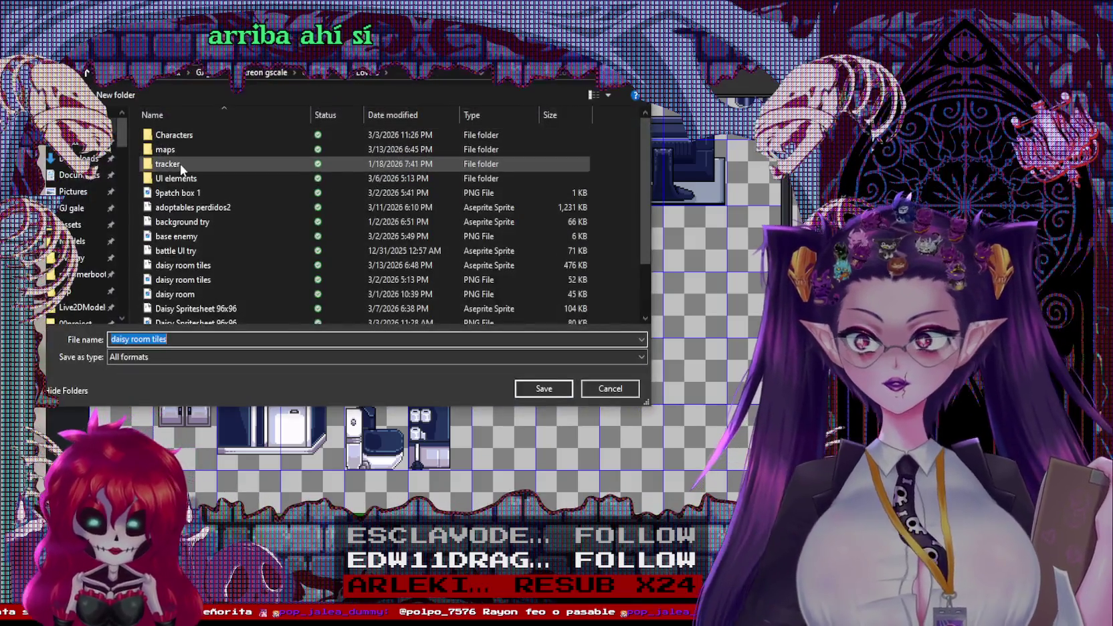
left_click(166, 150)
double_click(166, 150)
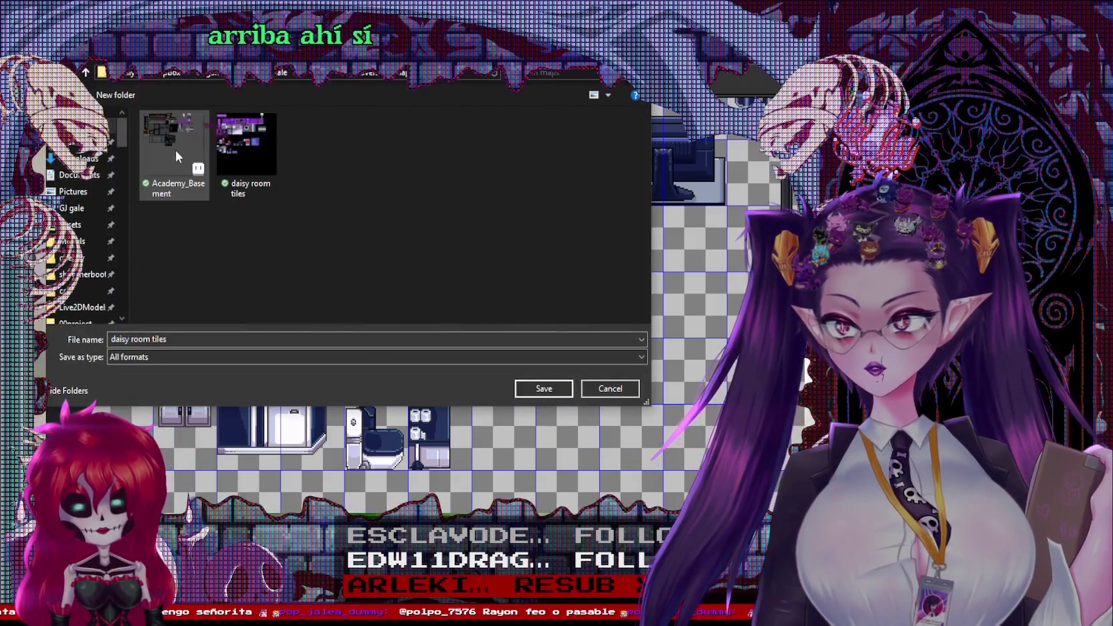
left_click(204, 357)
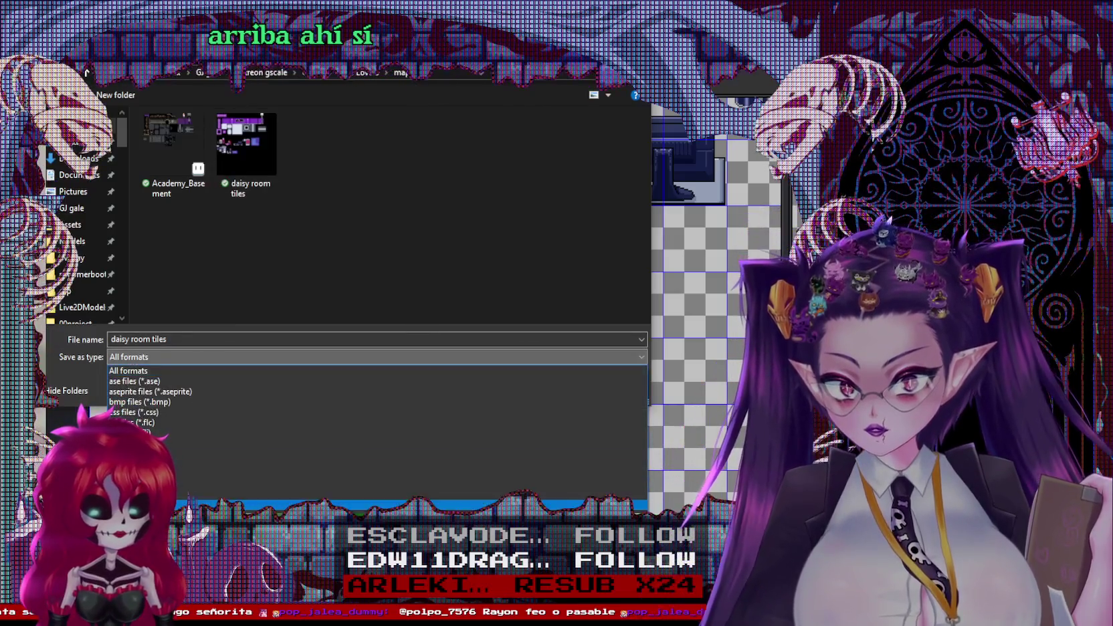
left_click(183, 449)
left_click(543, 389)
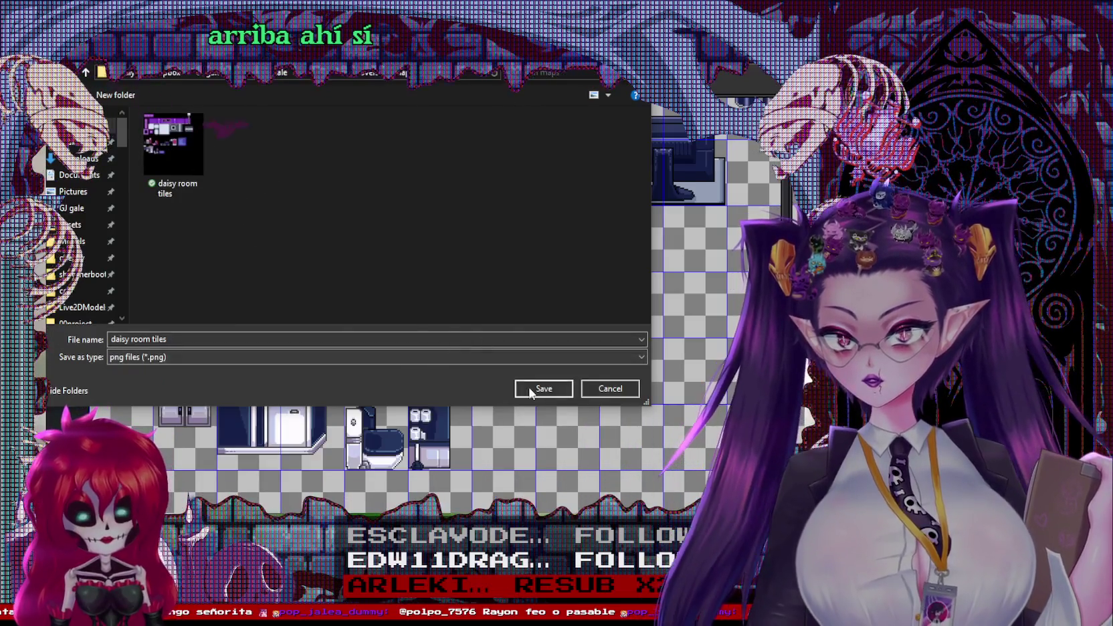
left_click(521, 397)
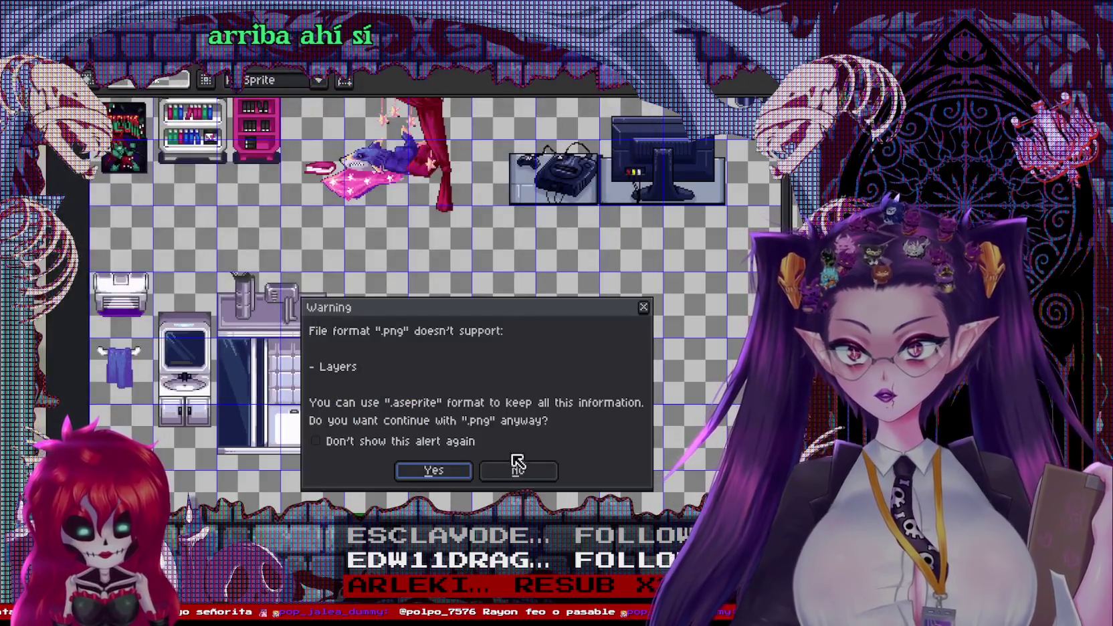
key("Return")
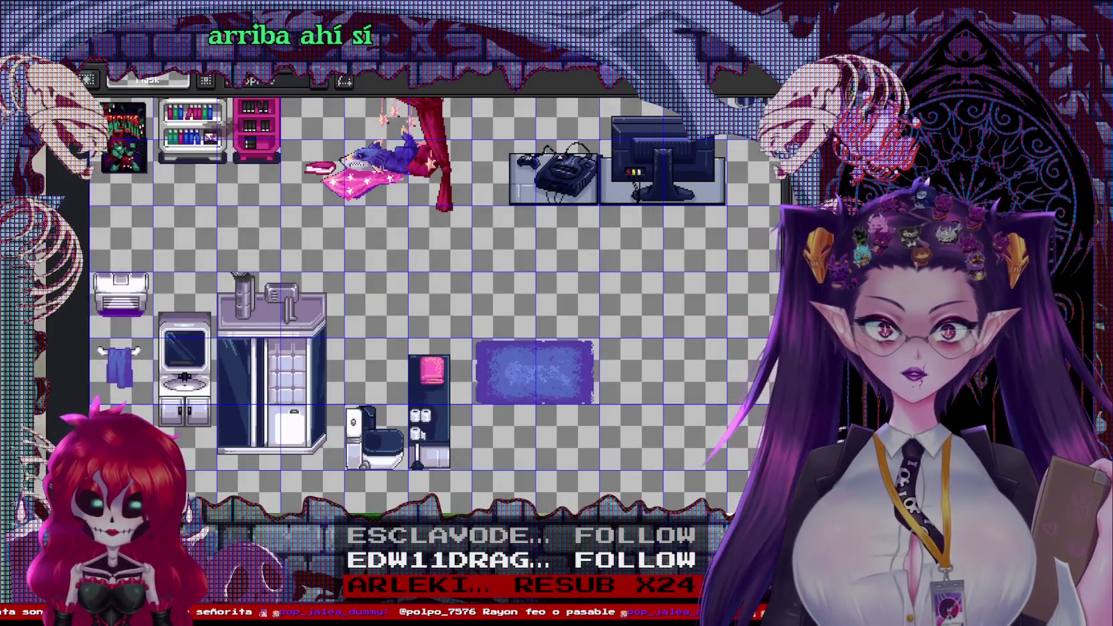
left_click(547, 500)
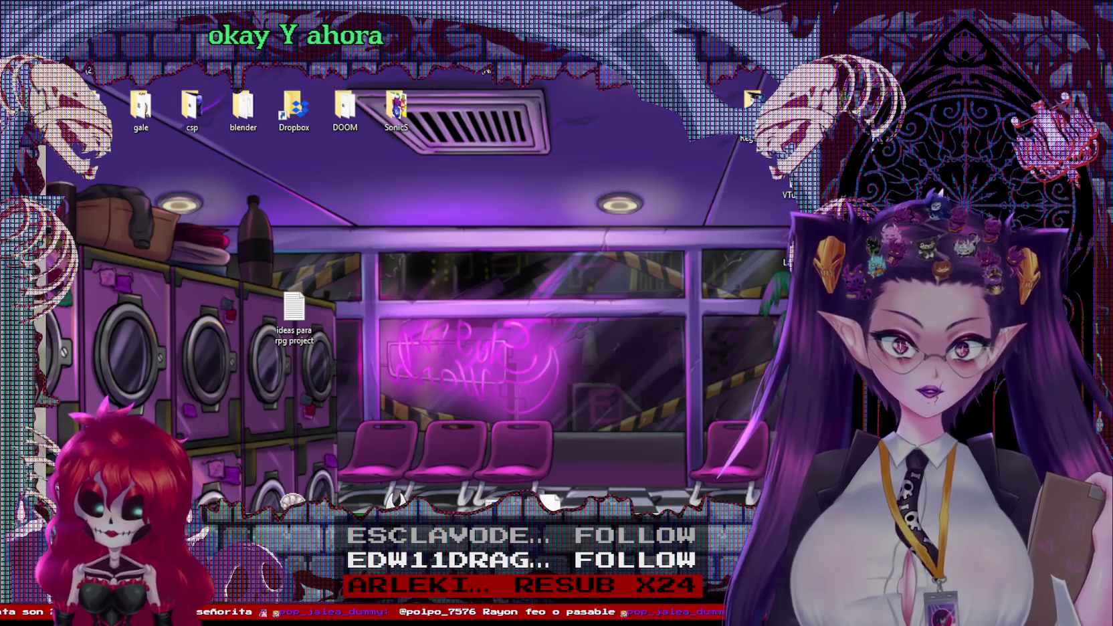
Bring the Godot editor back up and scroll around the bedroom room scene
left_click(495, 503)
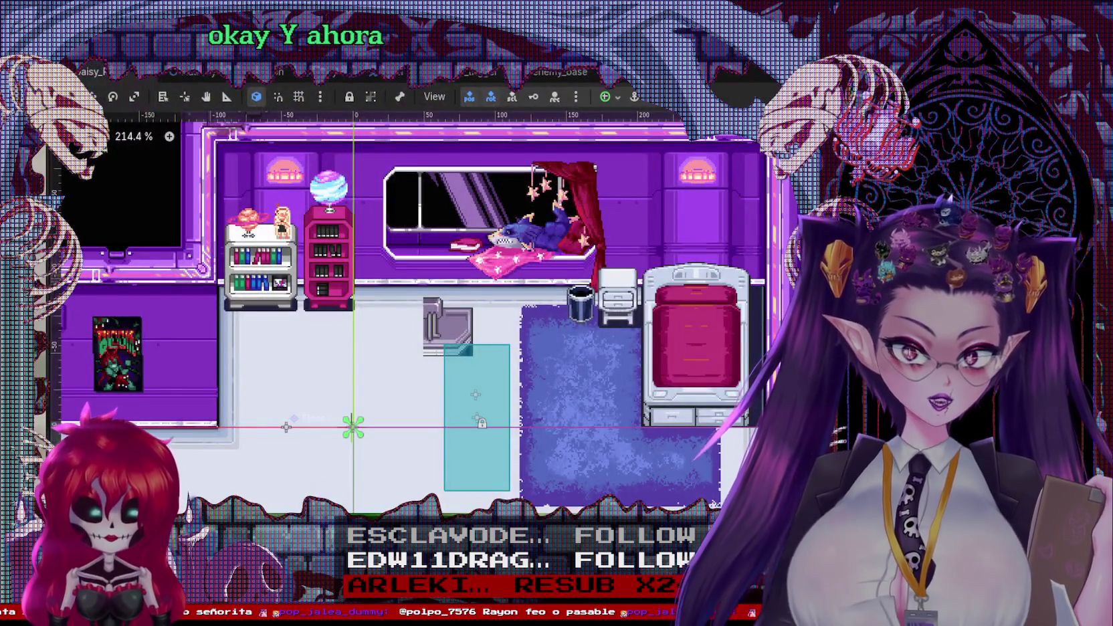
left_click(495, 502)
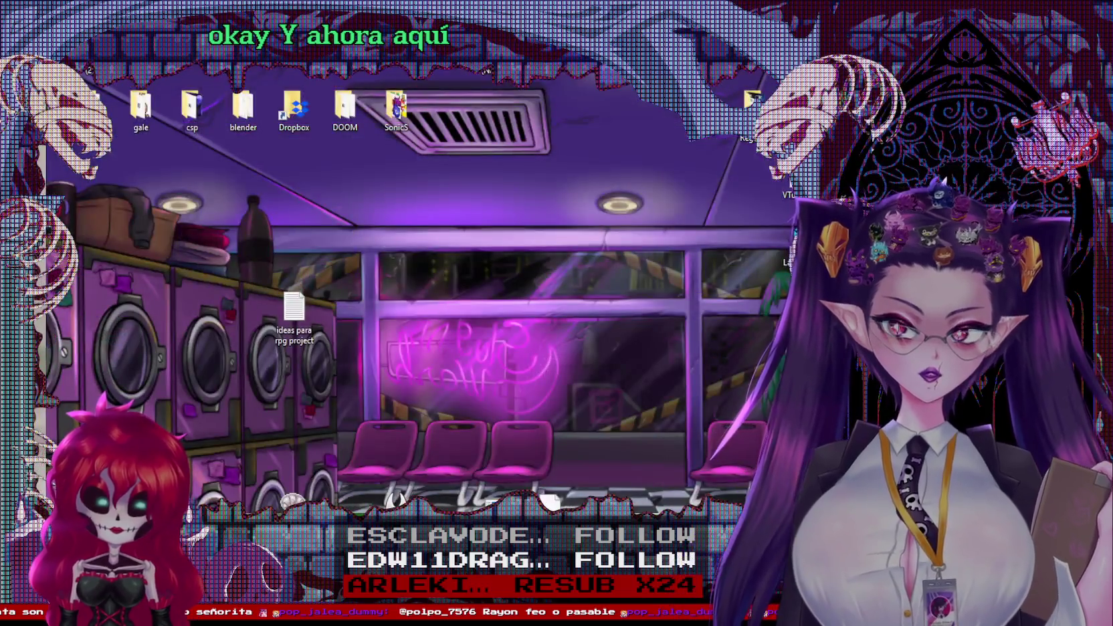
left_click(494, 503)
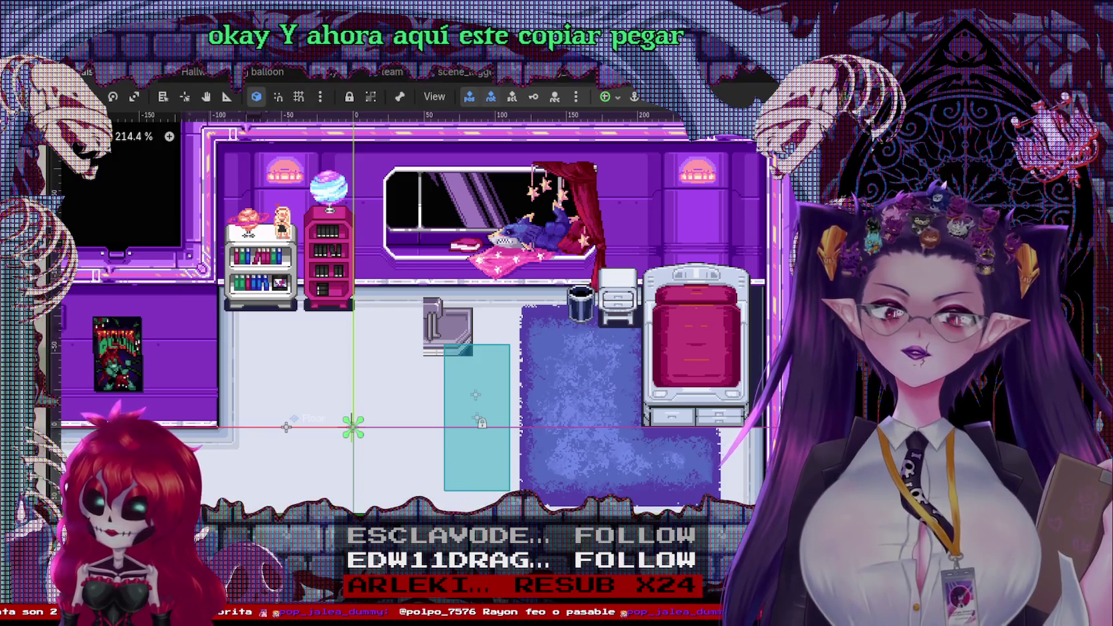
scroll(533, 276, "down", 2)
scroll(533, 276, "down", 3)
scroll(532, 277, "down", 3)
scroll(532, 271, "left", 5)
scroll(532, 271, "up", 2)
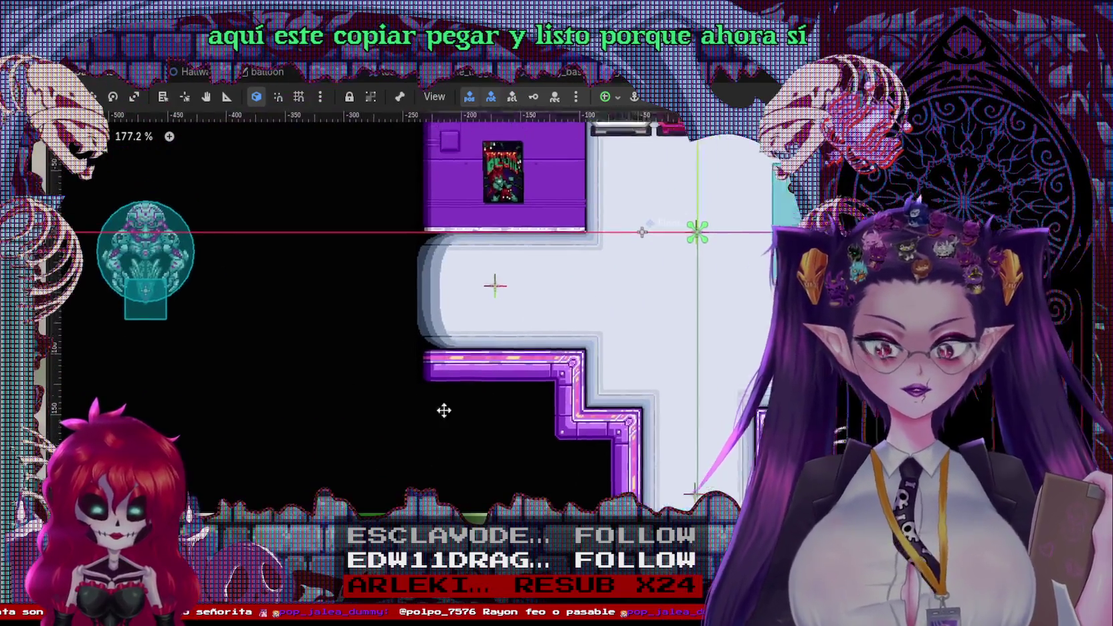
Shift the view, switch to the Hallway scene, then create a new empty scene
scroll(442, 408, "right", 5)
scroll(442, 408, "up", 5)
mouse_move(289, 236)
left_mouse_down()
mouse_move(238, 178)
mouse_move(292, 198)
left_mouse_up()
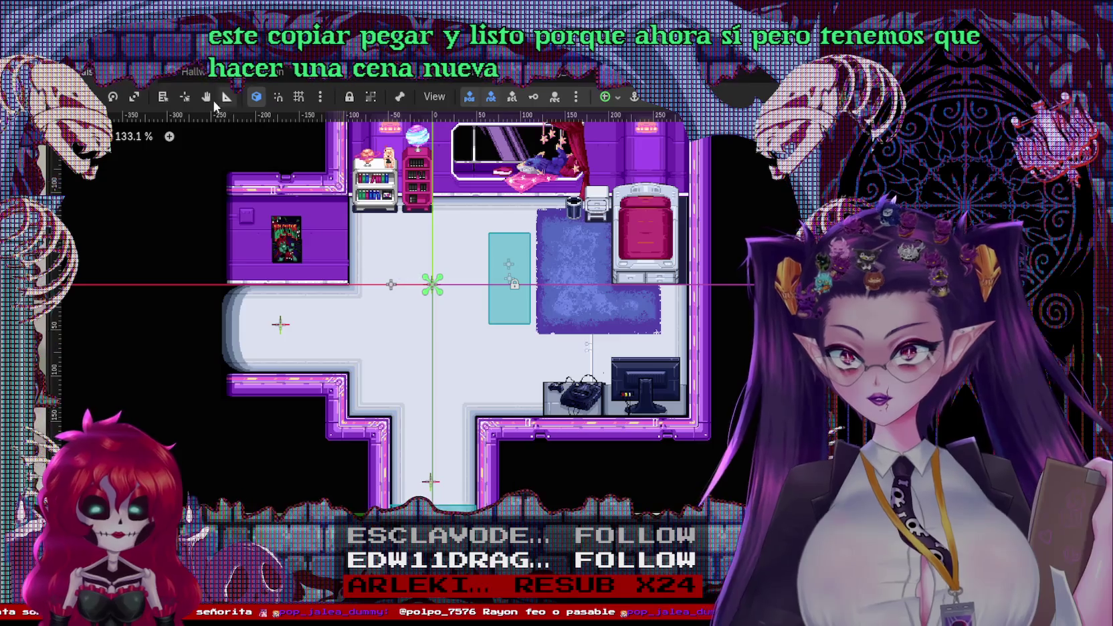
left_click(171, 71)
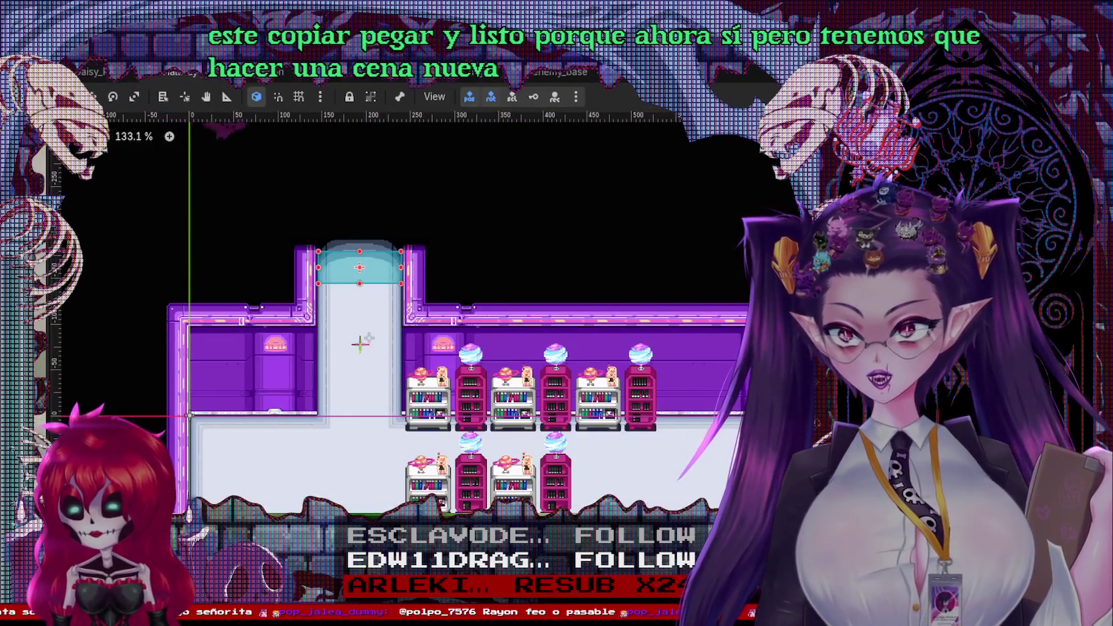
key("ctrl+n")
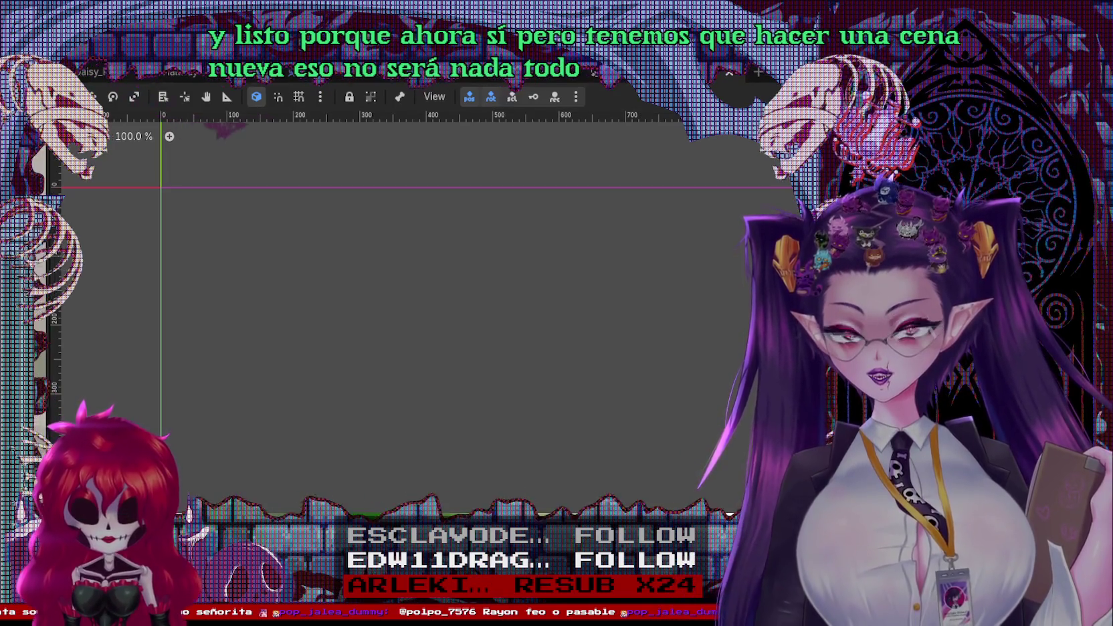
Switch between the room scene tabs and move the new scene's tab into place
left_click(107, 71)
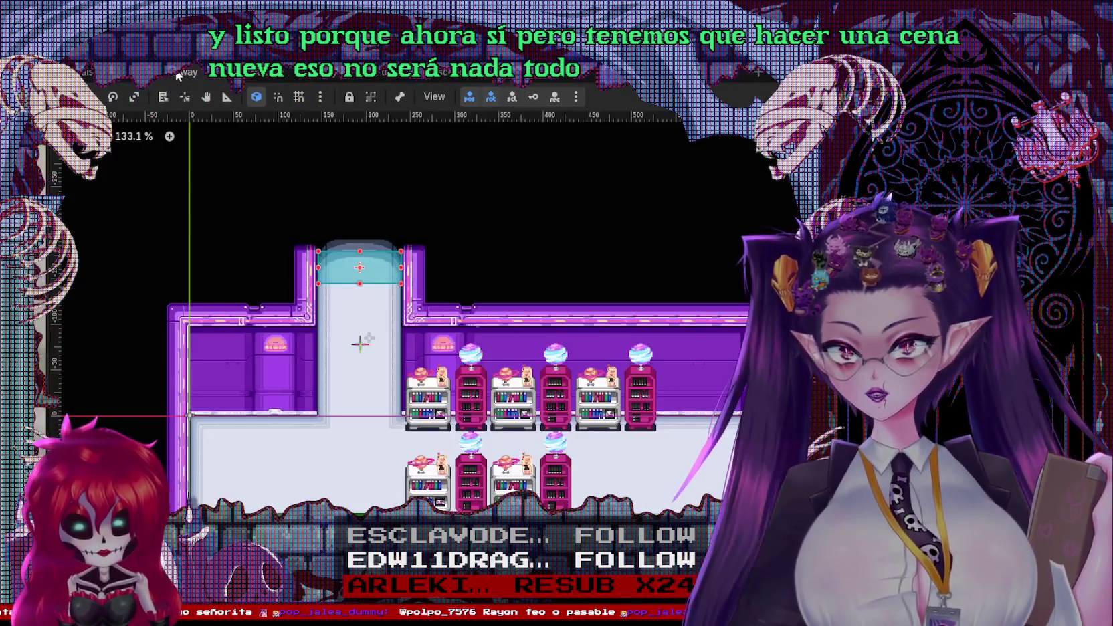
left_click(175, 72)
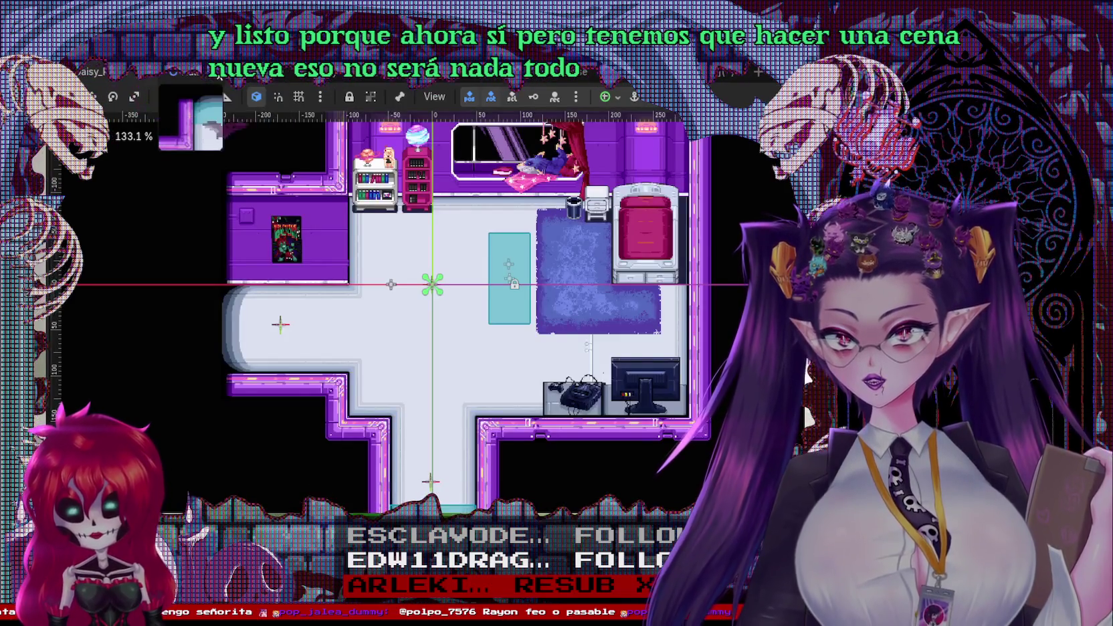
left_click(107, 71)
left_click(175, 72)
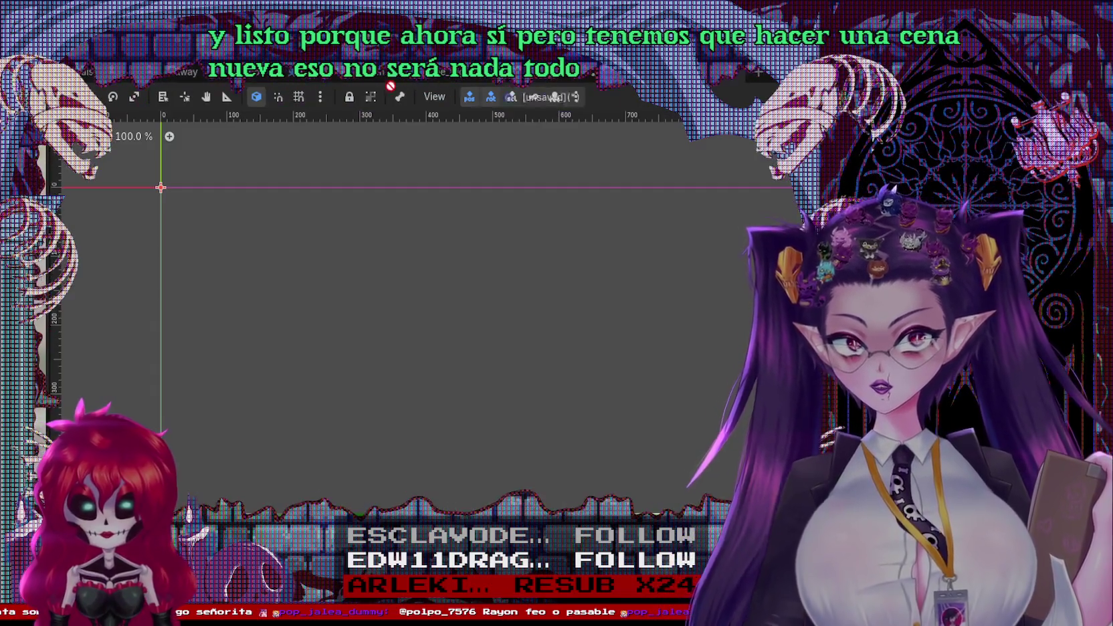
left_click_drag(408, 87, 228, 87)
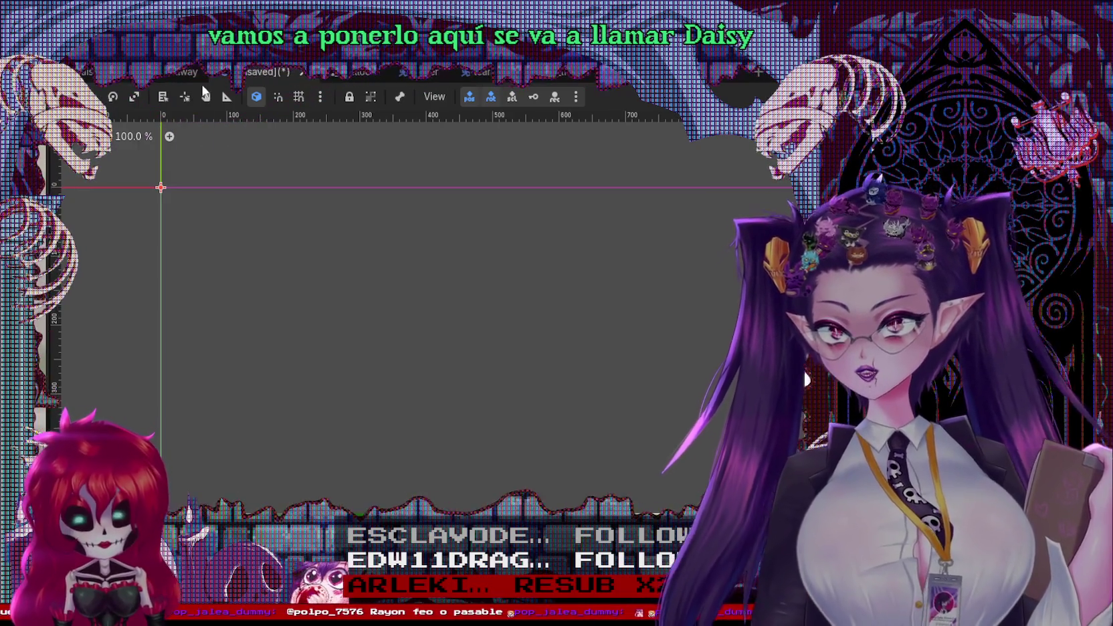
Compare against the Hallway scene, then return to the new scene's TileMap canvas
left_click(179, 73)
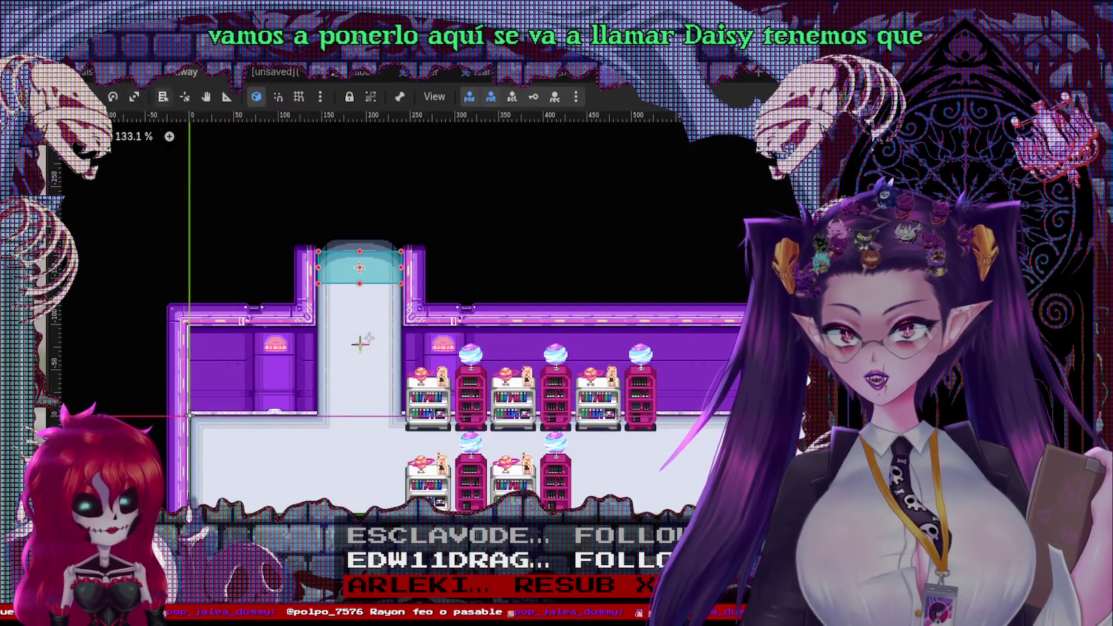
left_click(271, 71)
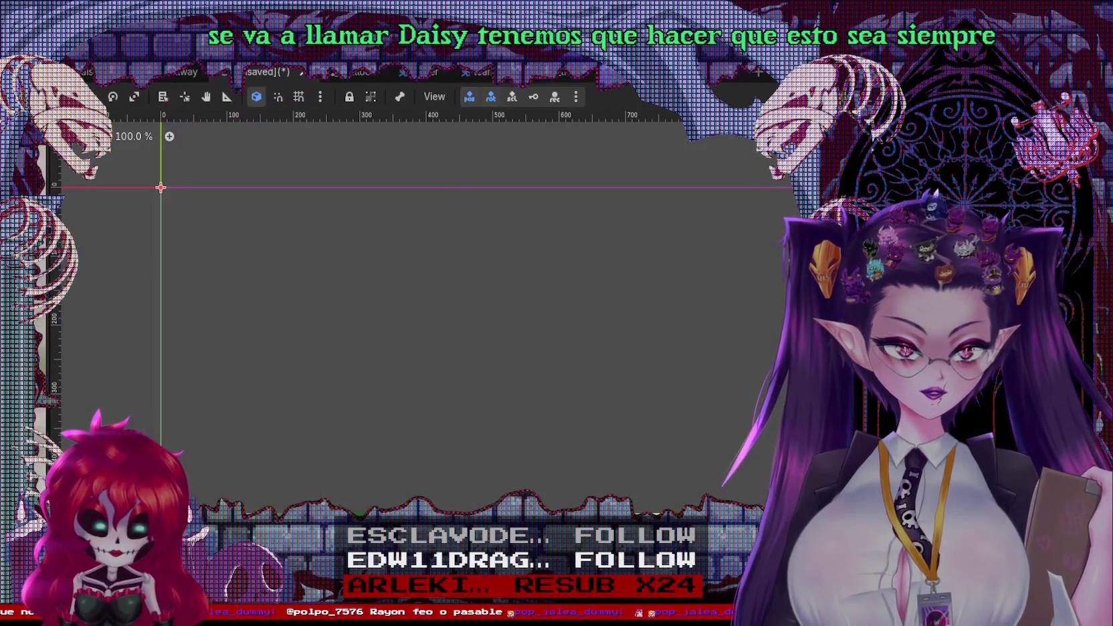
right_click(57, 124)
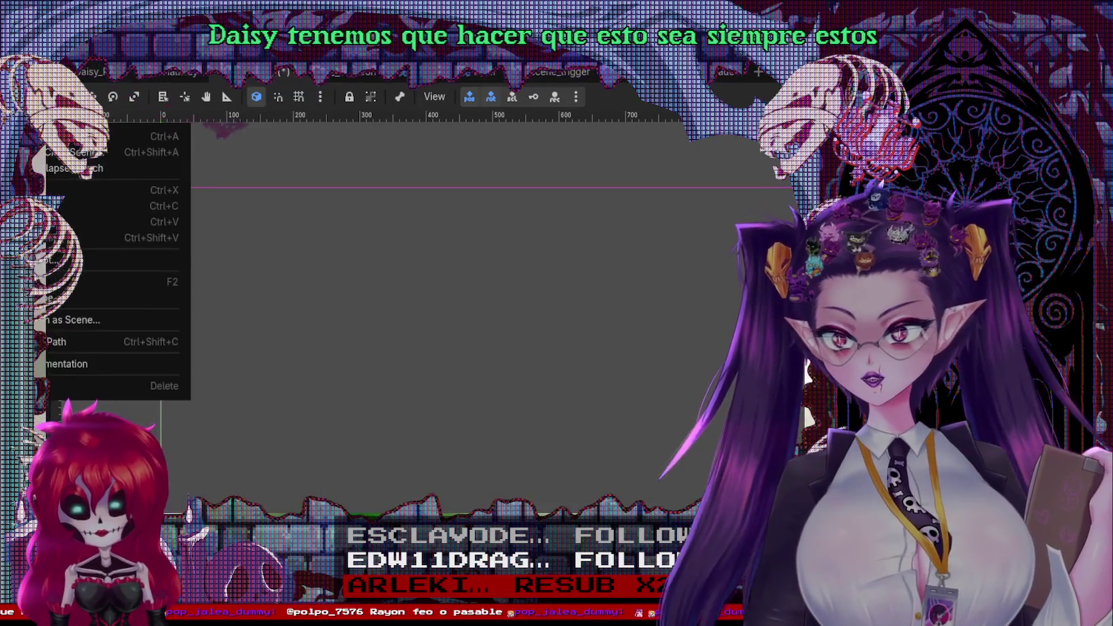
key("Escape")
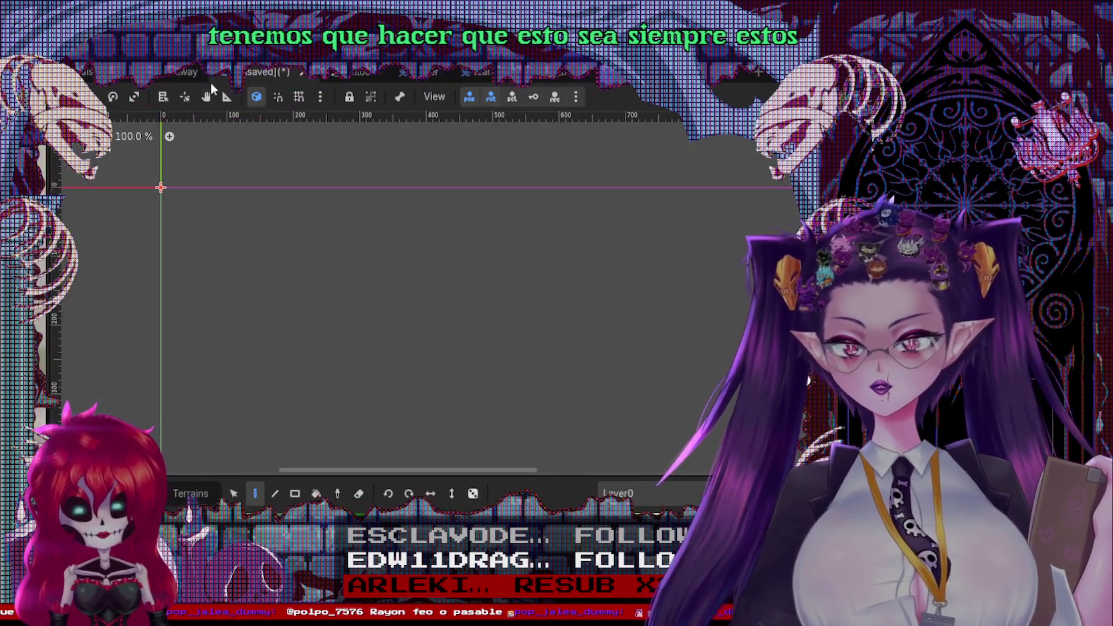
left_click(181, 70)
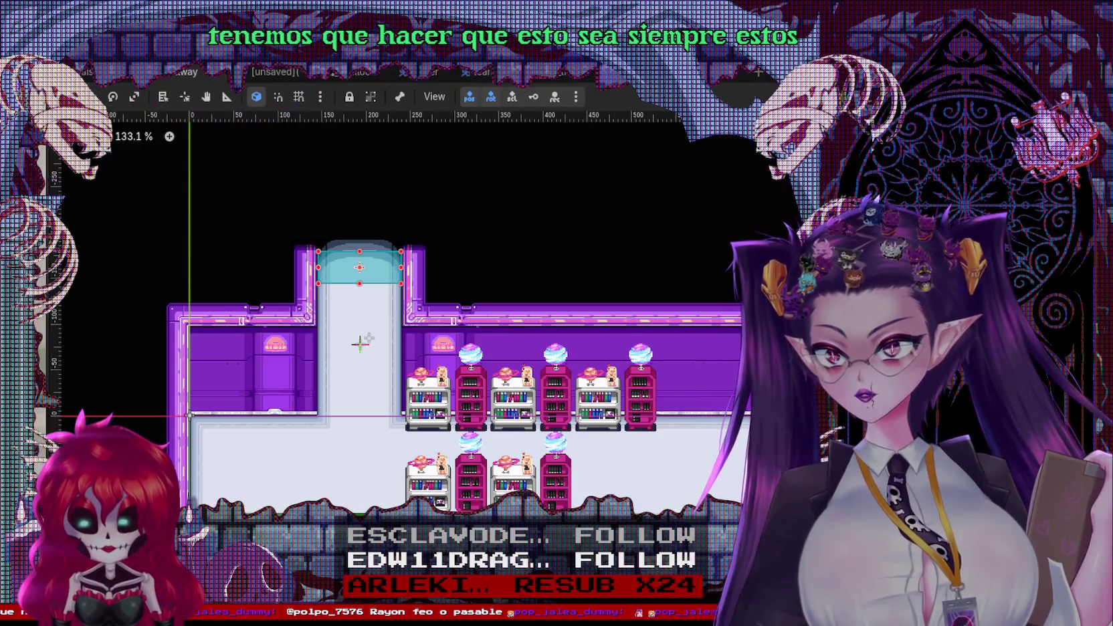
left_click(264, 71)
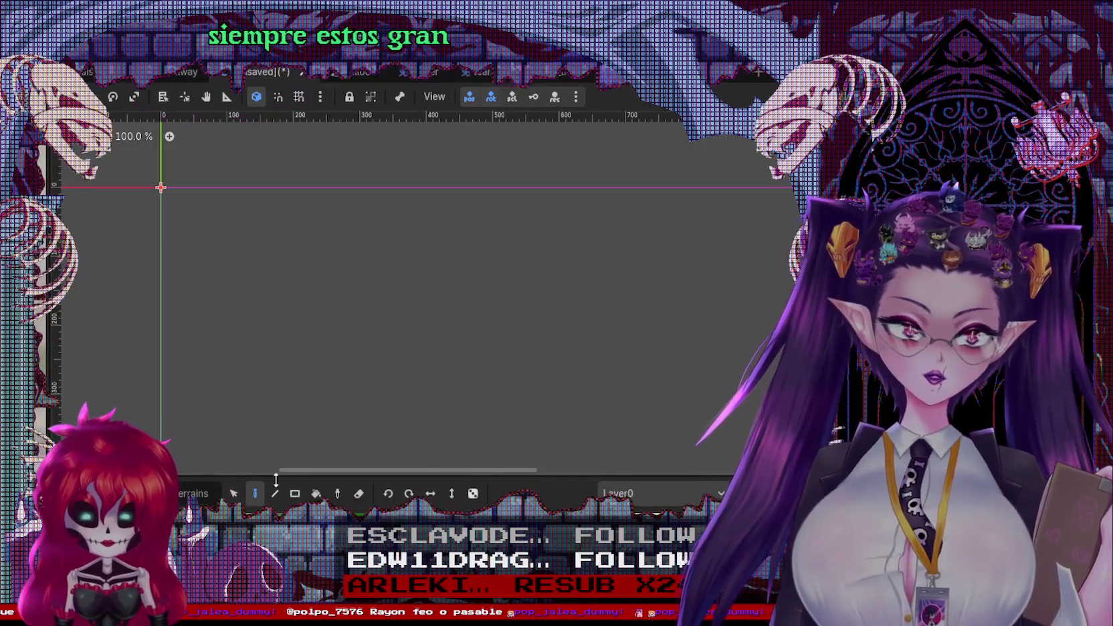
left_click_drag(277, 306, 437, 347)
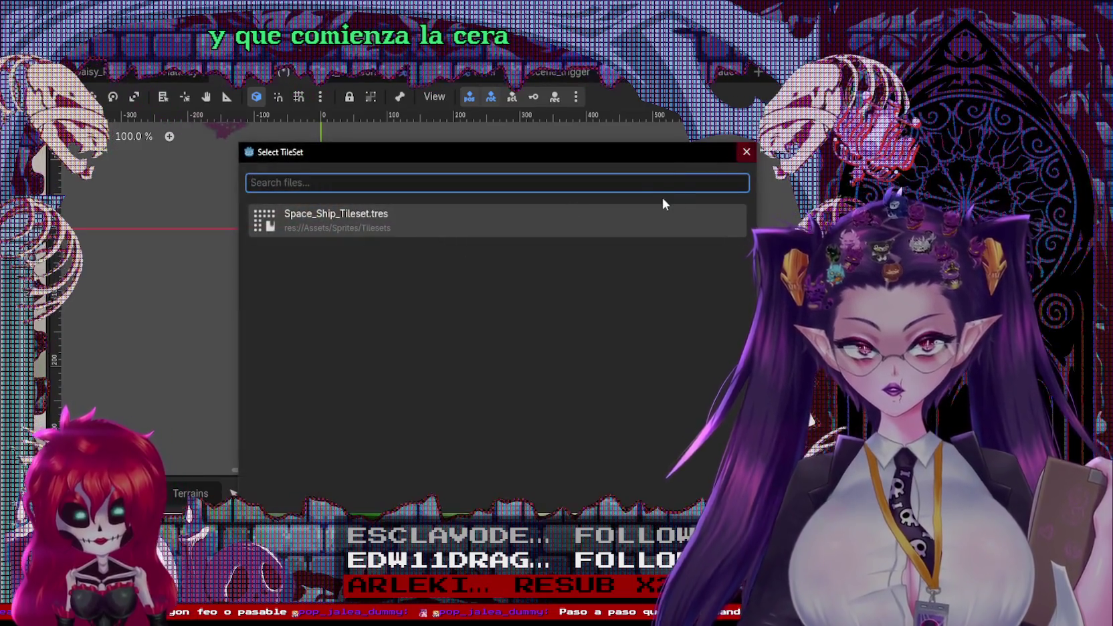
Assign Space_Ship_Tileset.tres to the new TileMap and centre the canvas on its origin
double_click(647, 212)
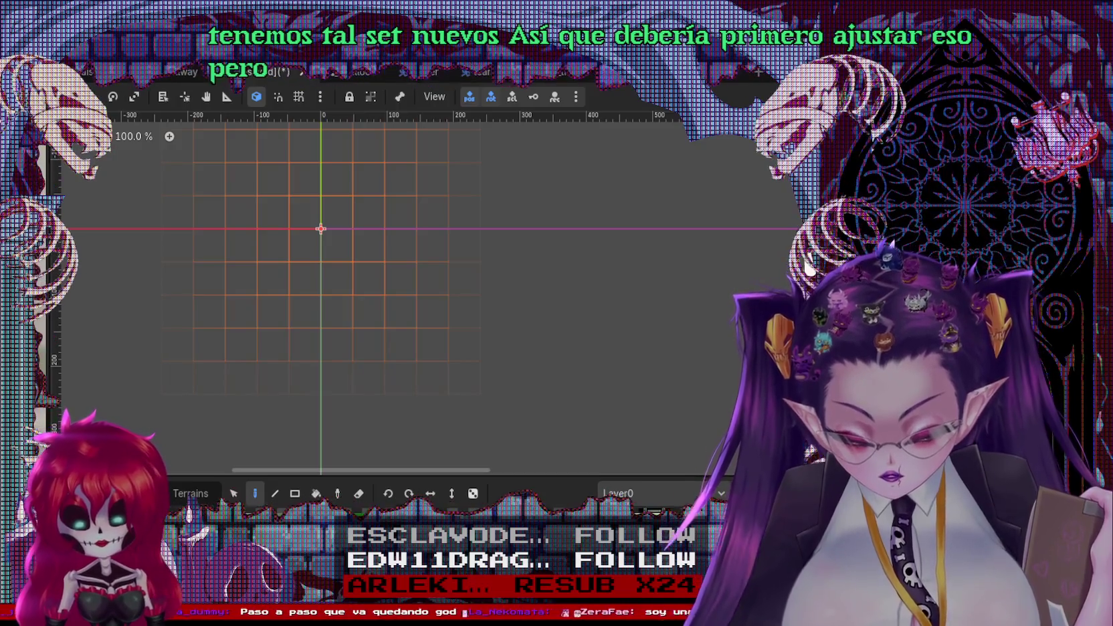
left_click_drag(272, 360, 365, 400)
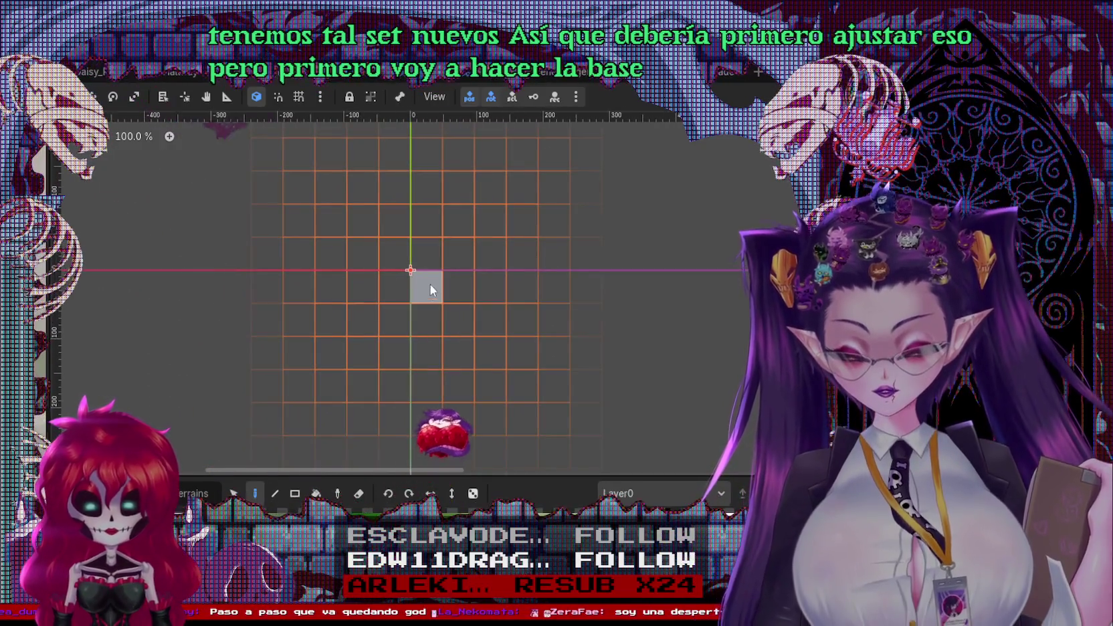
Paint a white floor with right-hand extensions and a purple wall band above it
mouse_move(451, 261)
left_mouse_down()
mouse_move(406, 309)
mouse_move(491, 286)
mouse_move(492, 254)
left_mouse_up()
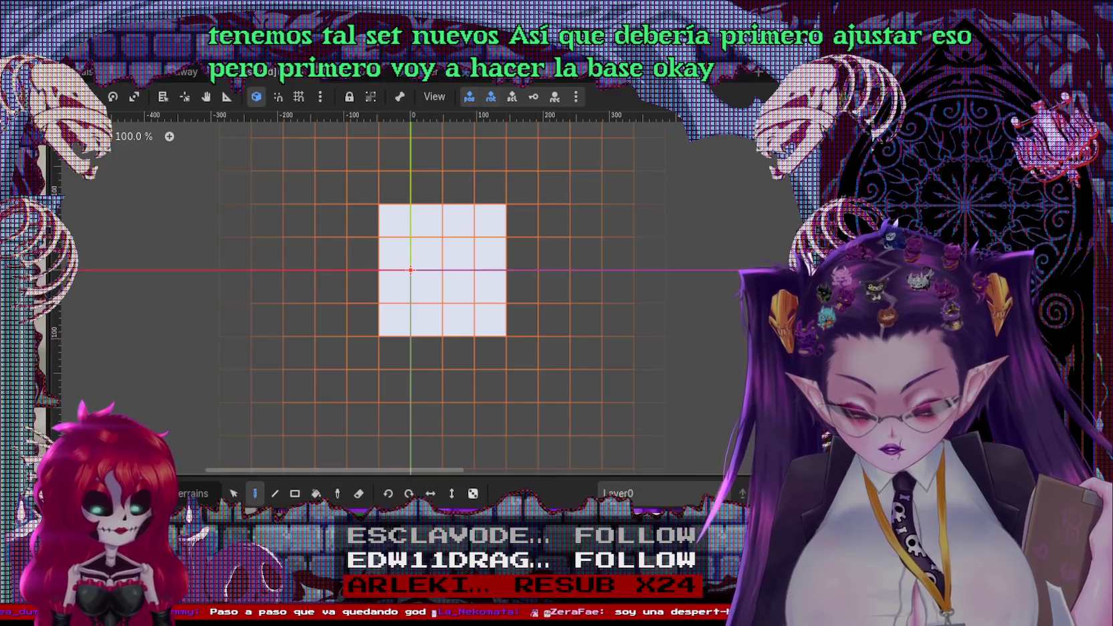
left_click_drag(514, 294, 521, 254)
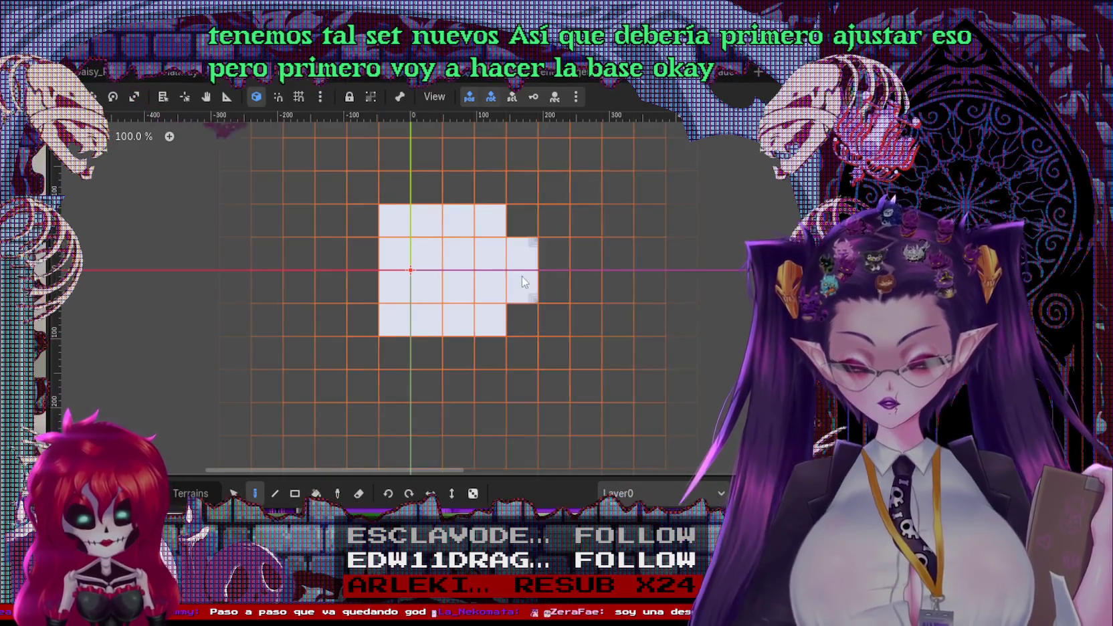
left_click(521, 221)
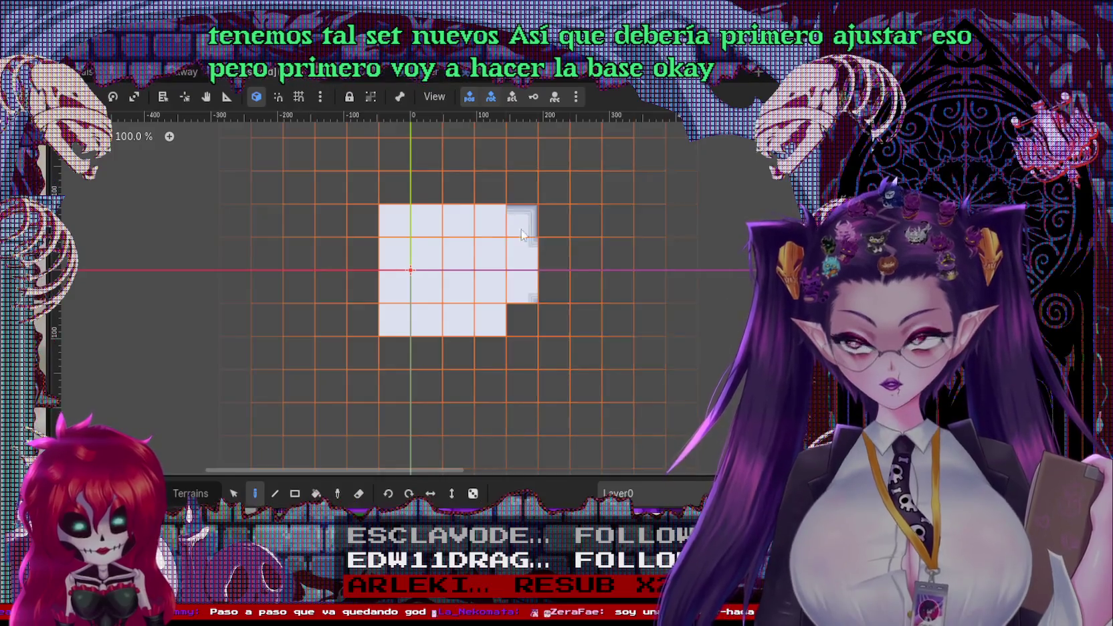
left_click(528, 314)
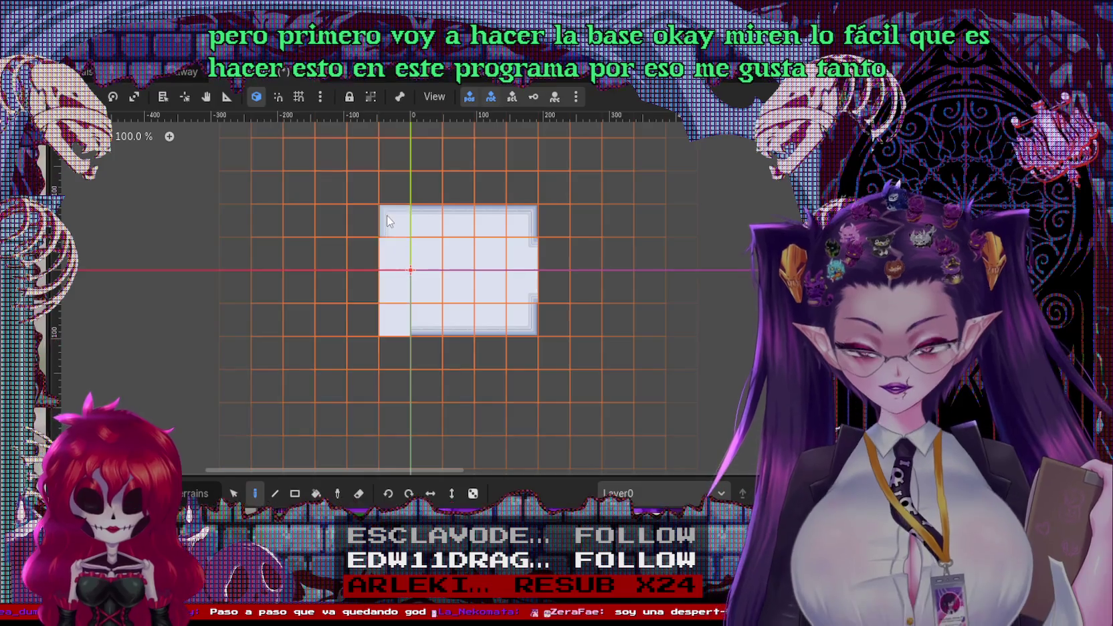
left_click(416, 355)
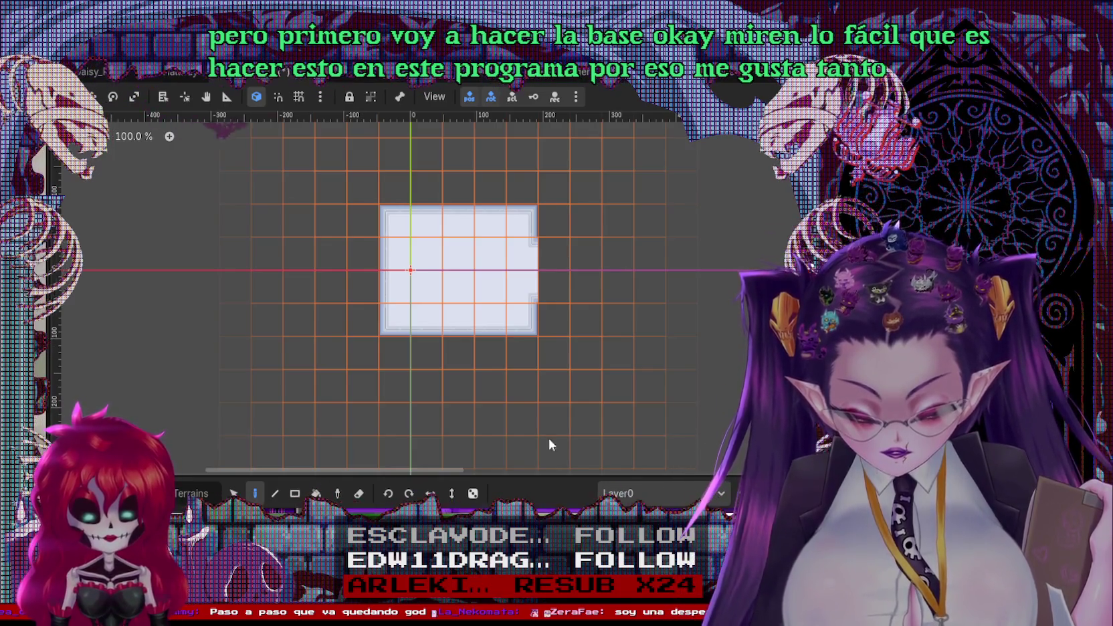
left_click_drag(553, 254, 554, 285)
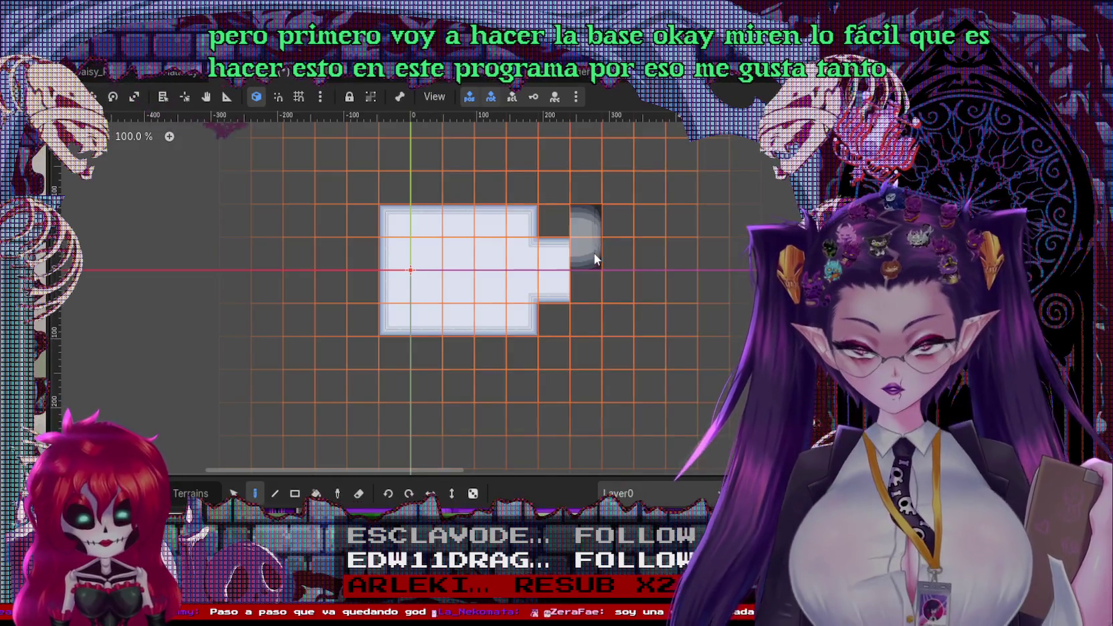
left_click_drag(592, 254, 591, 285)
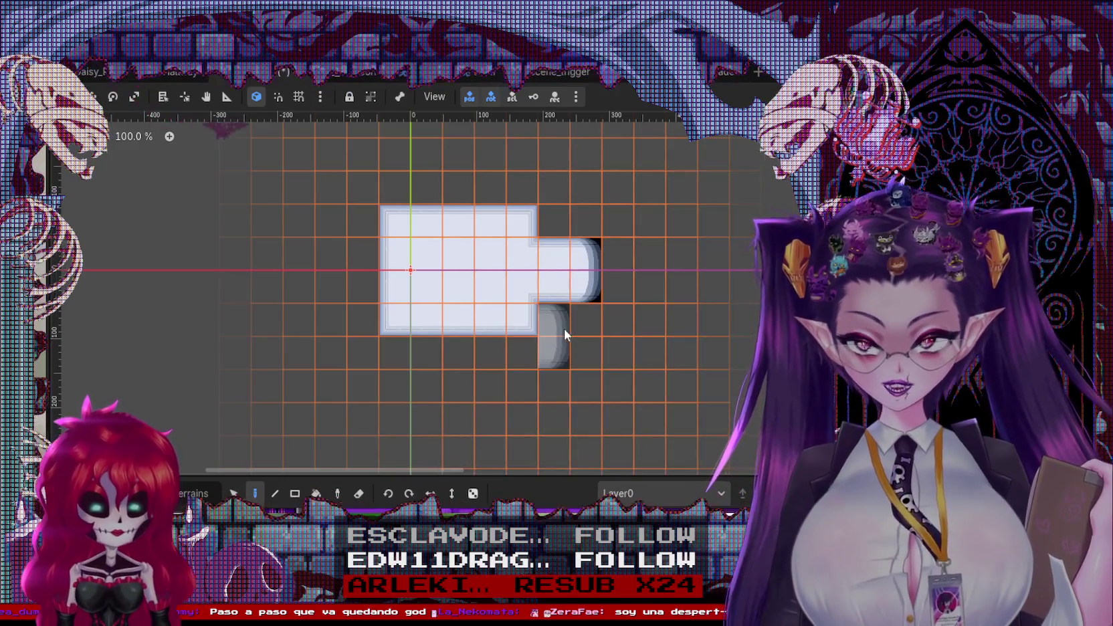
left_click_drag(566, 328, 473, 439)
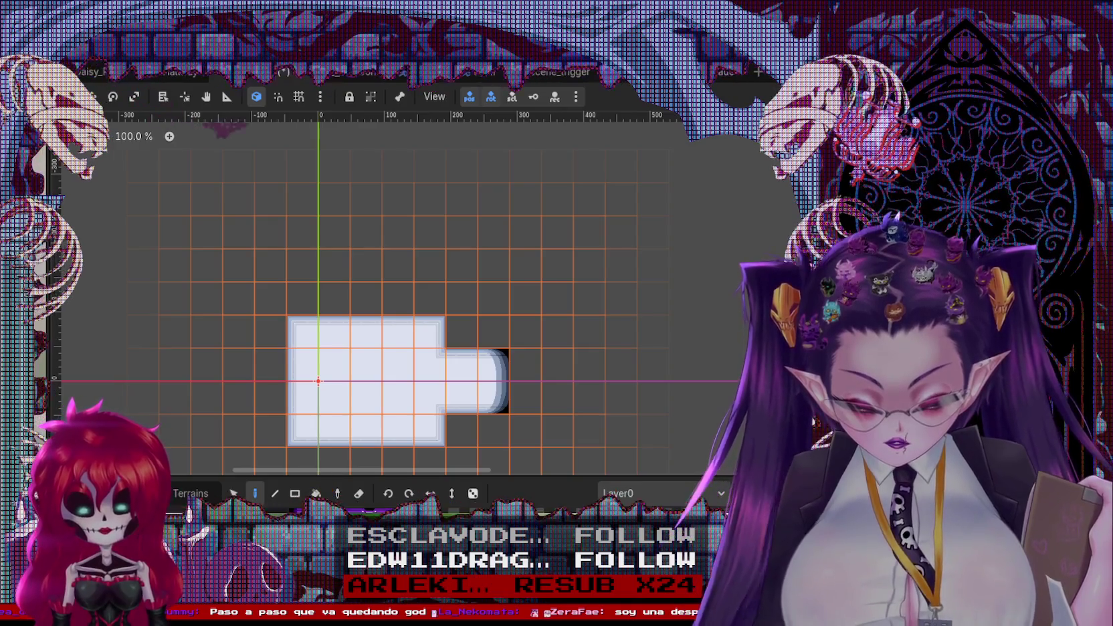
left_click_drag(424, 276, 309, 279)
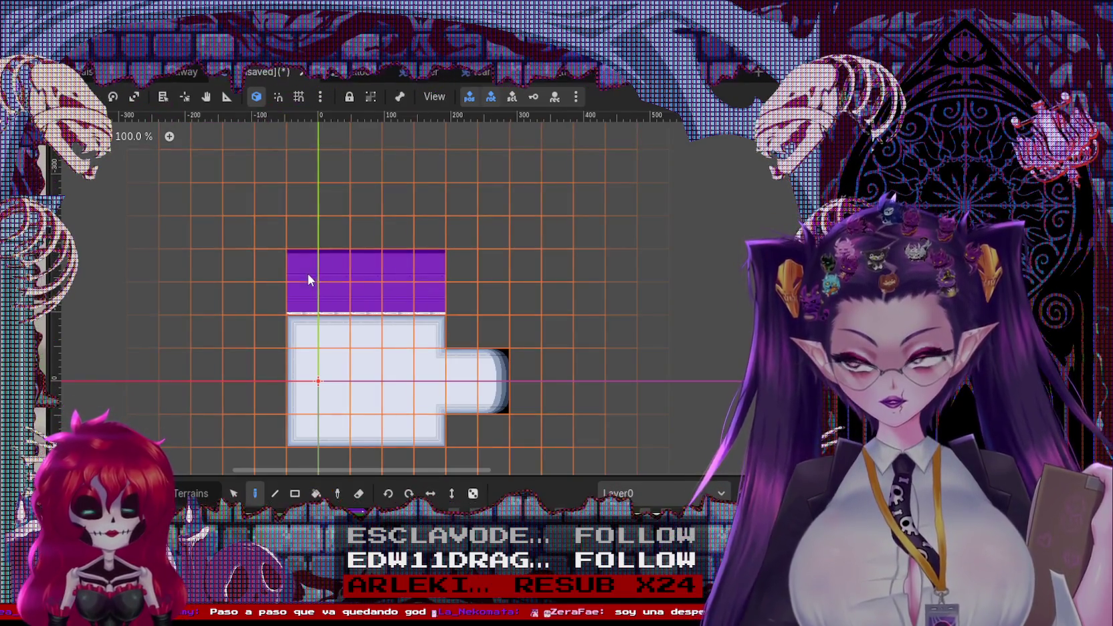
Paint purple walls along the floor's bottom, left side, top-right end, plus a 2x2 block
left_click_drag(364, 388, 414, 221)
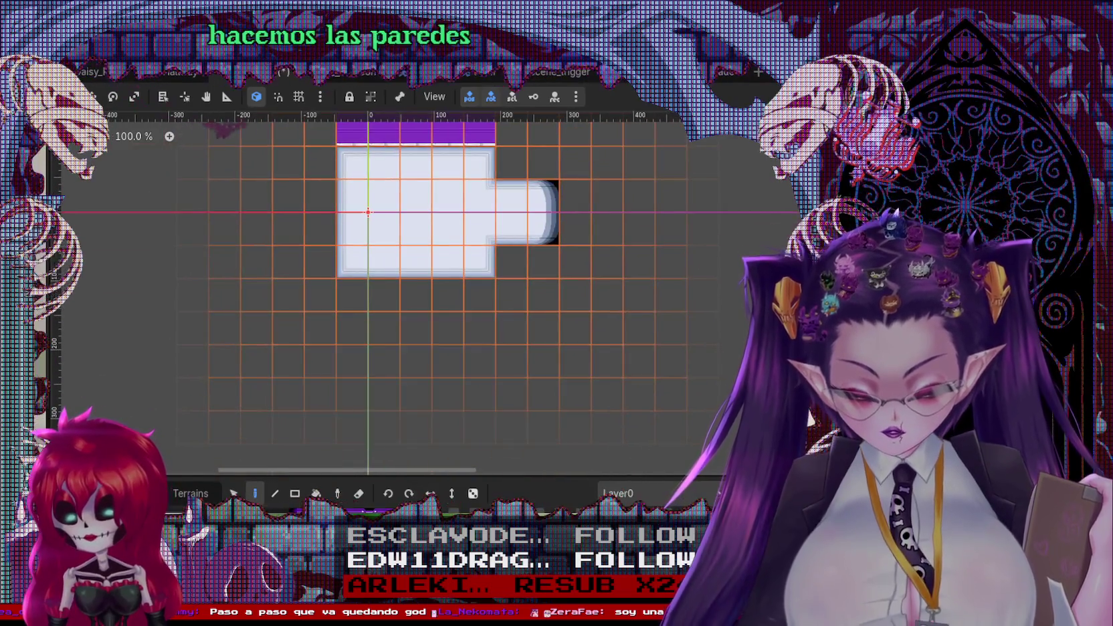
left_click_drag(409, 276, 418, 389)
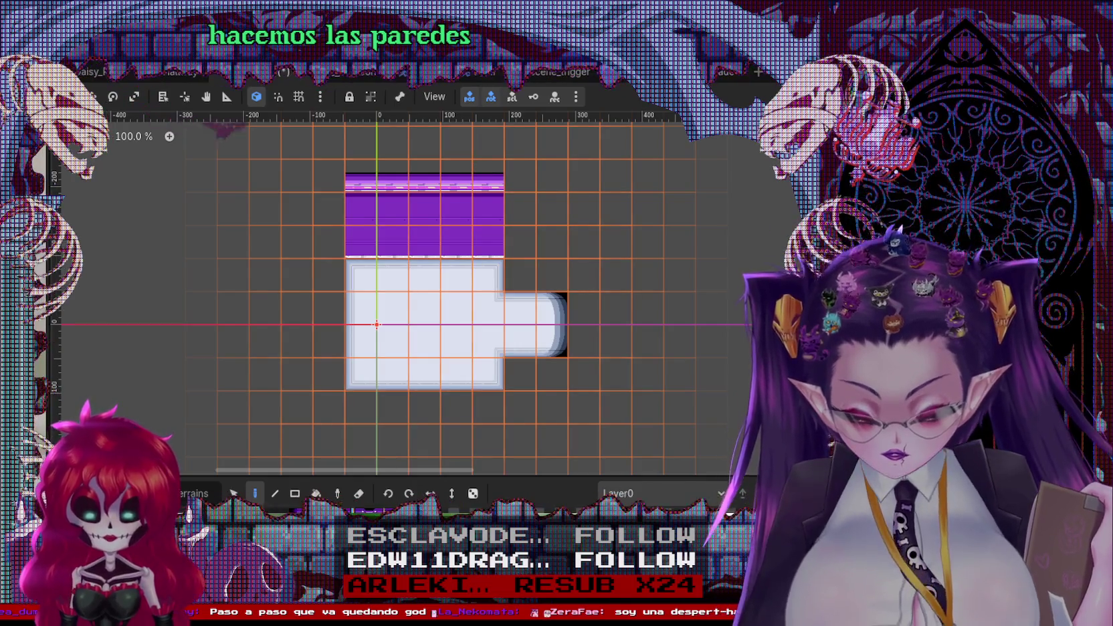
left_click_drag(365, 401, 483, 400)
left_click_drag(339, 429, 406, 381)
left_click(410, 252)
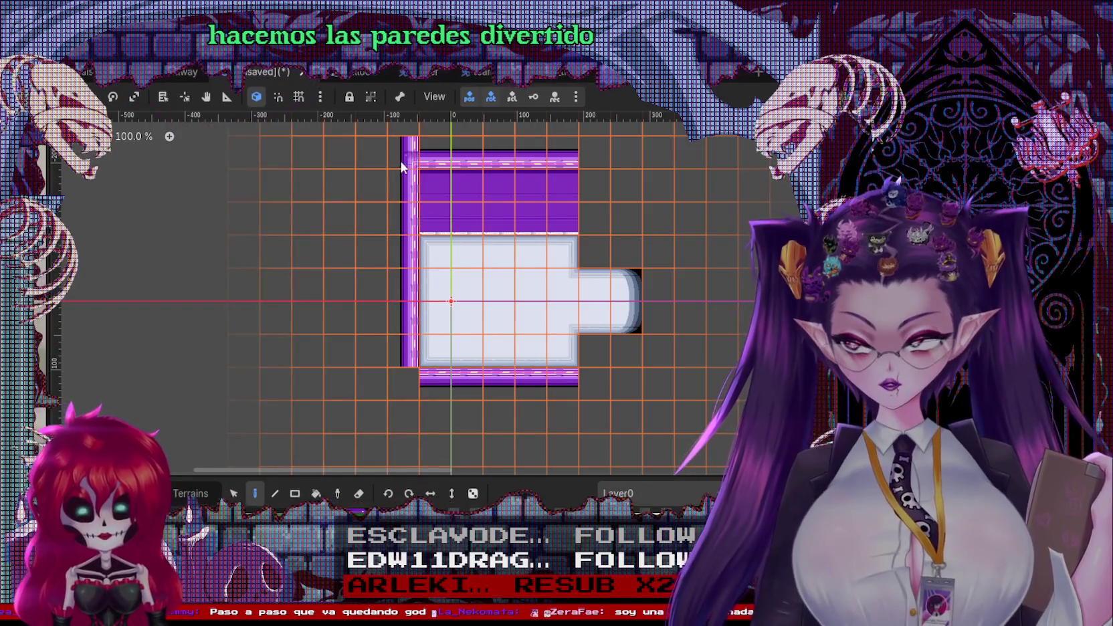
left_click(586, 160)
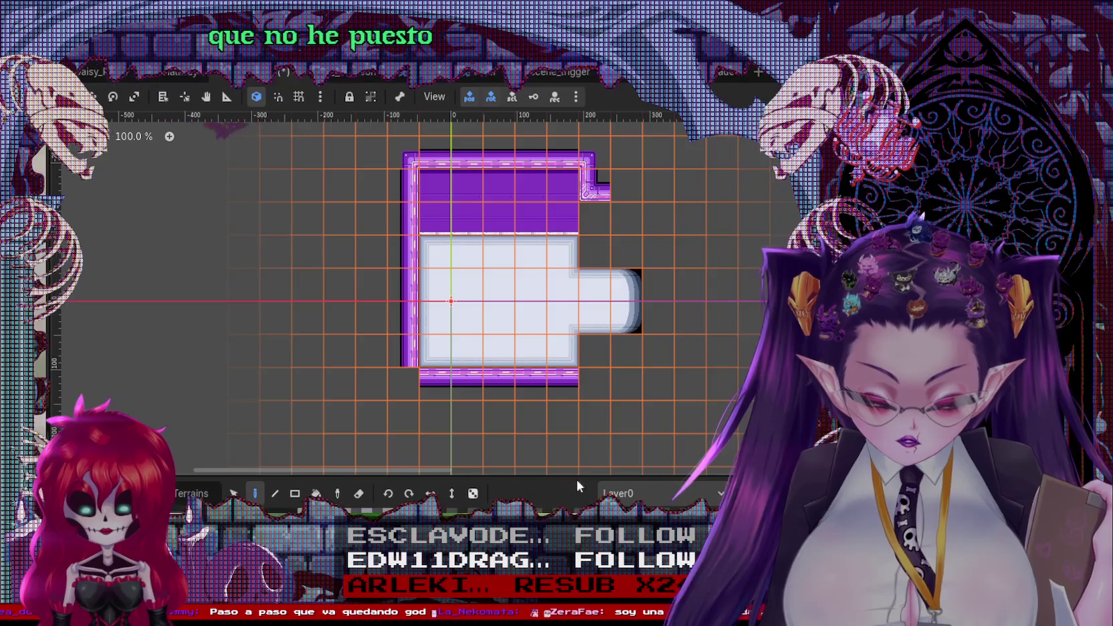
left_click_drag(622, 247, 605, 234)
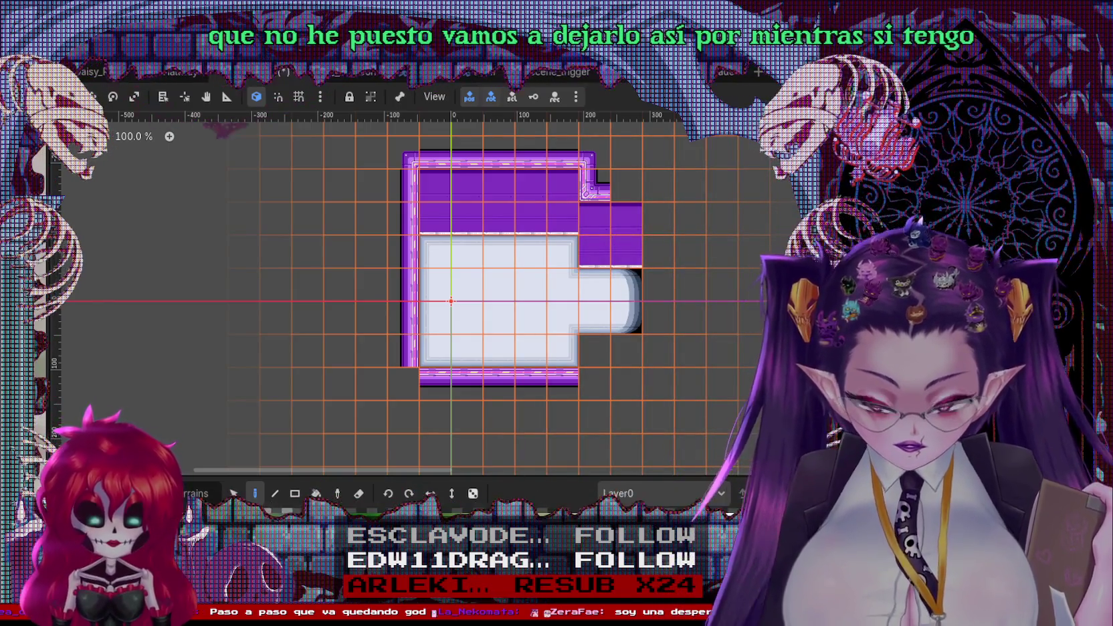
Edge the bottom-right notch with trim tiles and erase the extra tile past it
mouse_move(489, 370)
left_mouse_down()
mouse_move(560, 345)
mouse_move(437, 304)
left_mouse_up()
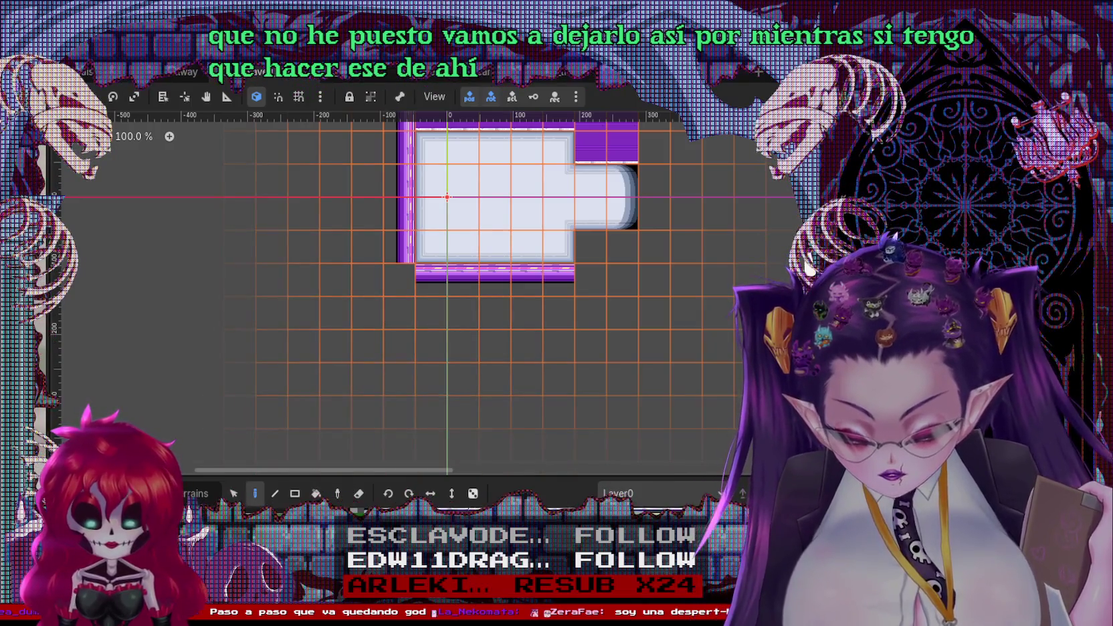
left_click_drag(397, 292, 337, 376)
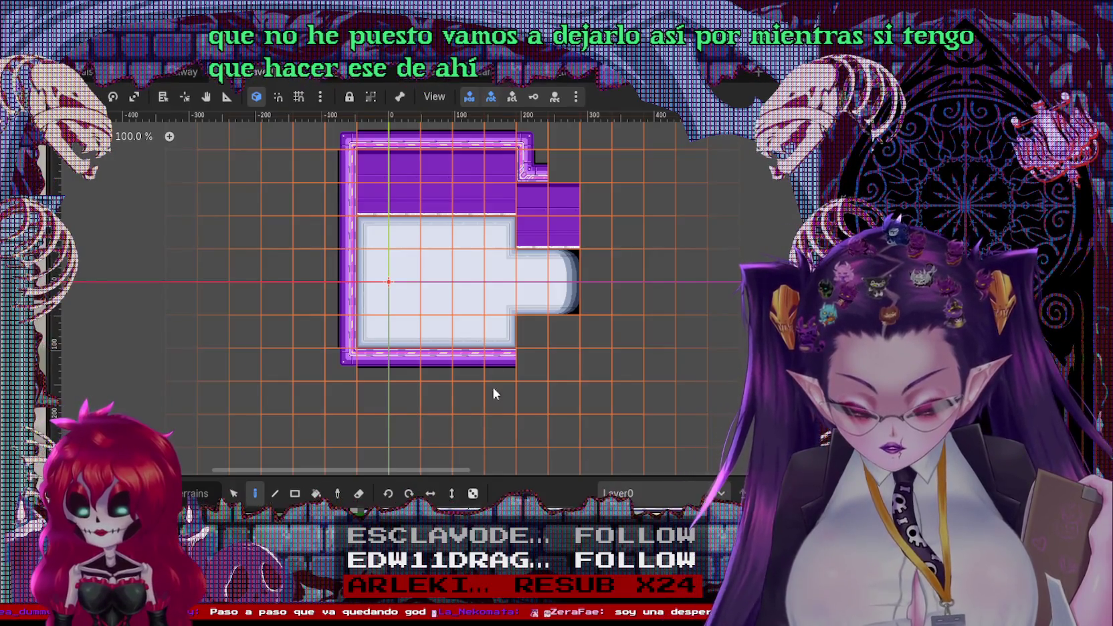
left_click(534, 328)
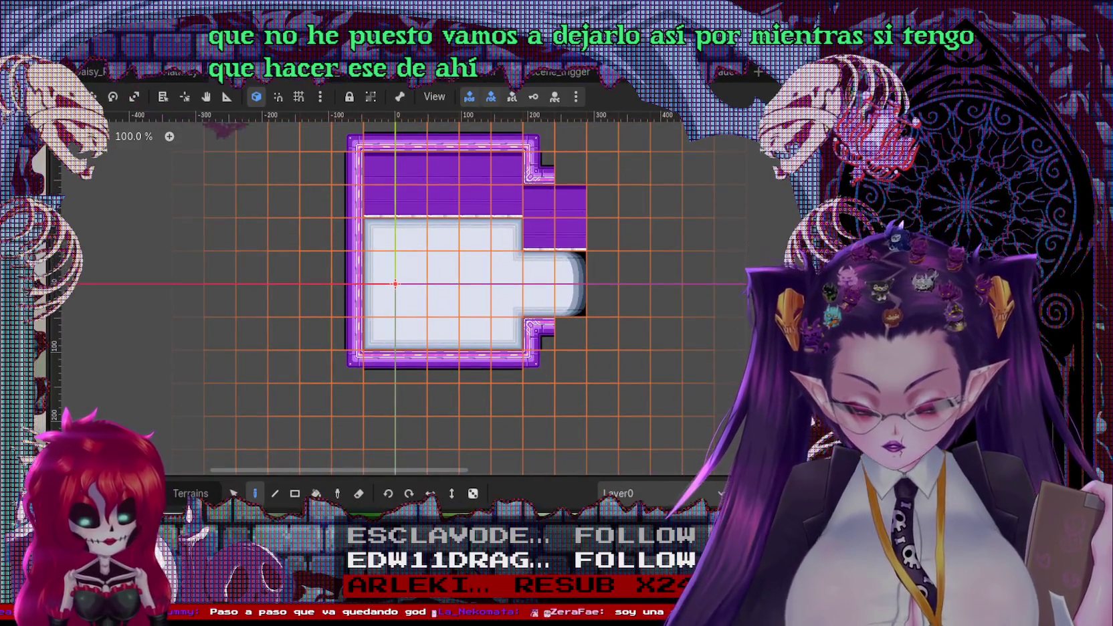
left_click(560, 333)
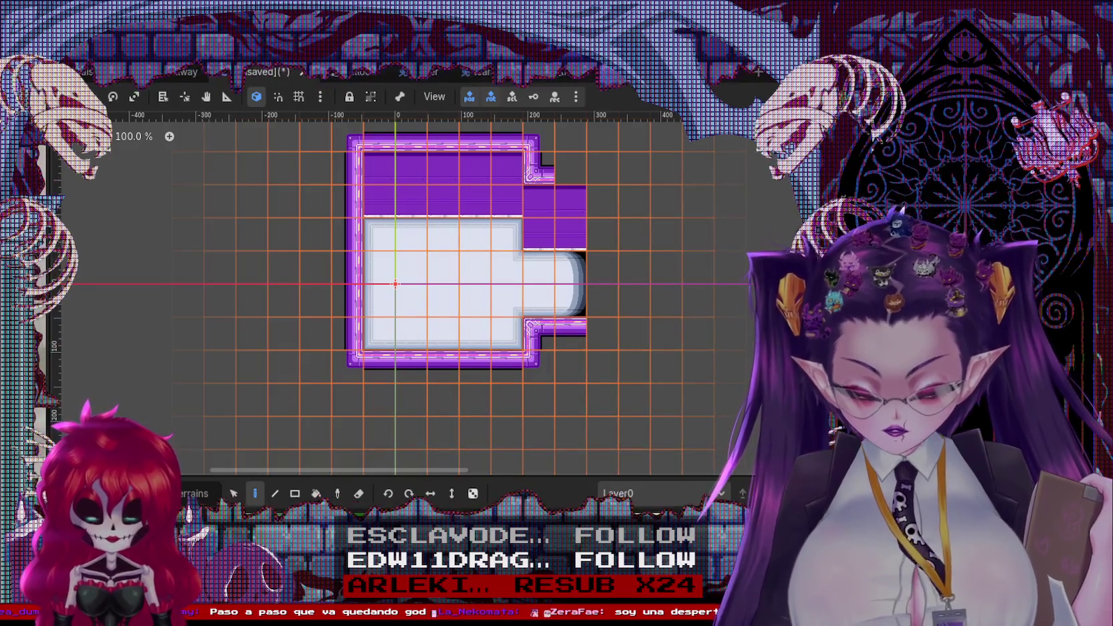
left_click(605, 339)
right_click(603, 333)
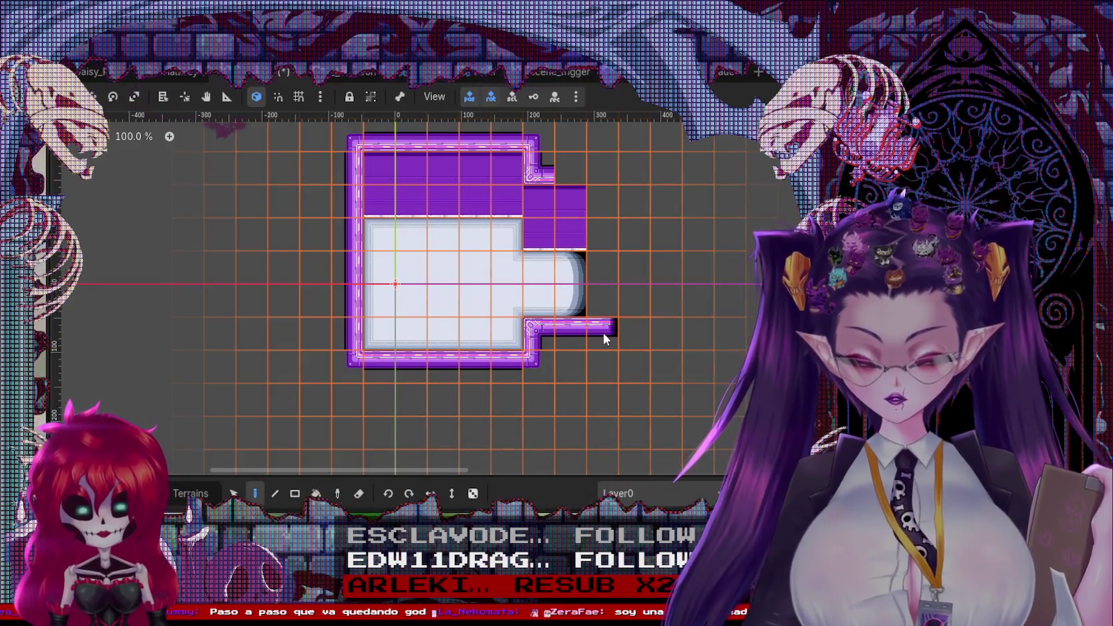
left_click(548, 207)
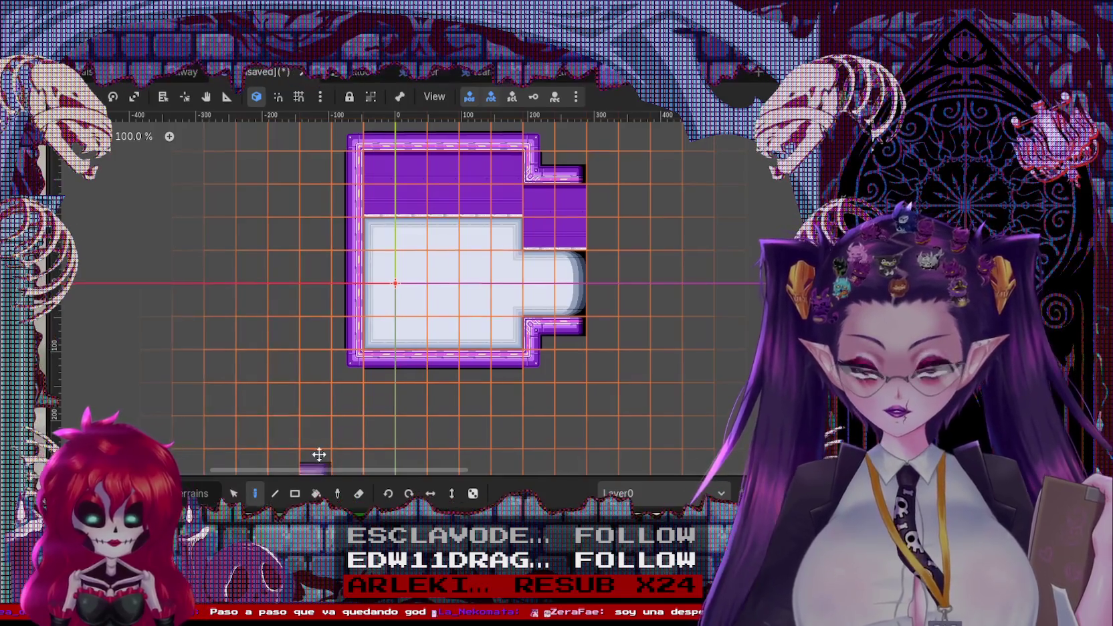
Zoom around to check the painted floor, then switch to the lab room scene
scroll(381, 408, "up", 2)
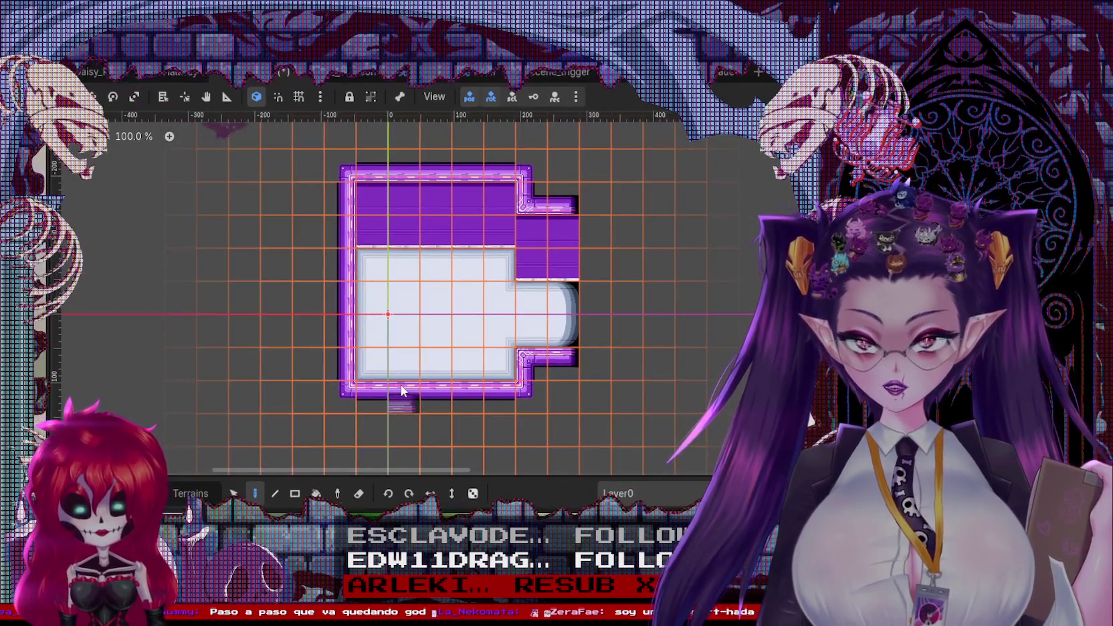
scroll(380, 387, "down", 2)
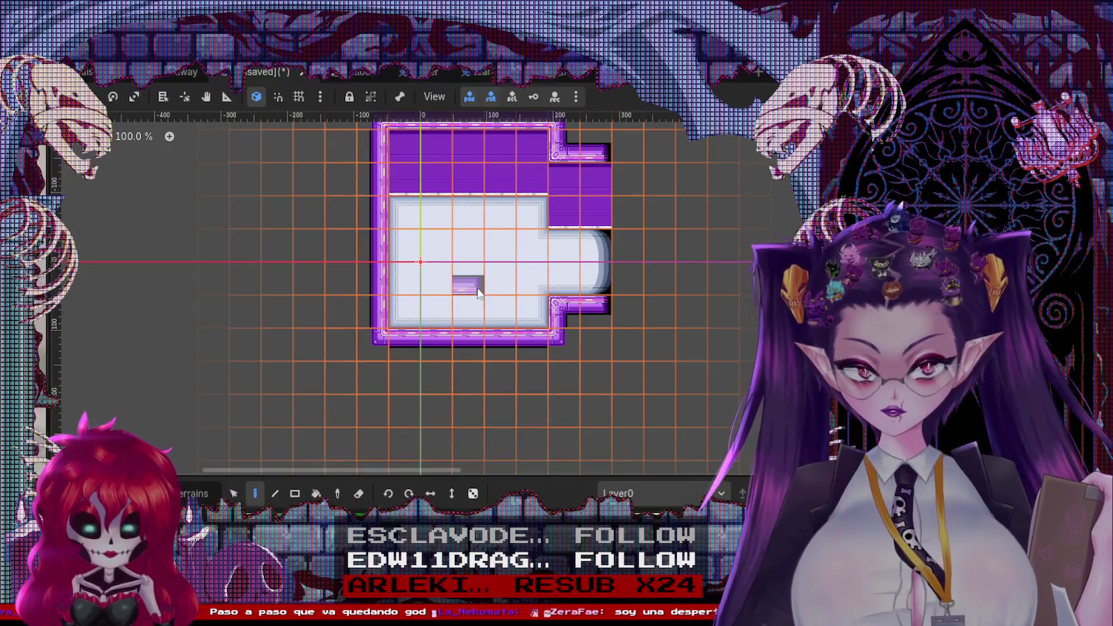
scroll(399, 321, "up", 3)
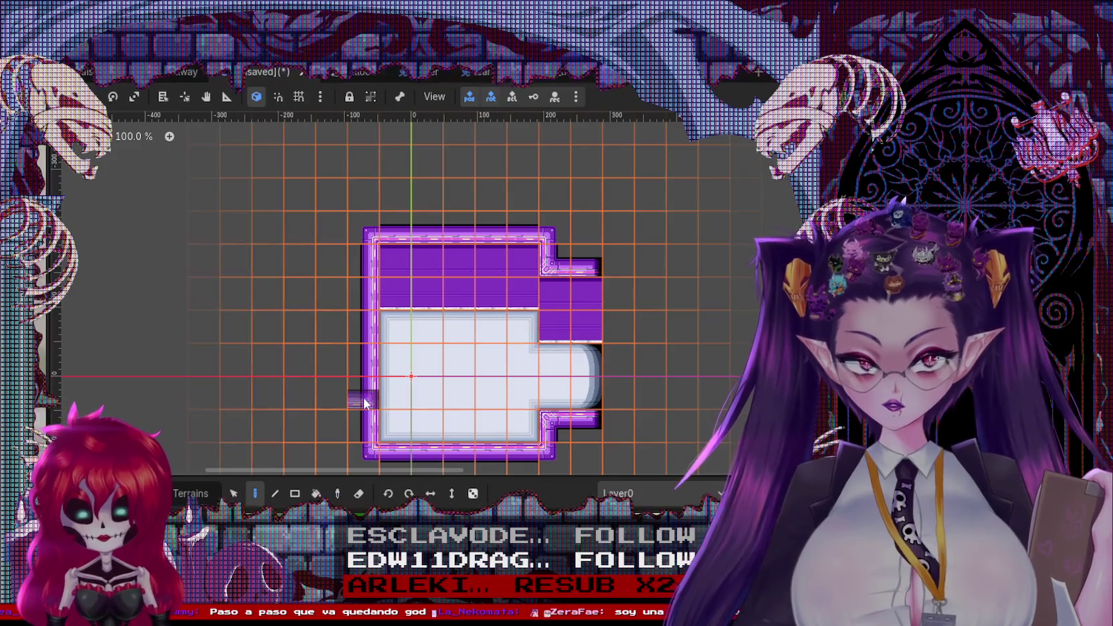
scroll(343, 265, "down", 3)
scroll(310, 342, "up", 3)
scroll(315, 392, "down", 2)
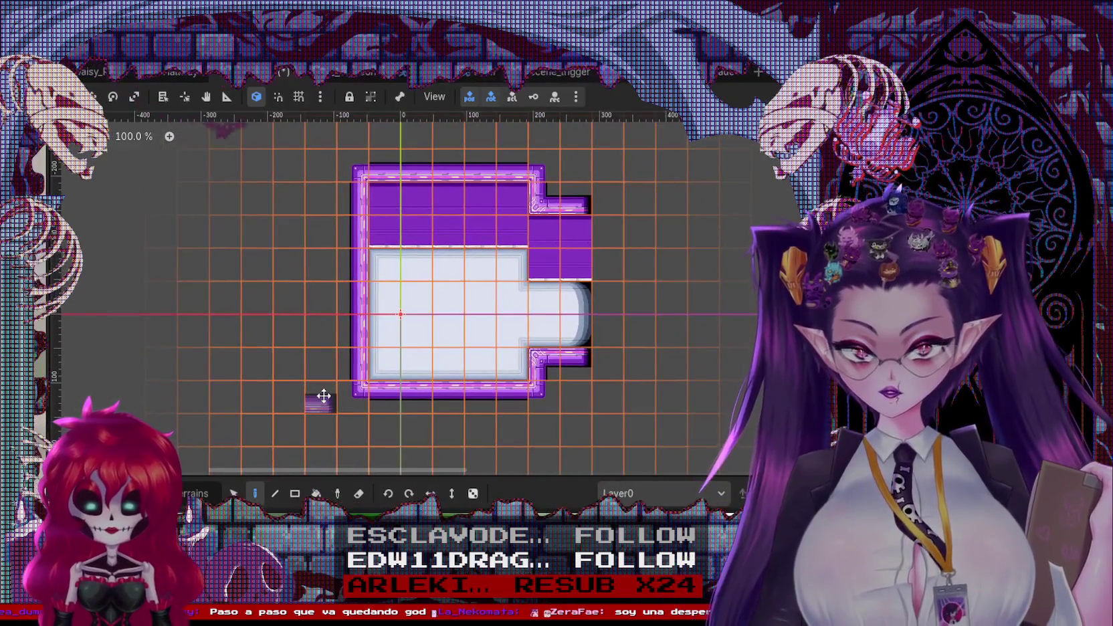
scroll(265, 299, "down", 2)
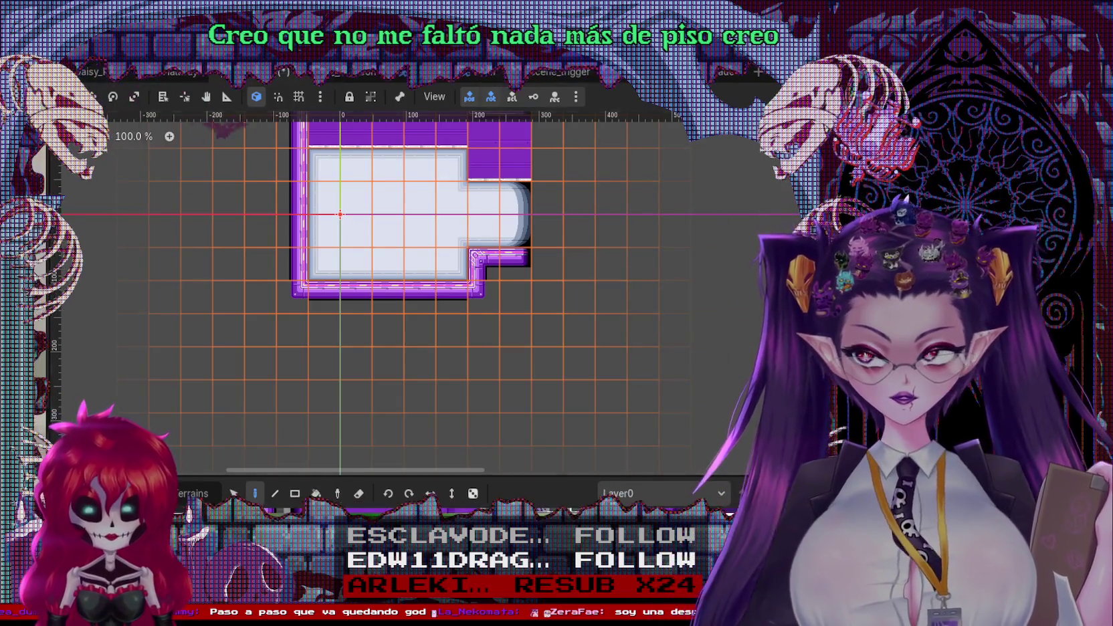
key("ctrl+Tab")
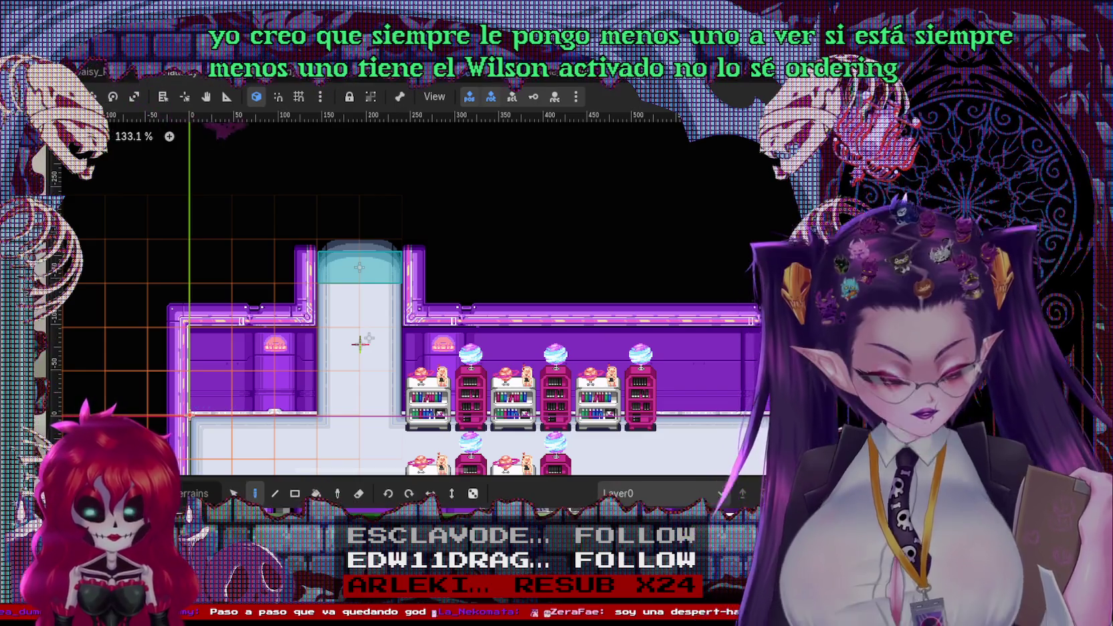
Show the lab's ground layer, then return to the new room and start saving it
key("Down")
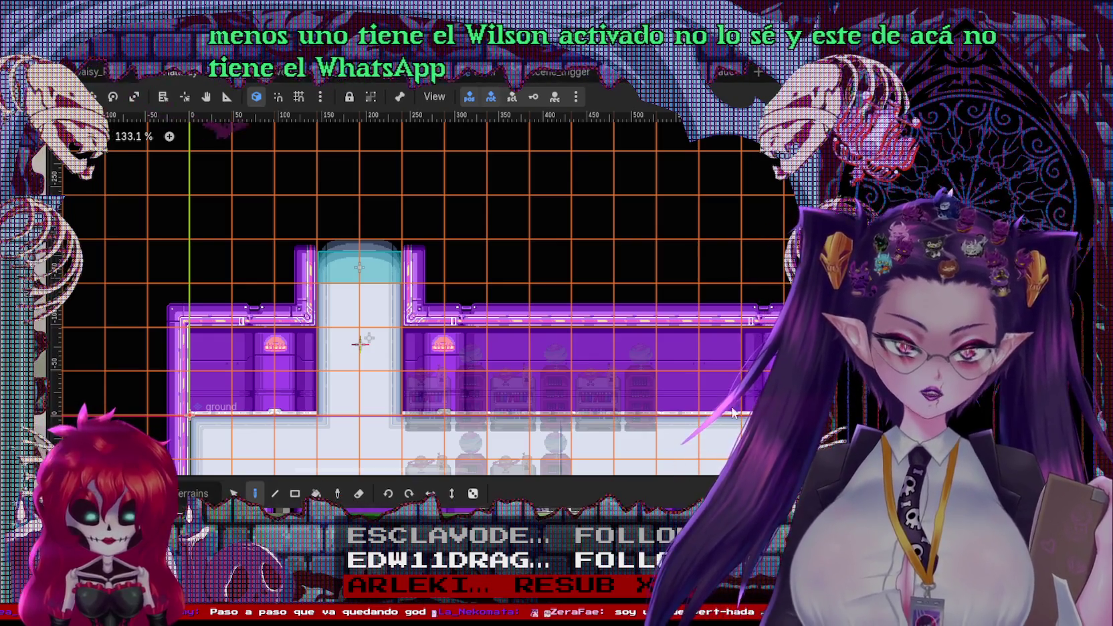
left_click(169, 72)
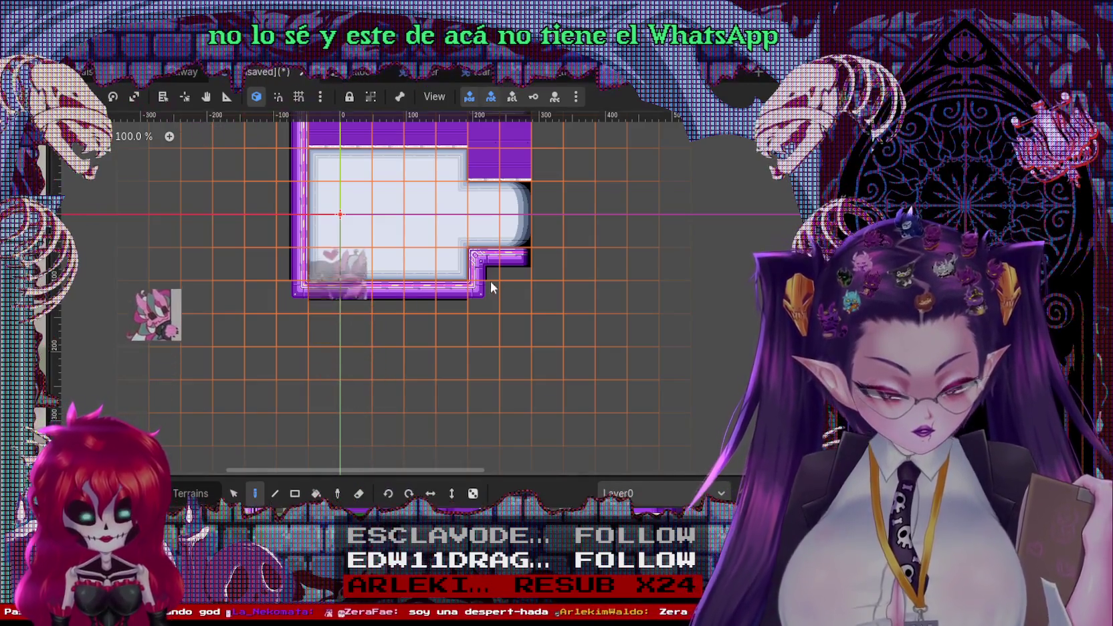
left_click_drag(491, 281, 511, 378)
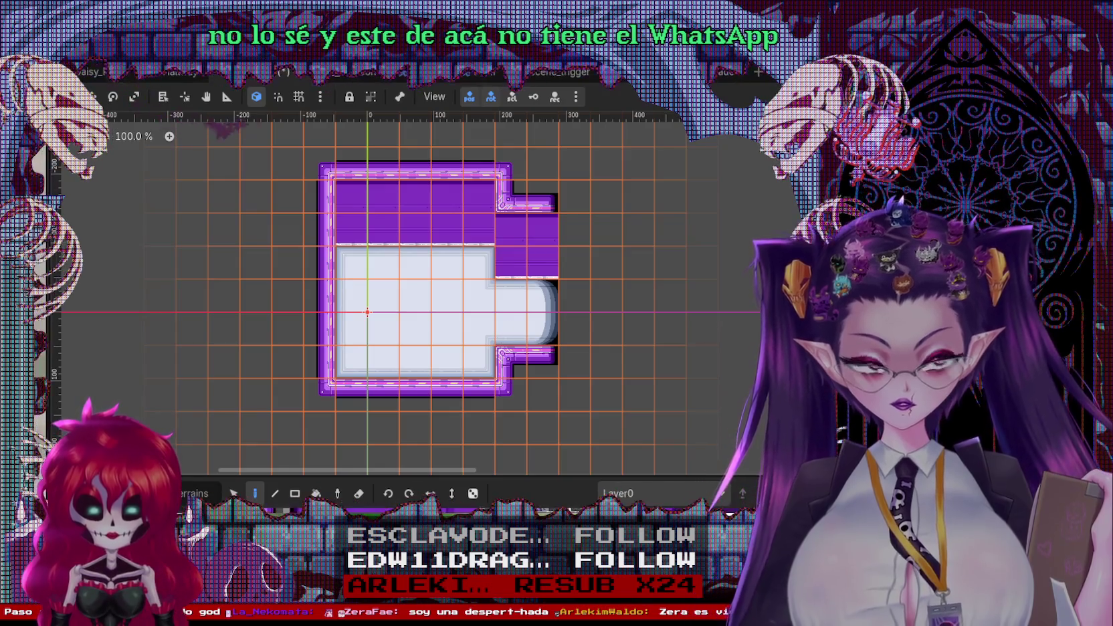
key("ctrl+s")
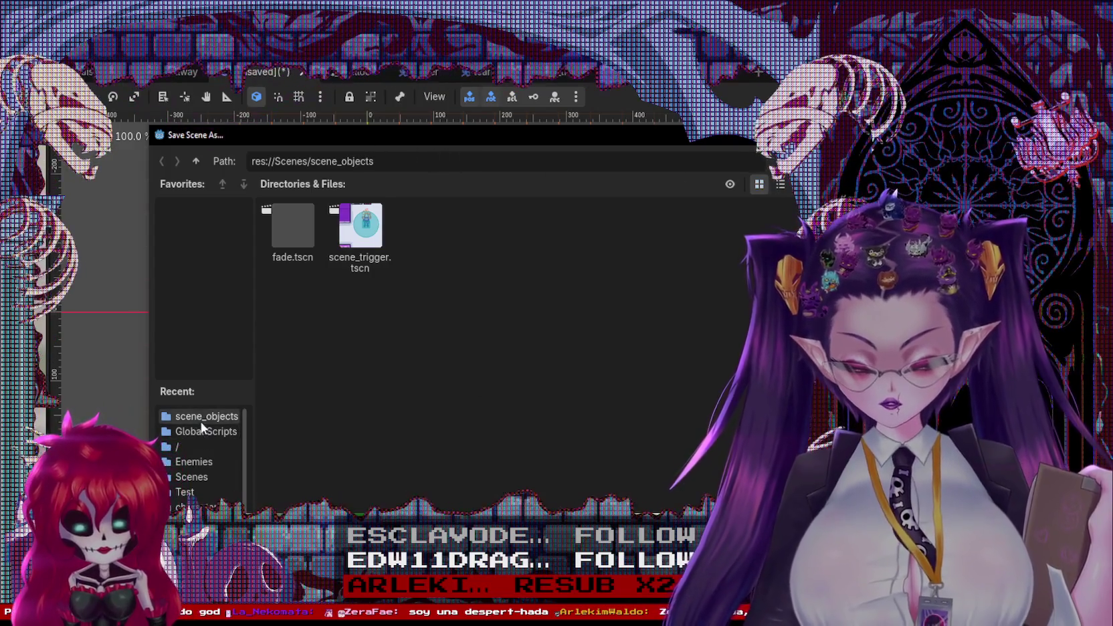
Save the room as the bathroom scene in res://Scenes/world_scenes
left_click(199, 480)
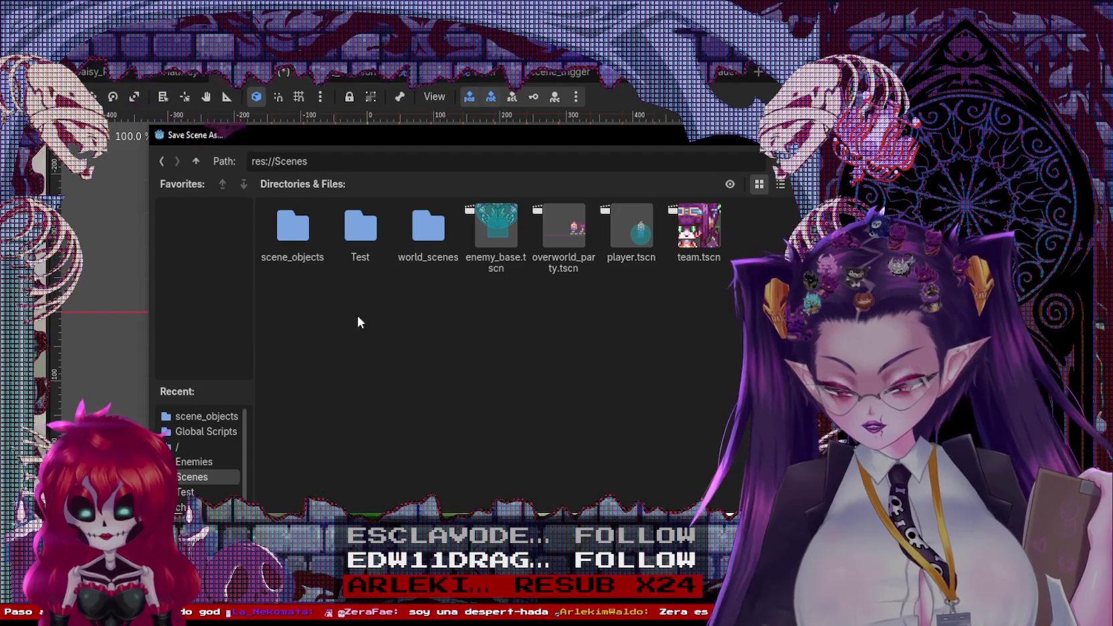
double_click(418, 235)
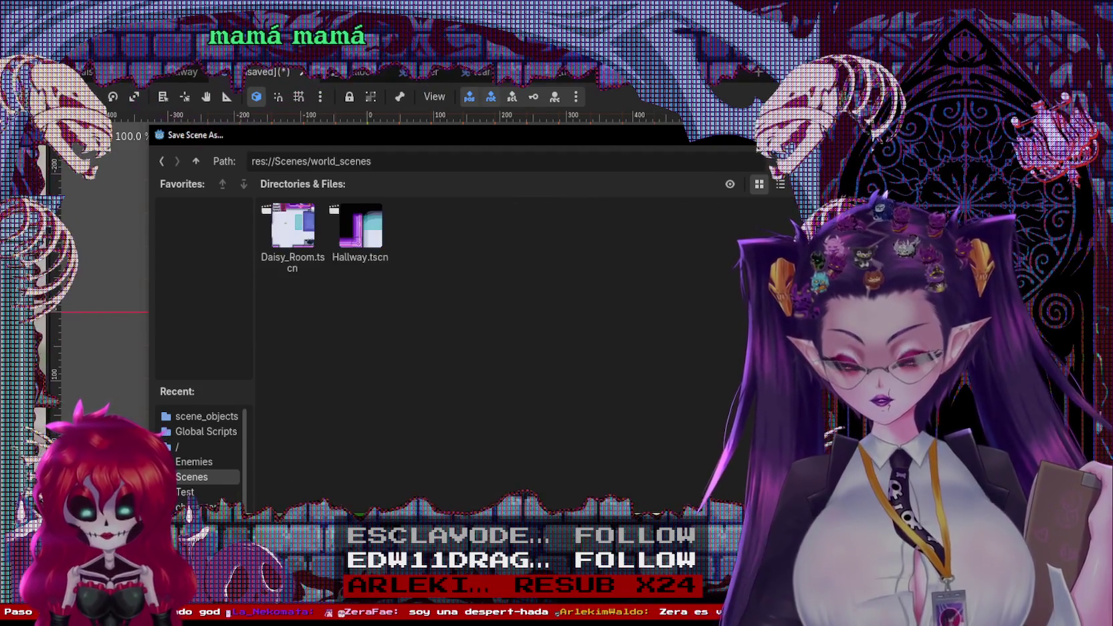
key("Return")
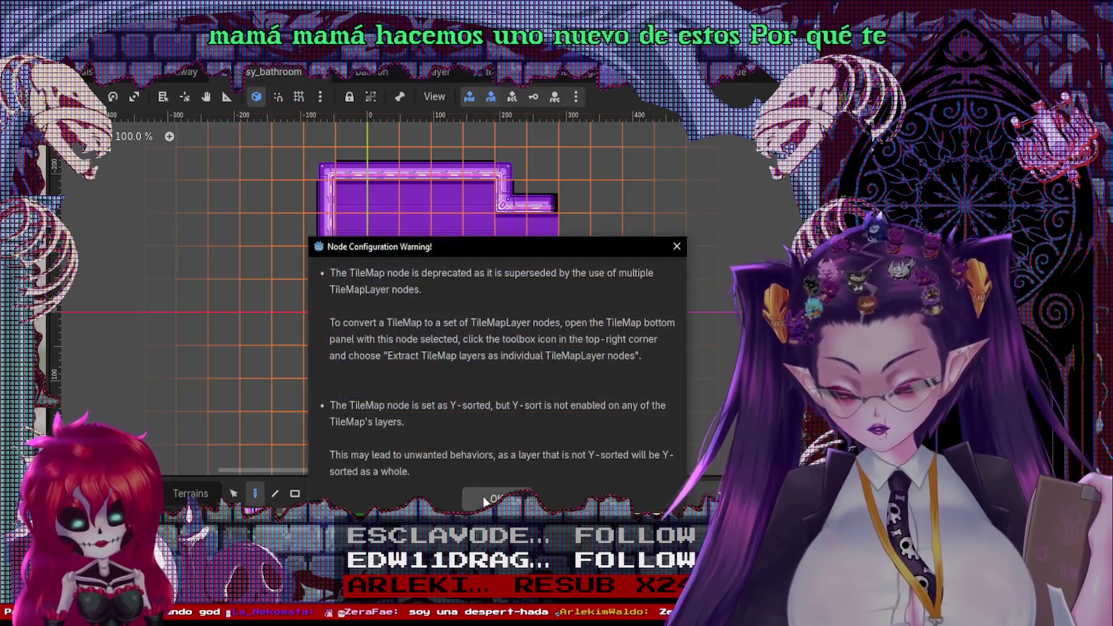
Dismiss the TileMap warning, check the node menus, and turn on the canvas grid
left_click(497, 497)
right_click(46, 231)
key("Escape")
right_click(45, 127)
key("Escape")
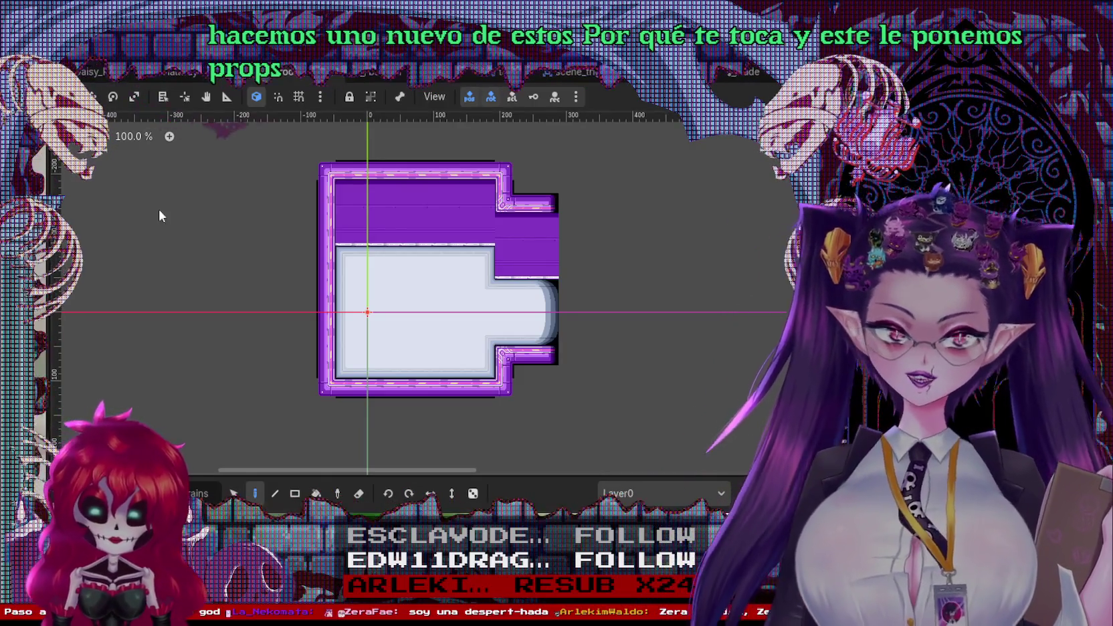
scroll(435, 279, "up", 4)
scroll(438, 266, "up", 1)
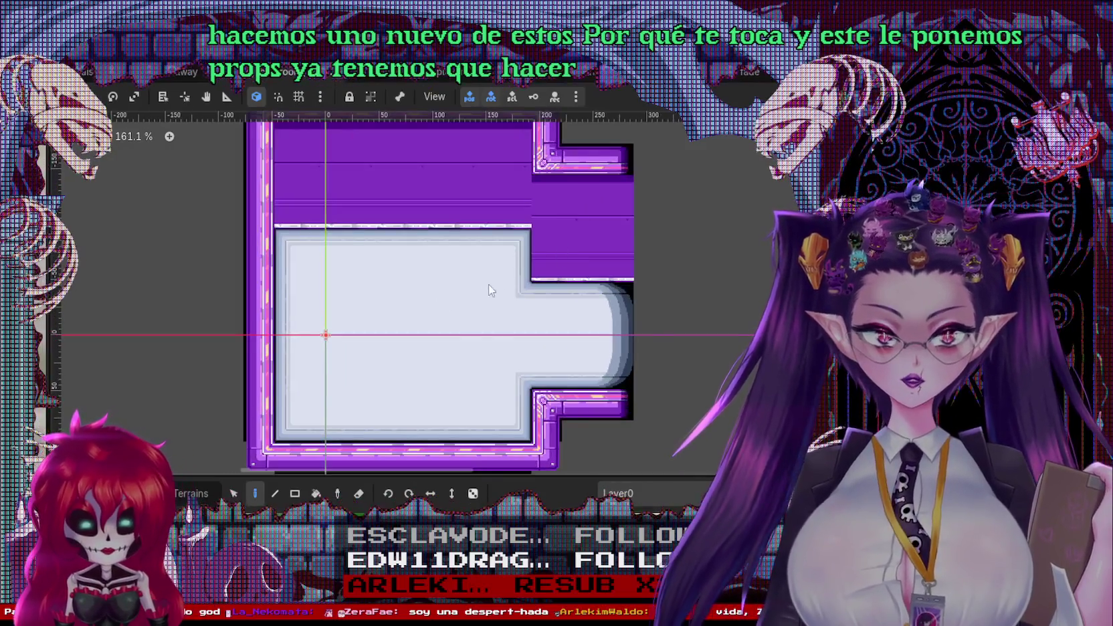
key("g")
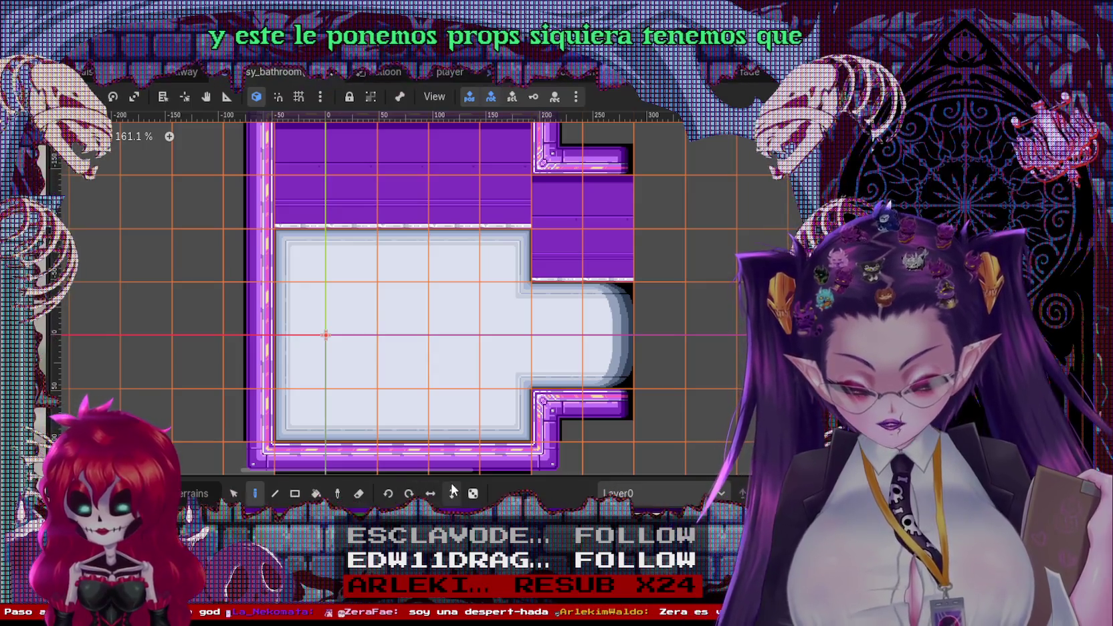
Enlarge the tile panel, pick the lamp wall tile, and open the atlas tileset setup
left_click_drag(451, 479, 452, 256)
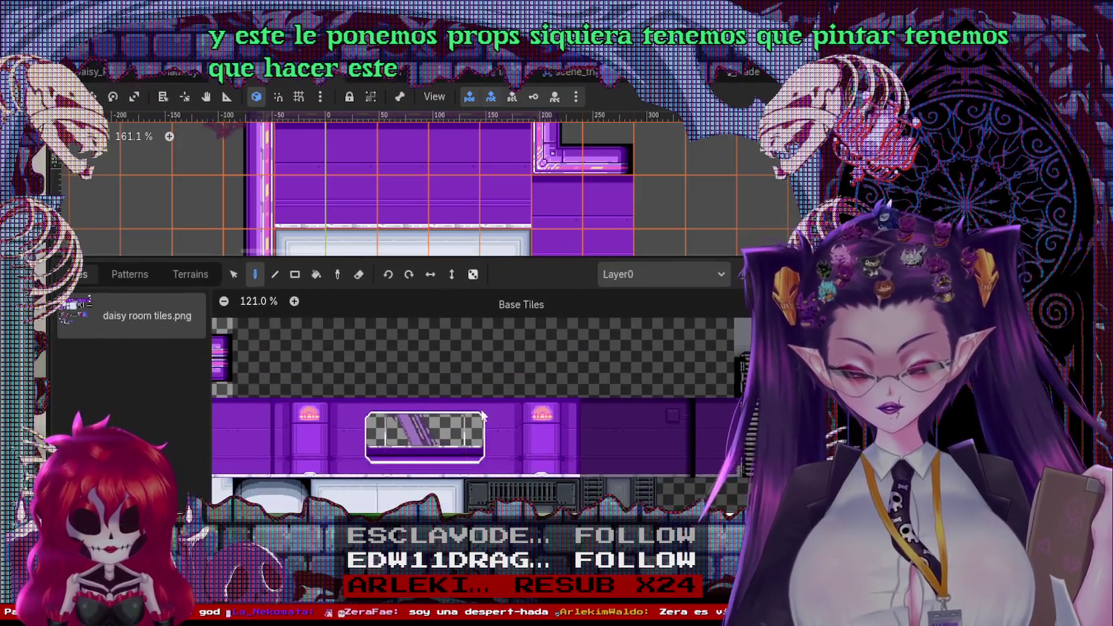
scroll(535, 443, "up", 2)
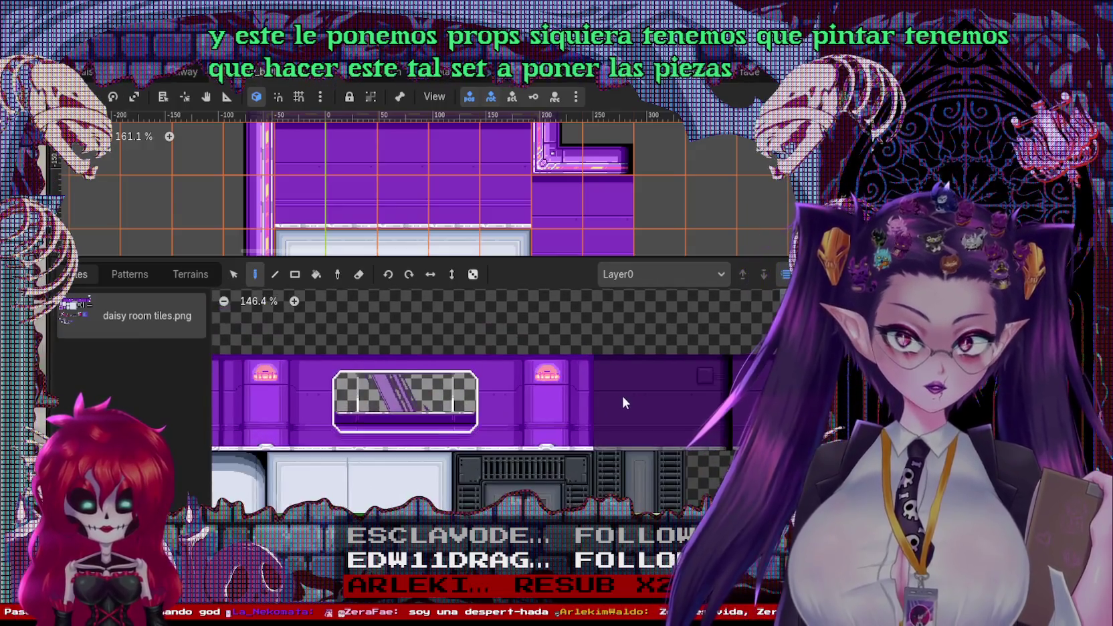
left_click(400, 388)
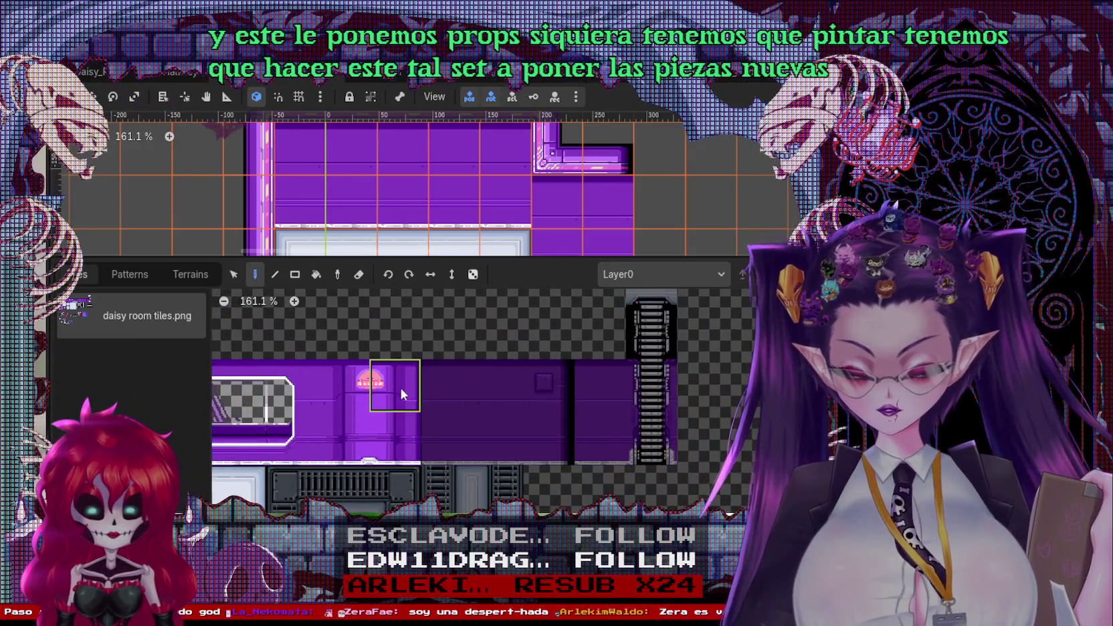
mouse_move(412, 256)
left_mouse_down()
mouse_move(411, 394)
mouse_move(412, 268)
left_mouse_up()
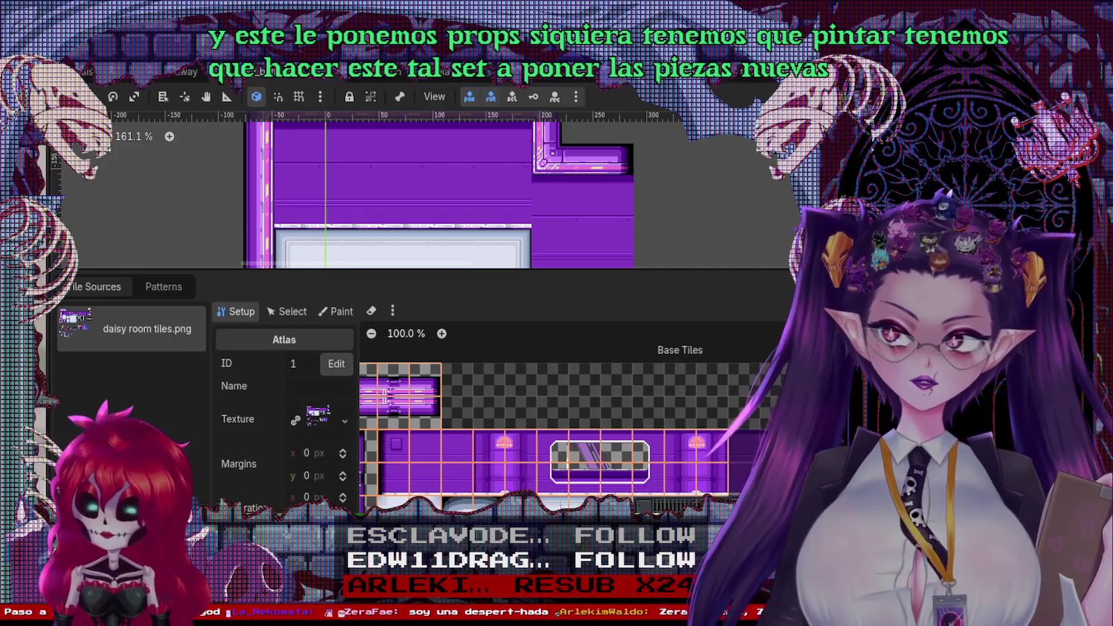
scroll(708, 409, "up", 2)
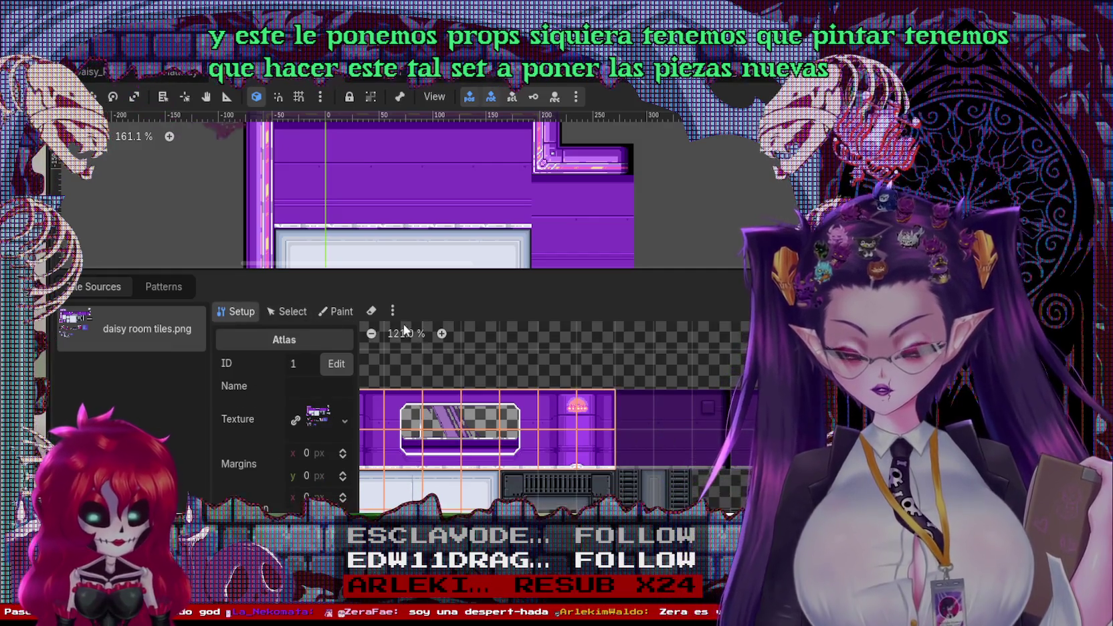
Create three new tiles in the empty atlas columns and scroll down the atlas
left_click(641, 461)
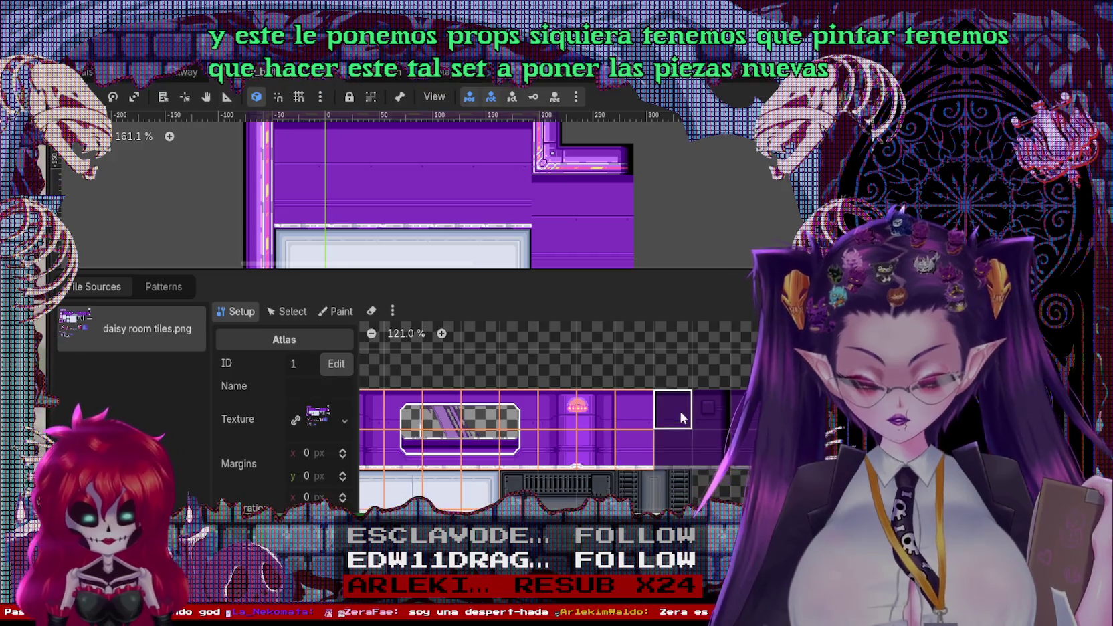
left_click(680, 410)
left_click(707, 443)
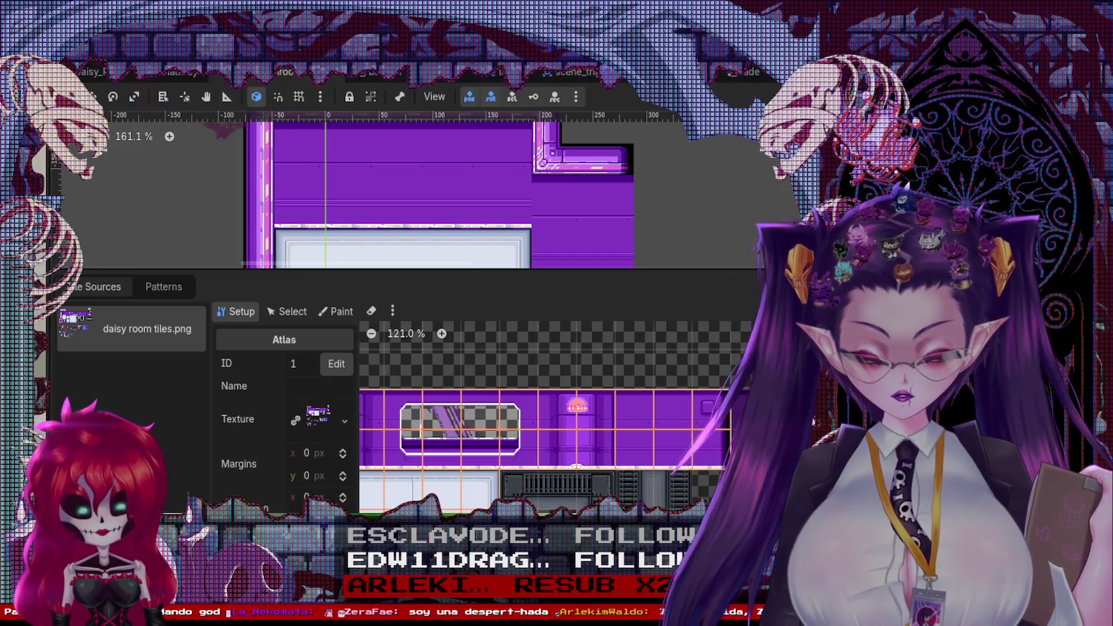
scroll(555, 428, "up", 1)
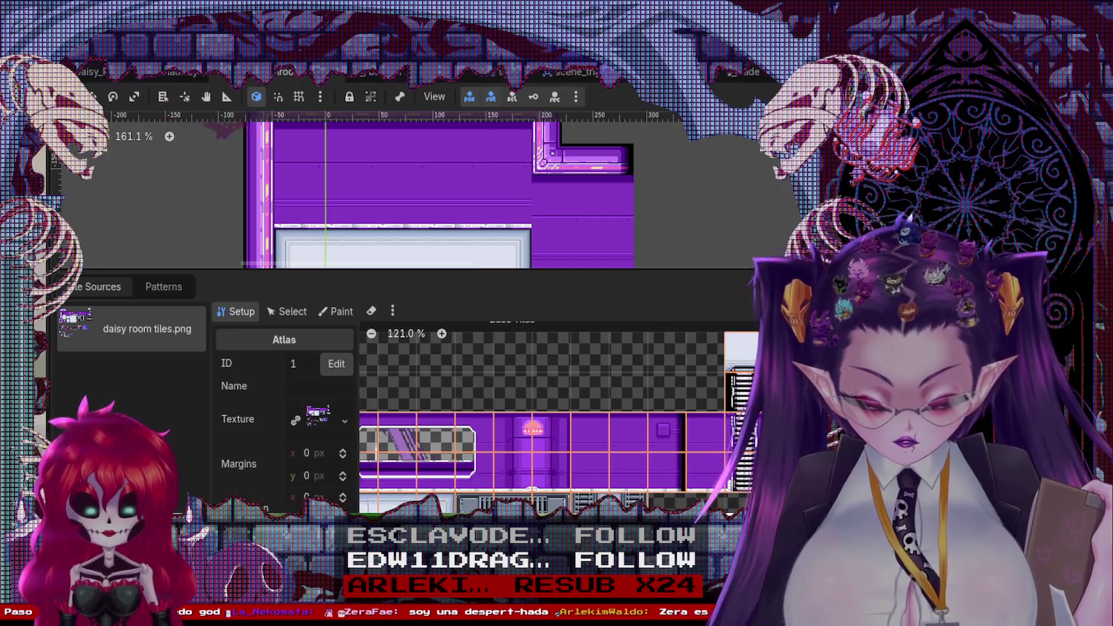
scroll(562, 415, "down", 2)
scroll(561, 415, "left", 2)
scroll(562, 414, "right", 3)
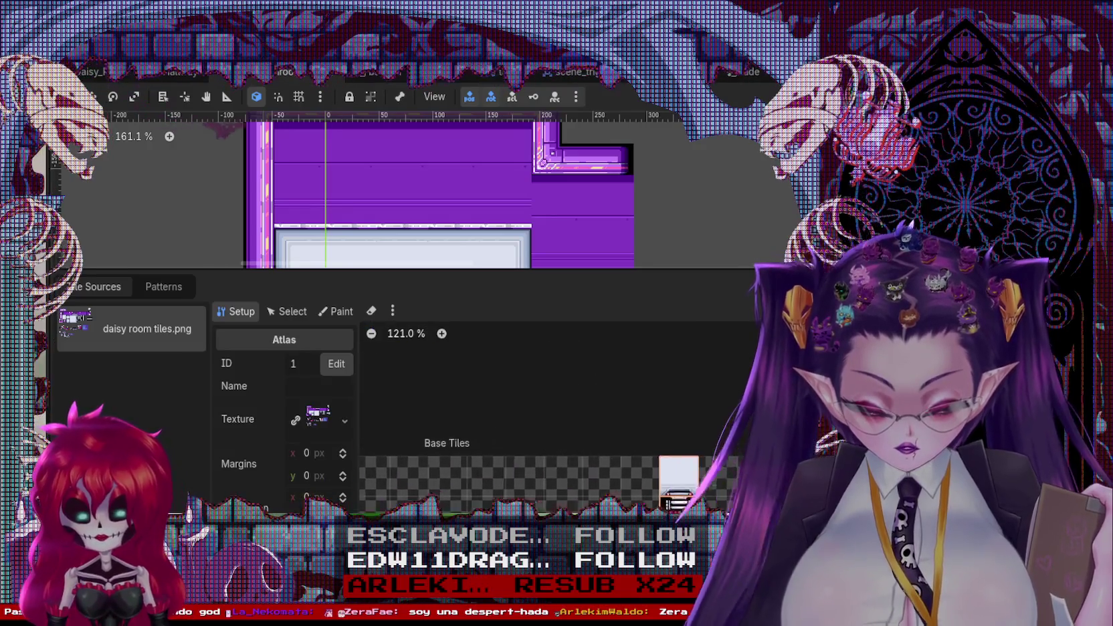
scroll(561, 415, "down", 1)
scroll(450, 498, "left", 2)
scroll(450, 498, "down", 3)
scroll(450, 498, "down", 2)
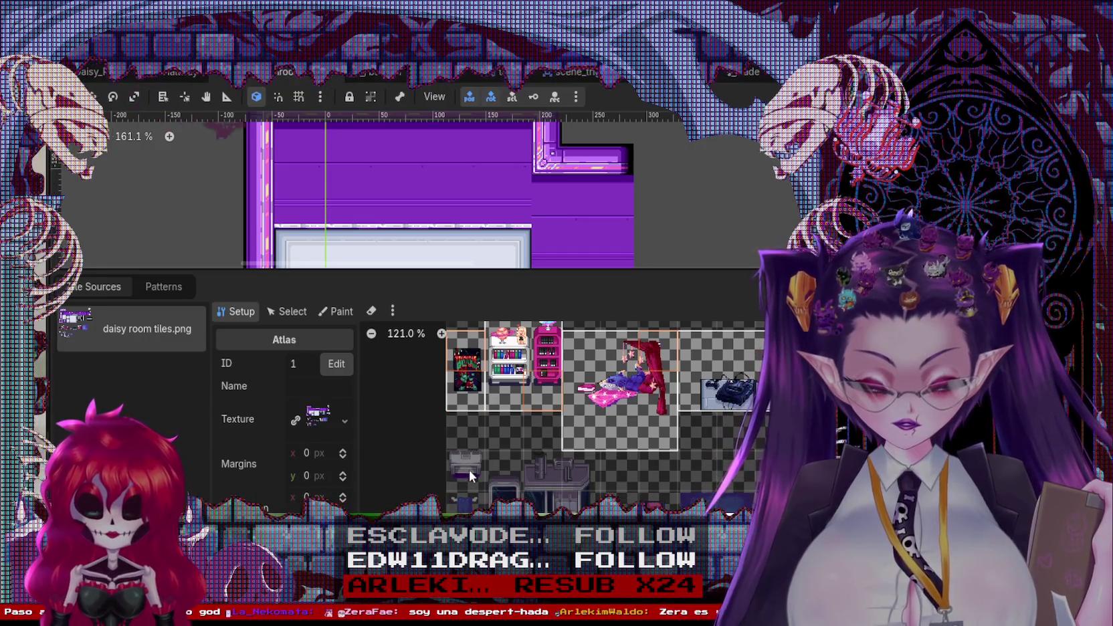
Define a new atlas tile around the sink prop and look over the surrounding atlas
left_click(504, 488)
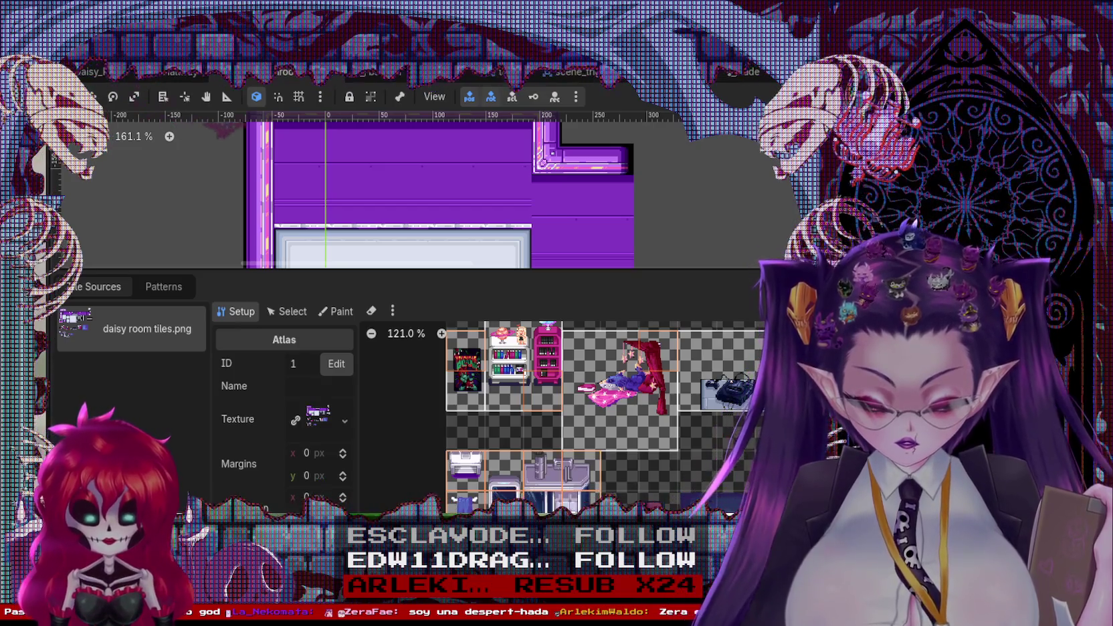
scroll(561, 414, "right", 2)
scroll(561, 415, "up", 1)
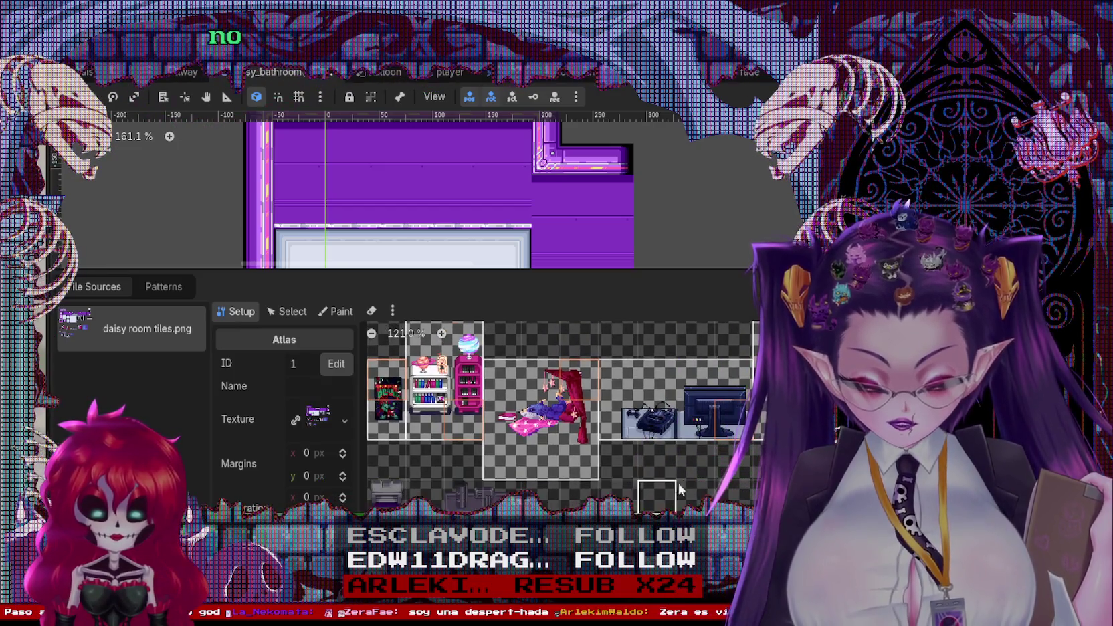
scroll(675, 491, "down", 3)
scroll(440, 373, "up", 3)
scroll(421, 331, "up", 1)
scroll(422, 331, "up", 2)
scroll(547, 423, "down", 3)
scroll(547, 423, "left", 2)
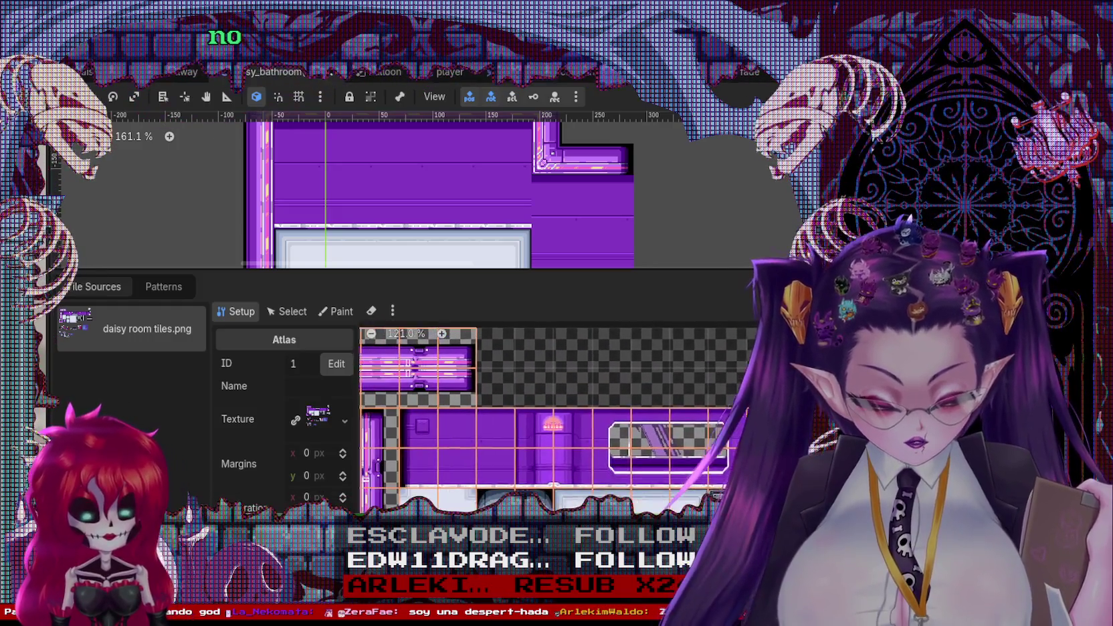
scroll(555, 421, "up", 2)
scroll(555, 421, "left", 1)
scroll(434, 421, "down", 2)
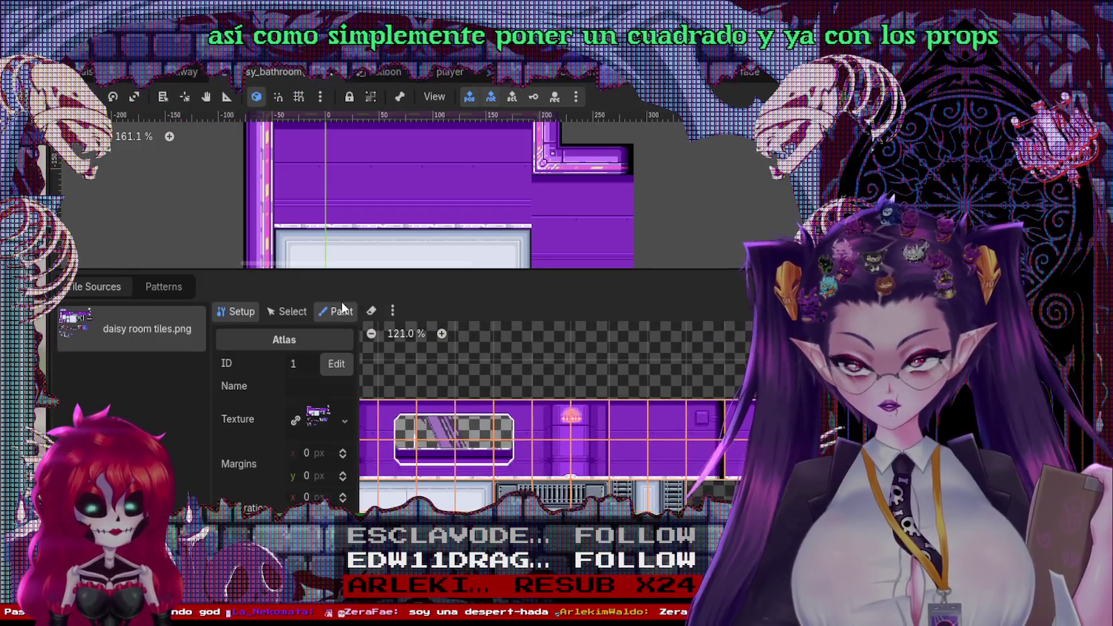
Switch to Paint mode with Physics Layer 0 chosen for painting collision
left_click(342, 307)
left_click(291, 363)
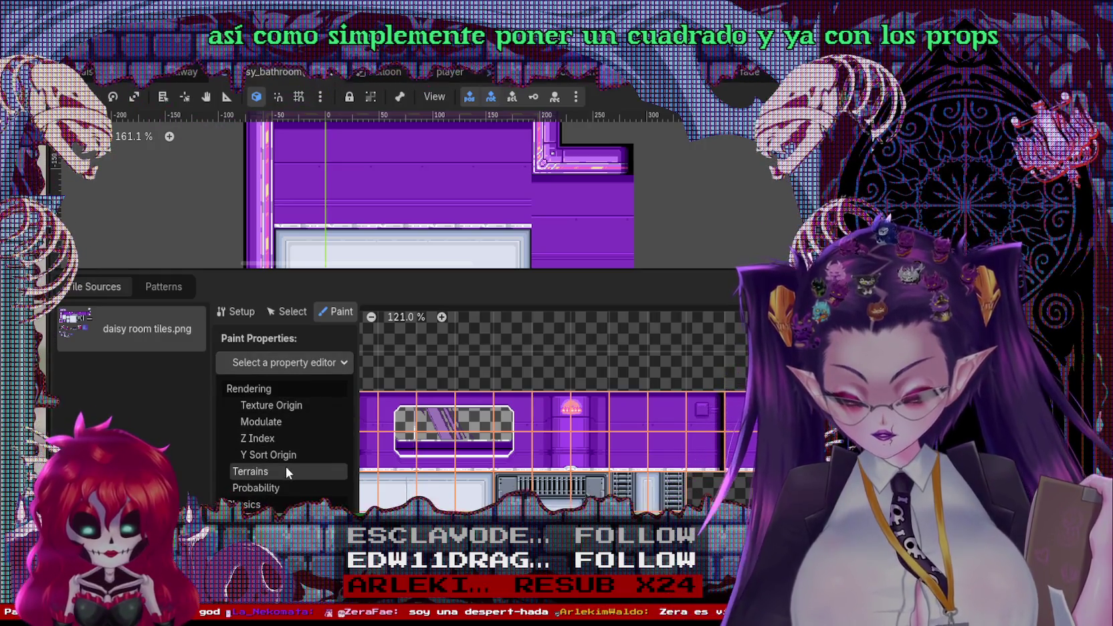
left_click(281, 520)
scroll(626, 487, "up", 2)
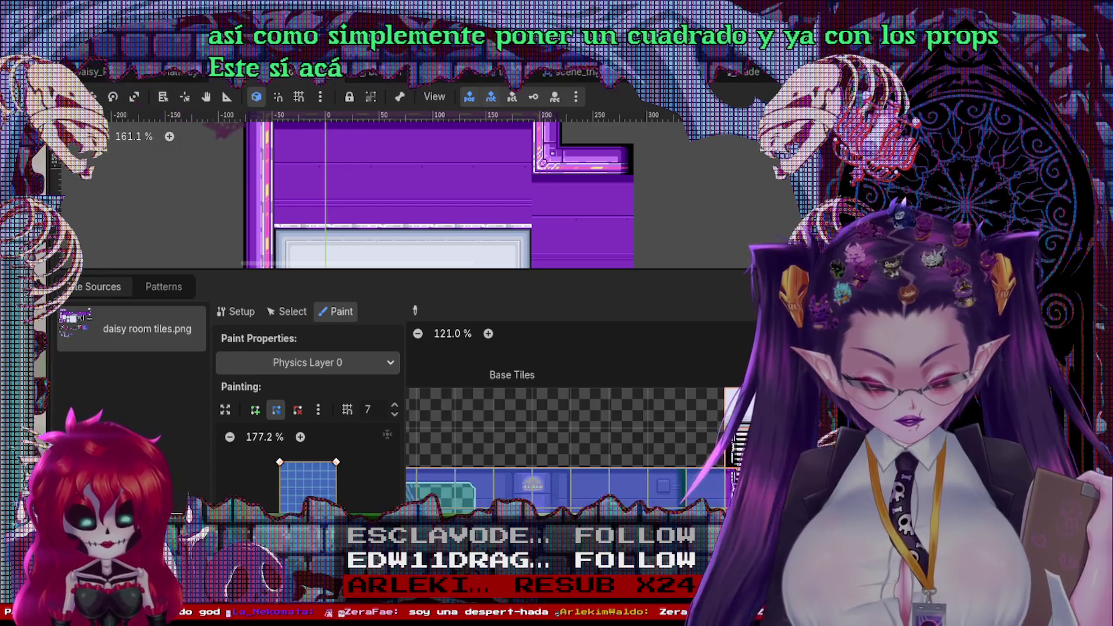
scroll(575, 435, "down", 1)
scroll(575, 434, "down", 1)
scroll(575, 435, "down", 1)
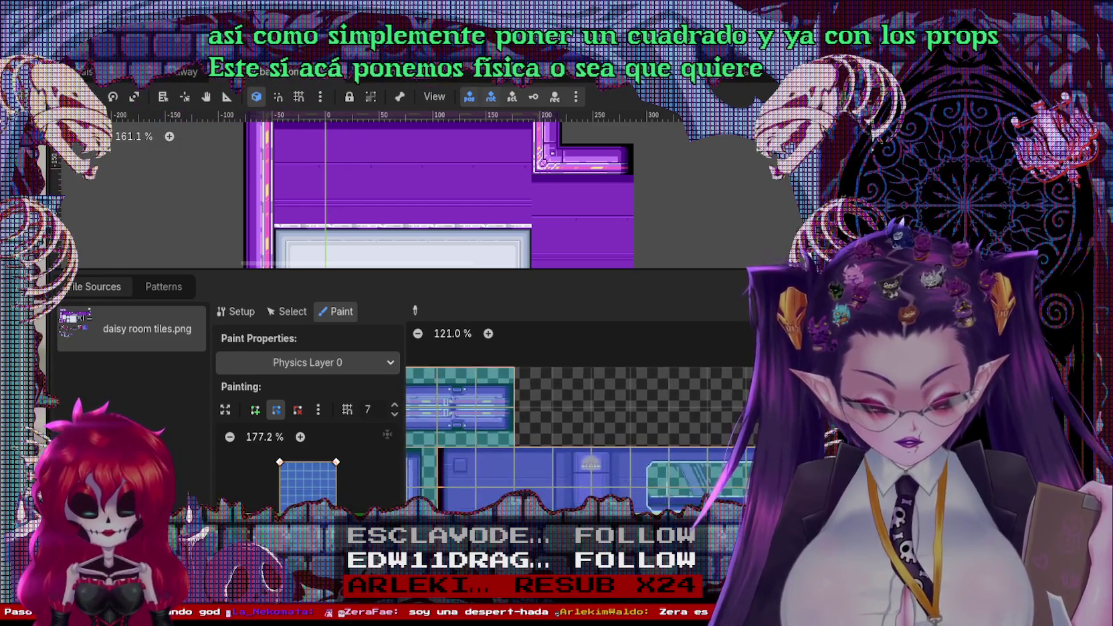
scroll(575, 435, "down", 1)
Scroll around the daisy room tiles atlas to inspect its tiles
scroll(575, 435, "right", 2)
scroll(575, 434, "up", 1)
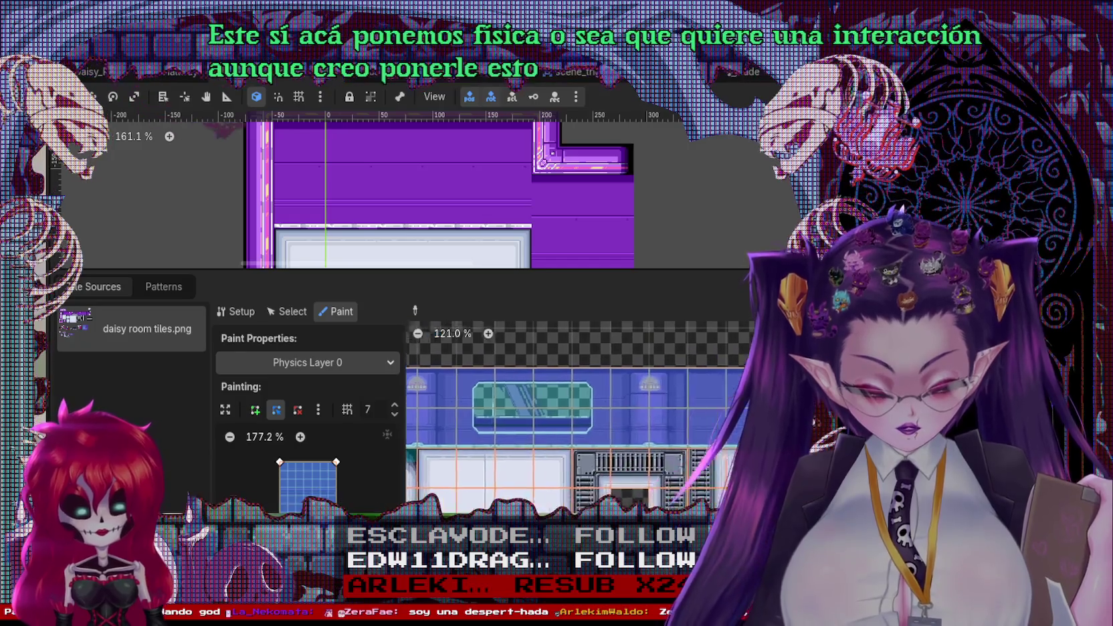
scroll(575, 434, "left", 1)
scroll(575, 434, "left", 1)
scroll(575, 434, "left", 1)
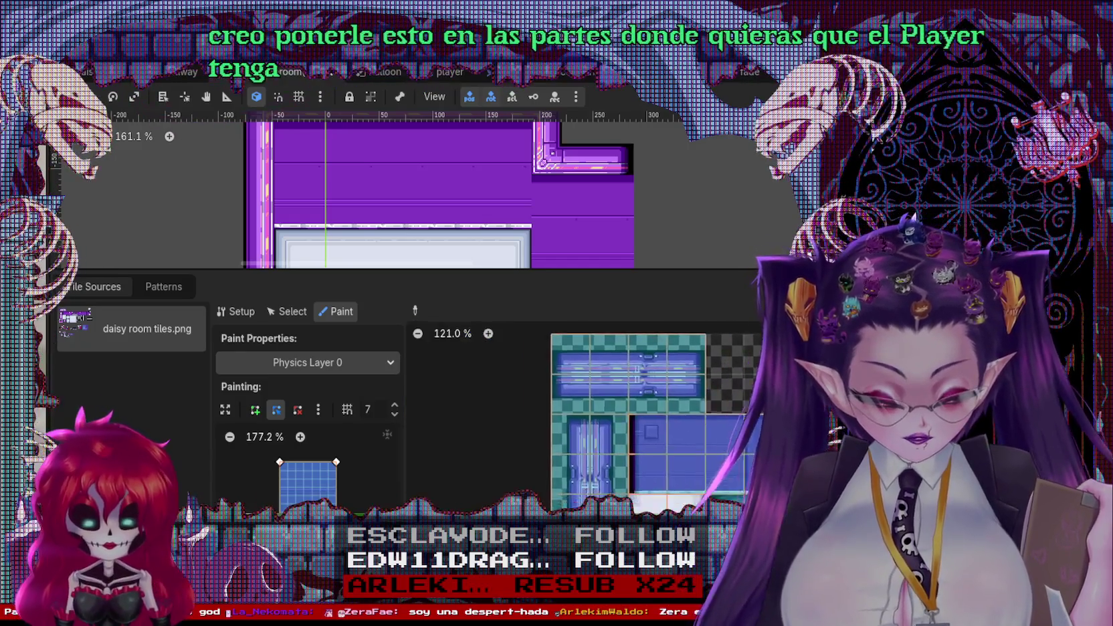
scroll(575, 435, "down", 2)
scroll(575, 434, "right", 2)
scroll(575, 435, "down", 1)
scroll(575, 435, "up", 1)
scroll(575, 434, "left", 1)
scroll(575, 435, "up", 2)
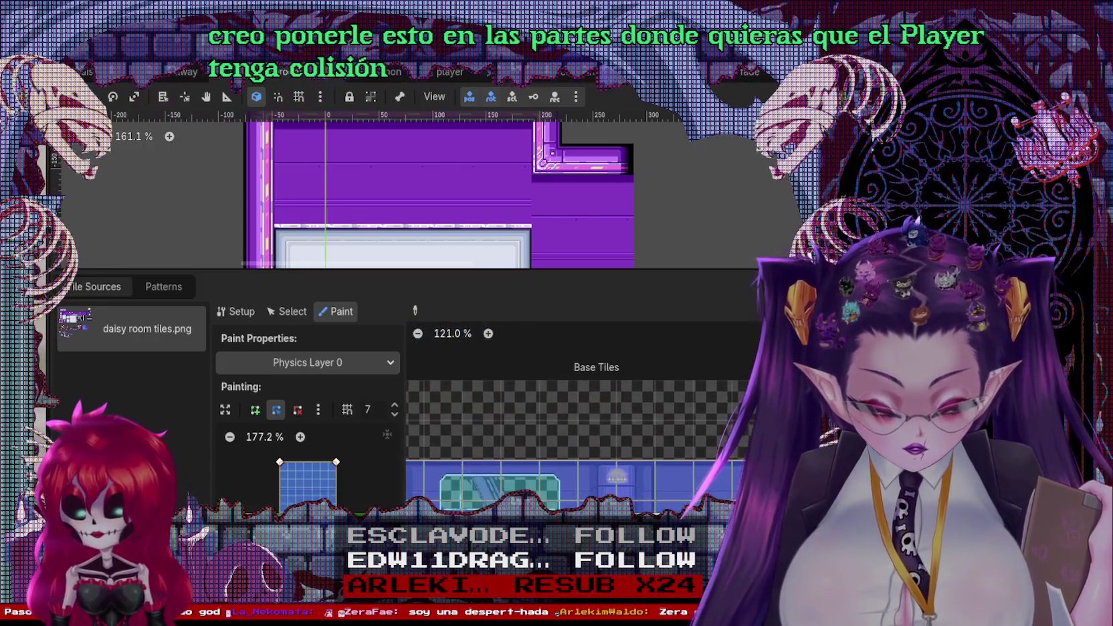
scroll(545, 482, "down", 1)
scroll(545, 483, "right", 3)
scroll(545, 482, "right", 1)
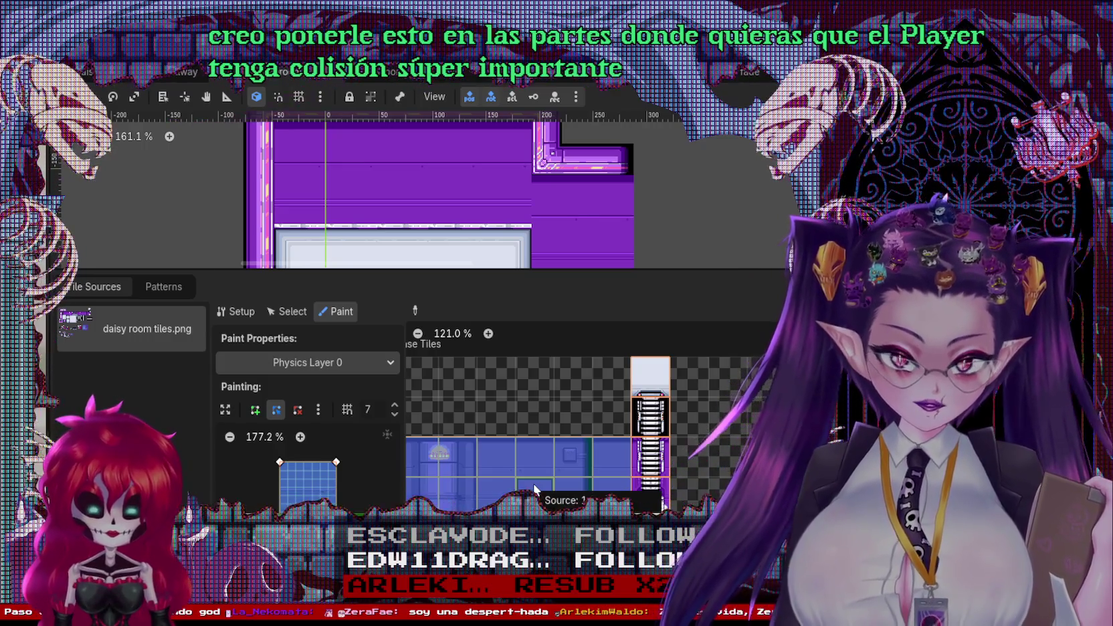
Scroll down to the atlas furniture row and switch back to Select mode
scroll(589, 428, "left", 3)
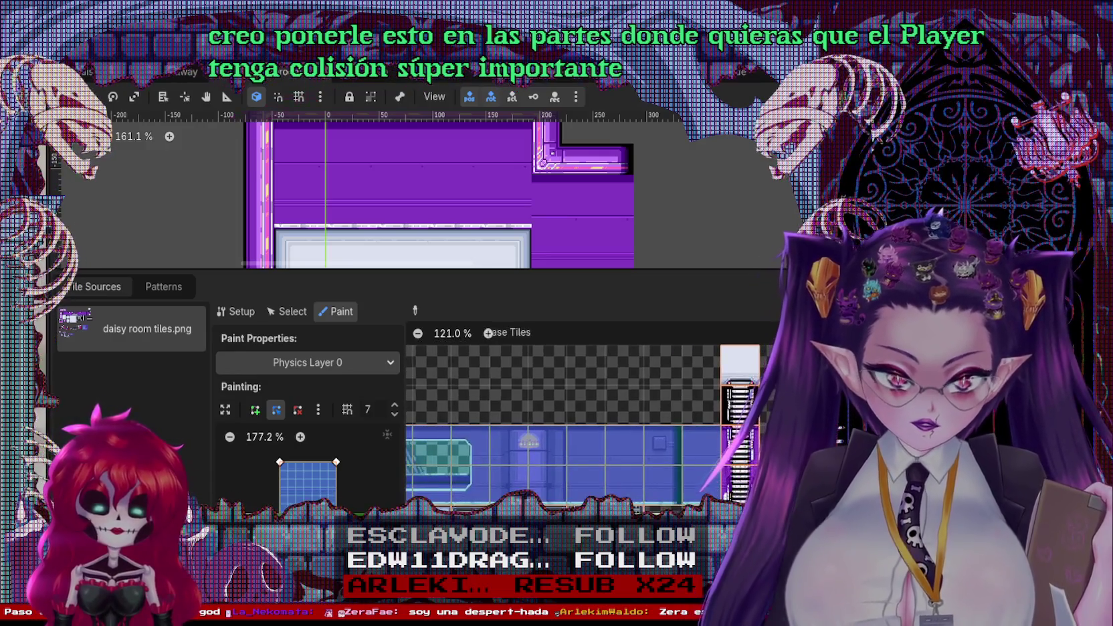
scroll(589, 414, "down", 3)
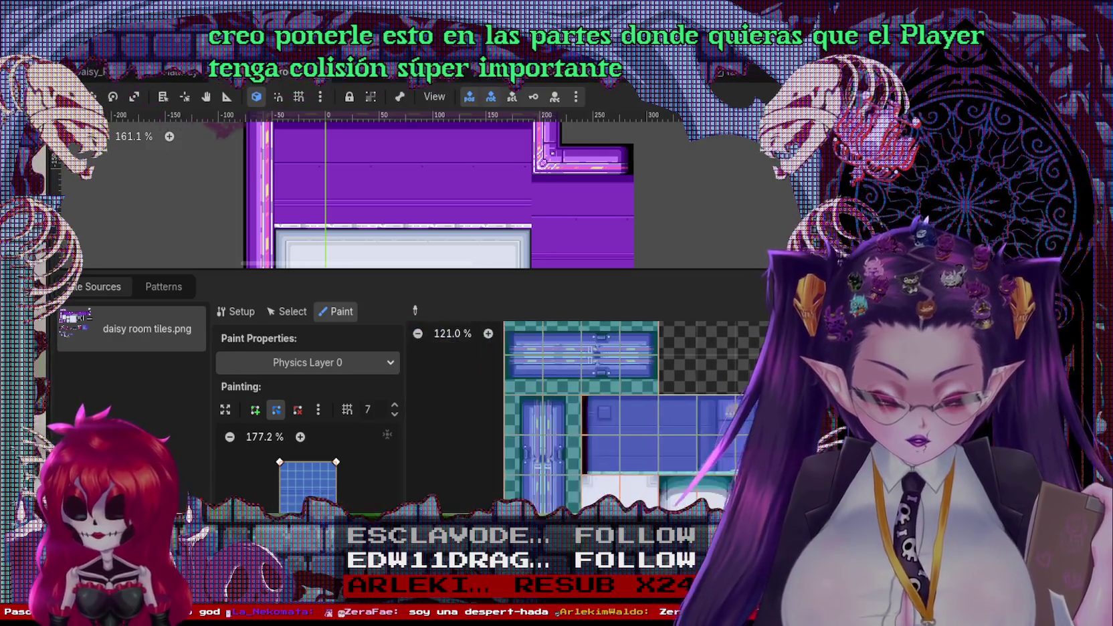
scroll(584, 467, "down", 3)
scroll(584, 467, "down", 2)
scroll(584, 466, "down", 2)
scroll(584, 466, "down", 2)
scroll(584, 466, "down", 3)
scroll(579, 437, "down", 2)
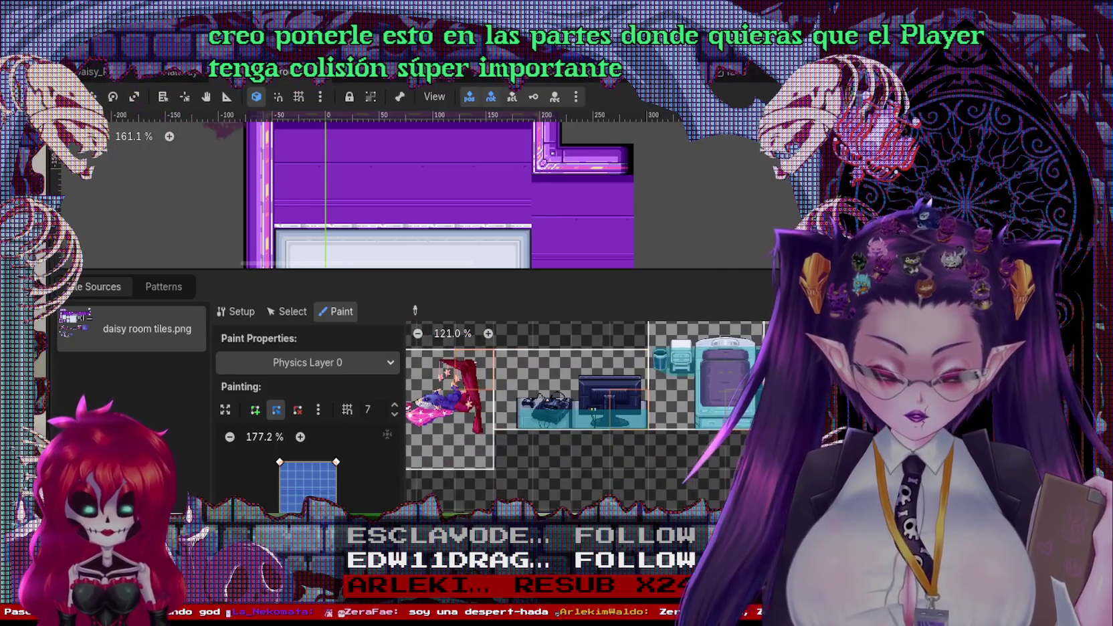
scroll(579, 438, "down", 3)
left_click(289, 314)
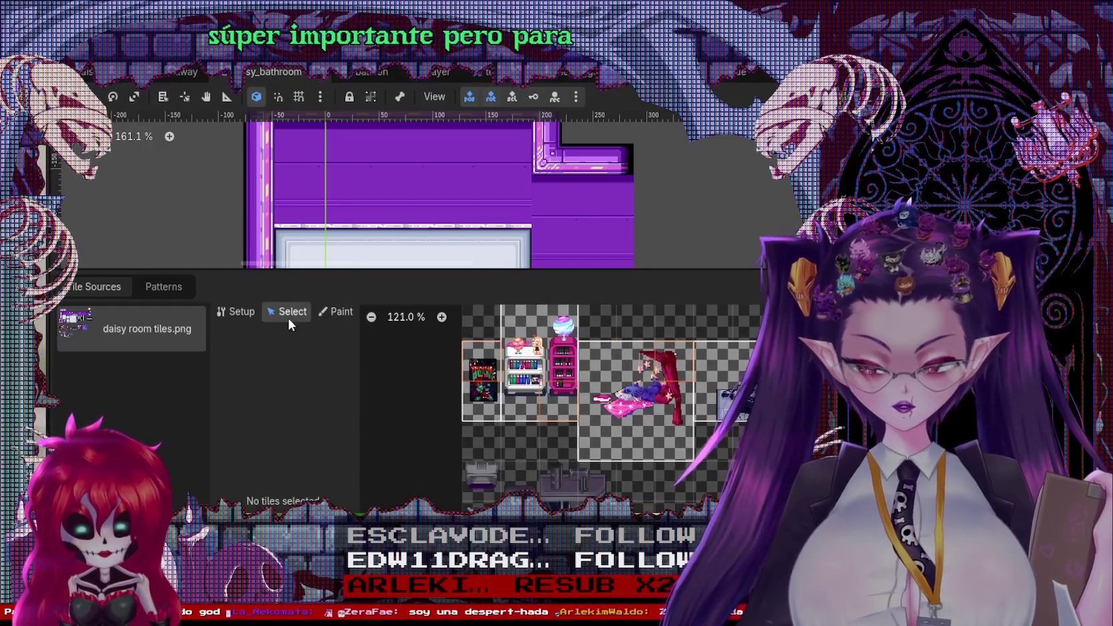
Switch between the atlas Setup and Paint panels and zoom the atlas view
left_click(238, 309)
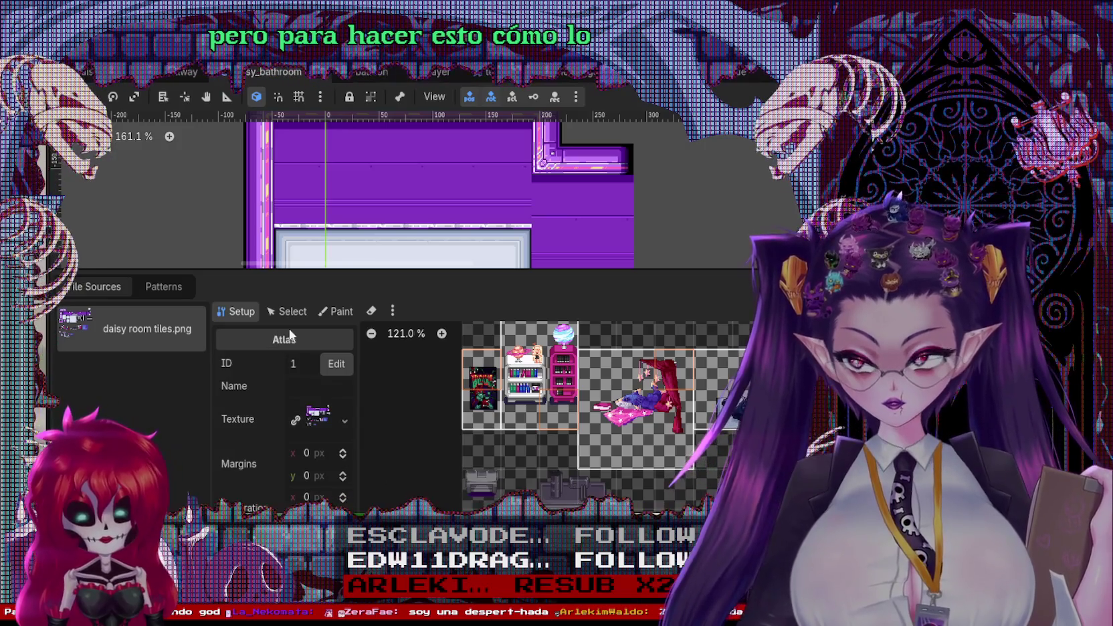
left_click(336, 311)
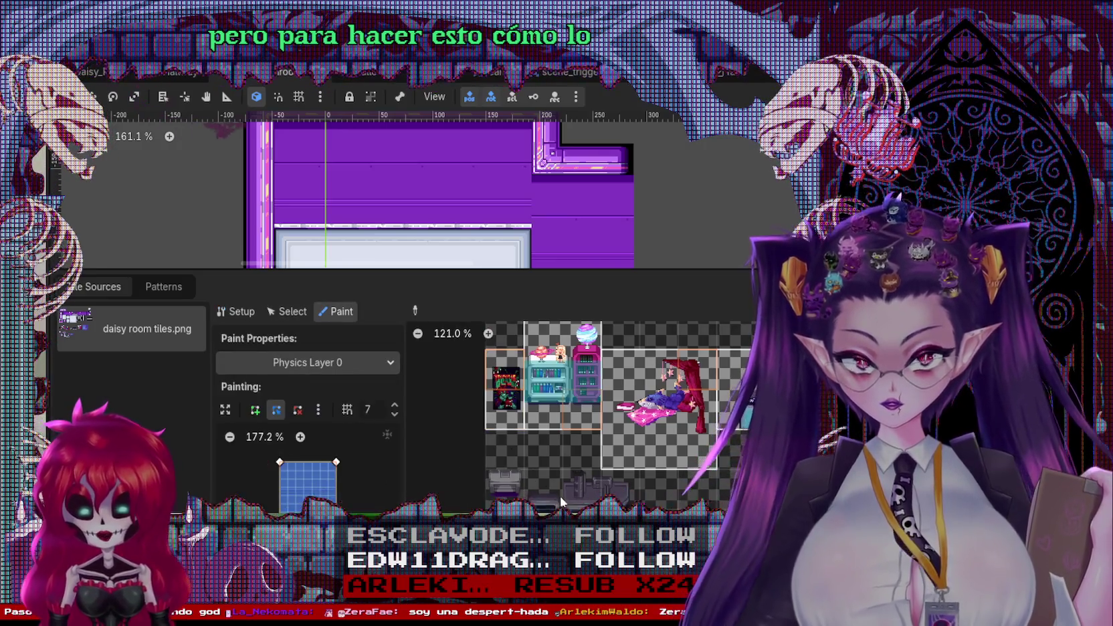
left_click(252, 311)
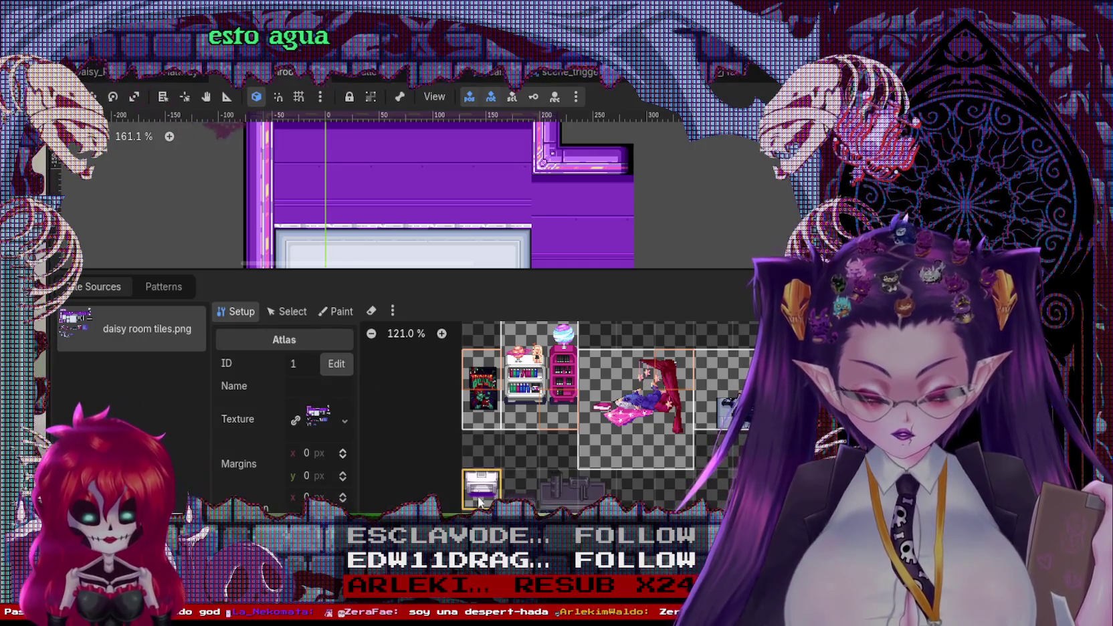
scroll(569, 415, "up", 1)
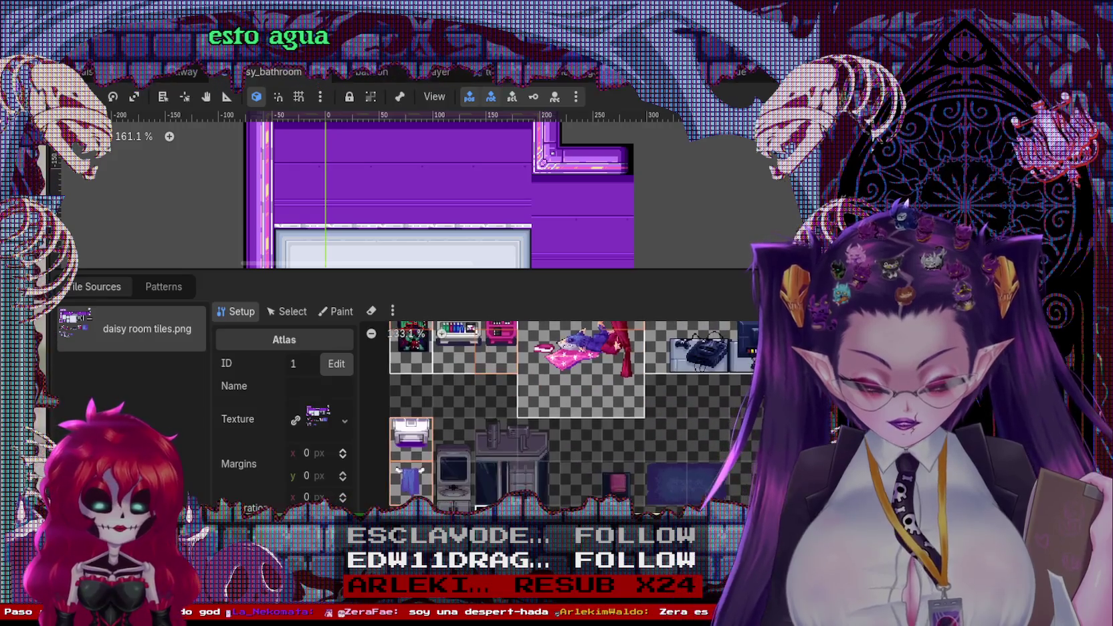
scroll(451, 441, "up", 5)
scroll(474, 446, "down", 5)
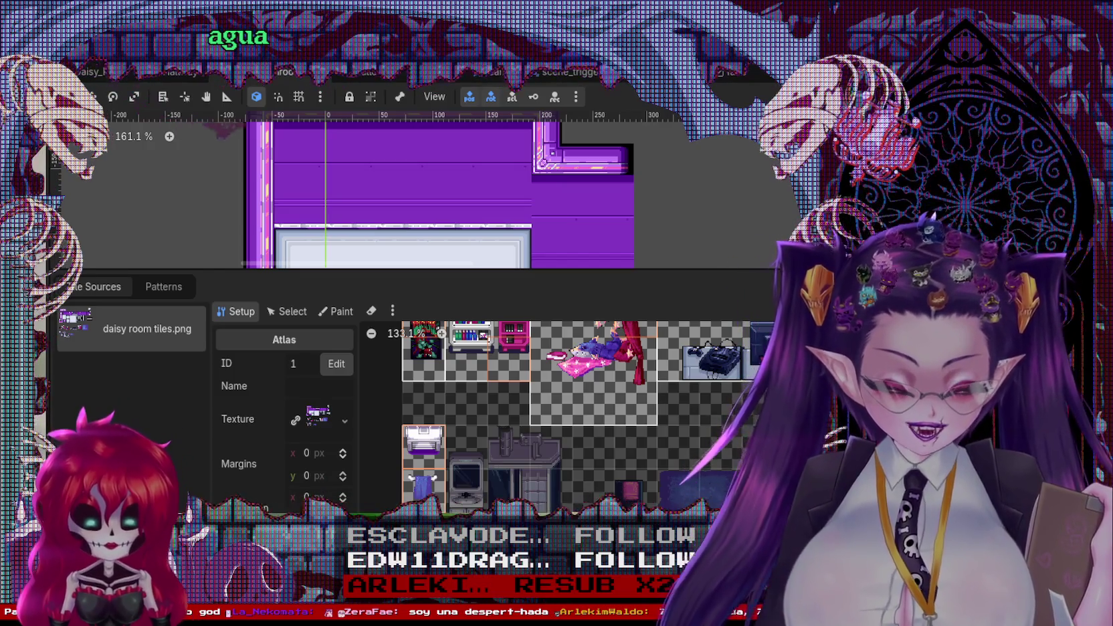
scroll(555, 414, "up", 1)
scroll(555, 414, "up", 1)
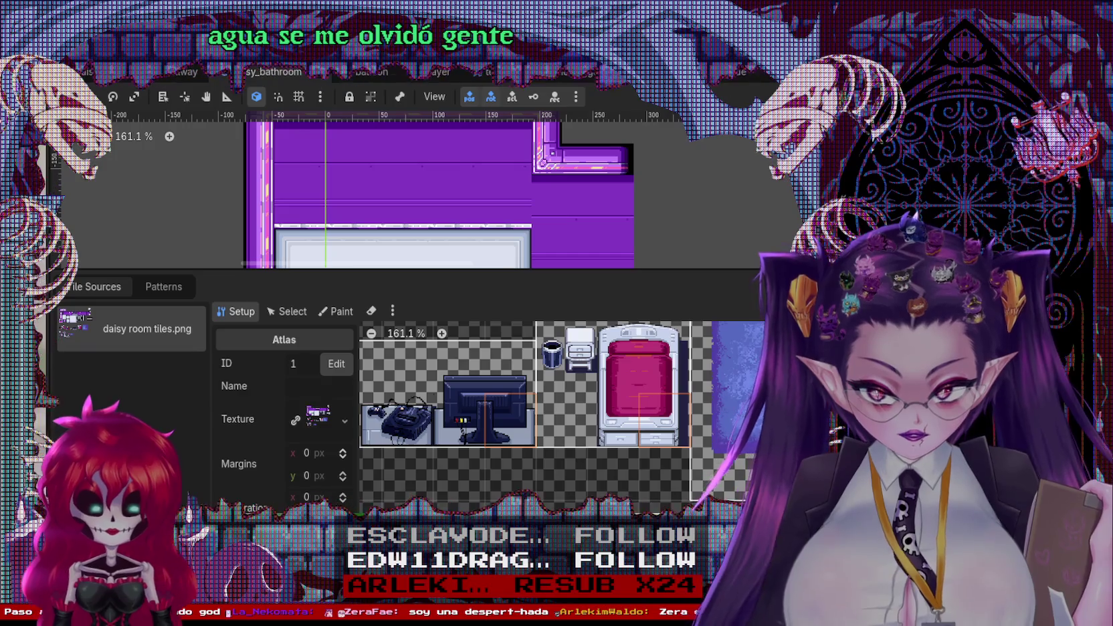
scroll(555, 414, "down", 3)
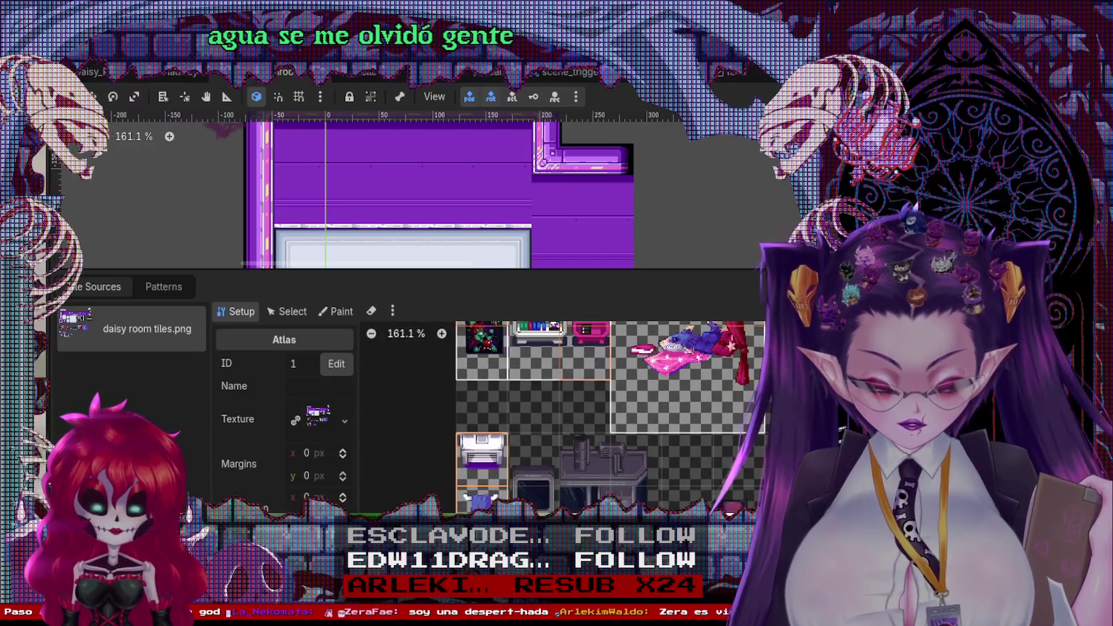
Try extending the printer tile one cell to the right, then undo it
left_click(528, 462)
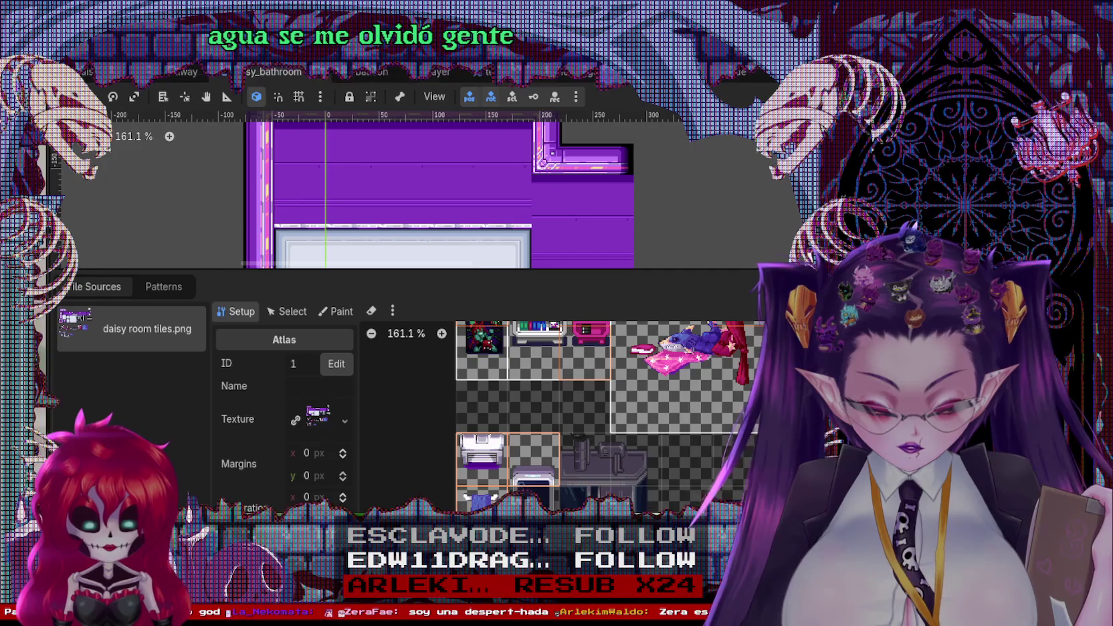
key("ctrl+z")
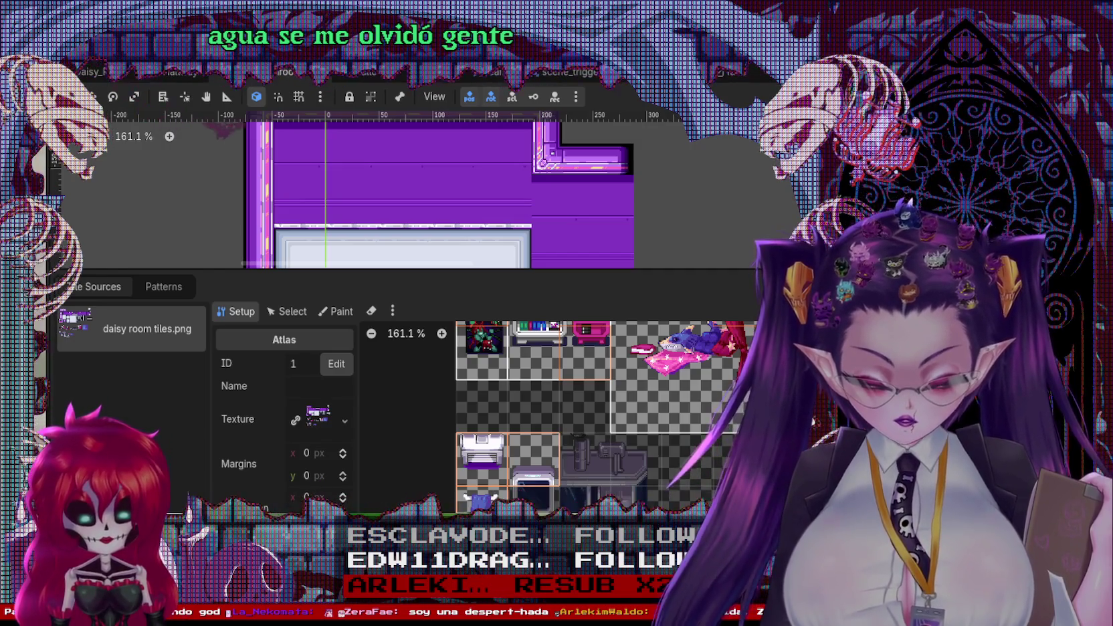
scroll(679, 468, "right", 3)
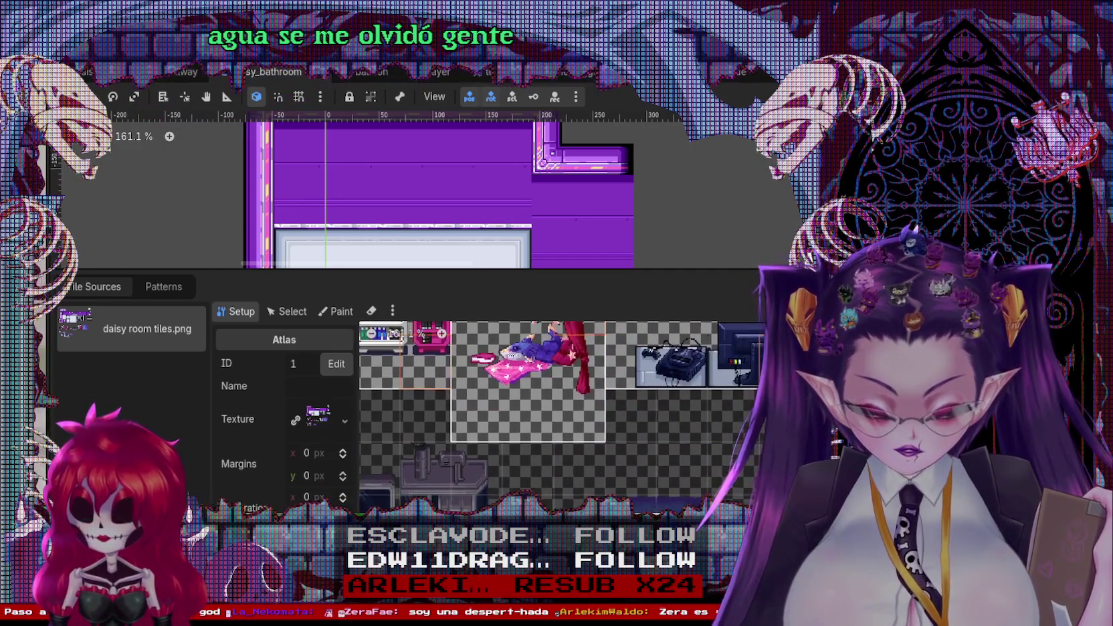
scroll(367, 490, "left", 1)
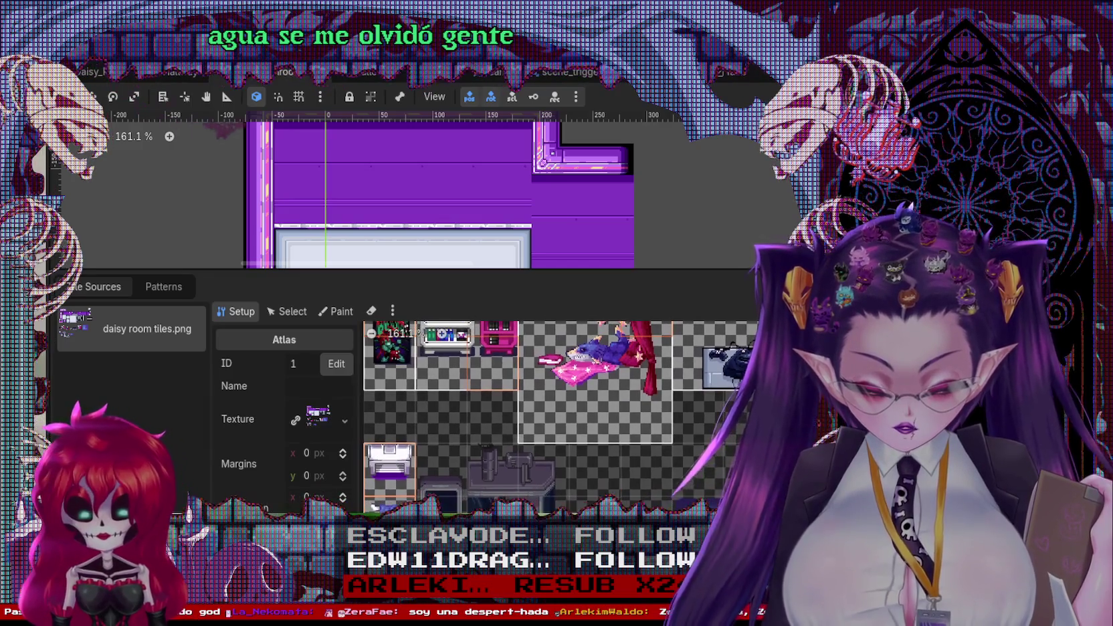
scroll(367, 490, "up", 1)
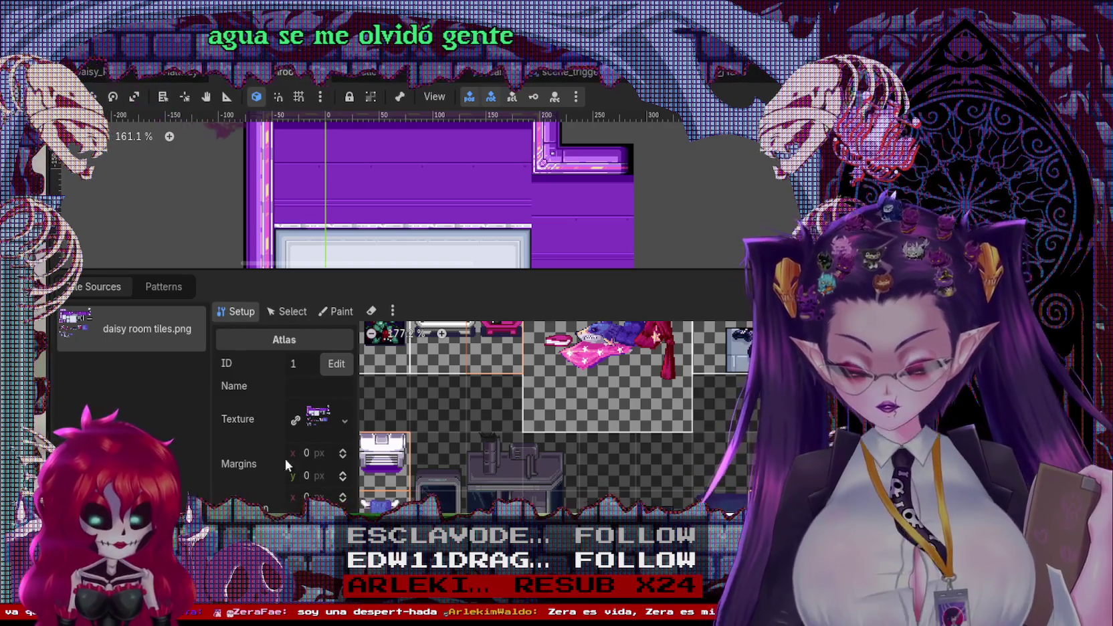
In Select mode, inspect the tall tile, the 2×3 sink tile and two small tiles
left_click(288, 311)
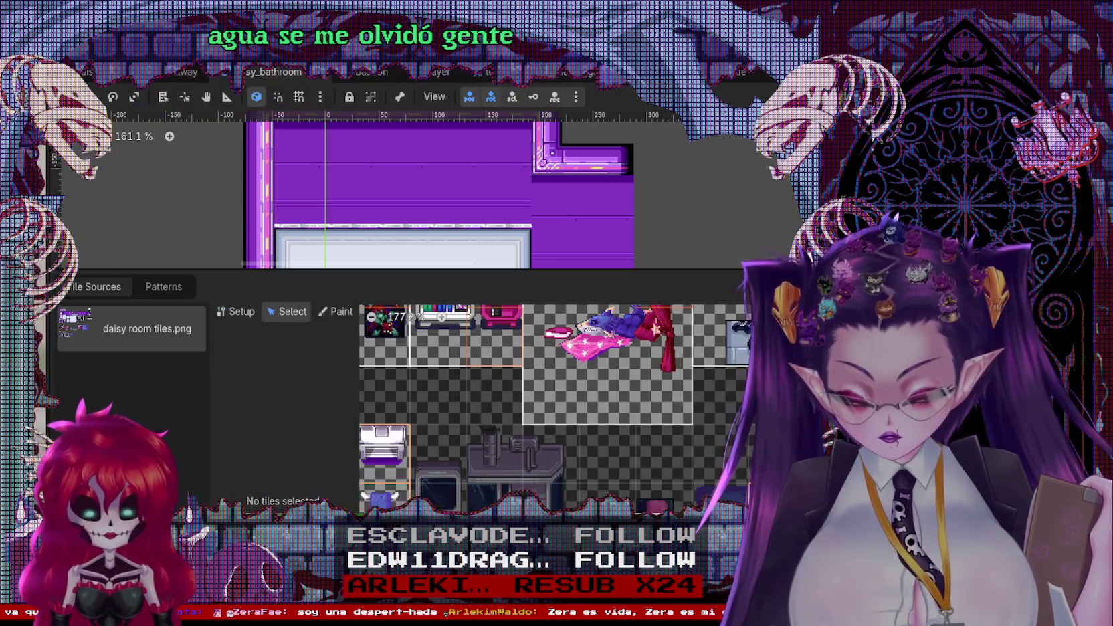
left_click(562, 512)
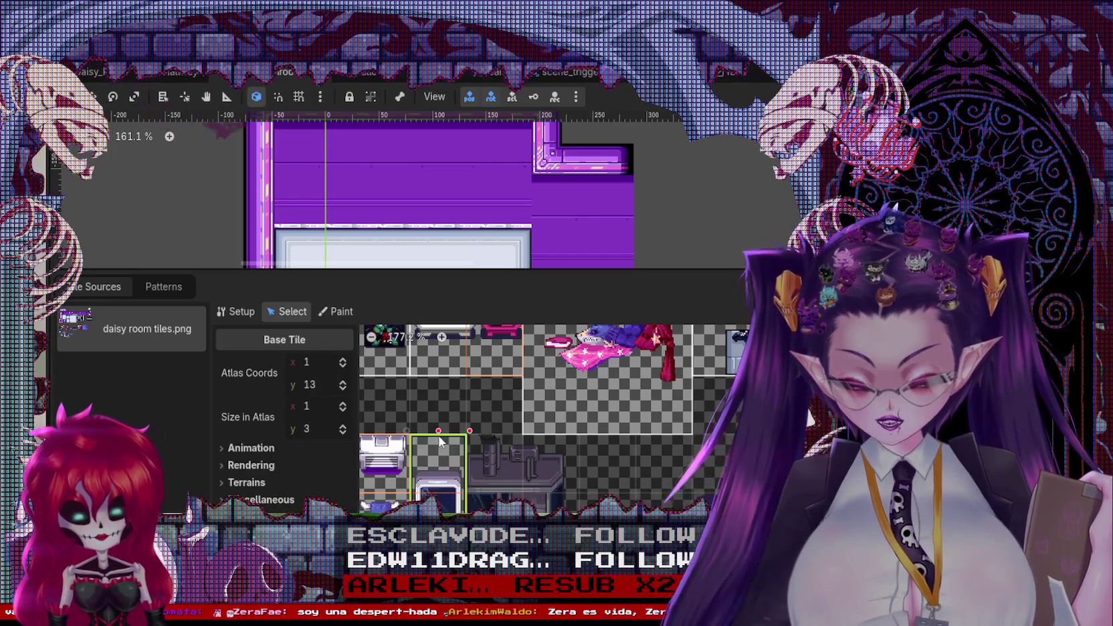
left_click(470, 449)
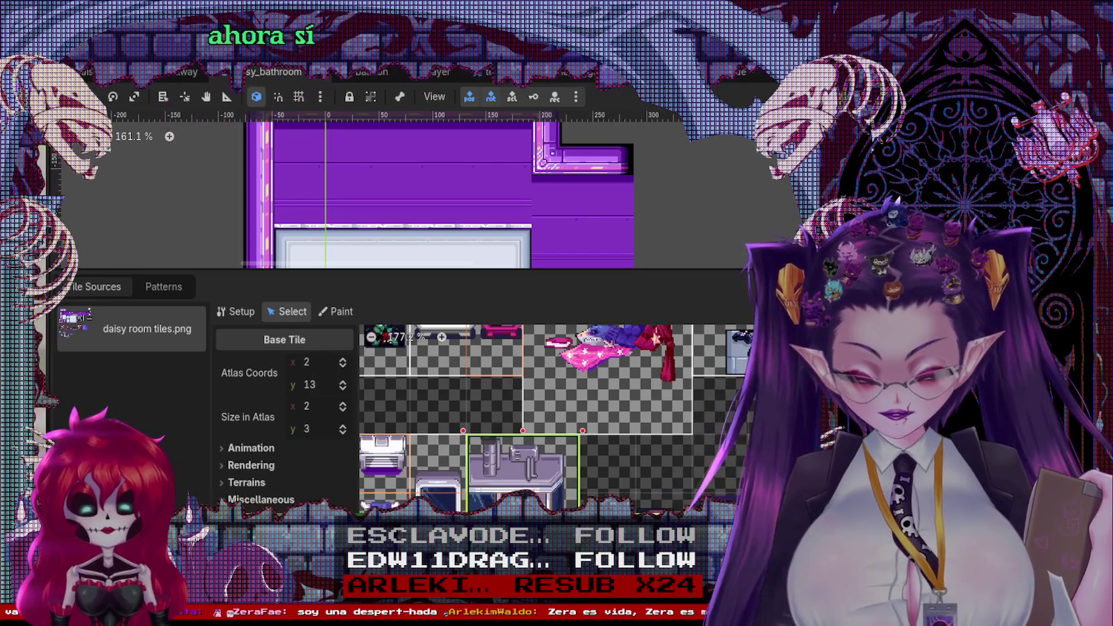
left_click(663, 577)
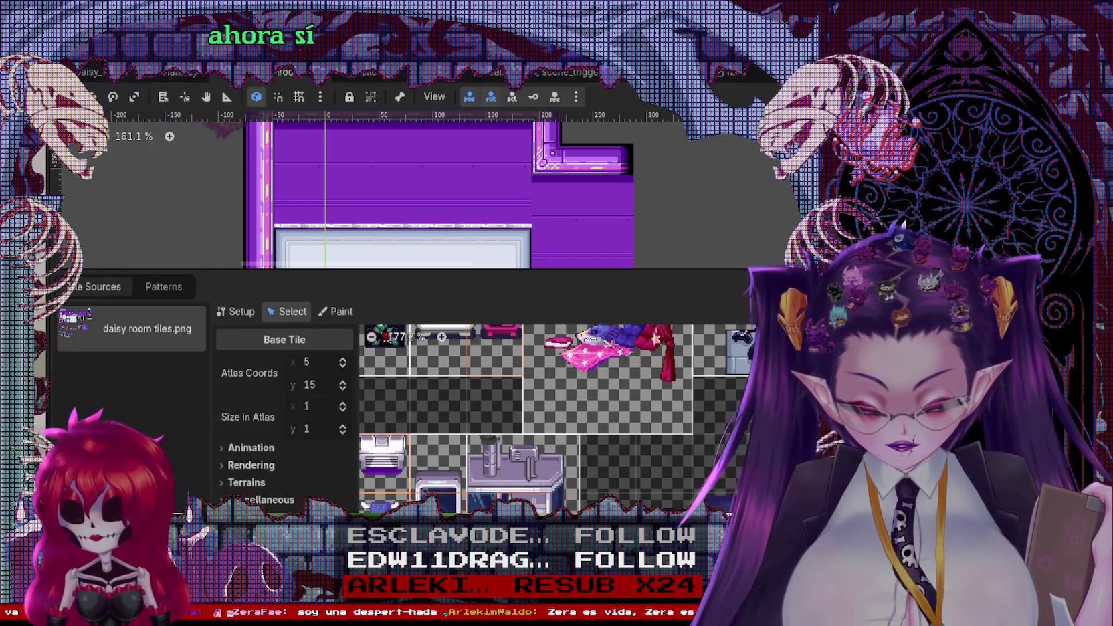
left_click(663, 503)
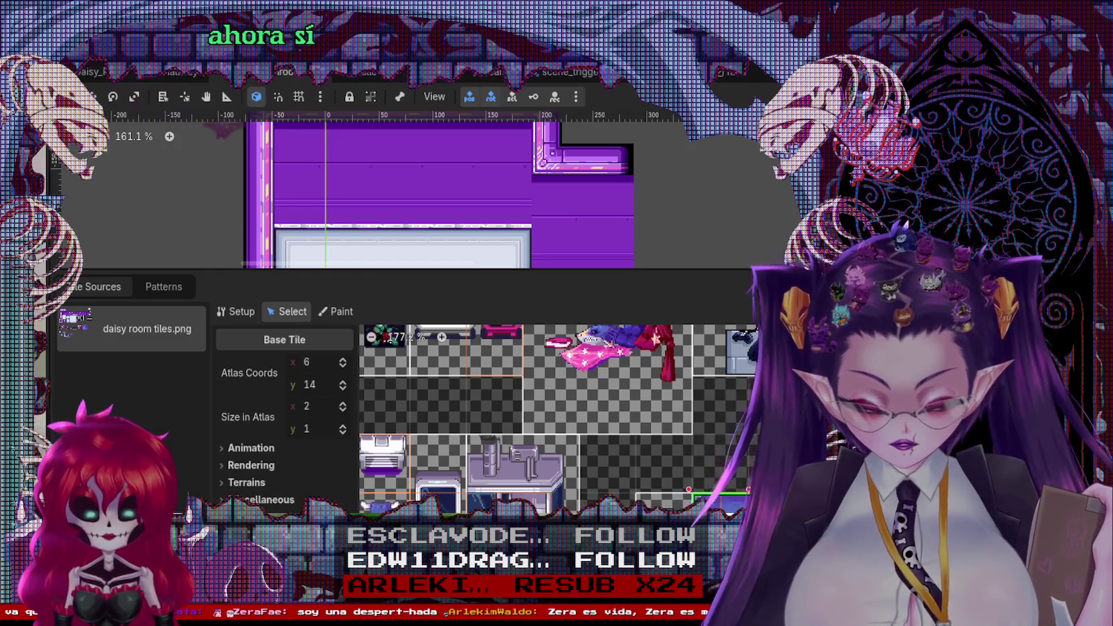
Deselect tiles, zoom the atlas, and pan to the poster and bookshelf tiles
scroll(555, 414, "up", 1)
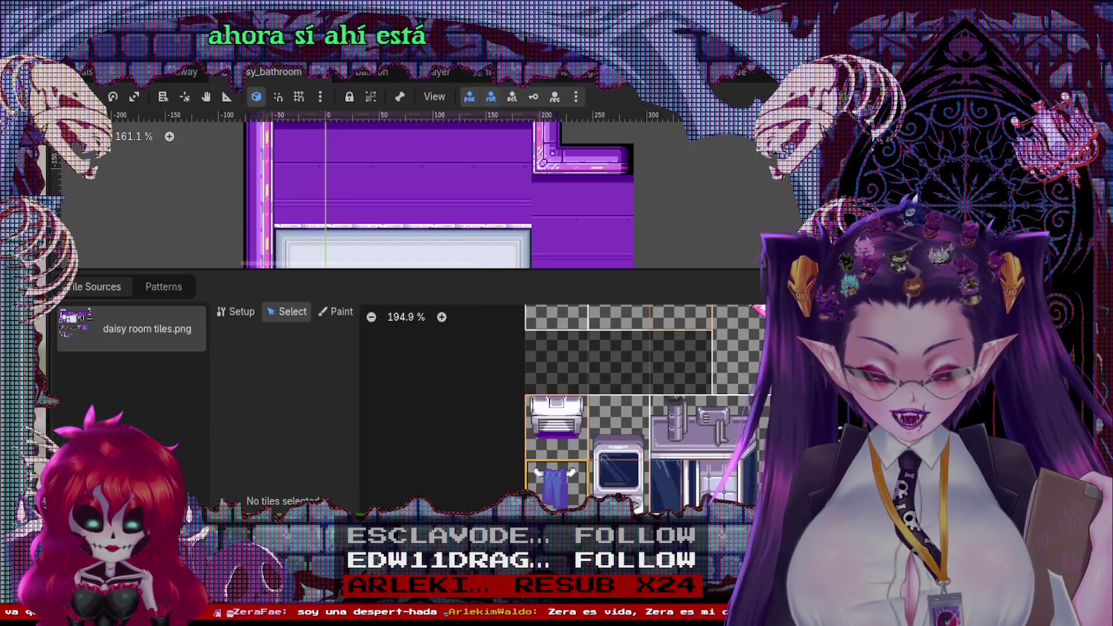
scroll(504, 468, "up", 1)
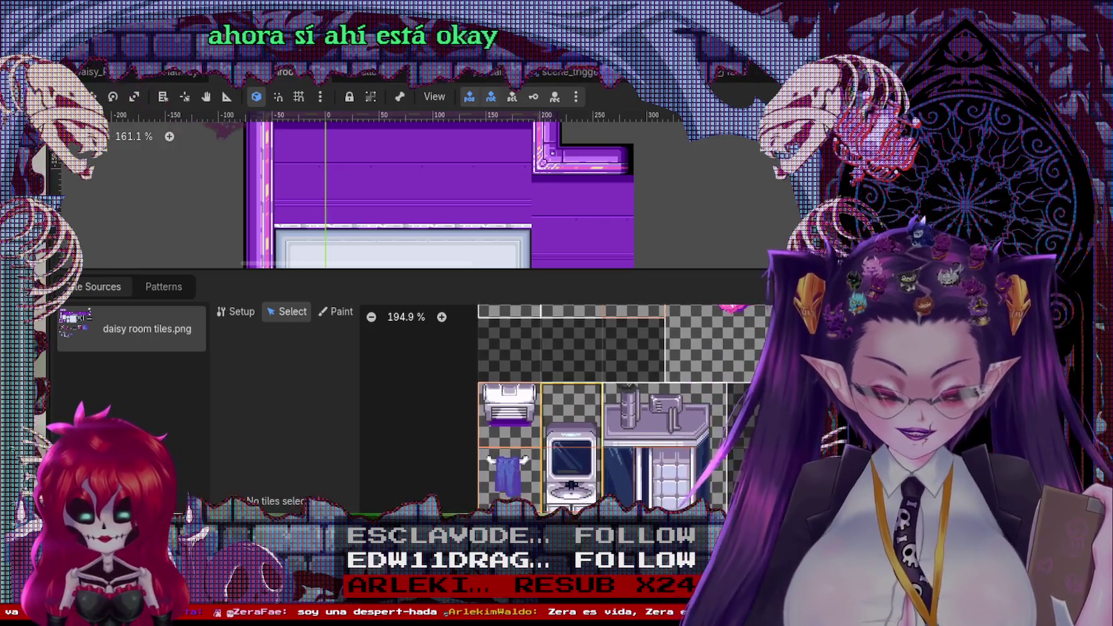
scroll(503, 469, "down", 1)
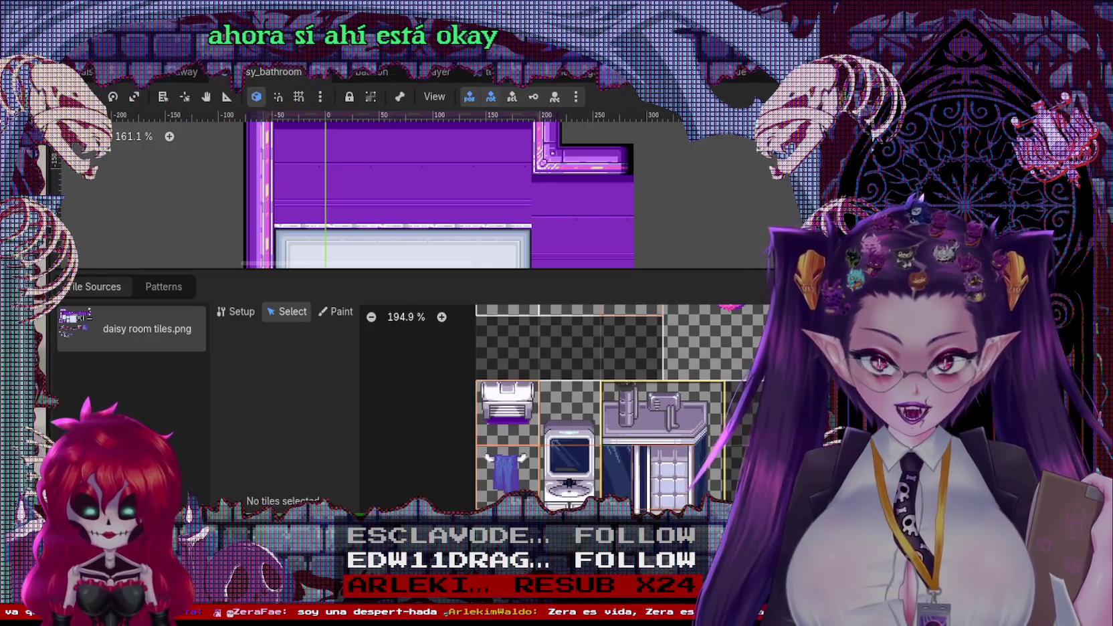
left_click_drag(565, 440, 523, 323)
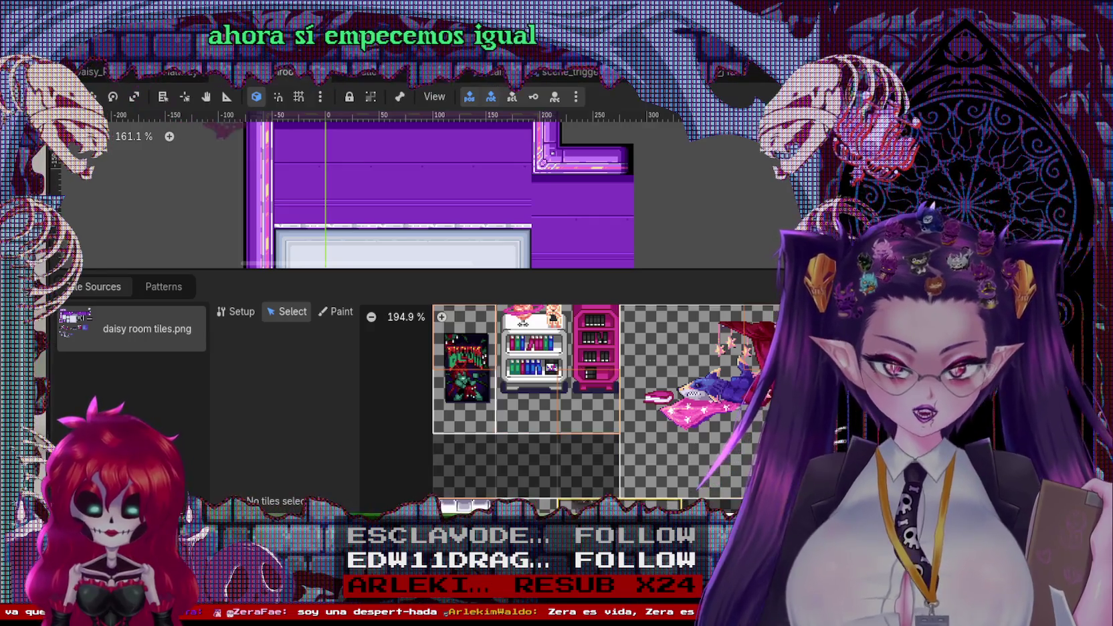
Enlarge the room canvas over the tile panel and save the bathroom scene
scroll(606, 414, "down", 2)
scroll(494, 246, "down", 2)
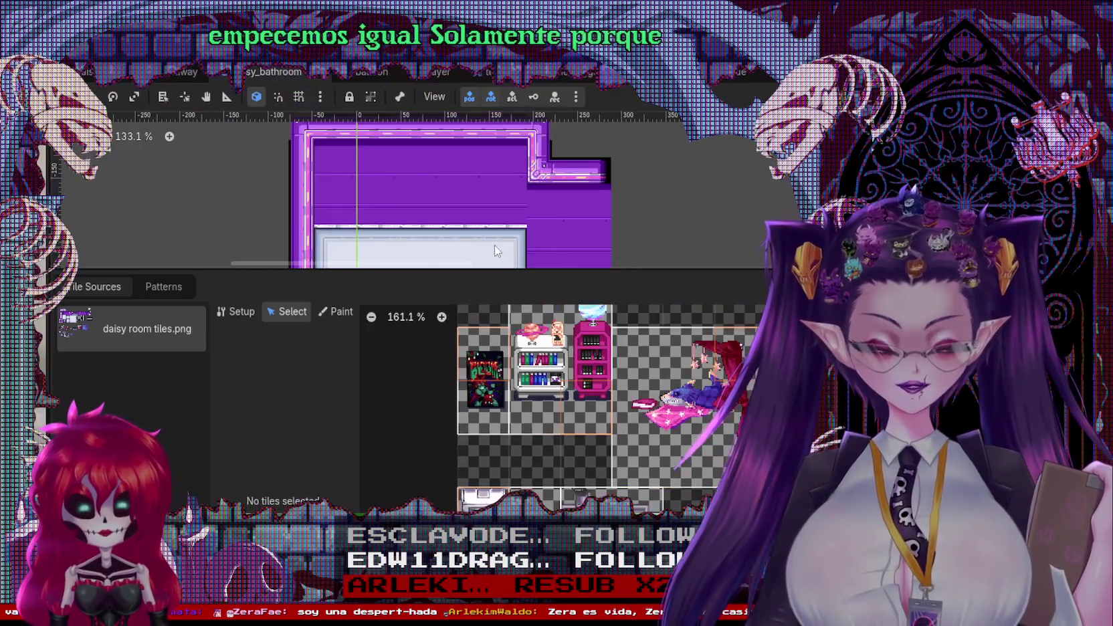
scroll(493, 245, "down", 2)
mouse_move(490, 277)
left_mouse_down()
mouse_move(519, 447)
mouse_move(467, 275)
mouse_move(504, 392)
left_mouse_up()
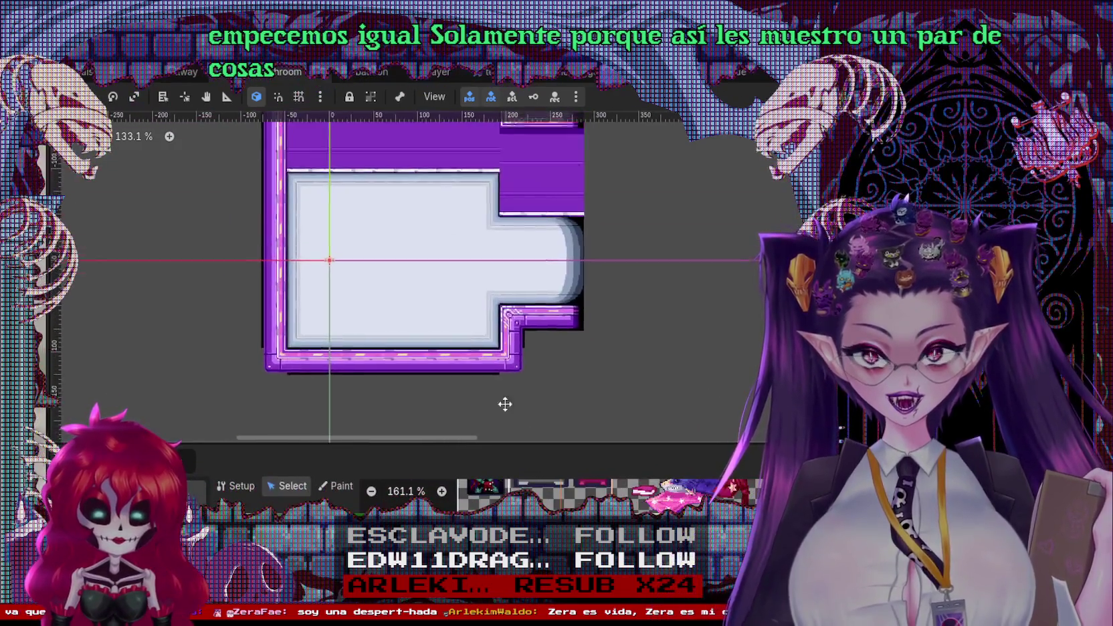
key("ctrl+s")
scroll(492, 495, "down", 5)
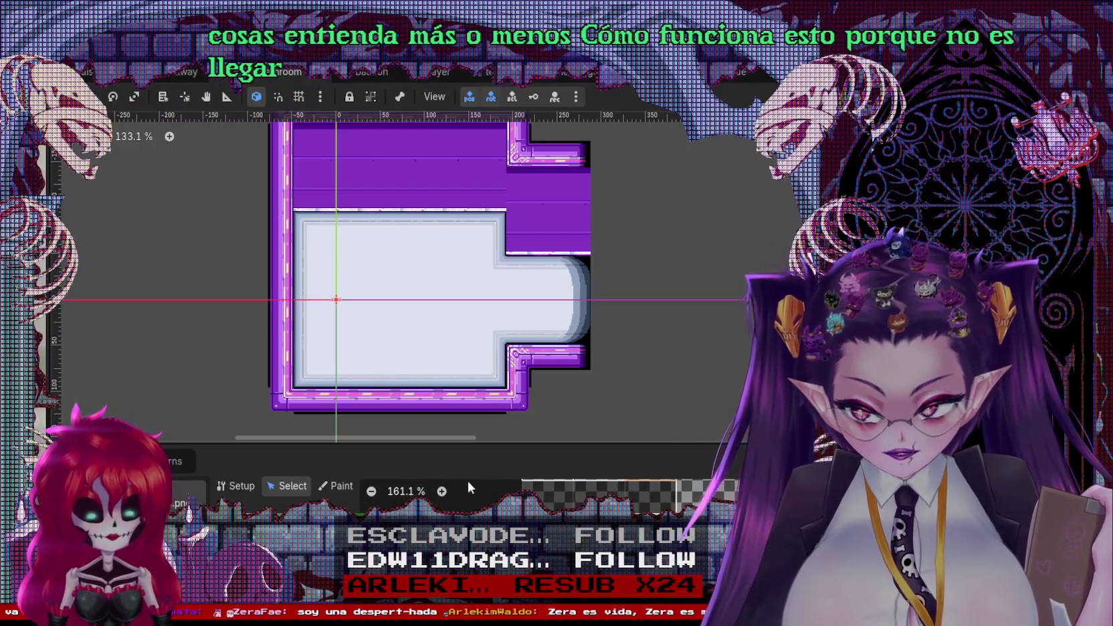
Hide the grid and paint the sink-and-shower prop at the room's top-left corner
left_click(336, 488)
mouse_move(424, 445)
left_mouse_down()
mouse_move(431, 257)
mouse_move(431, 501)
left_mouse_up()
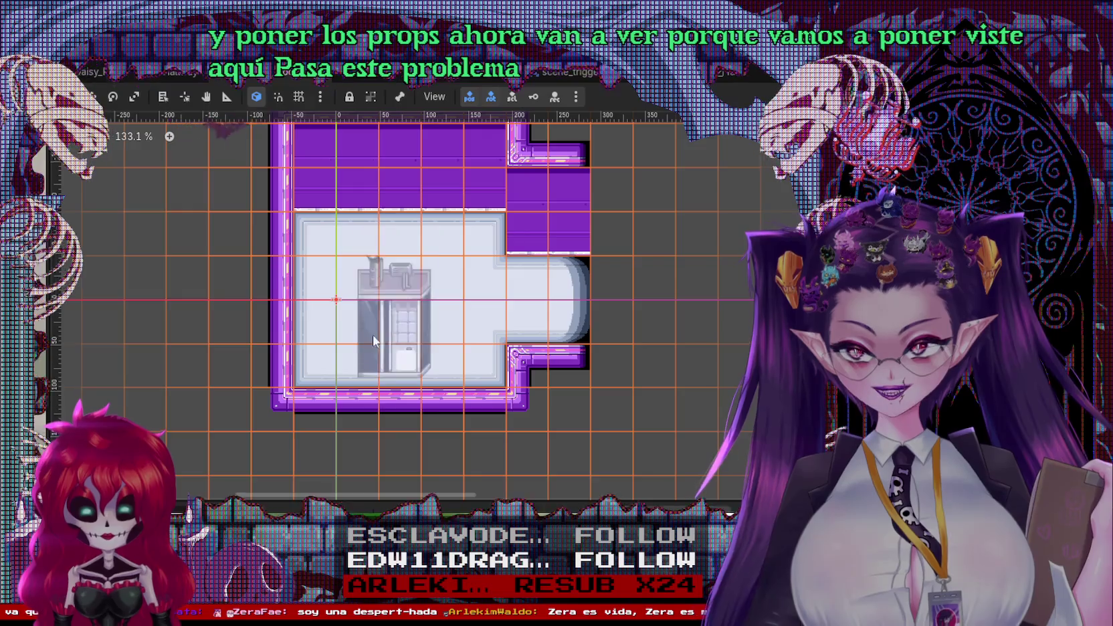
key("numbersign")
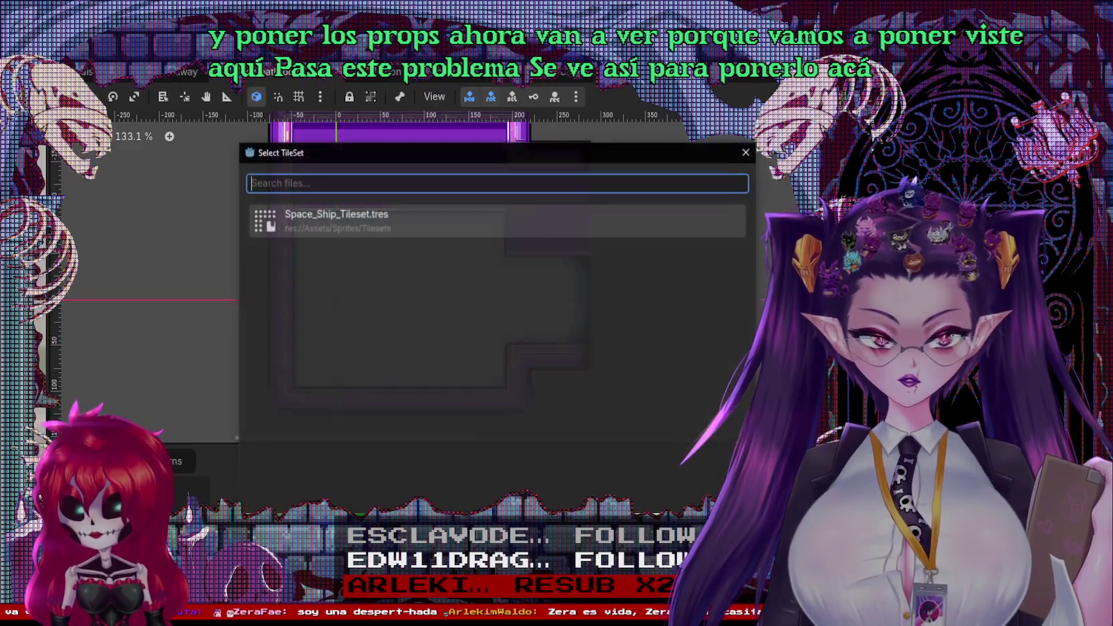
double_click(322, 224)
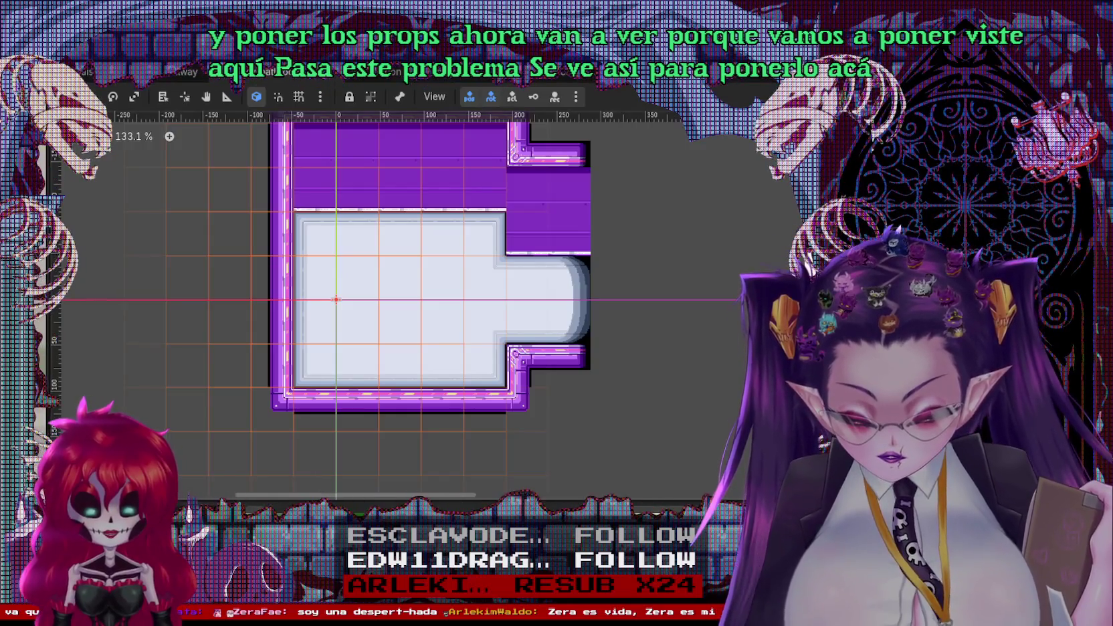
left_click(341, 182)
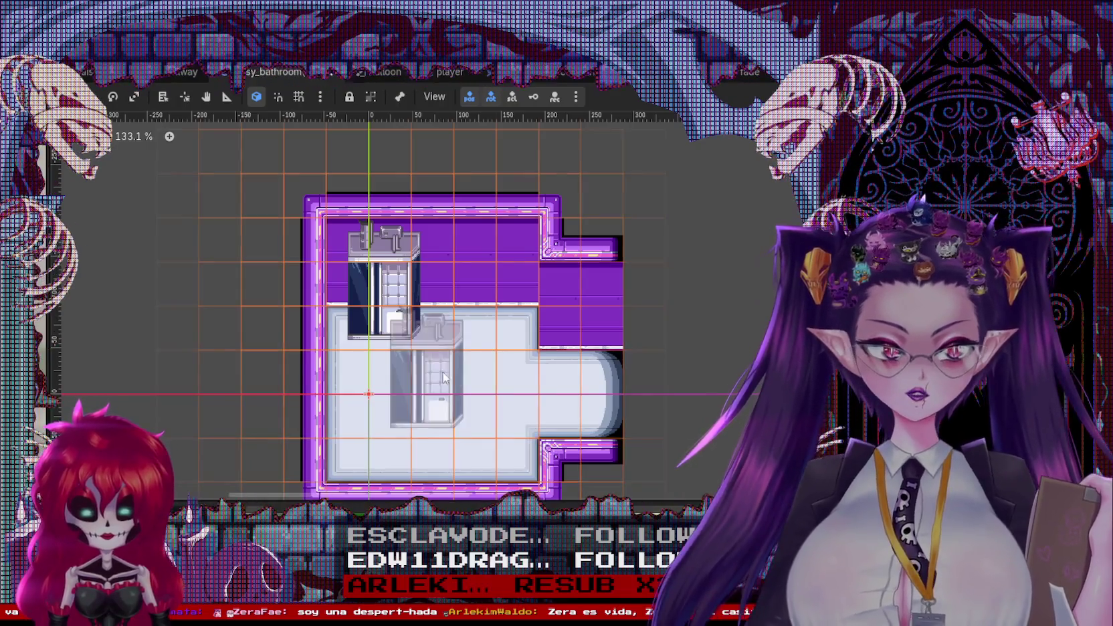
scroll(415, 337, "up", 1)
scroll(491, 350, "up", 2)
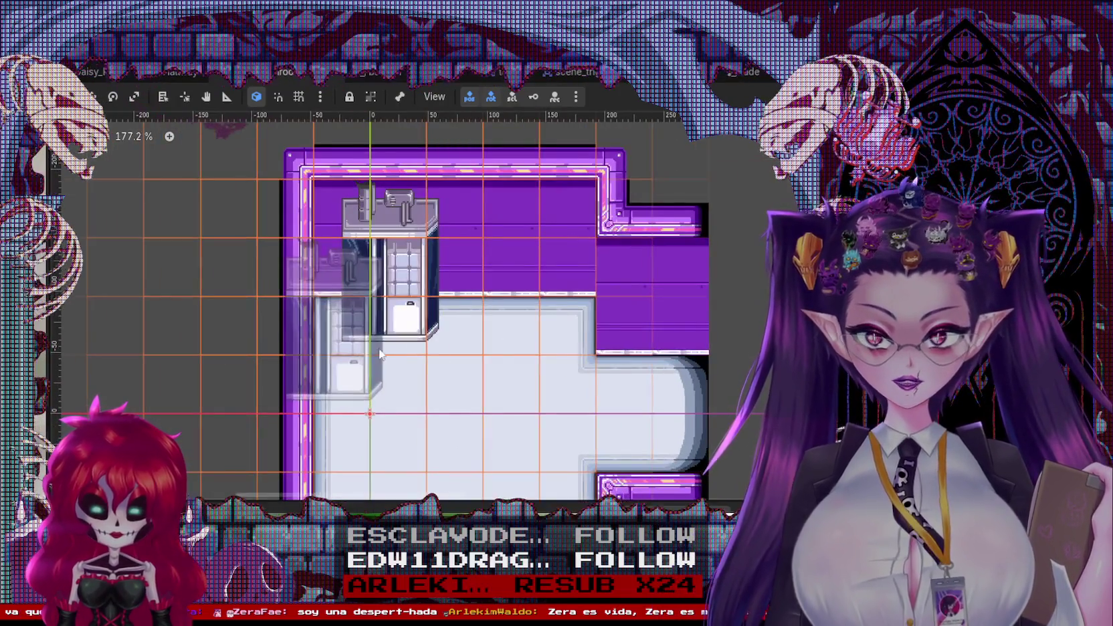
scroll(478, 316, "down", 1)
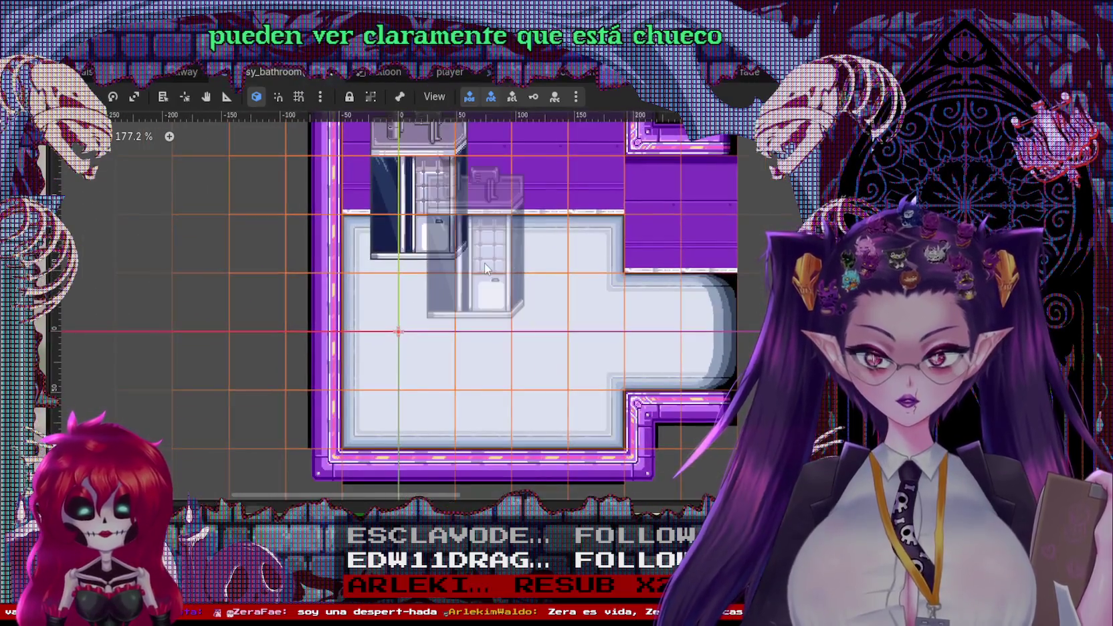
scroll(556, 272, "down", 1)
scroll(556, 272, "down", 1)
scroll(601, 273, "down", 1)
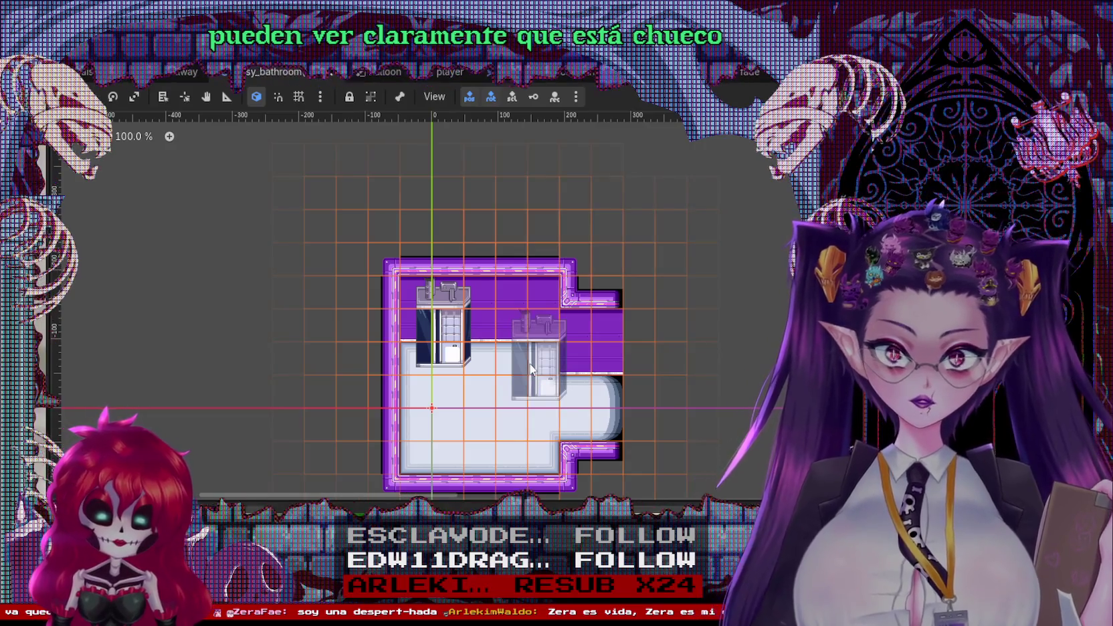
scroll(655, 321, "down", 3)
scroll(655, 321, "left", 2)
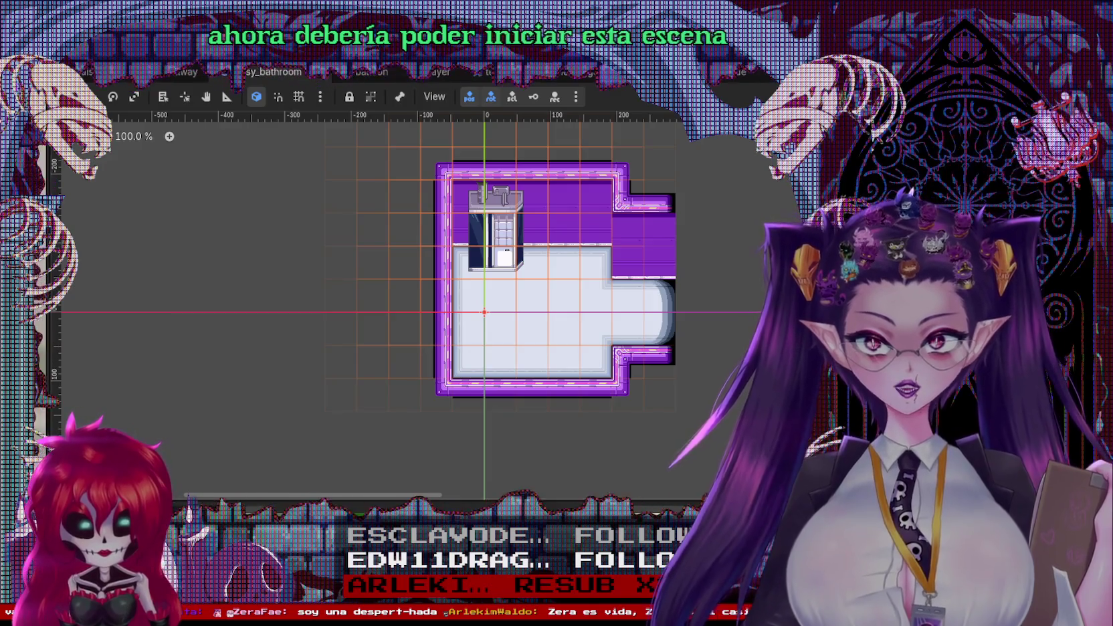
key("F6")
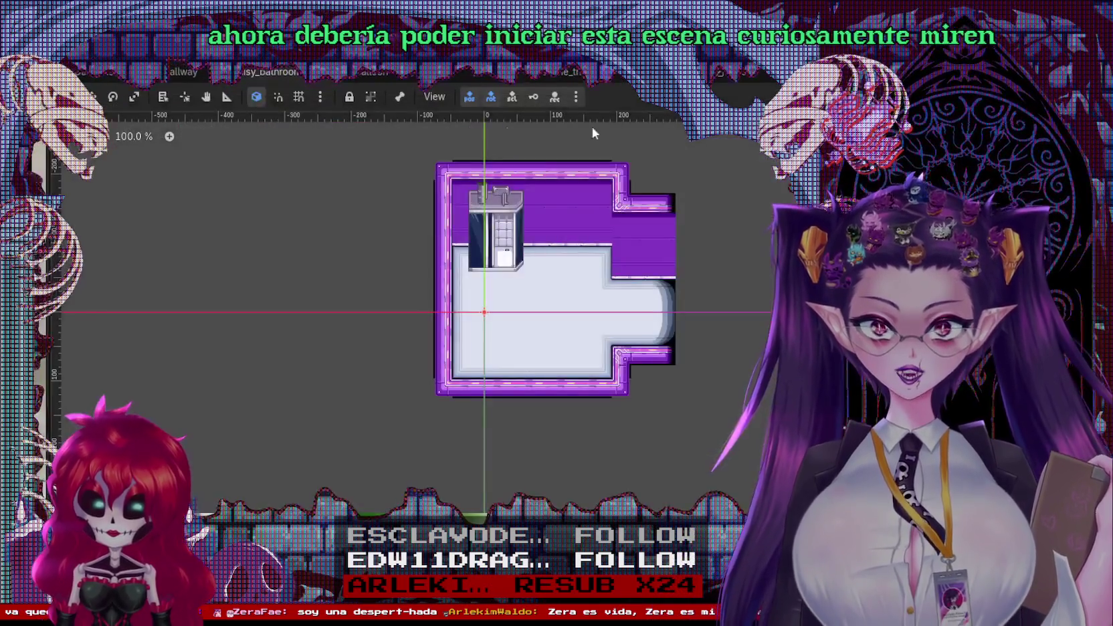
right_click(262, 72)
left_click(302, 163)
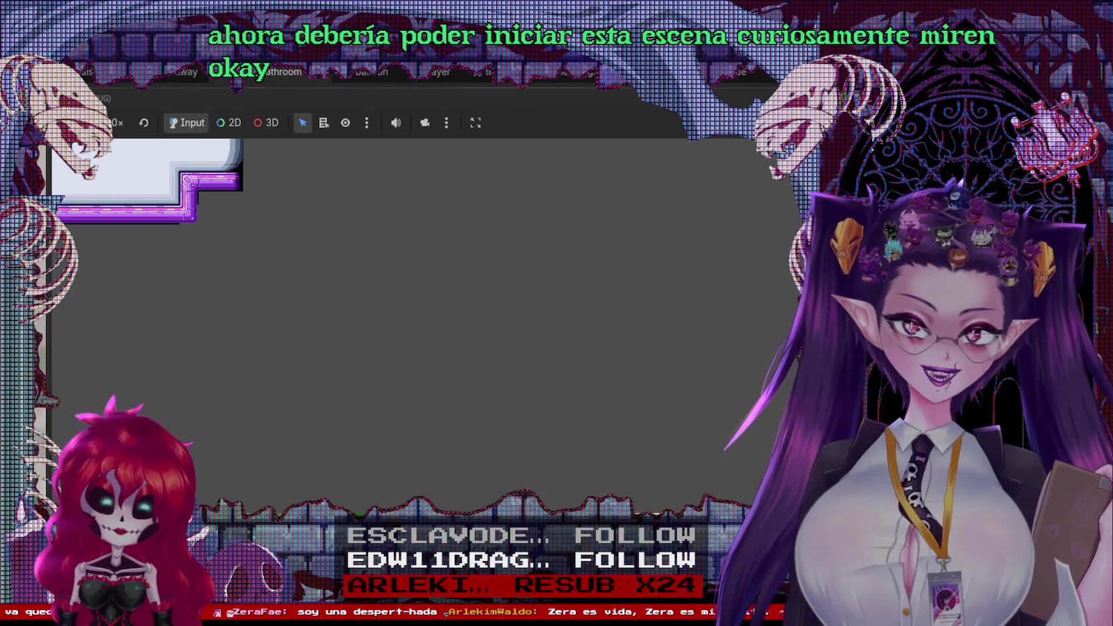
left_click_drag(357, 298, 376, 341)
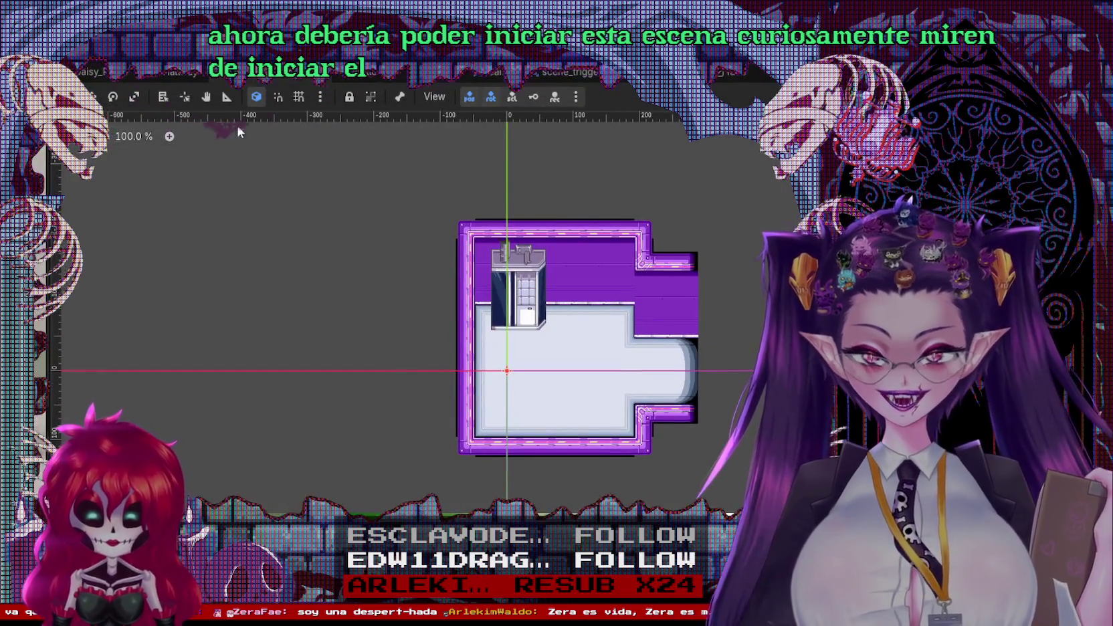
left_click(177, 72)
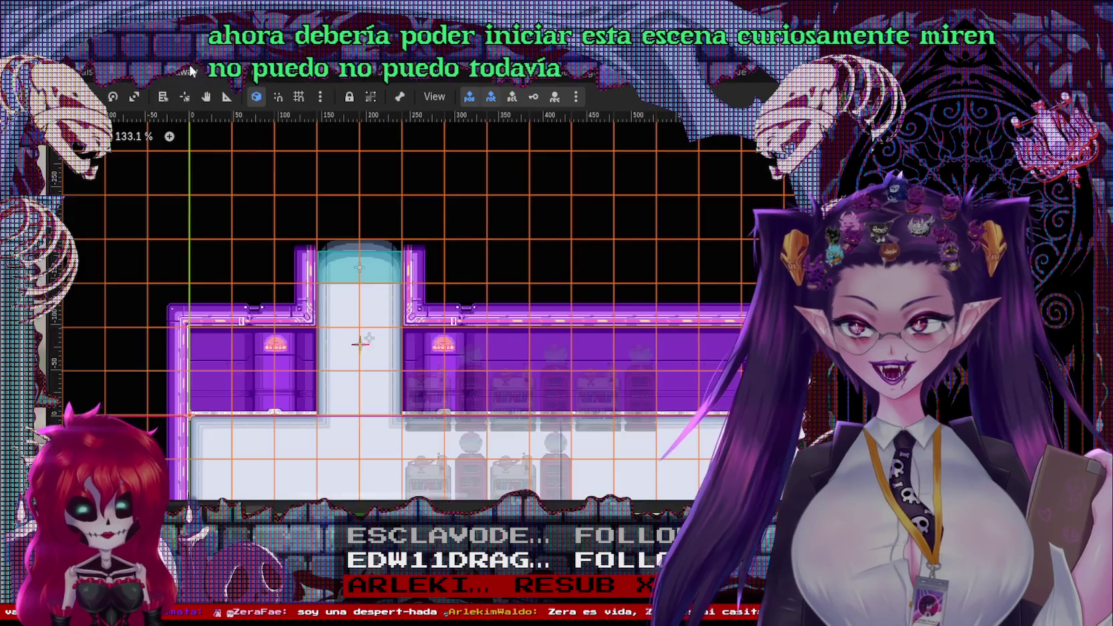
left_click(261, 74)
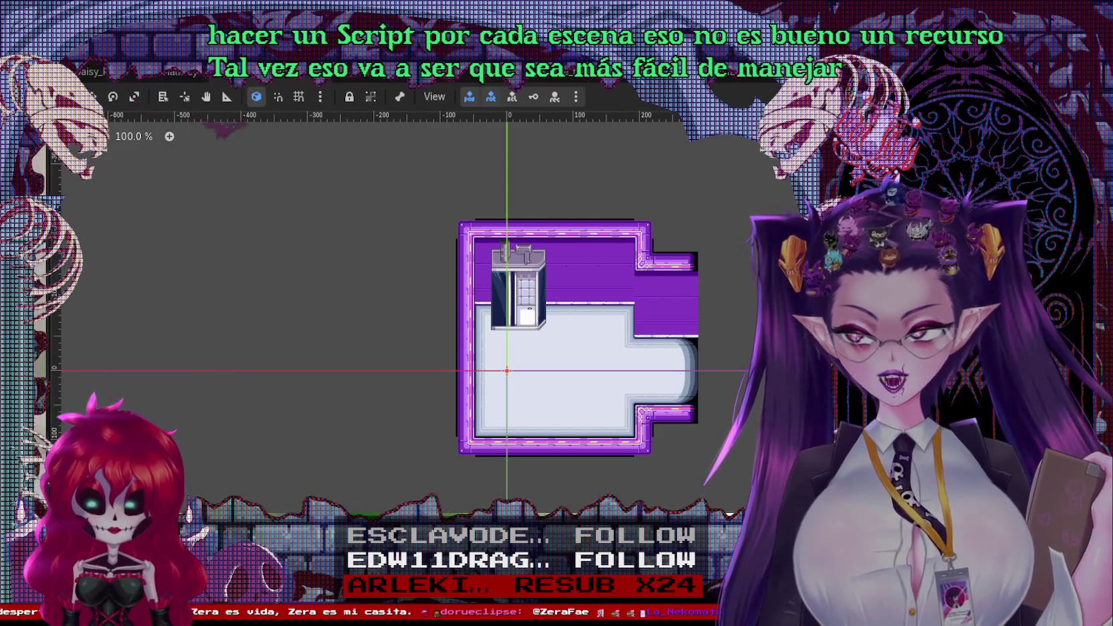
Attach a new daisy_bathroom.gd script to the root node and delete its template code
right_click(37, 124)
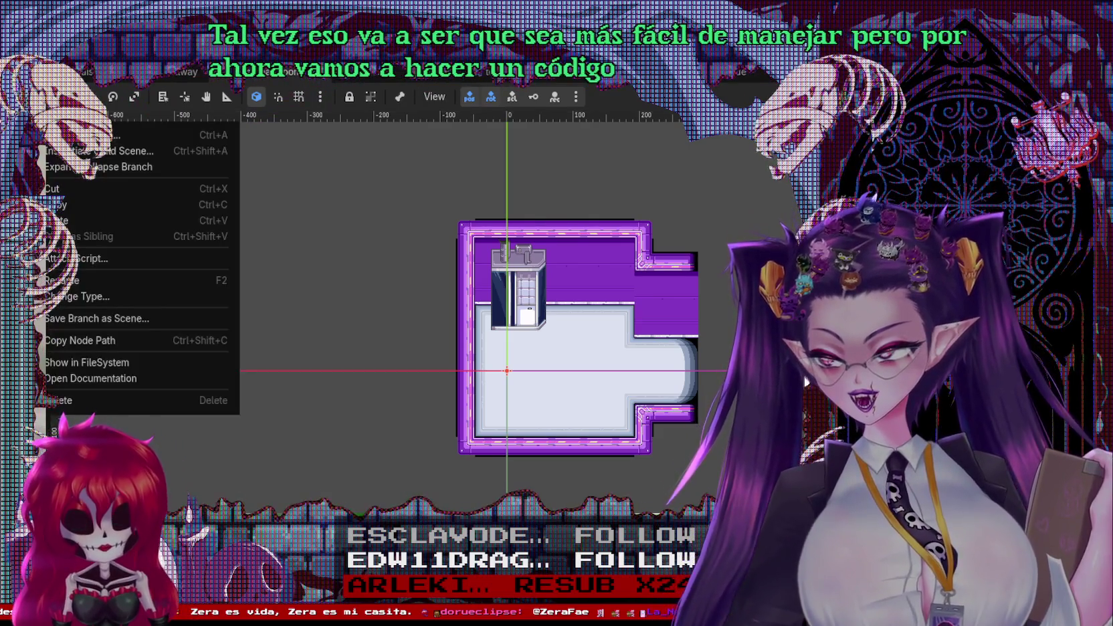
key("Escape")
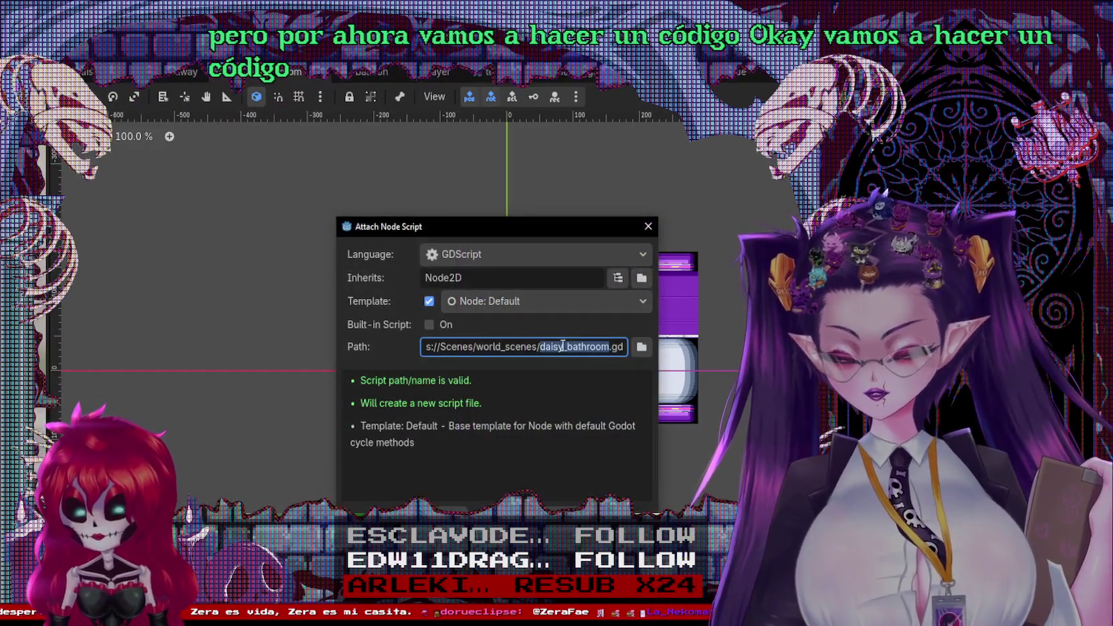
key("Return")
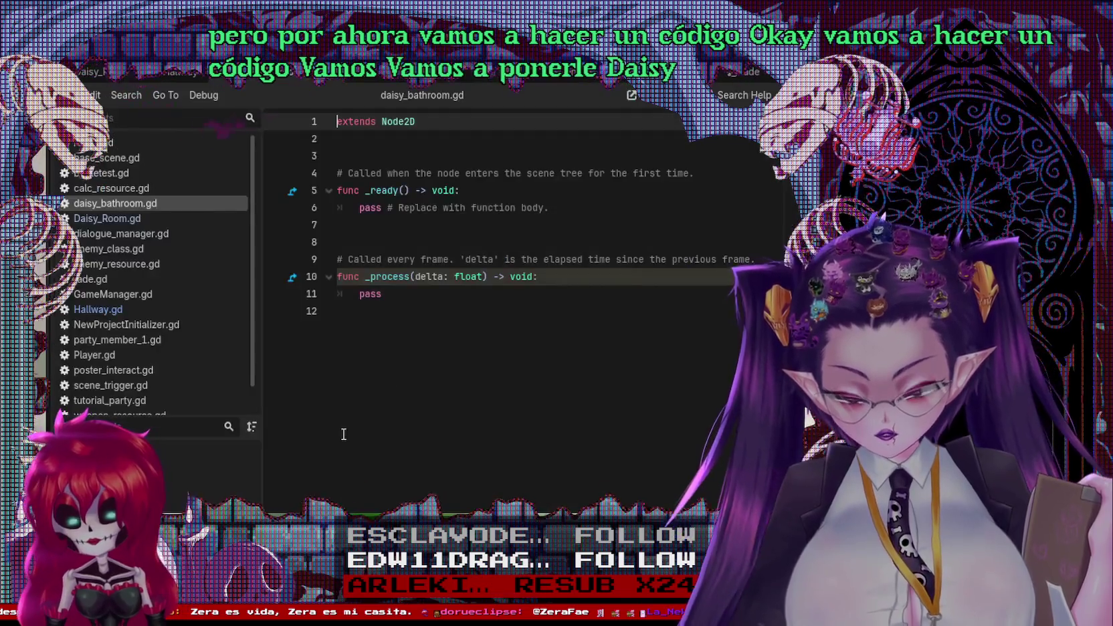
left_click_drag(391, 297, 322, 167)
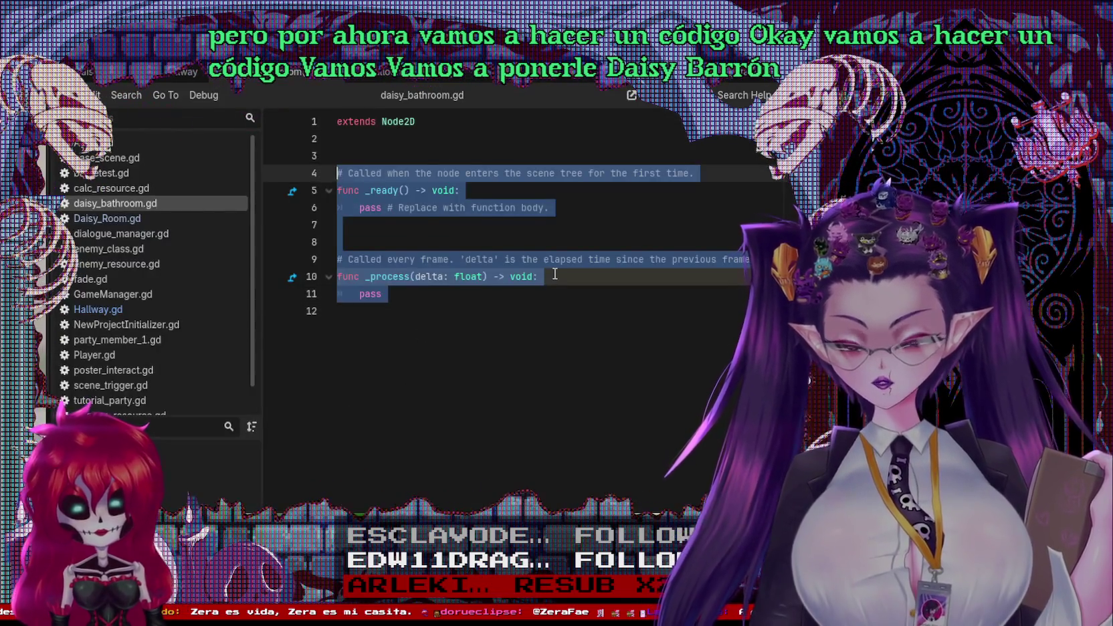
key("BackSpace")
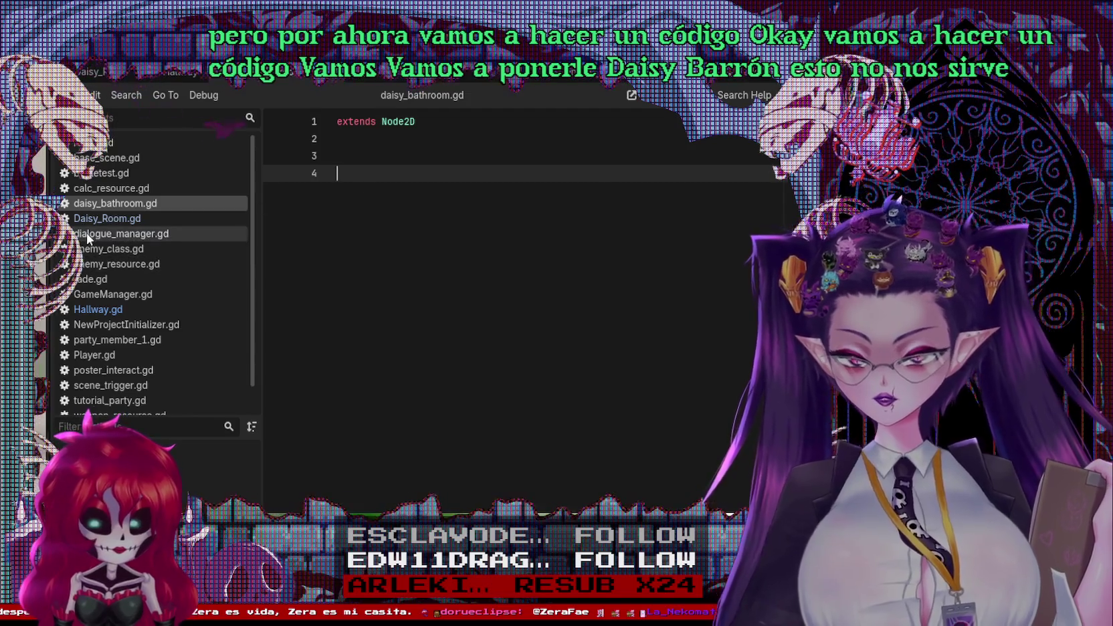
Paste the spawn code from Daisy_Room.gd into daisy_bathroom.gd, then select Marker_Hallway
left_click(105, 223)
left_click_drag(544, 409, 326, 180)
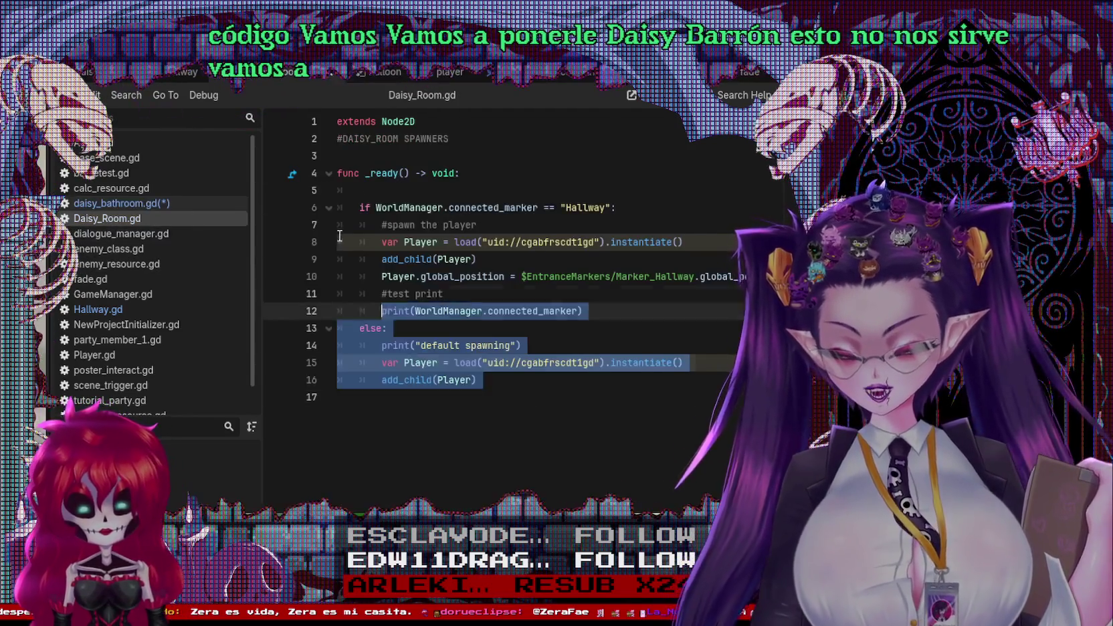
left_click(148, 203)
key("ctrl+v")
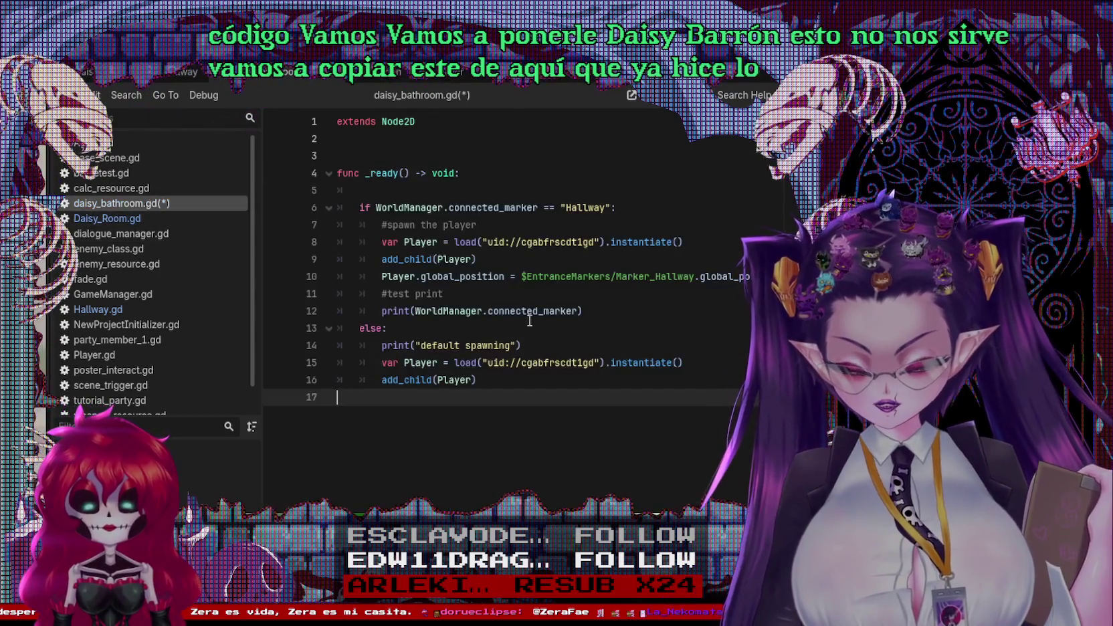
left_click(677, 282)
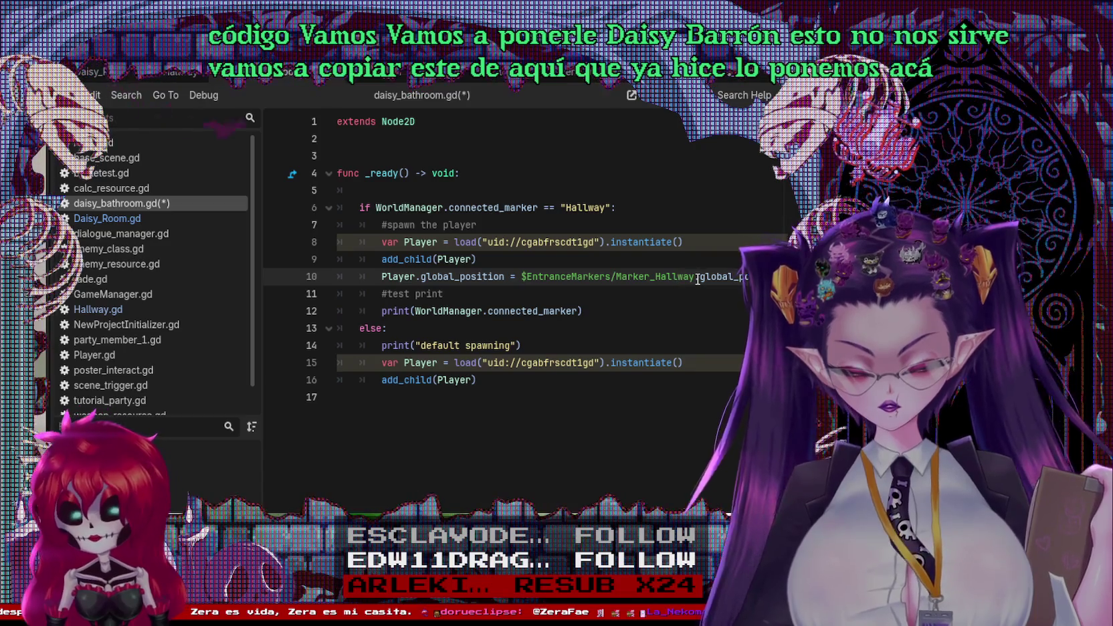
left_click_drag(680, 281, 622, 281)
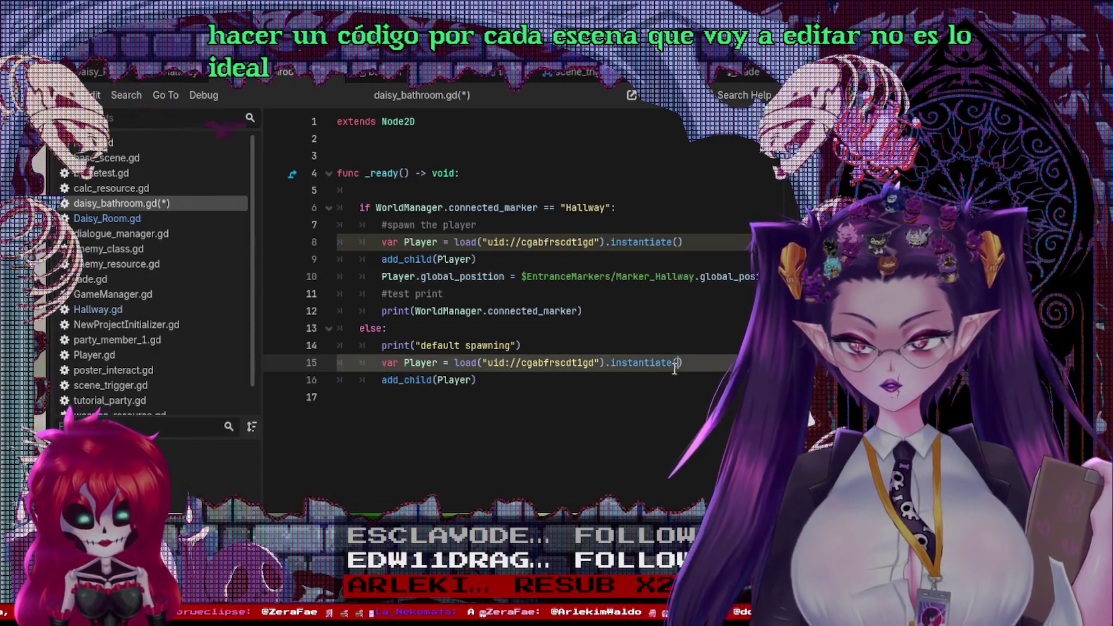
left_click(617, 223)
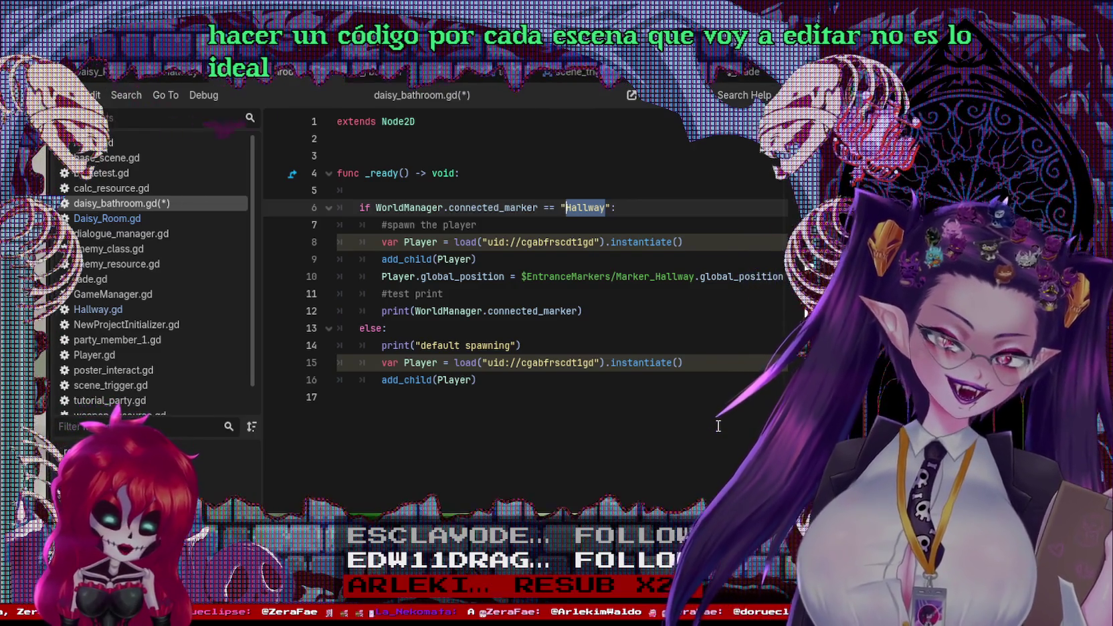
left_click(673, 259)
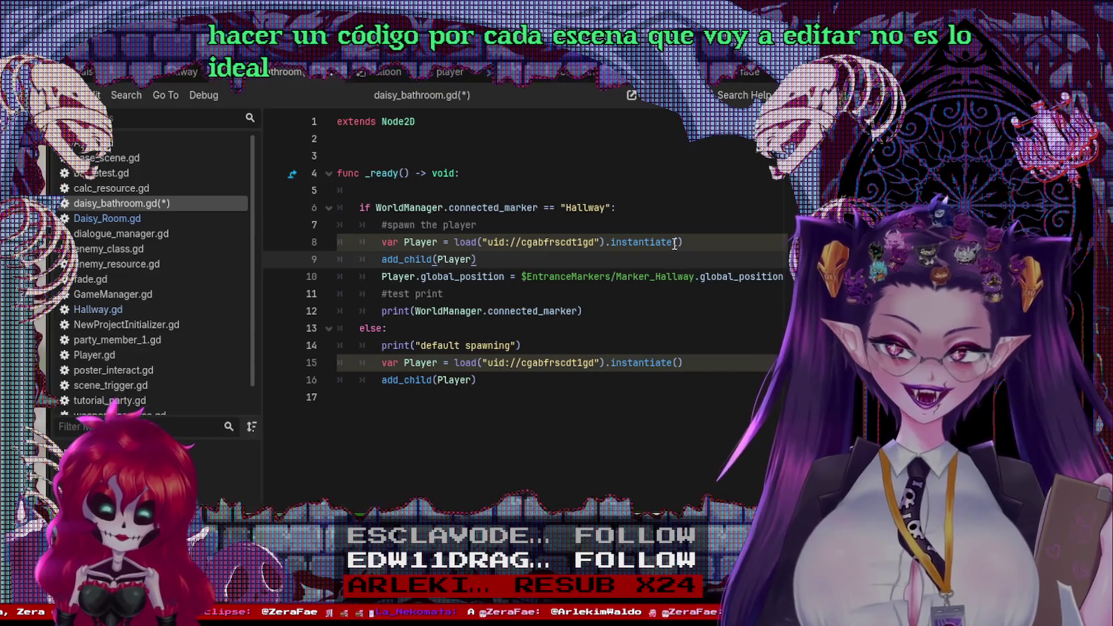
Change the 'Hallway' check on line 6 to 'Daisy_Room'
left_click(607, 207)
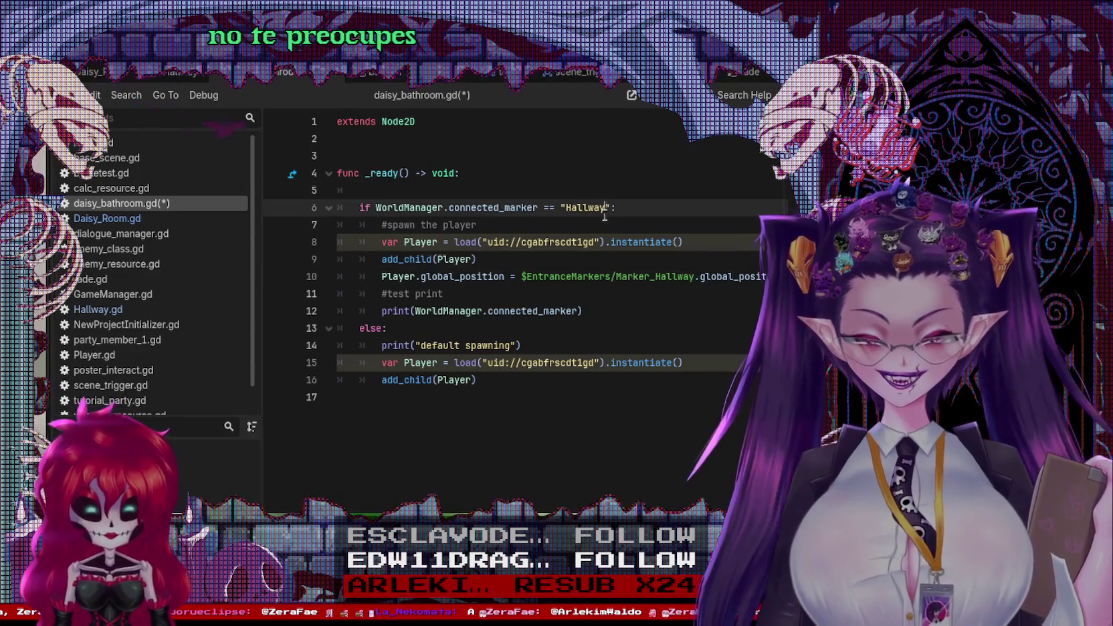
left_click_drag(604, 207, 579, 204)
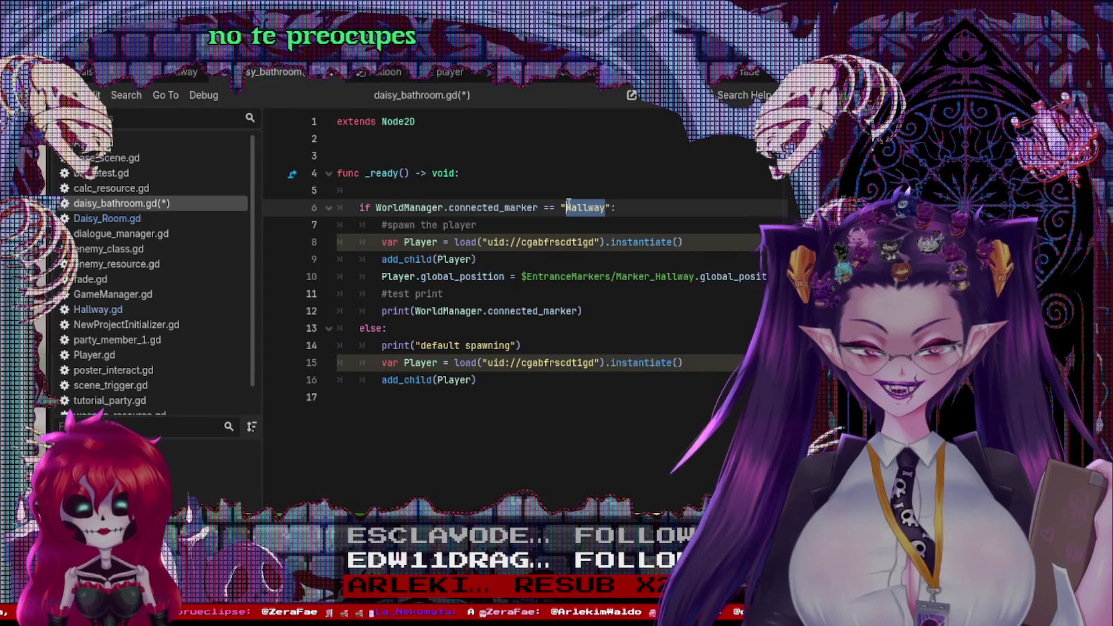
type("Dais")
type("t")
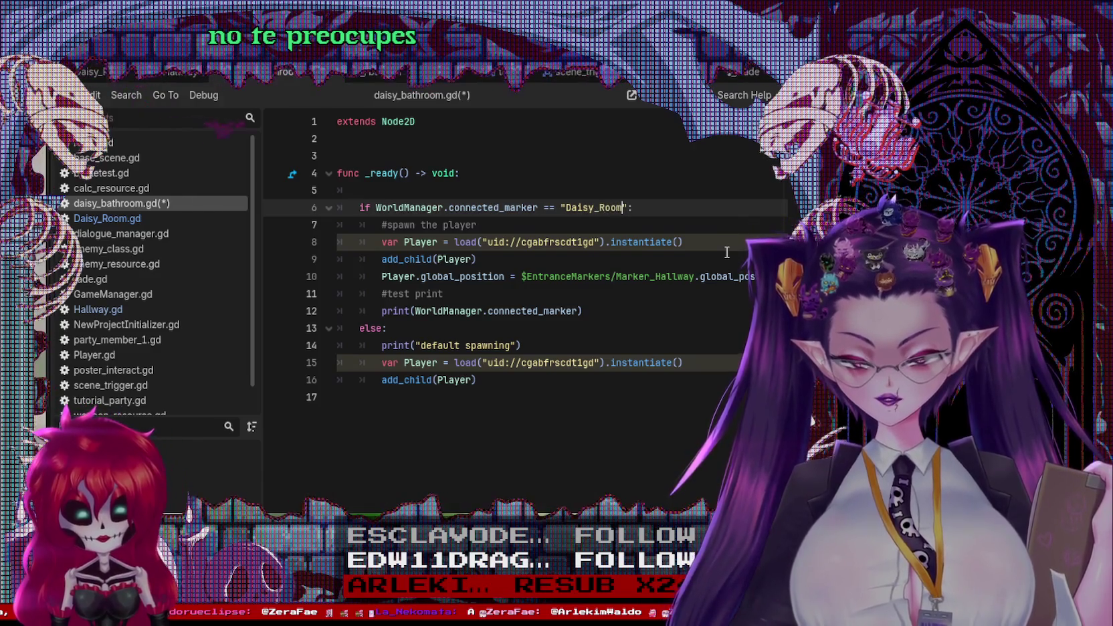
left_click(687, 310)
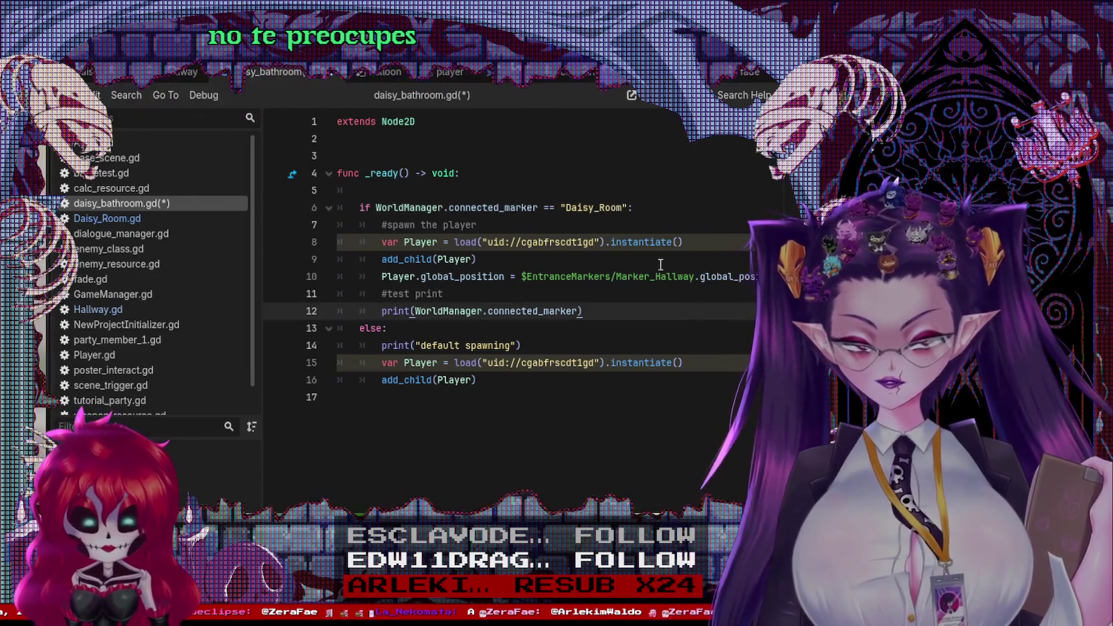
Rename the marker path on line 10 from Marker_Hallway to Marker_Daisy_Room
left_click(664, 266)
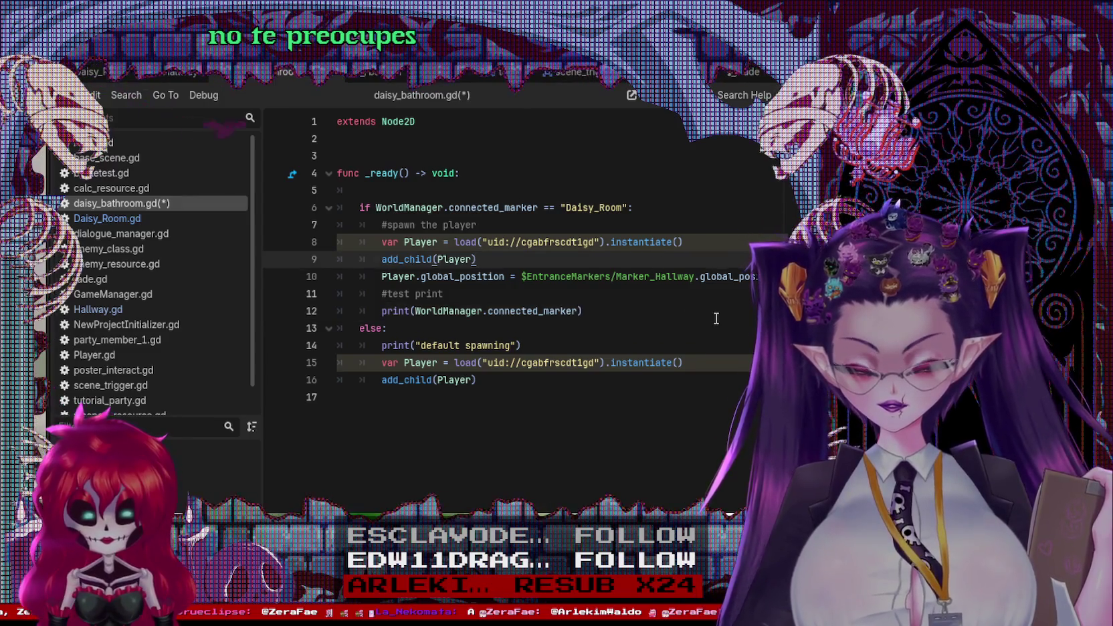
left_click(579, 242)
left_click(549, 276)
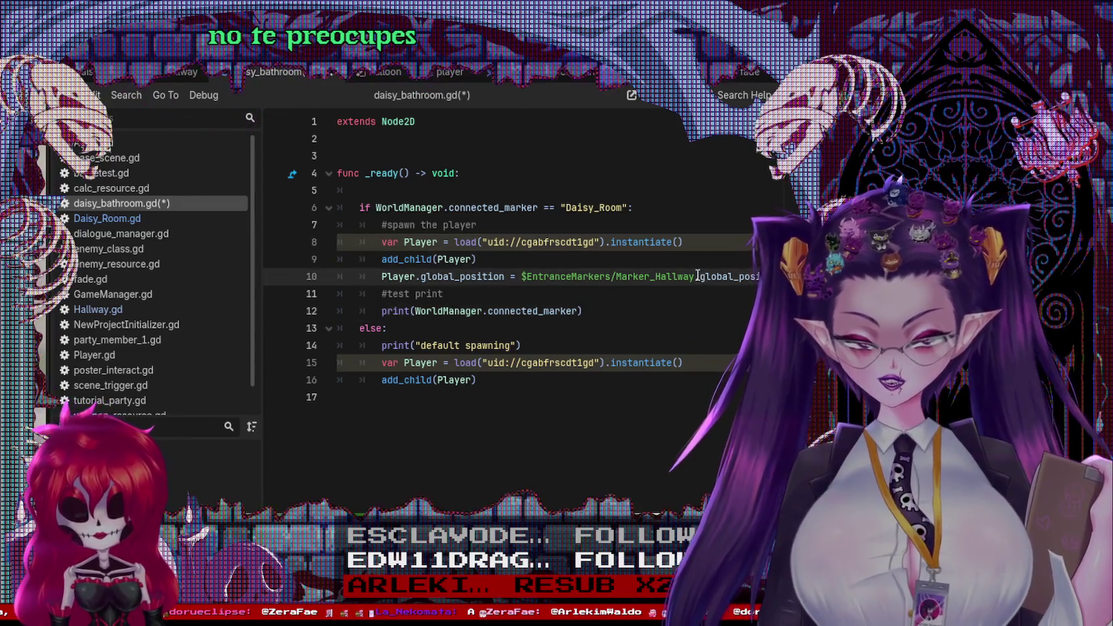
key("BackSpace")
type("aisy_R")
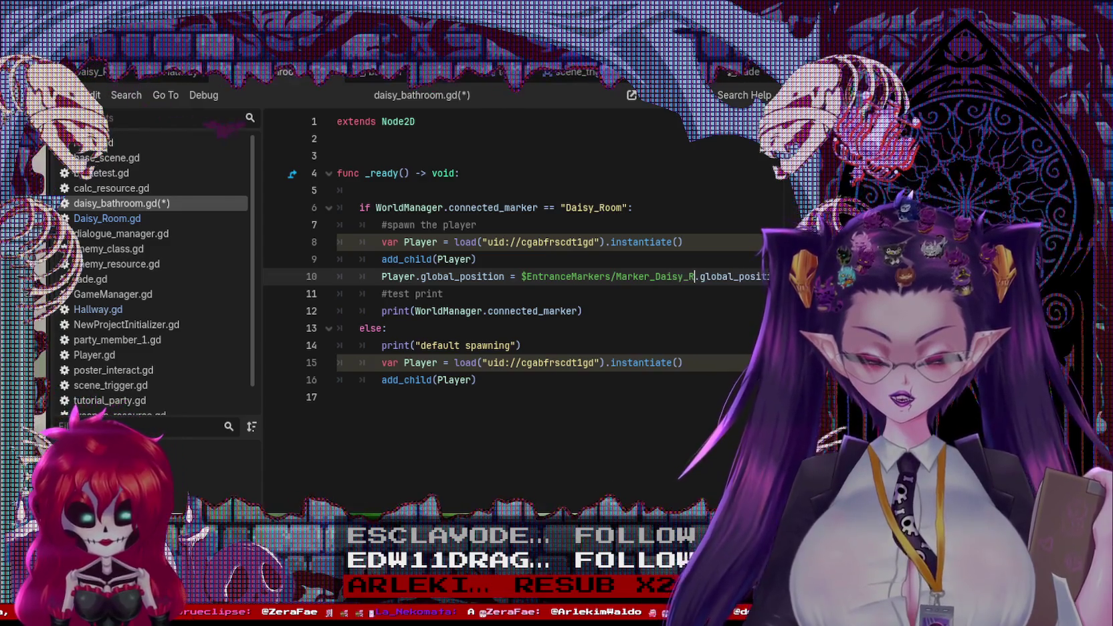
type("oom")
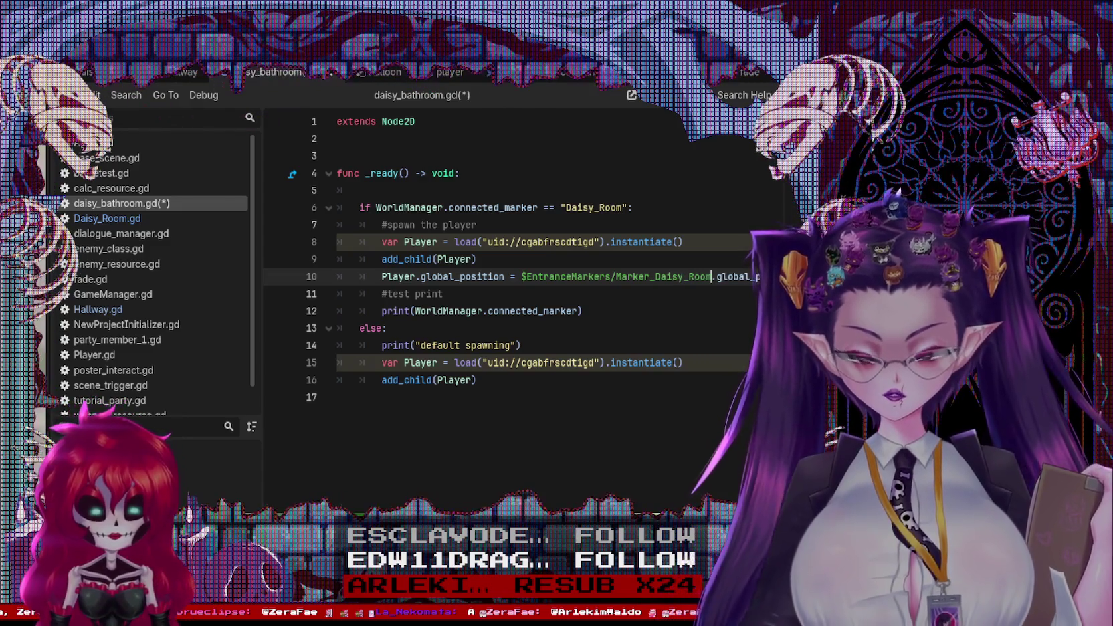
left_click(677, 512)
Save daisy_bathroom.gd and run the project with F5 to test the spawn
left_click(683, 299)
left_click(573, 310)
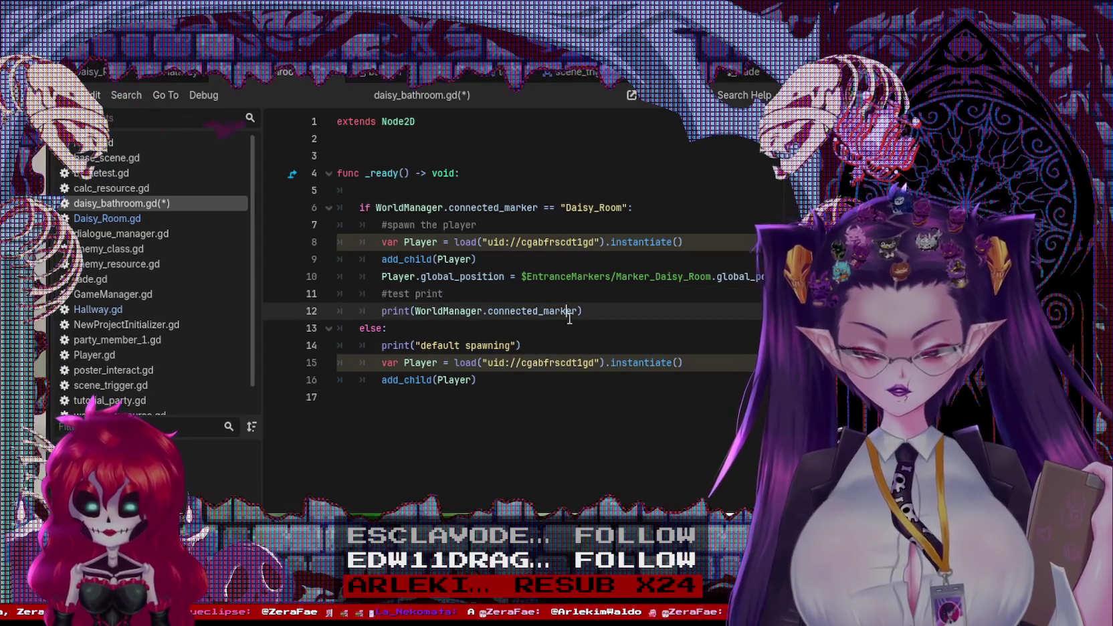
left_click(608, 401)
key("ctrl+s")
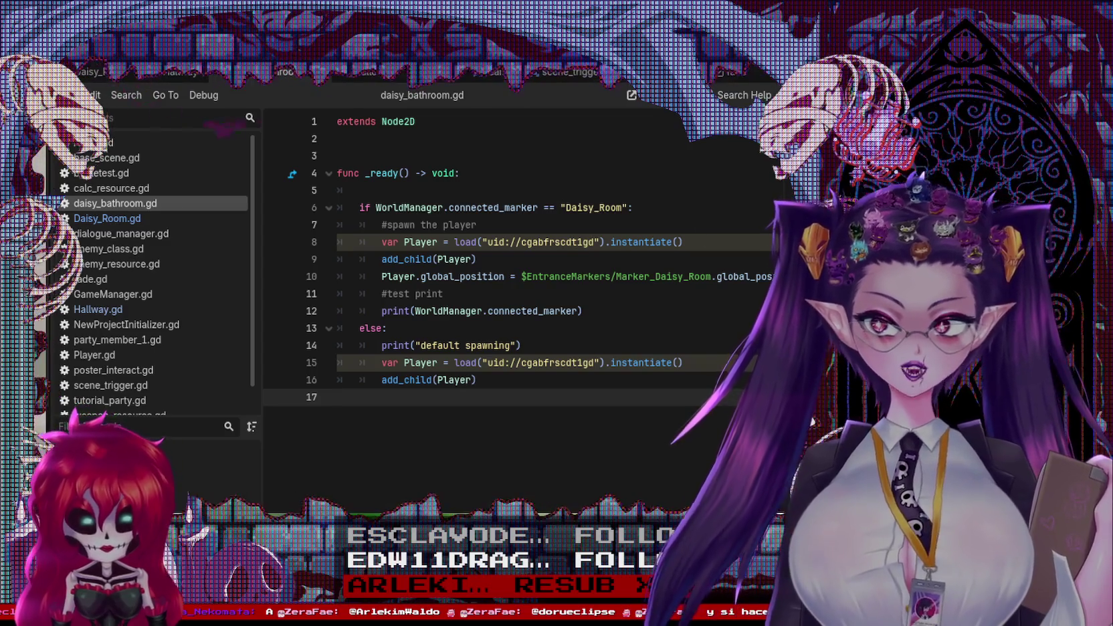
key("F5")
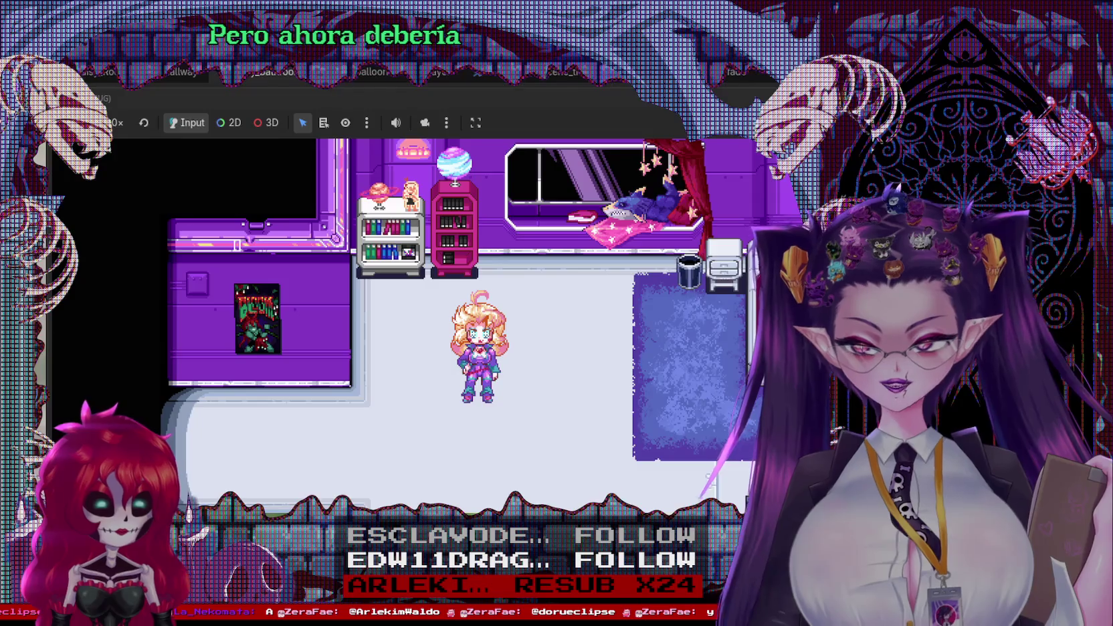
Stop the game and run only the bathroom scene via Play This Scene
key("F8")
right_click(254, 75)
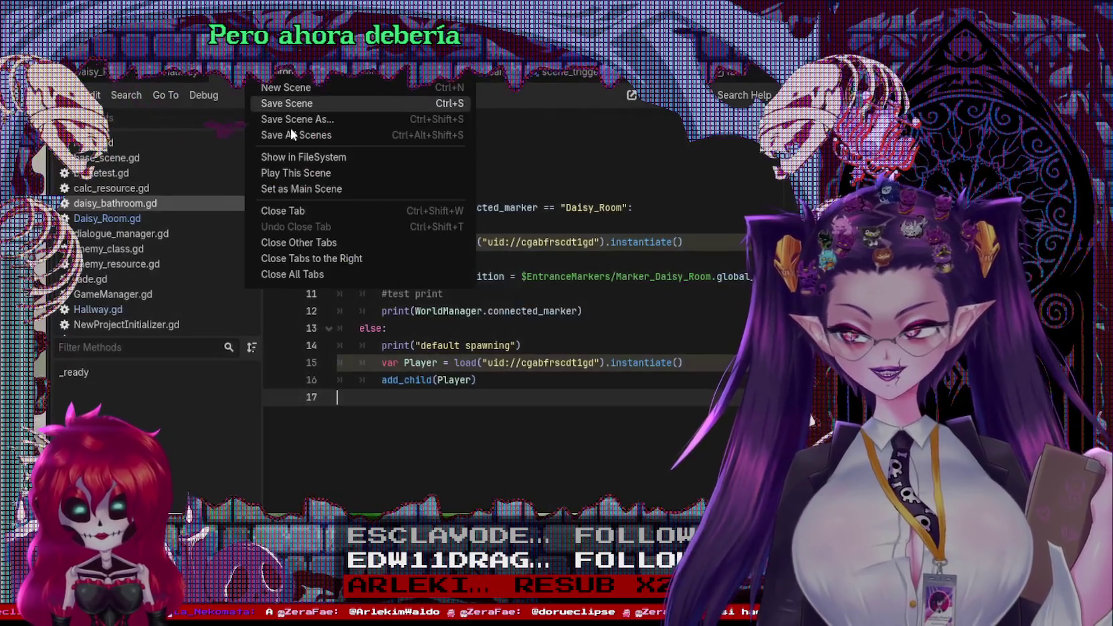
left_click(295, 174)
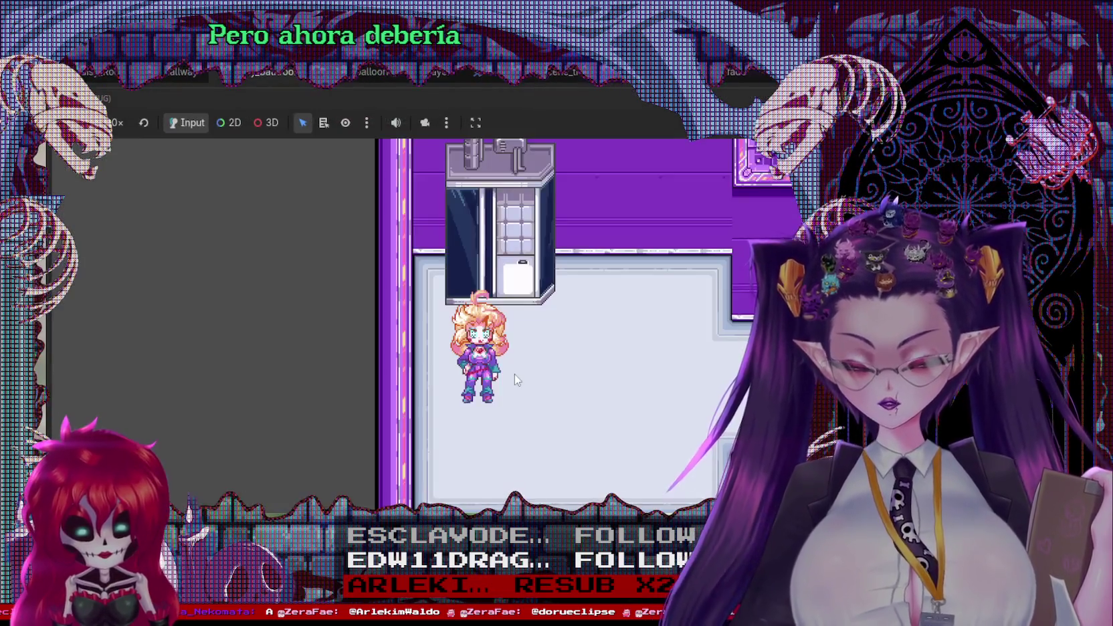
Walk the character around the bathroom with arrow keys, past the sink and behind the stall
key("Right")
key("Up")
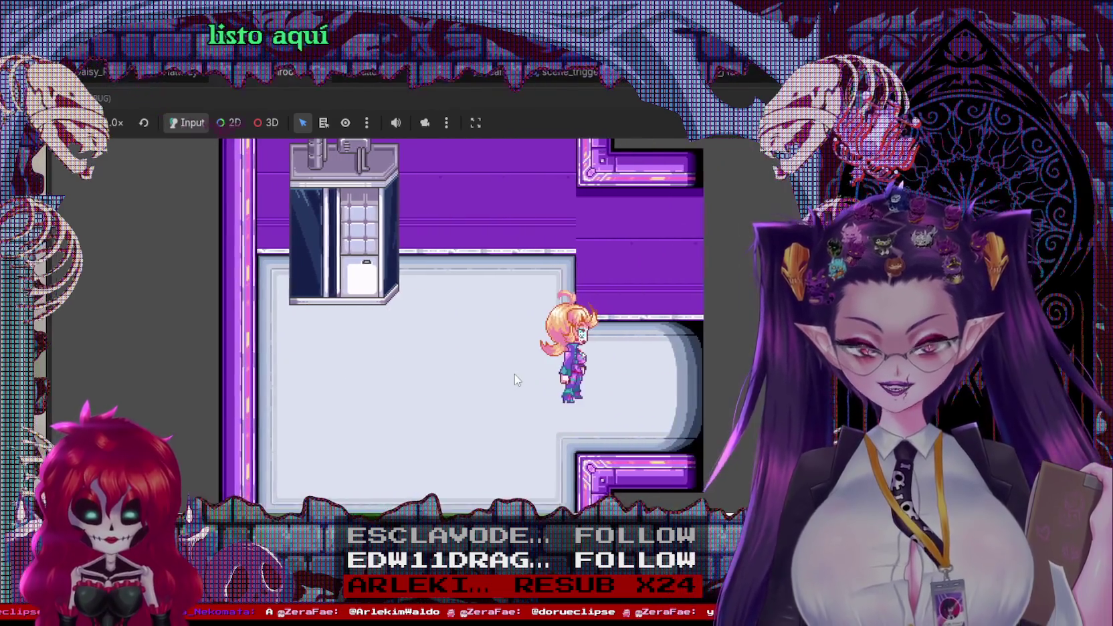
key("Left")
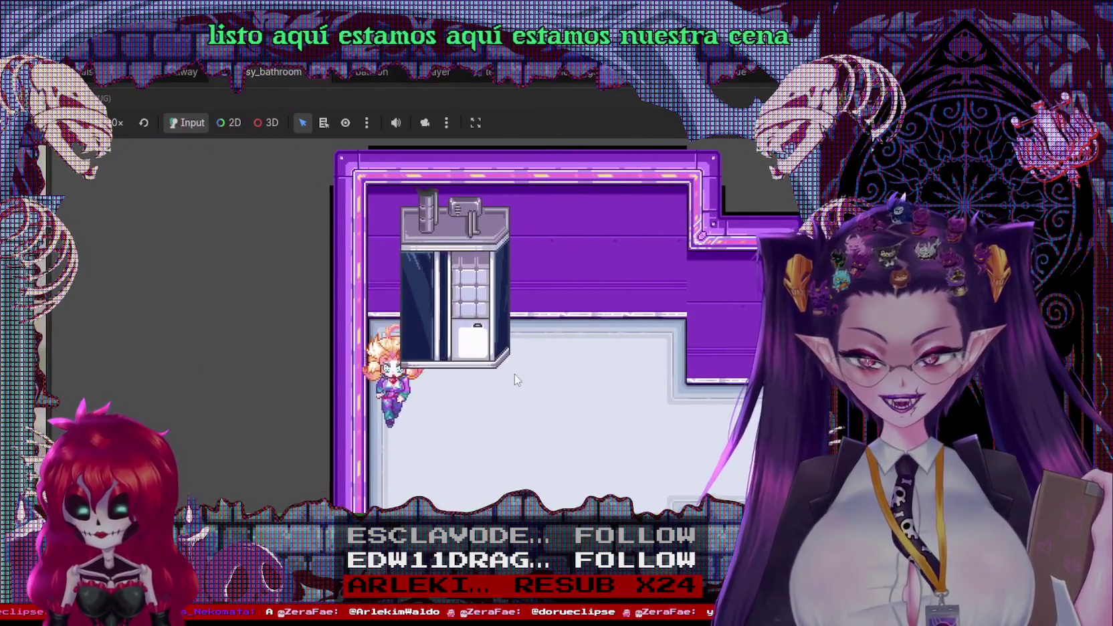
key("Down")
key("Right")
key("Up")
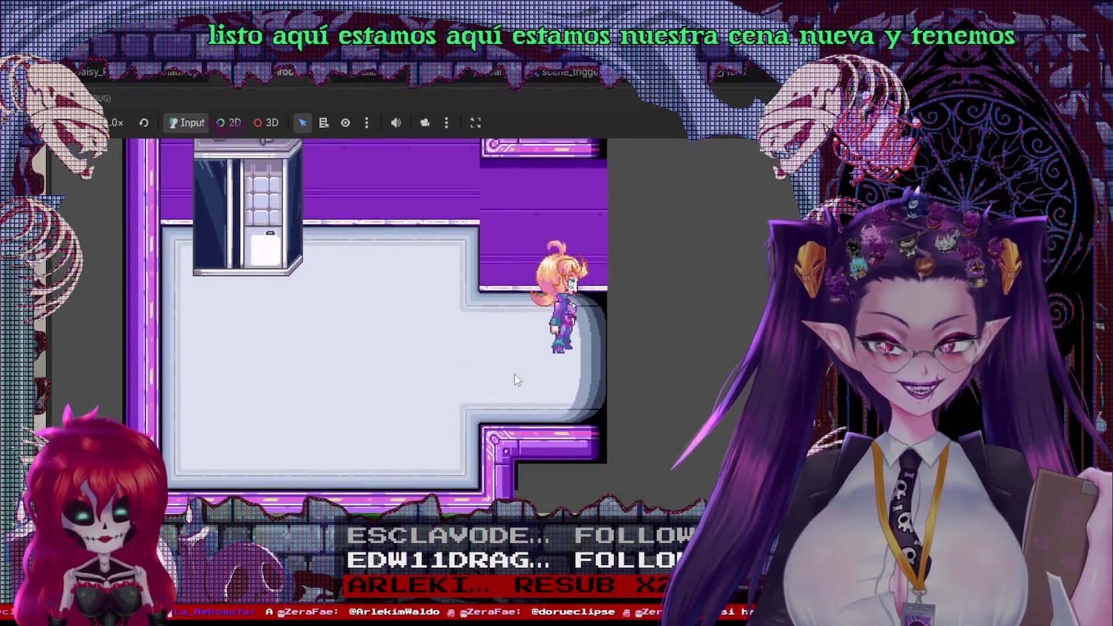
key("Left")
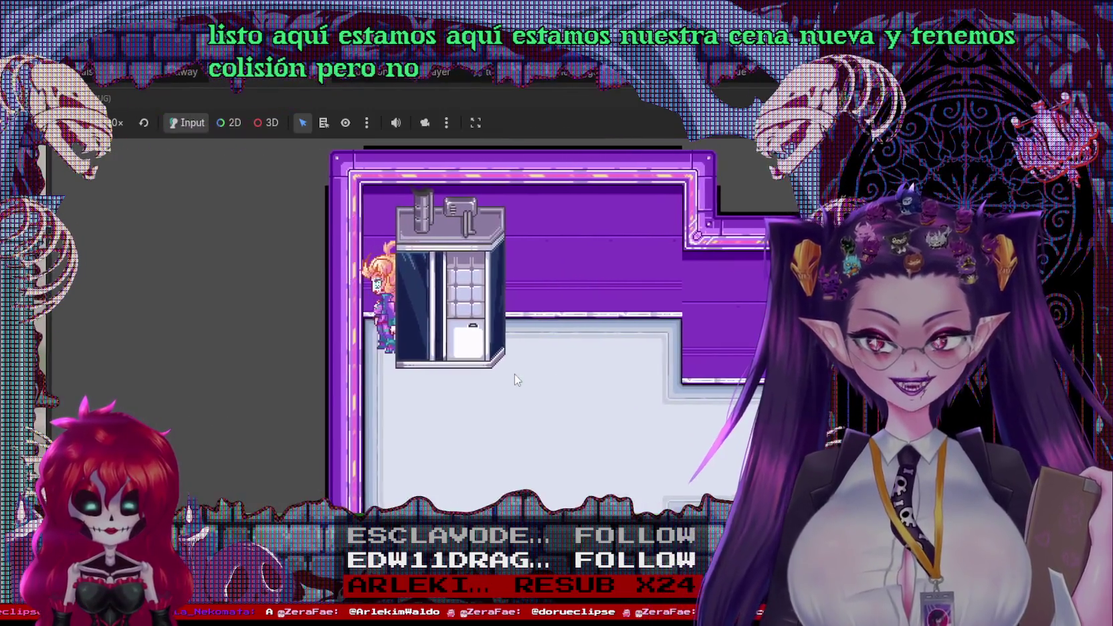
key("Right")
key("Down")
key("Down")
key("Up")
key("Right")
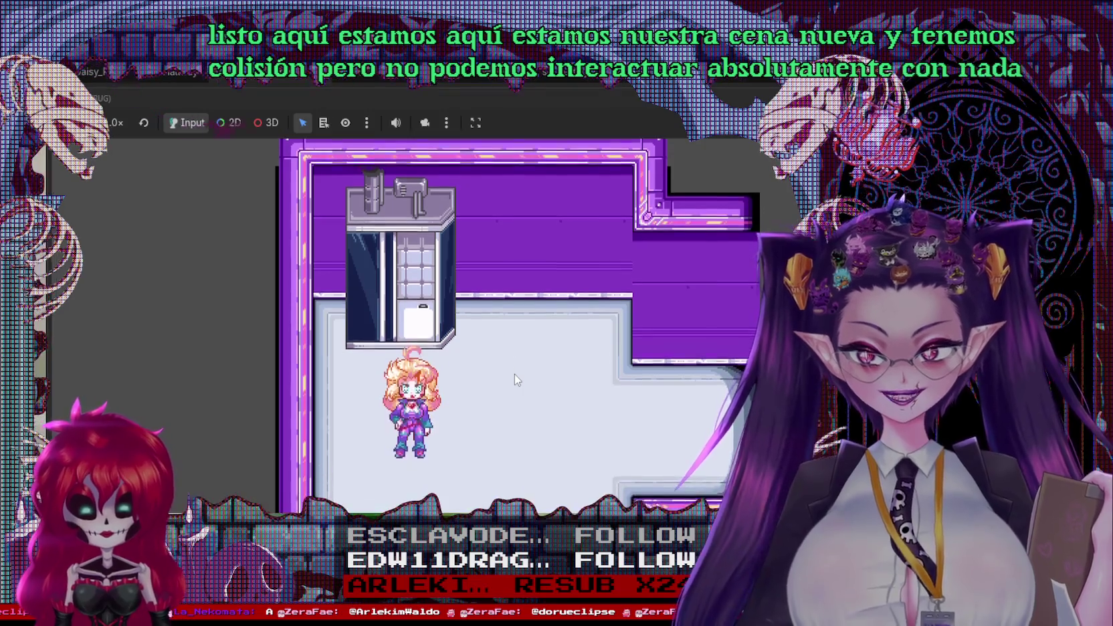
key("Left")
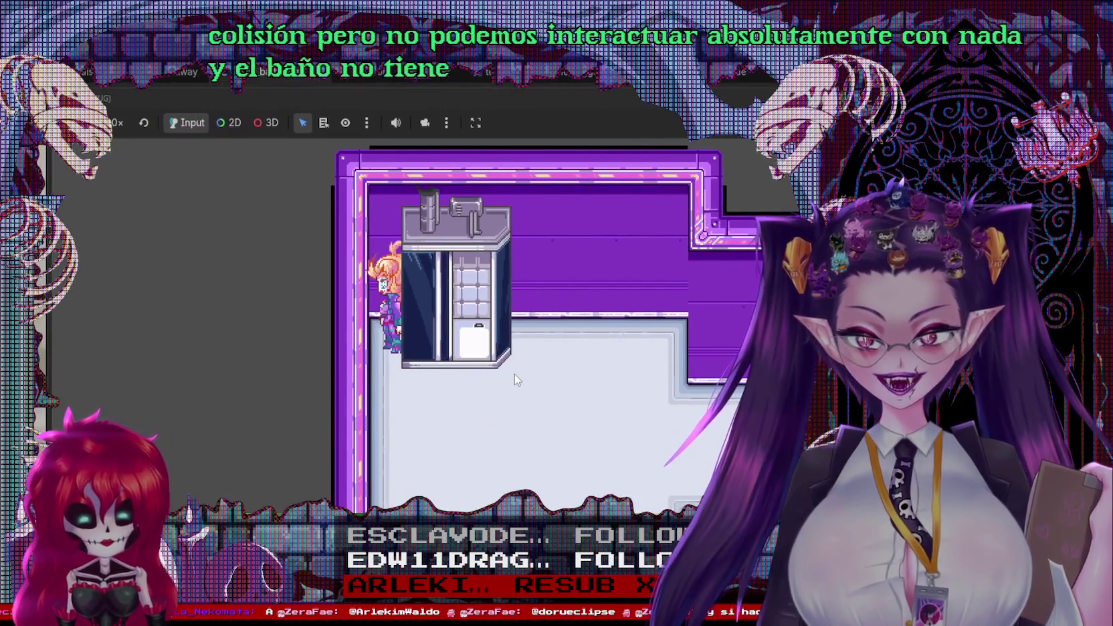
key("Down")
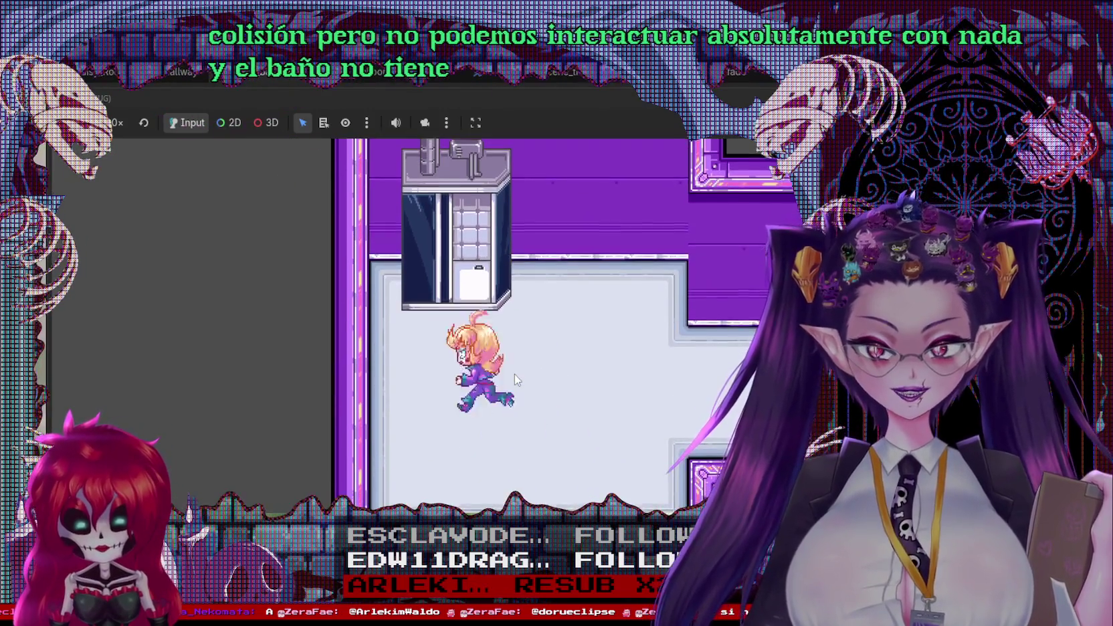
key("Up")
key("Right")
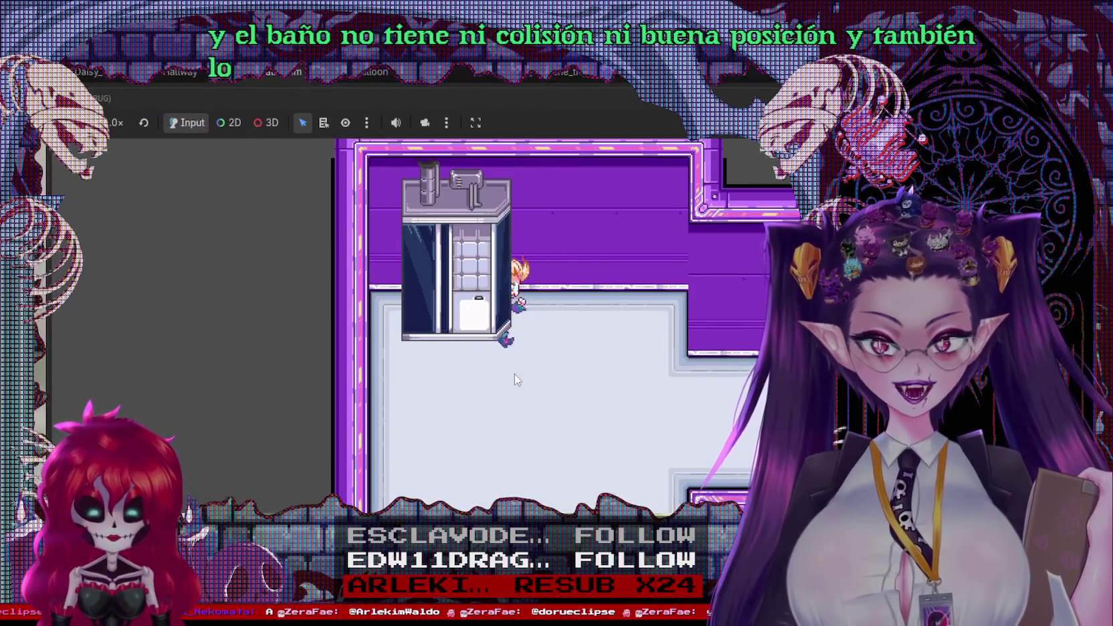
key("Right")
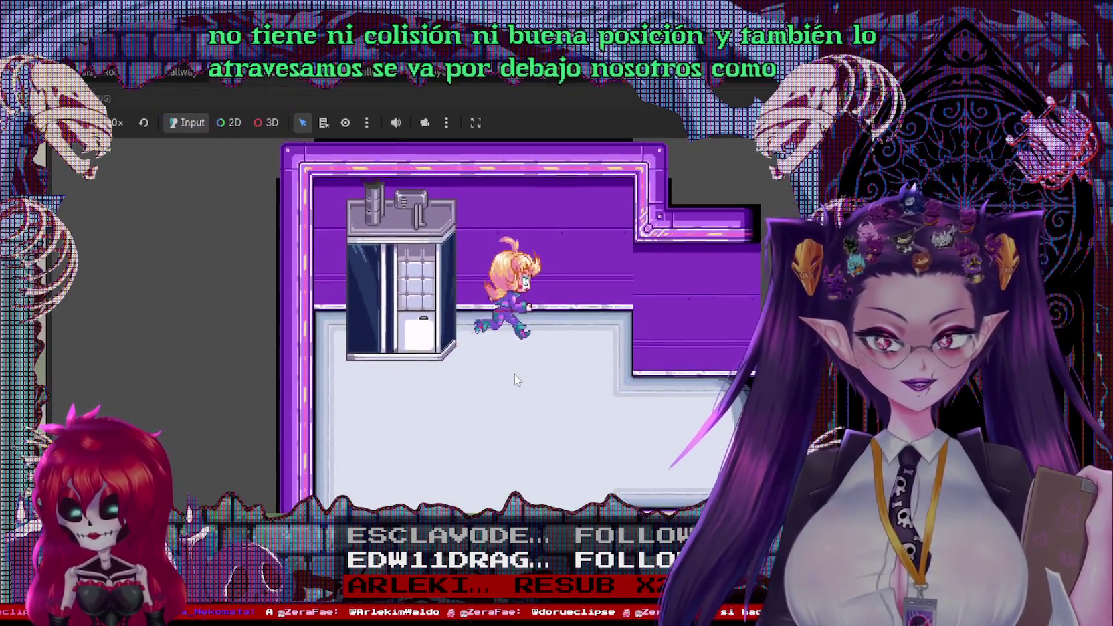
key("Down")
key("Right")
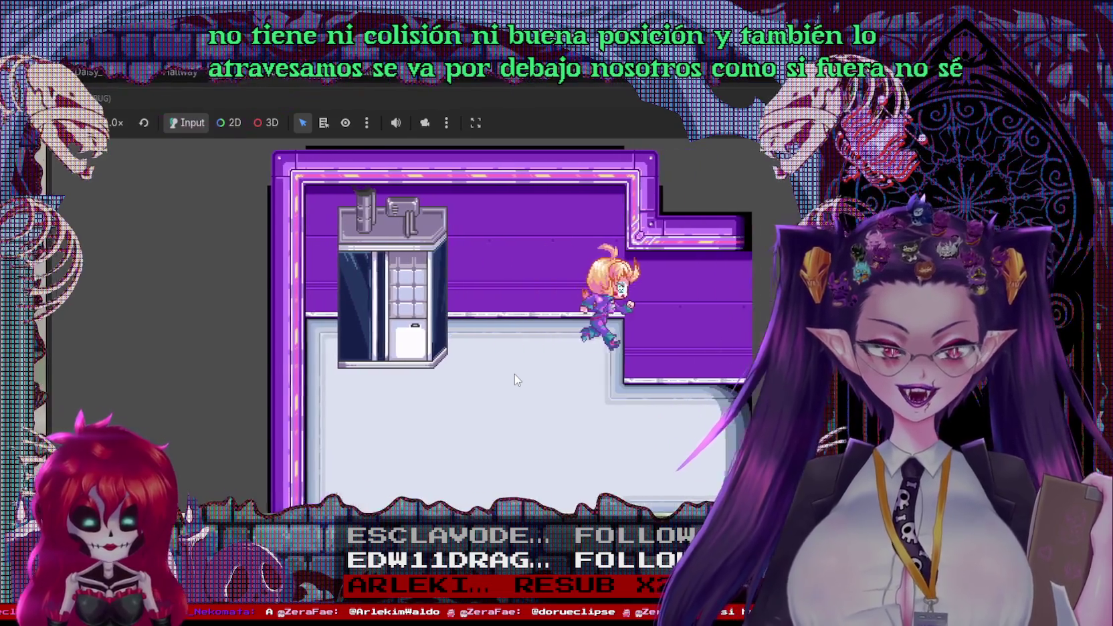
key("Left")
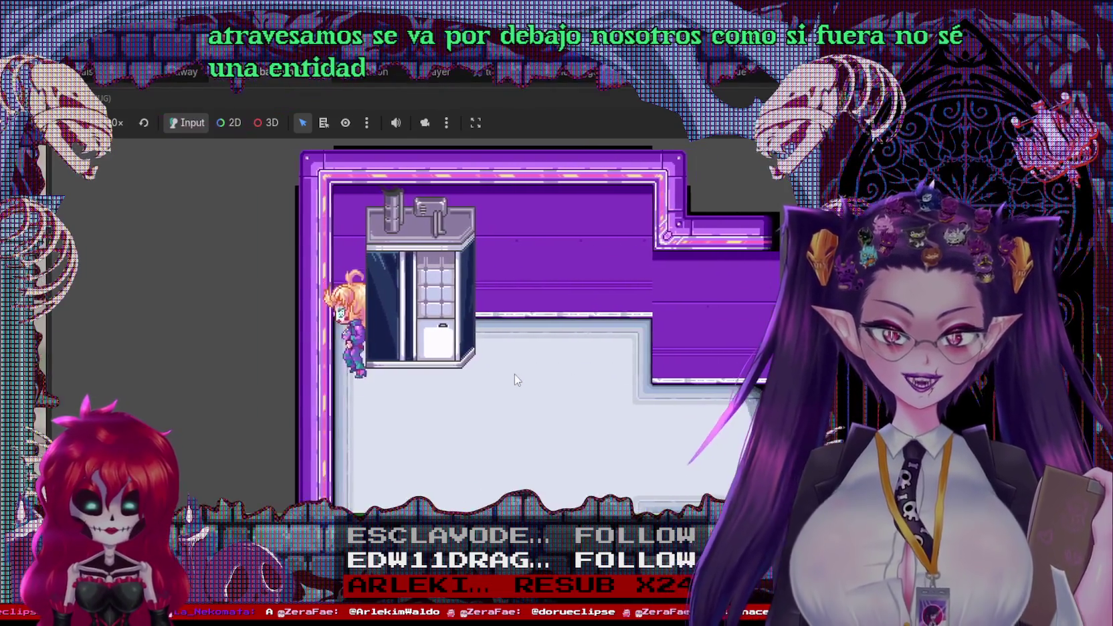
key("Down")
key("Right")
key("Up")
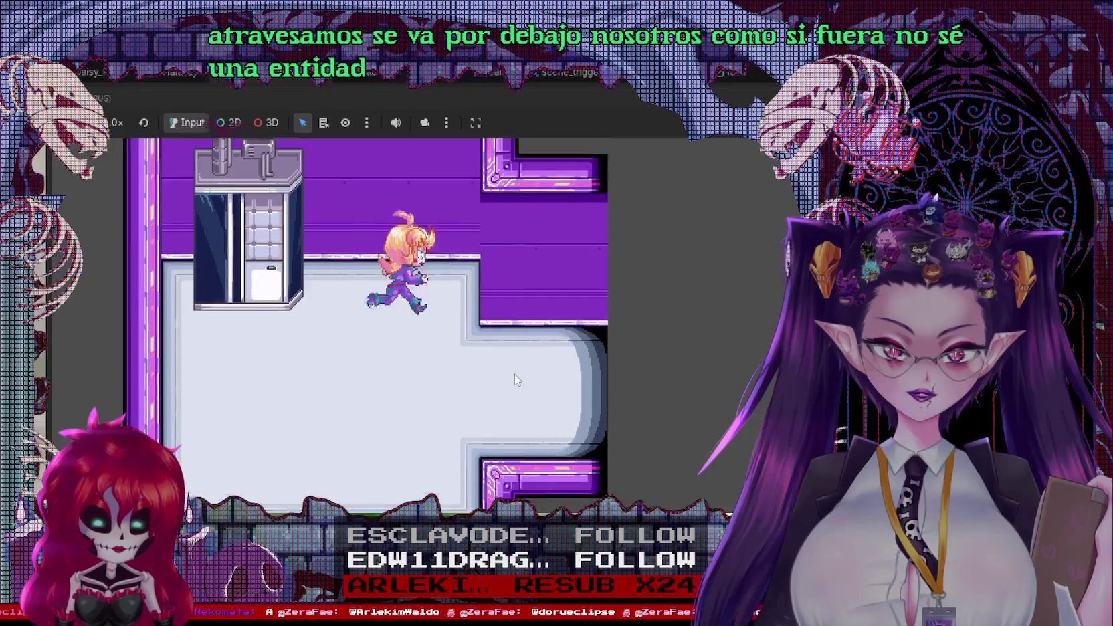